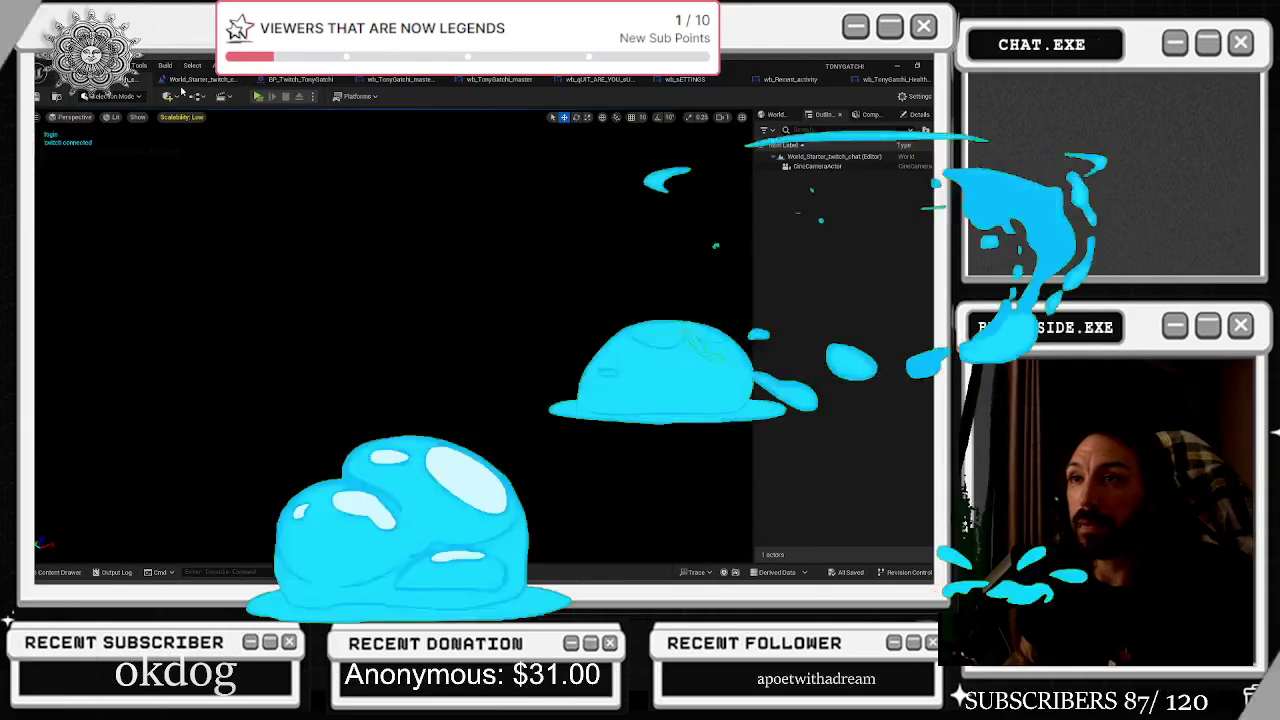
# Look through the Level Blueprint, wb_SETTINGS, health bars and BP_Twitch_TonyGatchi tabs, ending on wb_TonyGatchi_master's Designer.
pyautogui.click(188, 80)
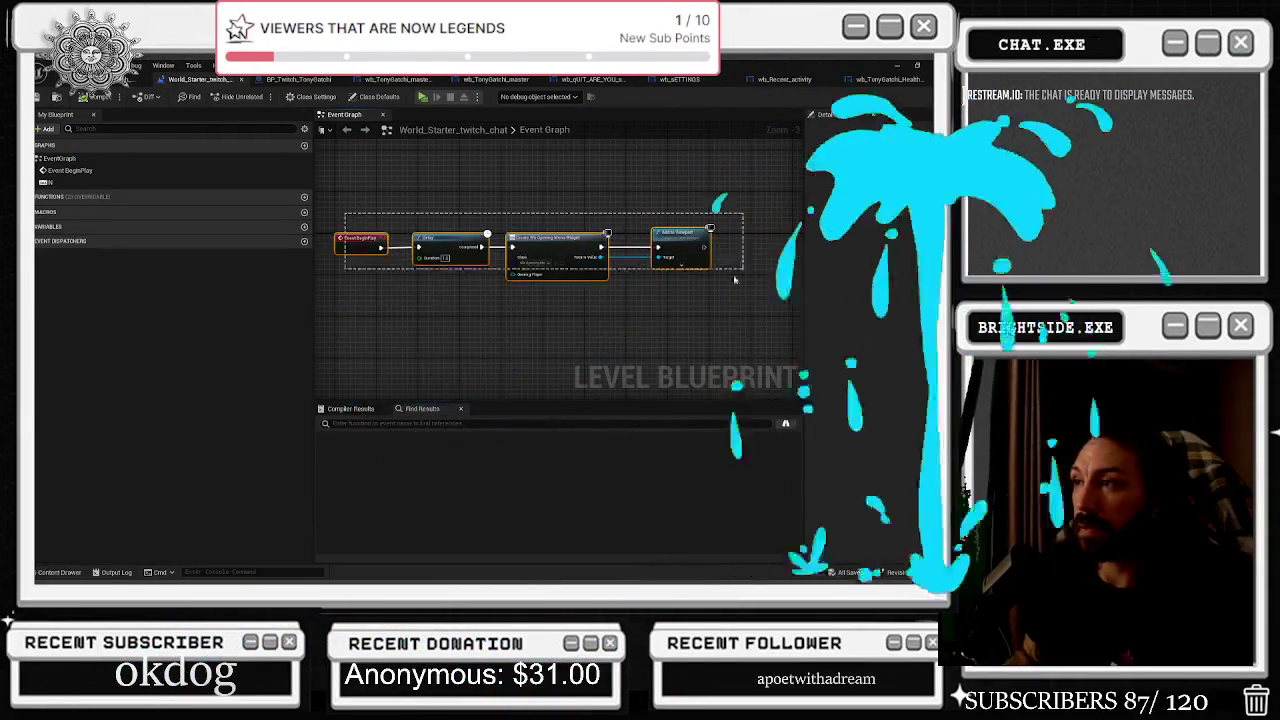
pyautogui.click(590, 231)
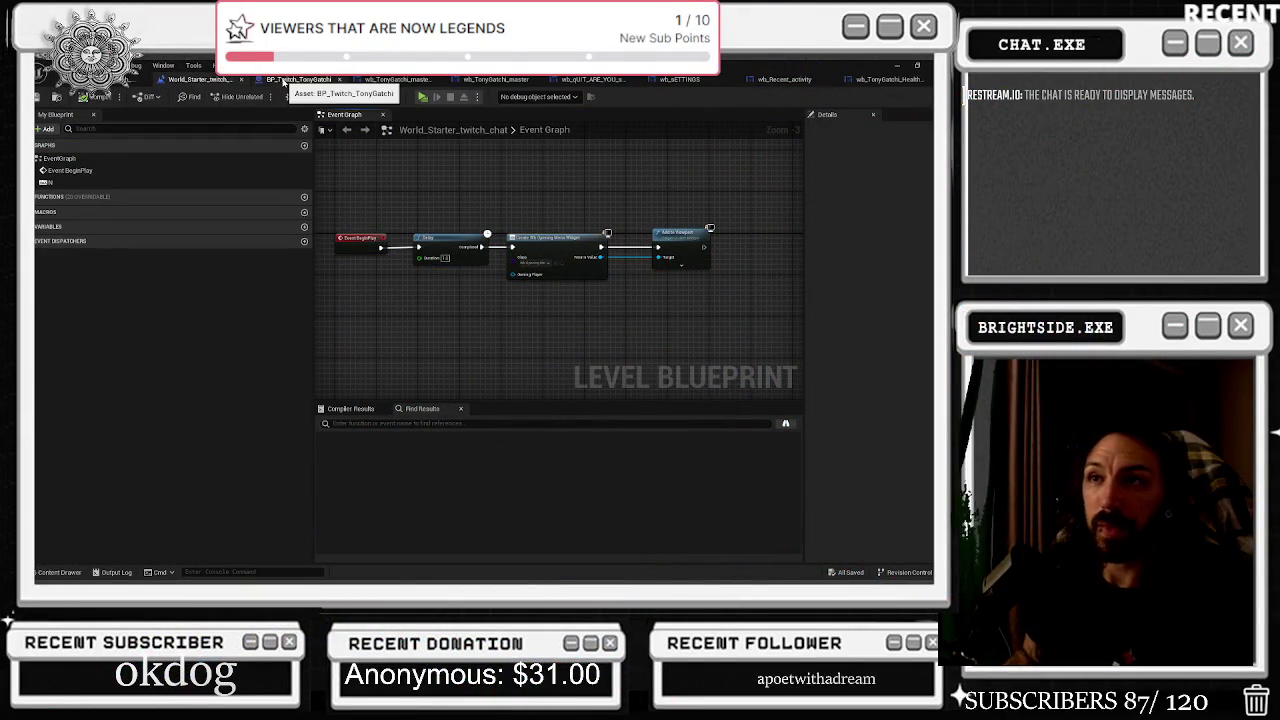
pyautogui.click(695, 80)
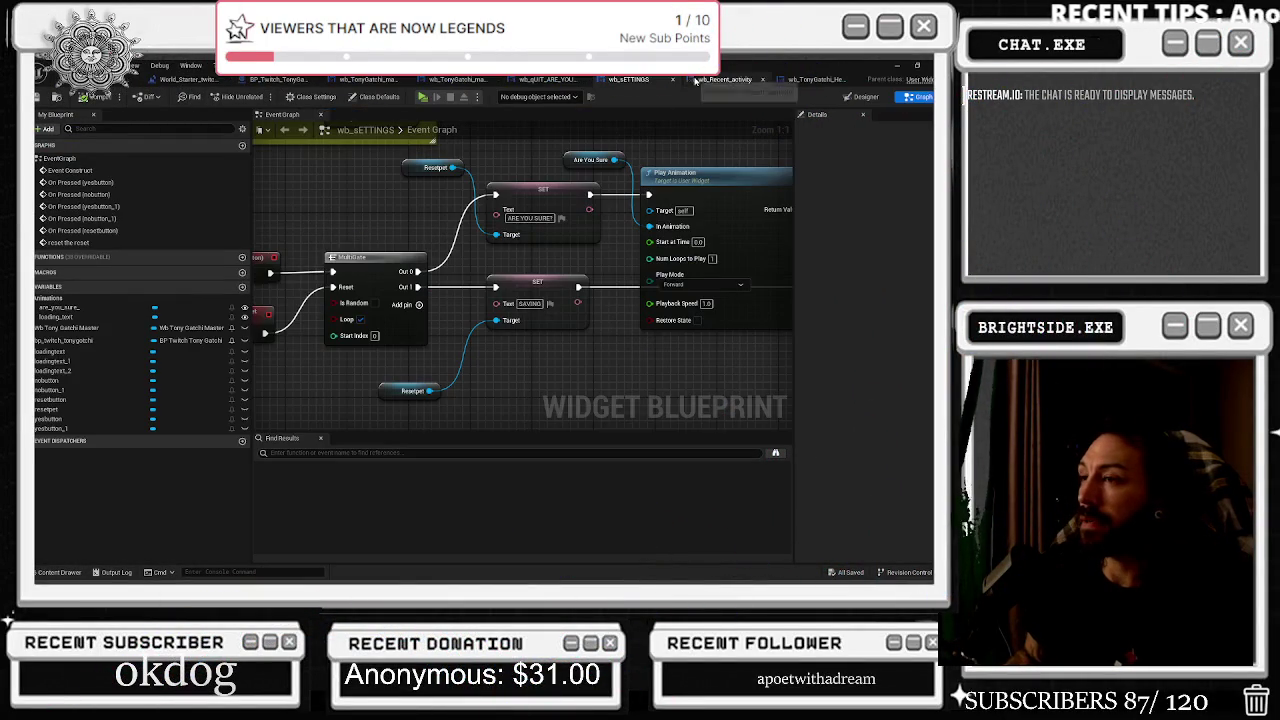
pyautogui.click(801, 80)
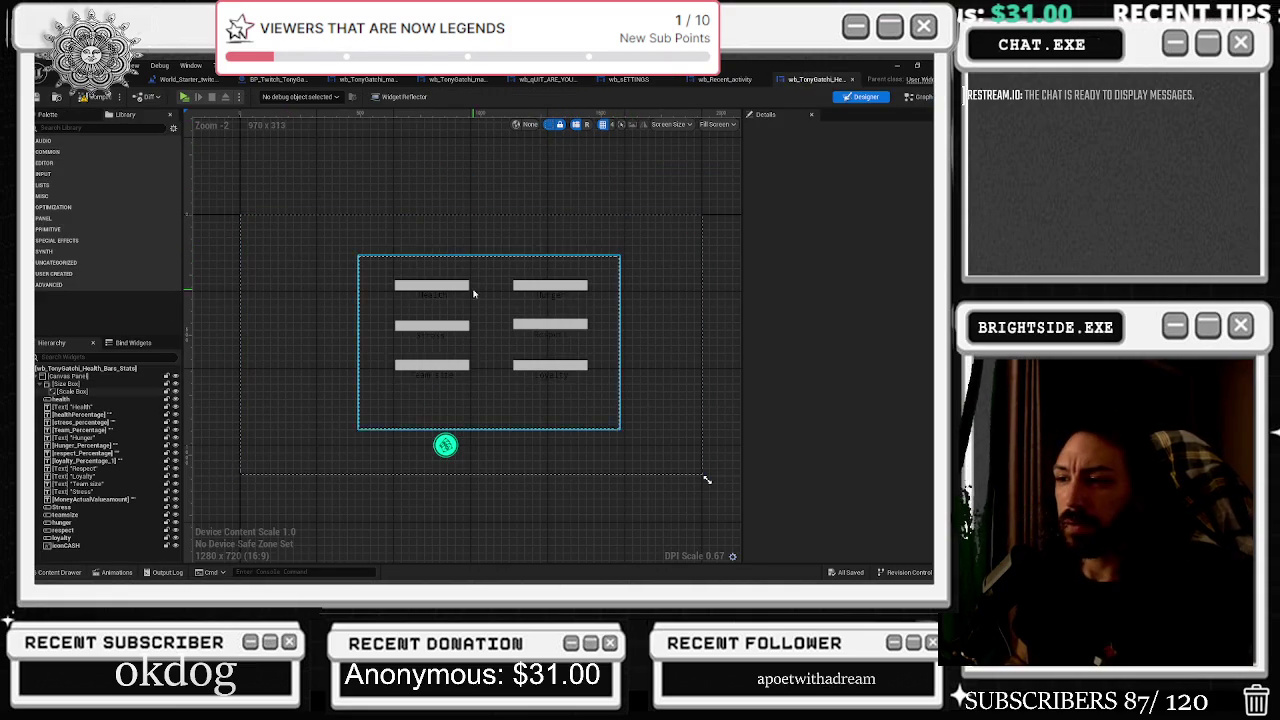
pyautogui.click(175, 80)
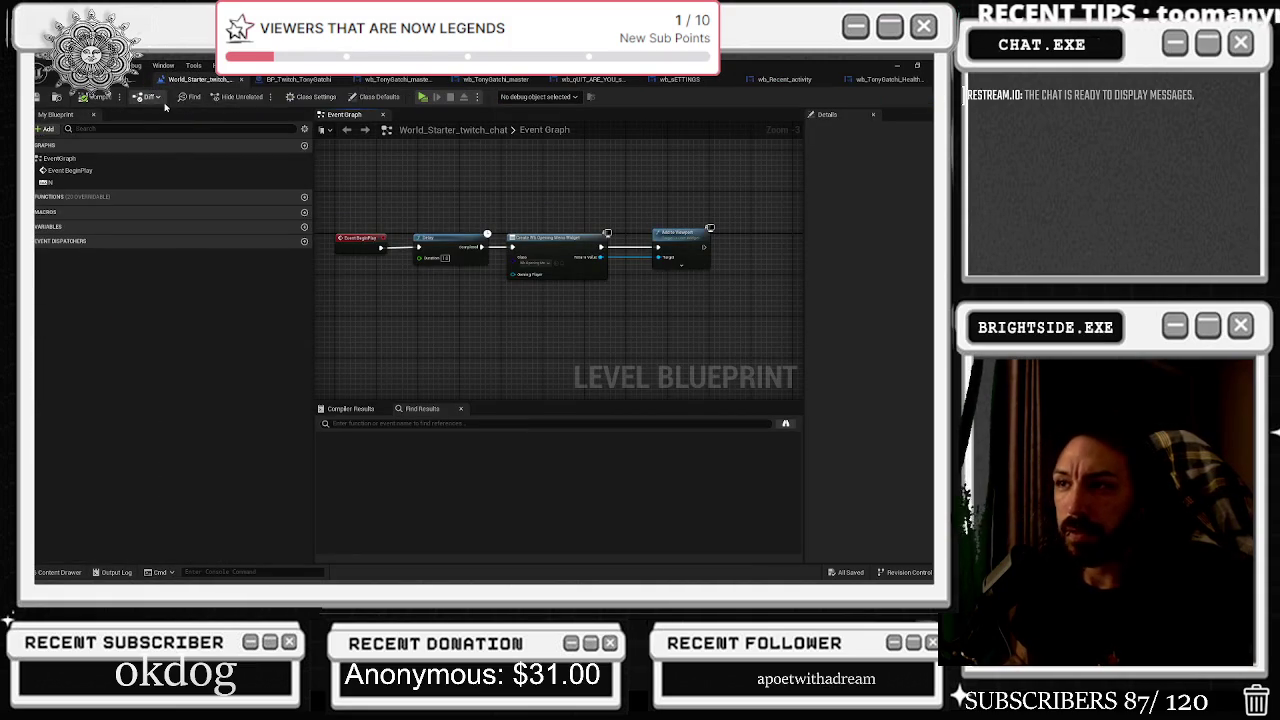
pyautogui.click(291, 80)
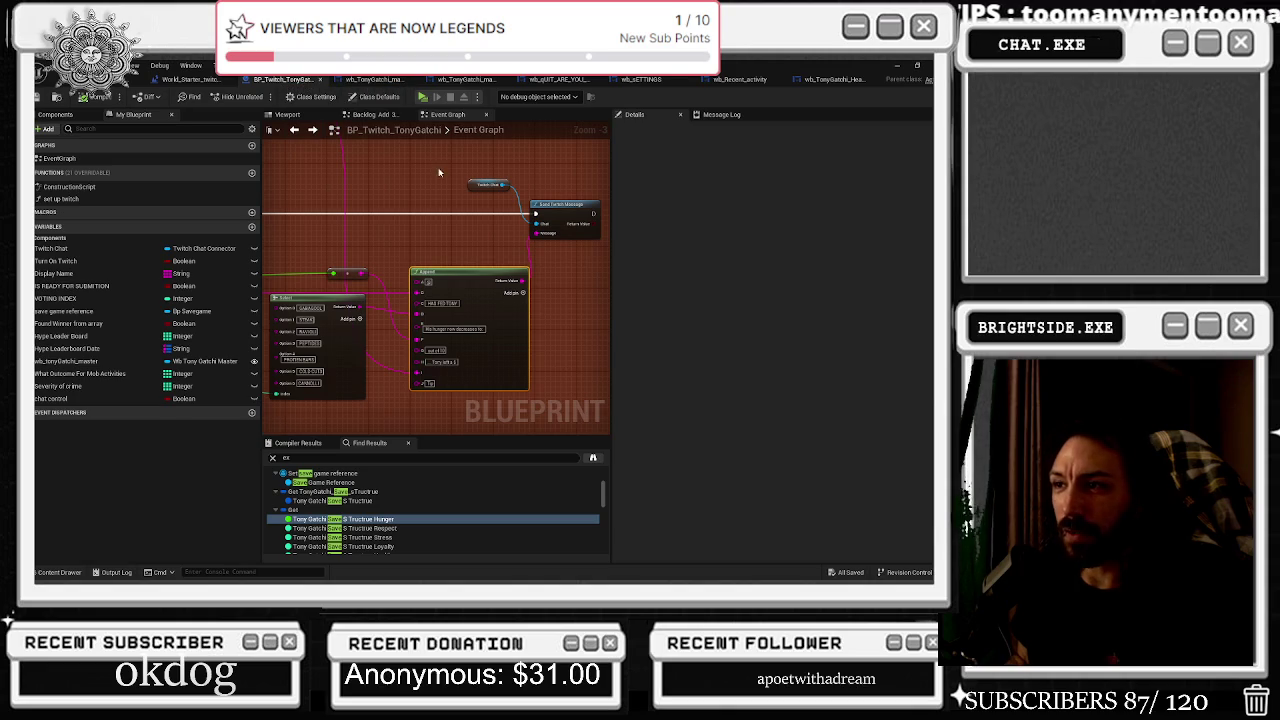
pyautogui.click(372, 79)
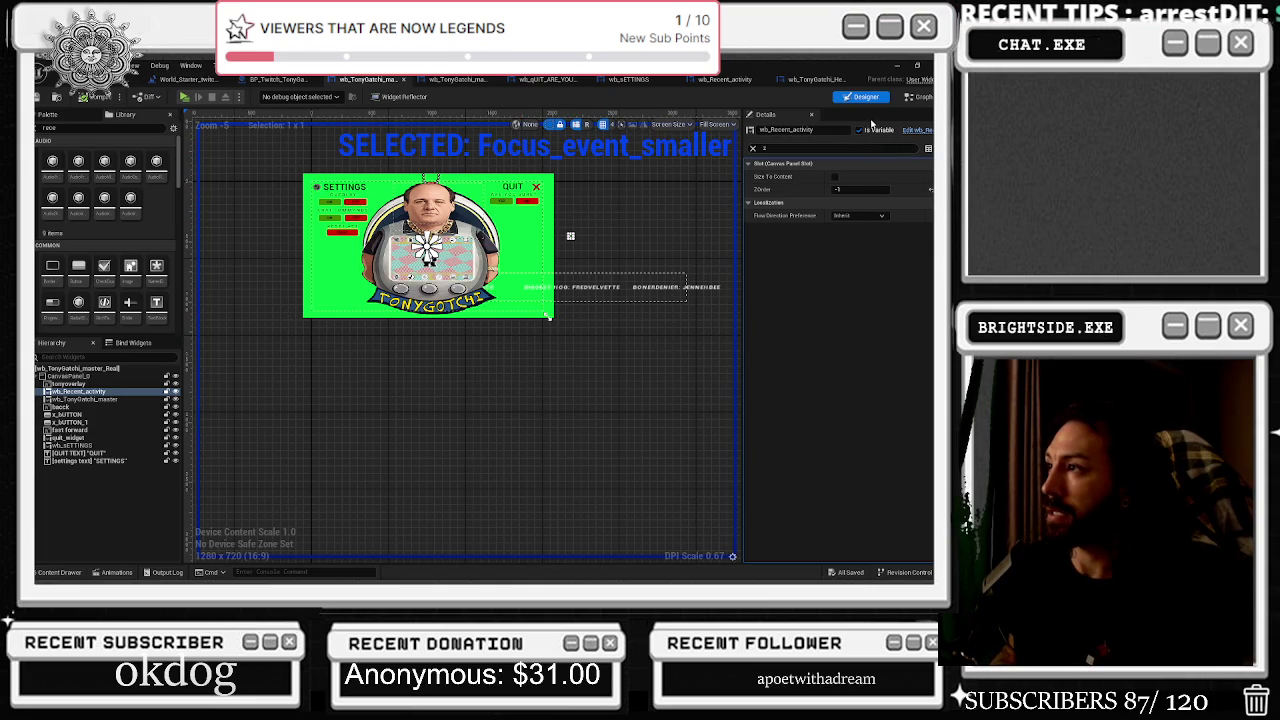
# Clear the Details filter, then bring up the Chrome window with the 'turn down for what acapella' search.
pyautogui.click(753, 148)
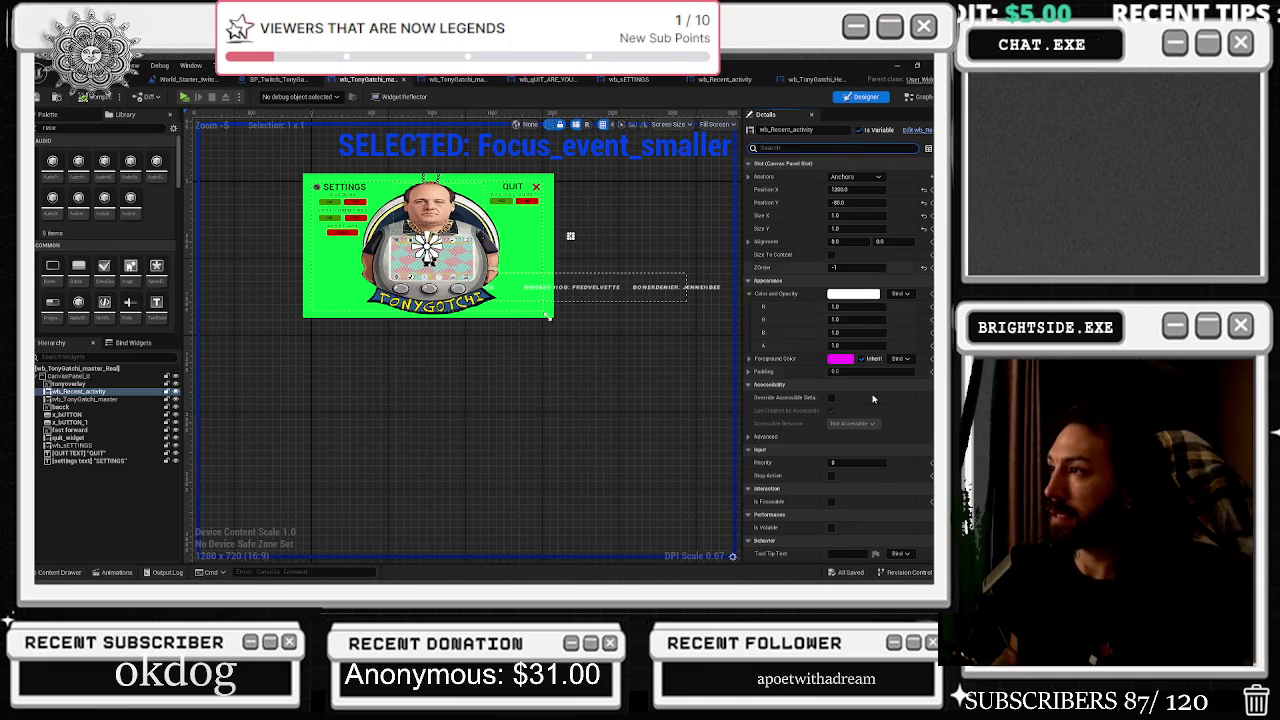
pyautogui.scroll(-2, 830, 215)
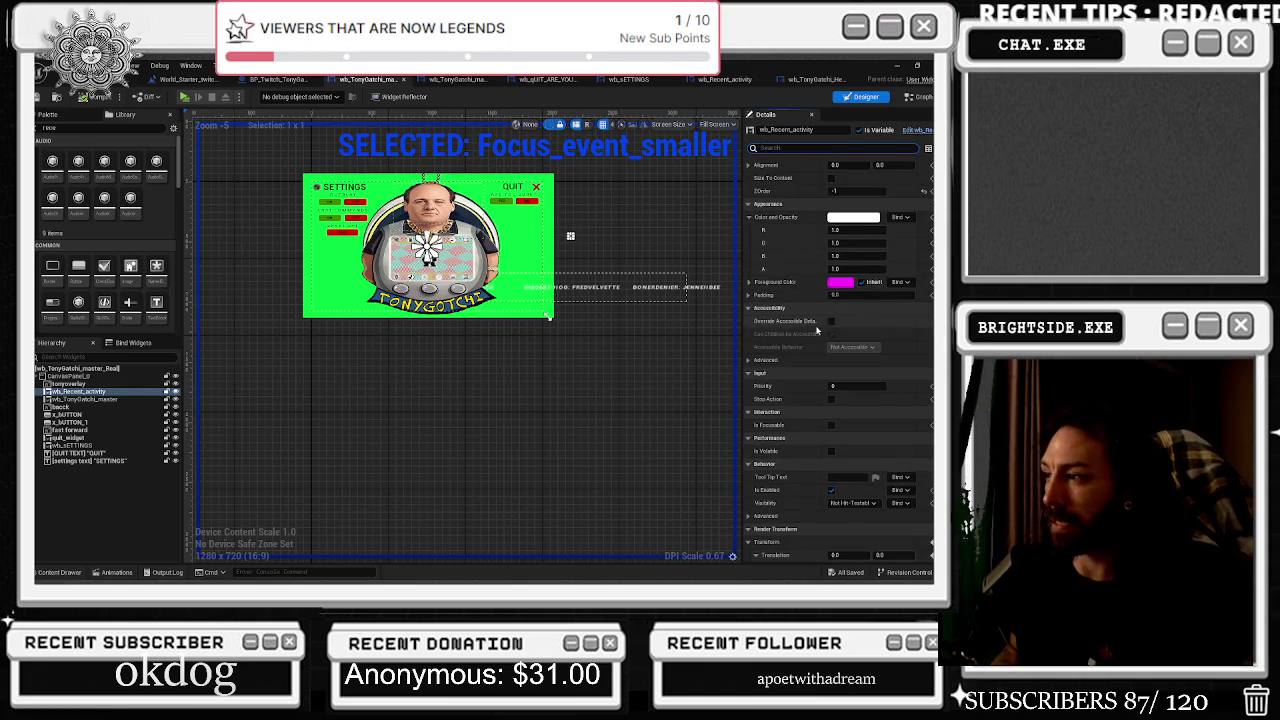
pyautogui.hotkey('alt', 'Tab')
pyautogui.press('Tab')
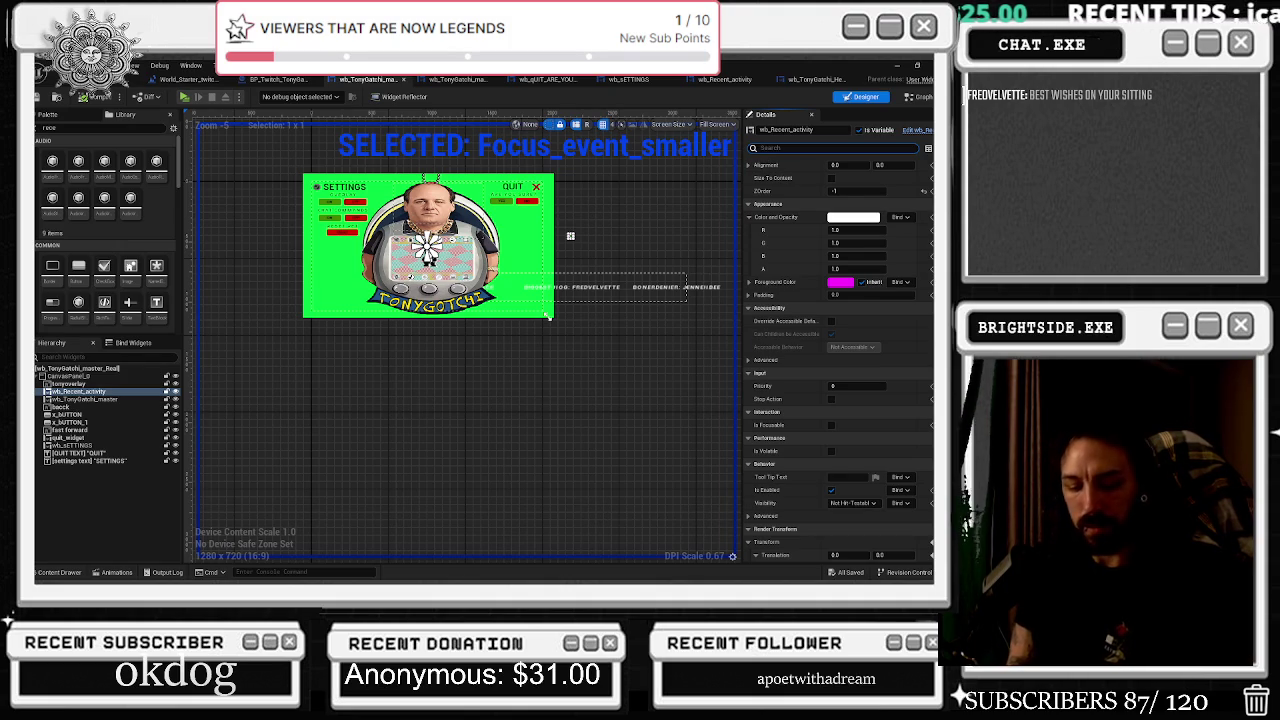
pyautogui.hotkey('alt', 'Tab')
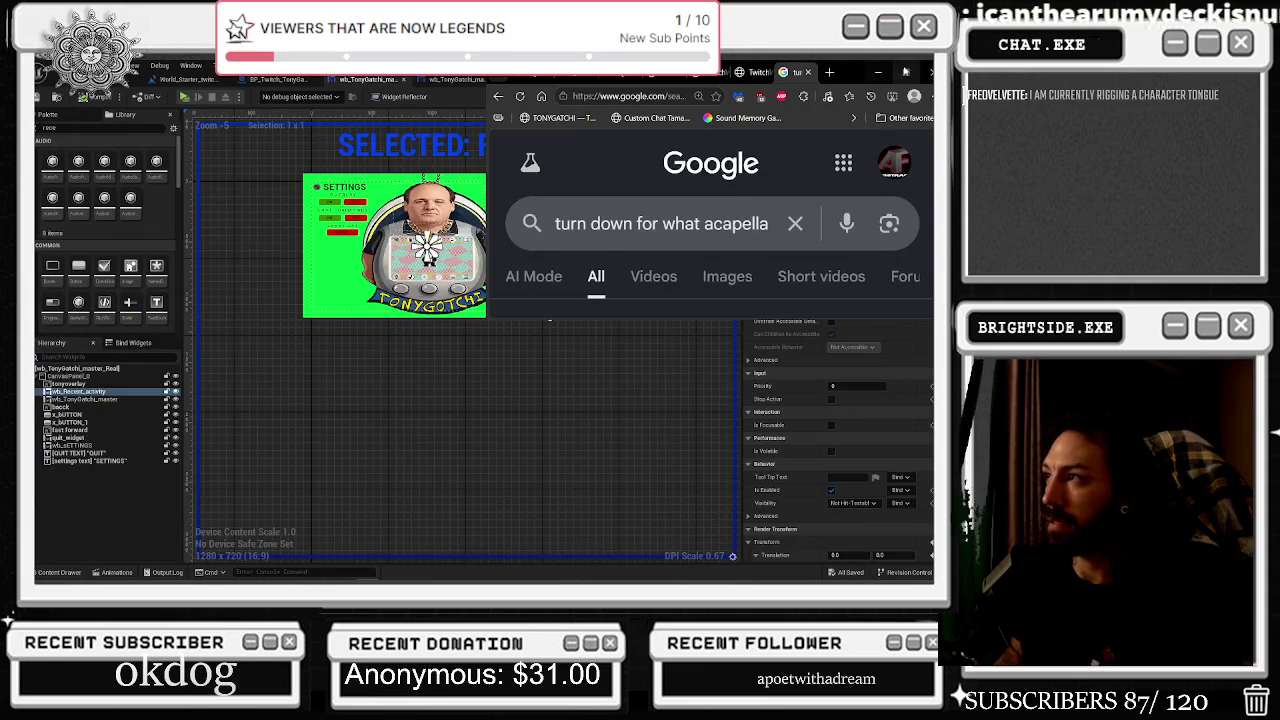
# Maximize Chrome and play the first result, the Turn Down for What isolated acapella, from 0:14.
pyautogui.click(906, 72)
pyautogui.click(494, 366)
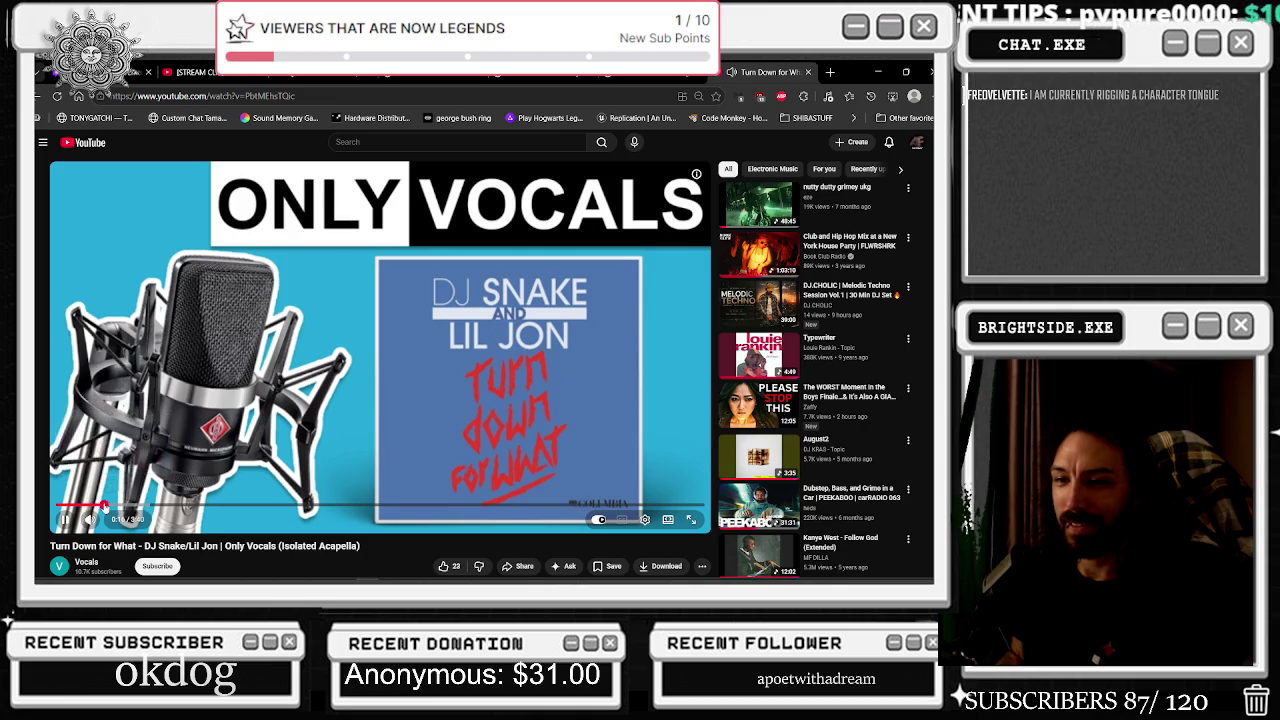
pyautogui.click(101, 505)
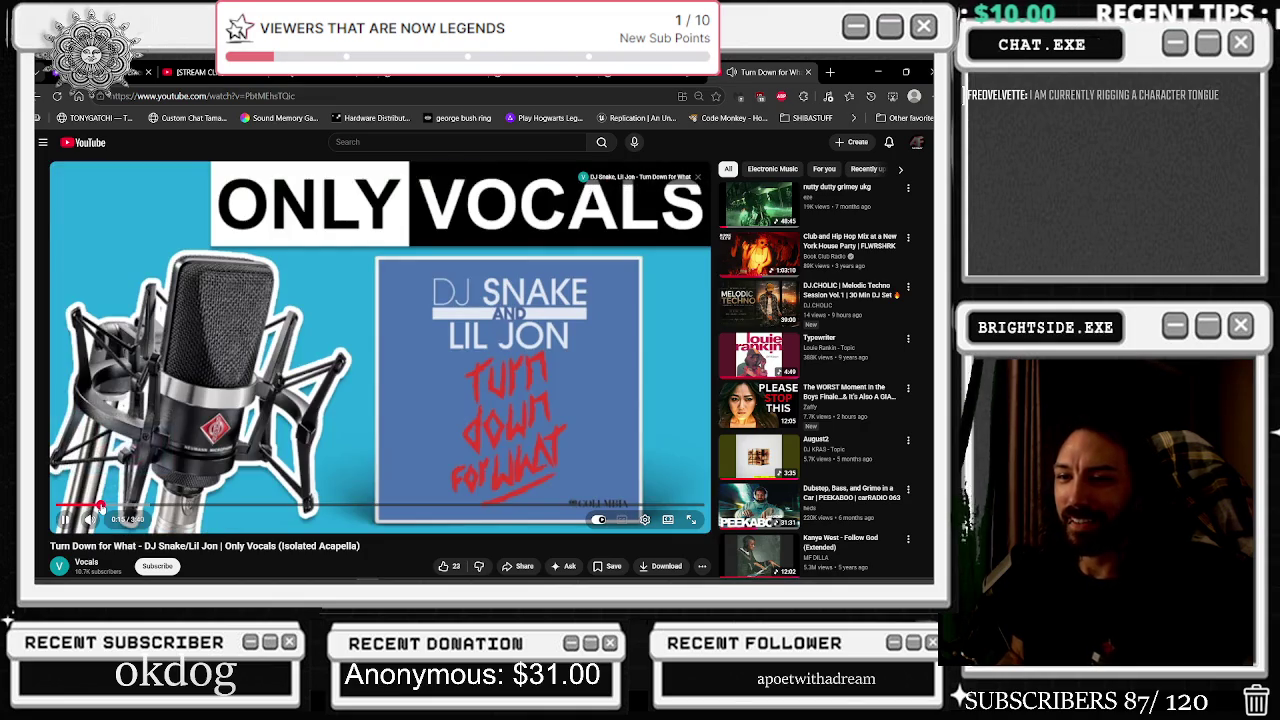
pyautogui.click(325, 356)
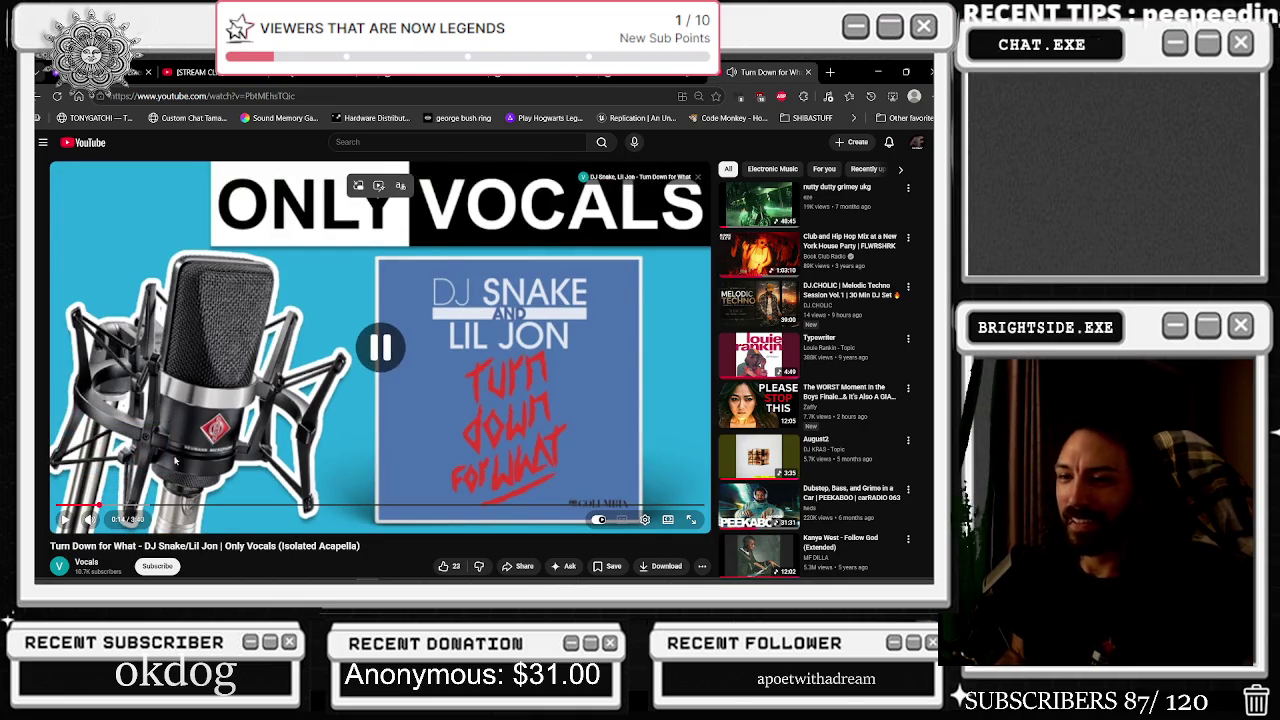
pyautogui.click(100, 505)
pyautogui.click(66, 519)
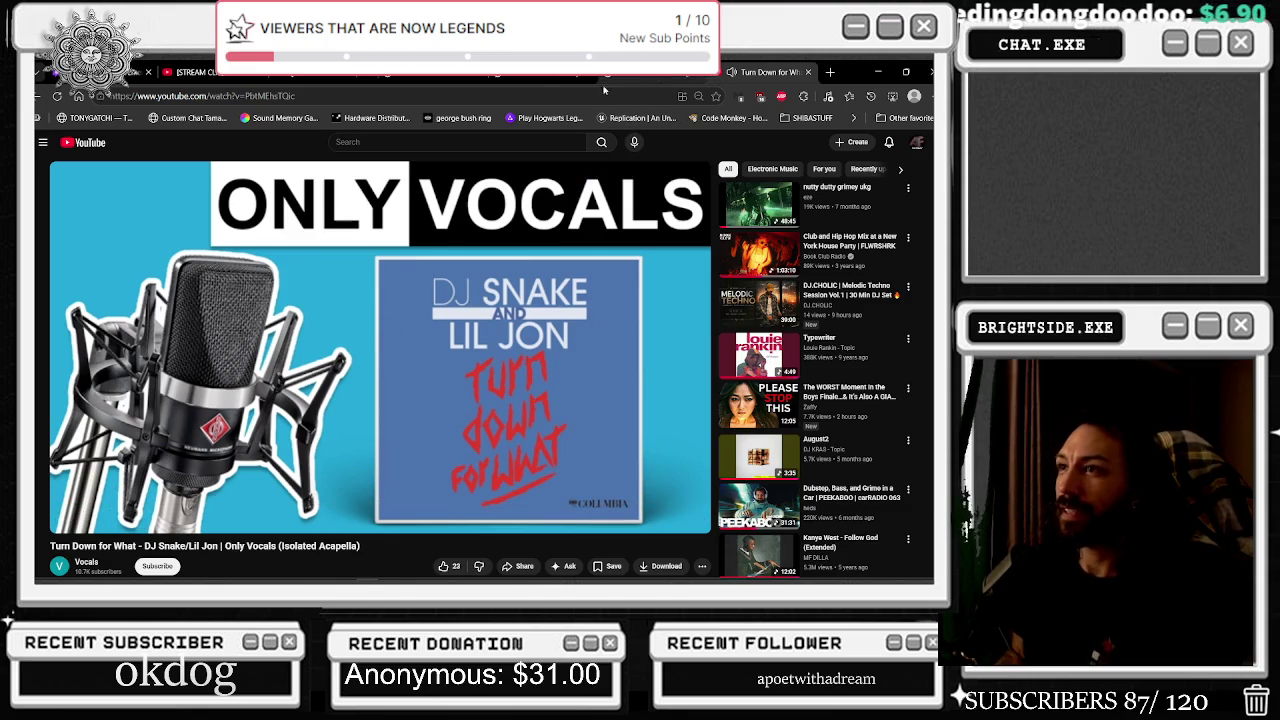
# Check the Tomorrowland live-set tab, skipping it back a few seconds, then return to the acapella tab.
pyautogui.click(430, 72)
pyautogui.click(449, 287)
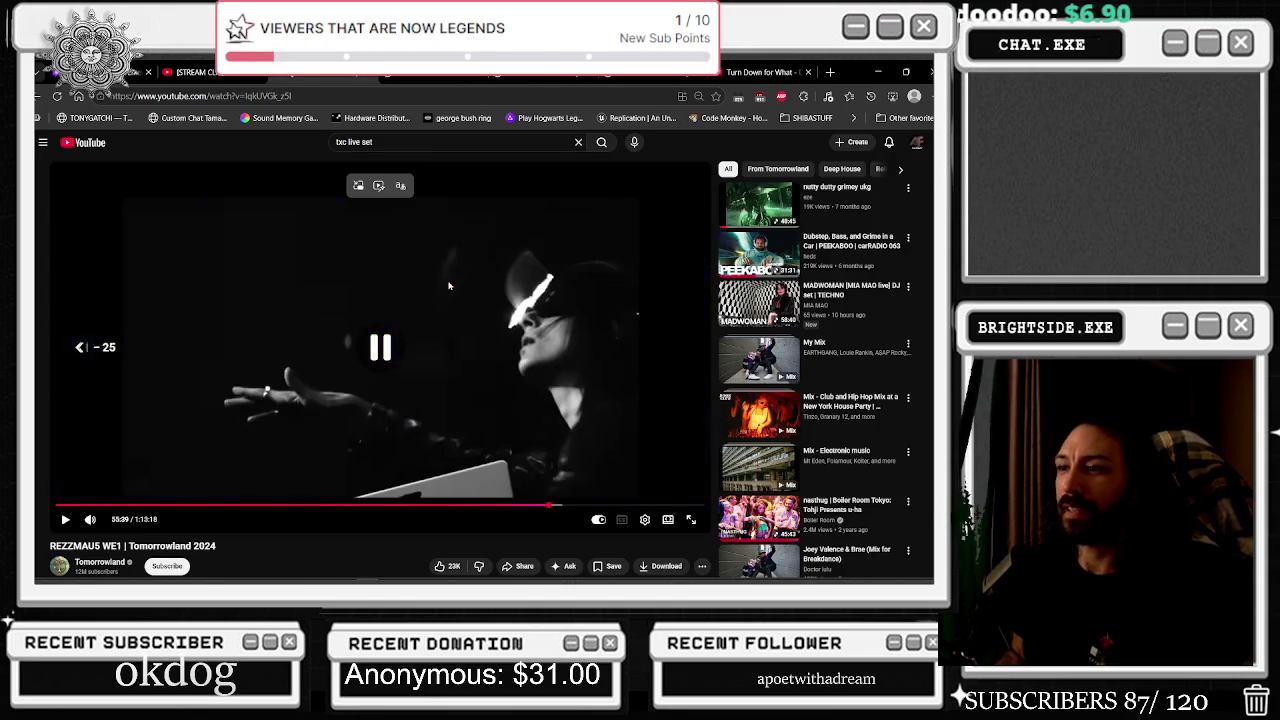
pyautogui.click(512, 278)
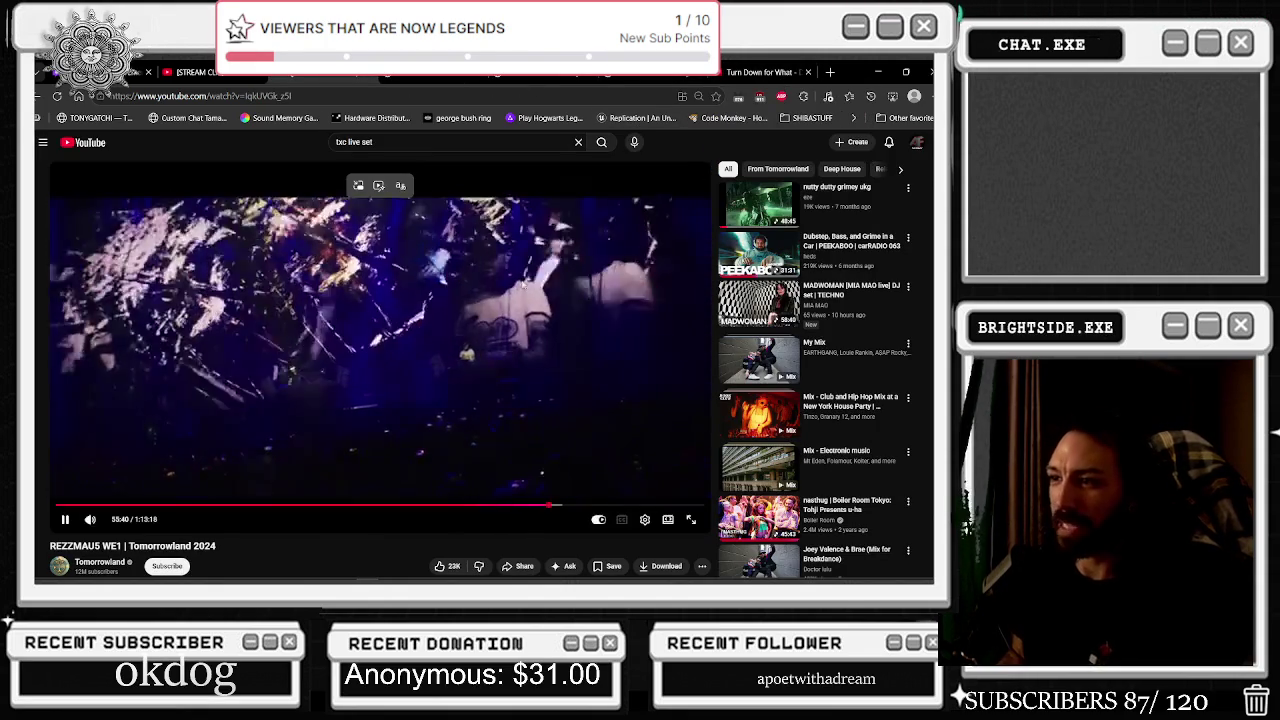
pyautogui.press('Left')
pyautogui.click(517, 287)
pyautogui.click(517, 303)
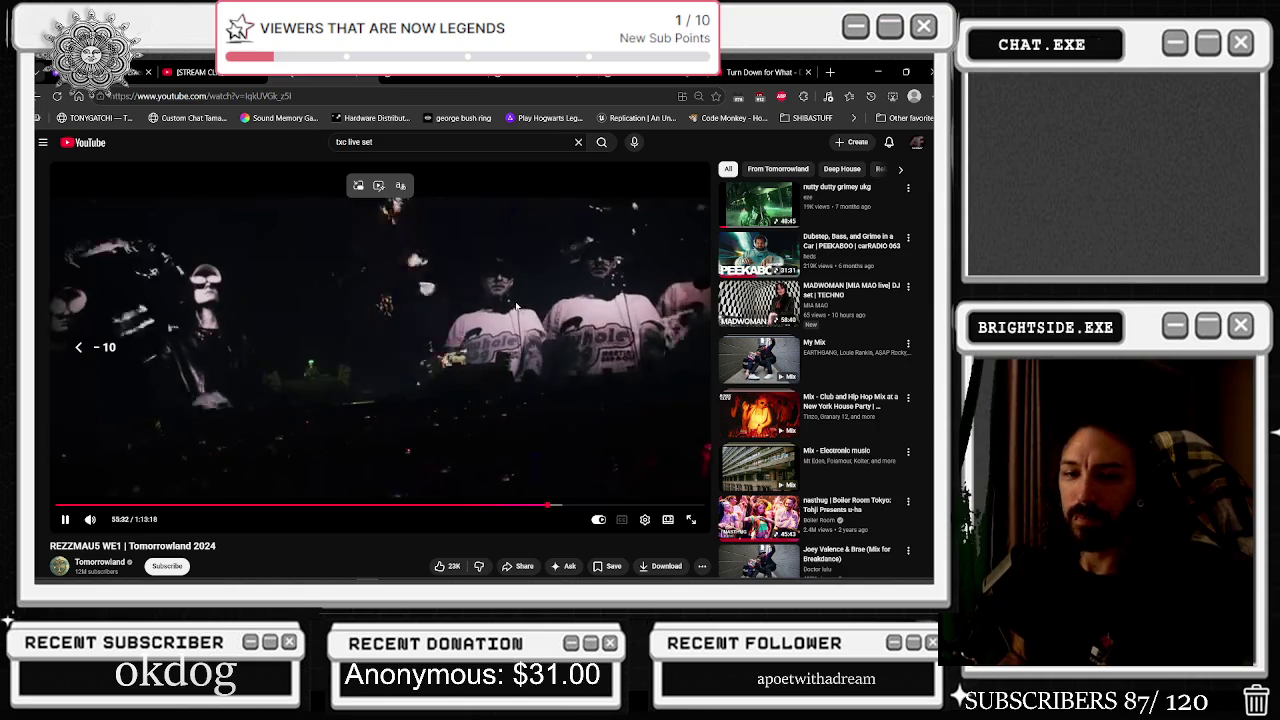
pyautogui.press('Left')
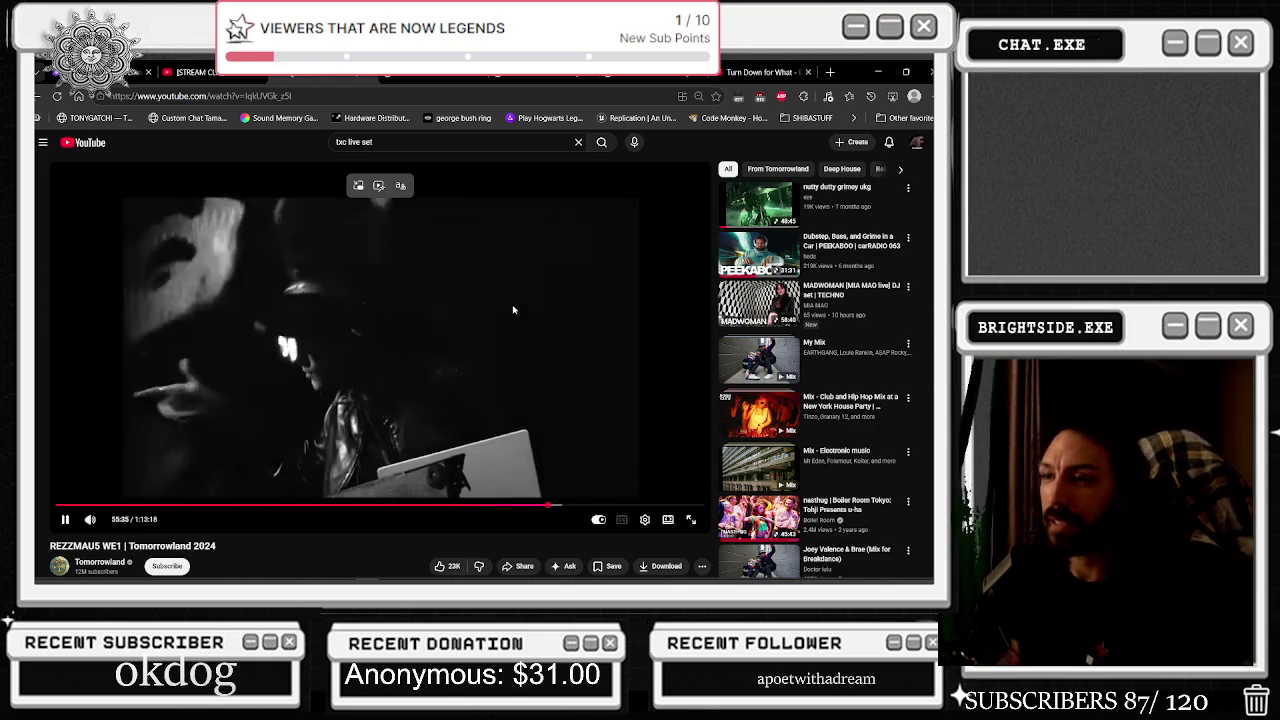
pyautogui.click(513, 320)
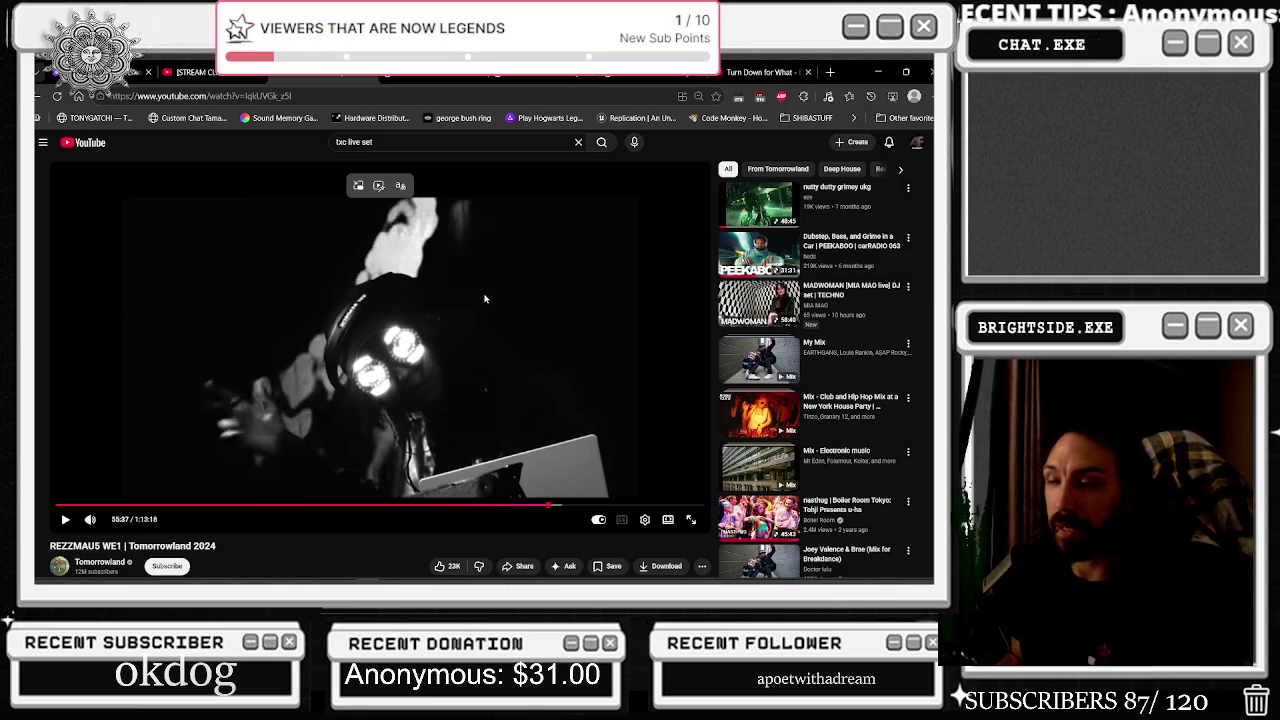
pyautogui.click(484, 298)
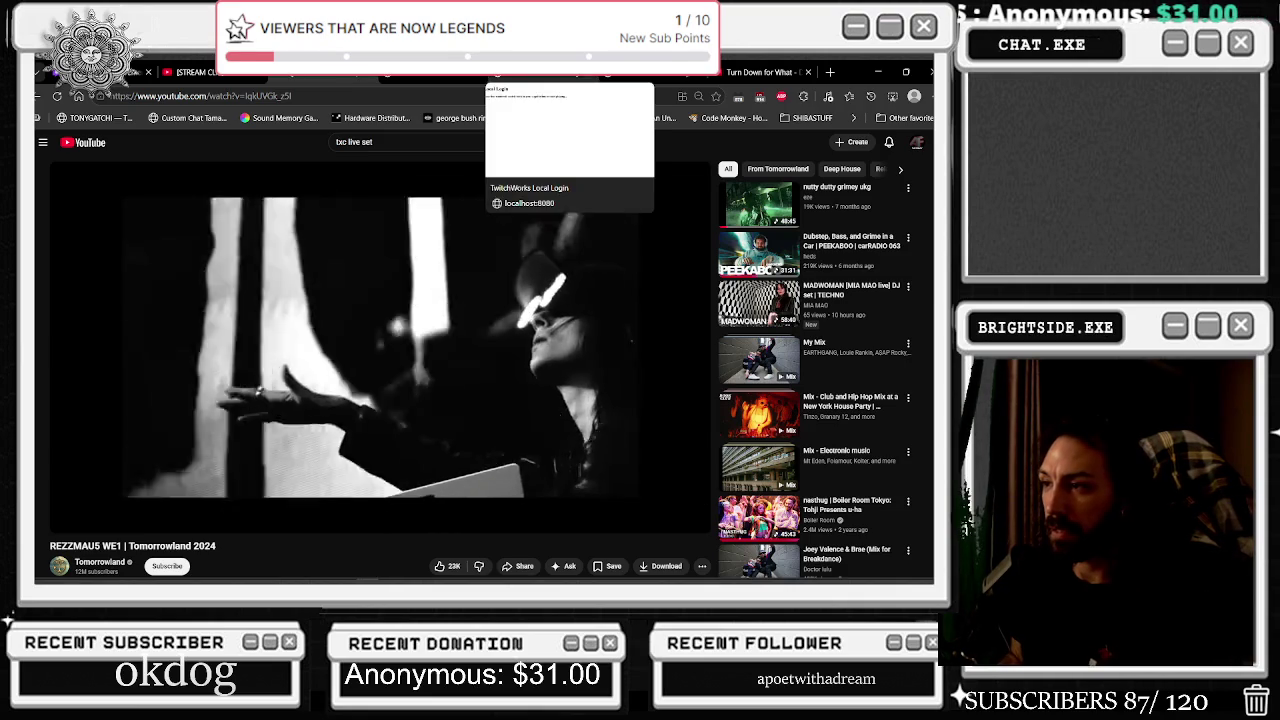
pyautogui.click(765, 72)
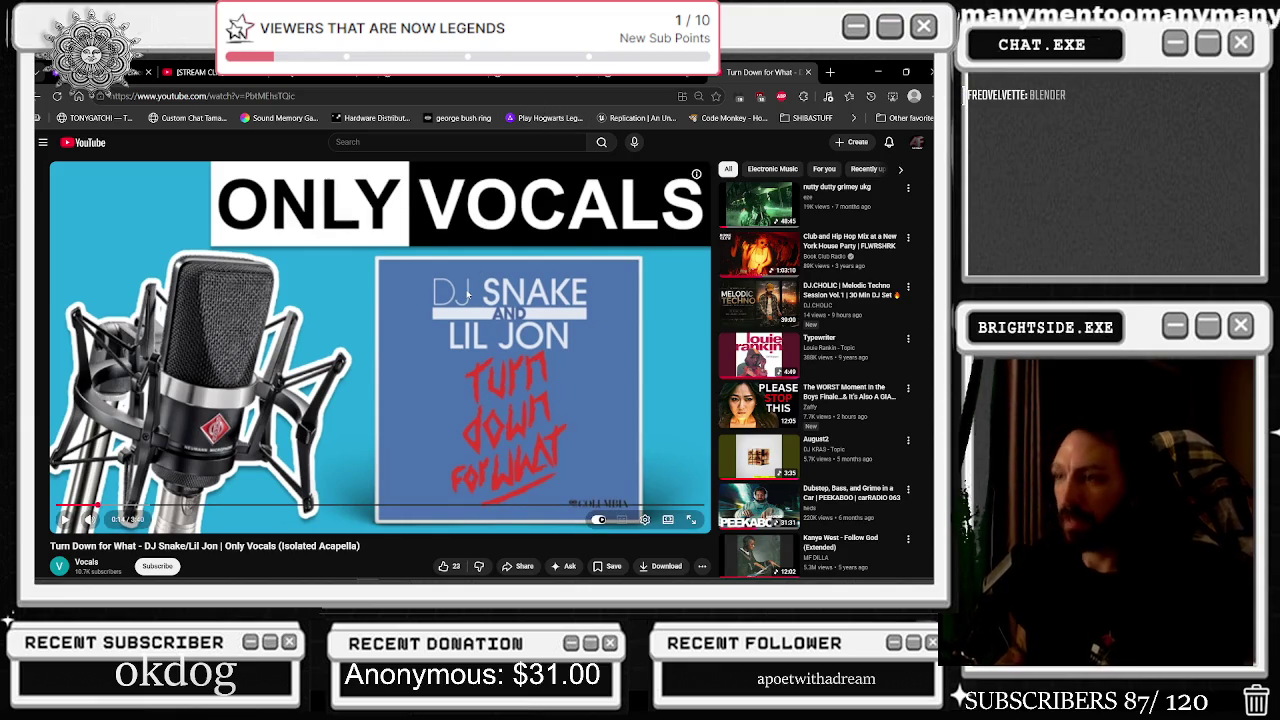
# Play and pause the Only Vocals track and look at its playback speed options at 1.50x.
pyautogui.click(455, 328)
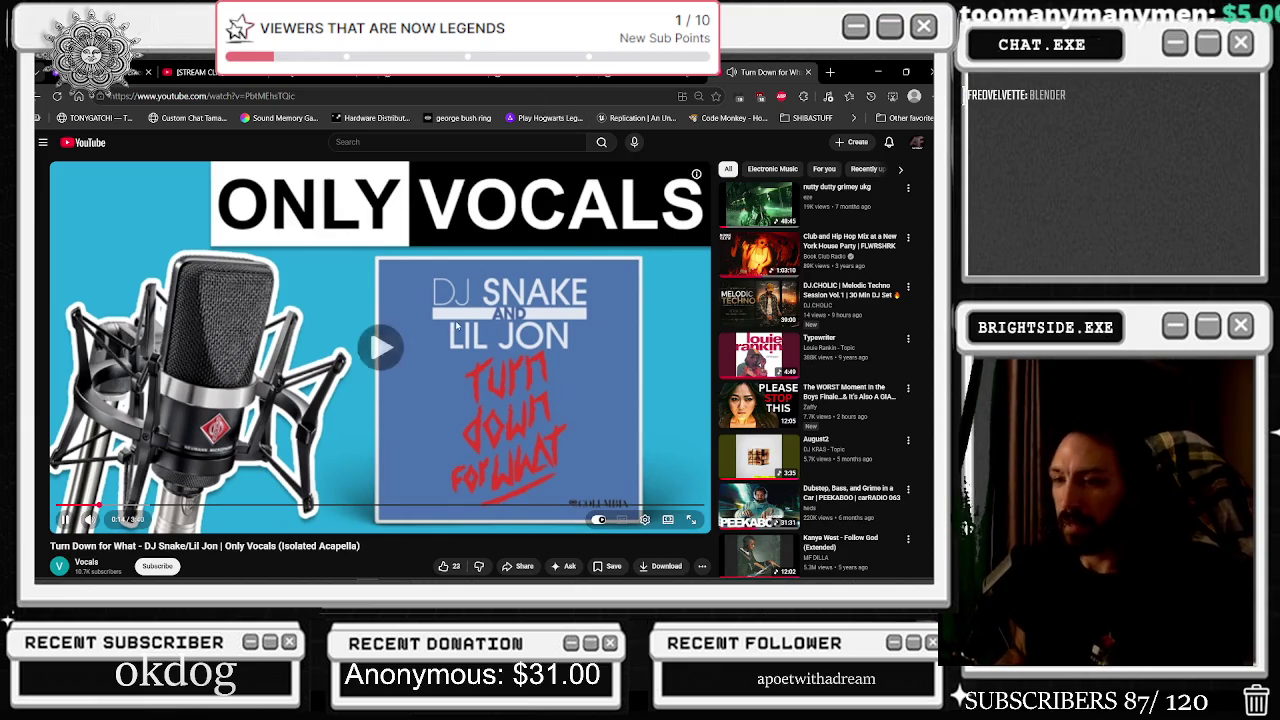
pyautogui.click(437, 370)
pyautogui.click(250, 338)
pyautogui.click(607, 414)
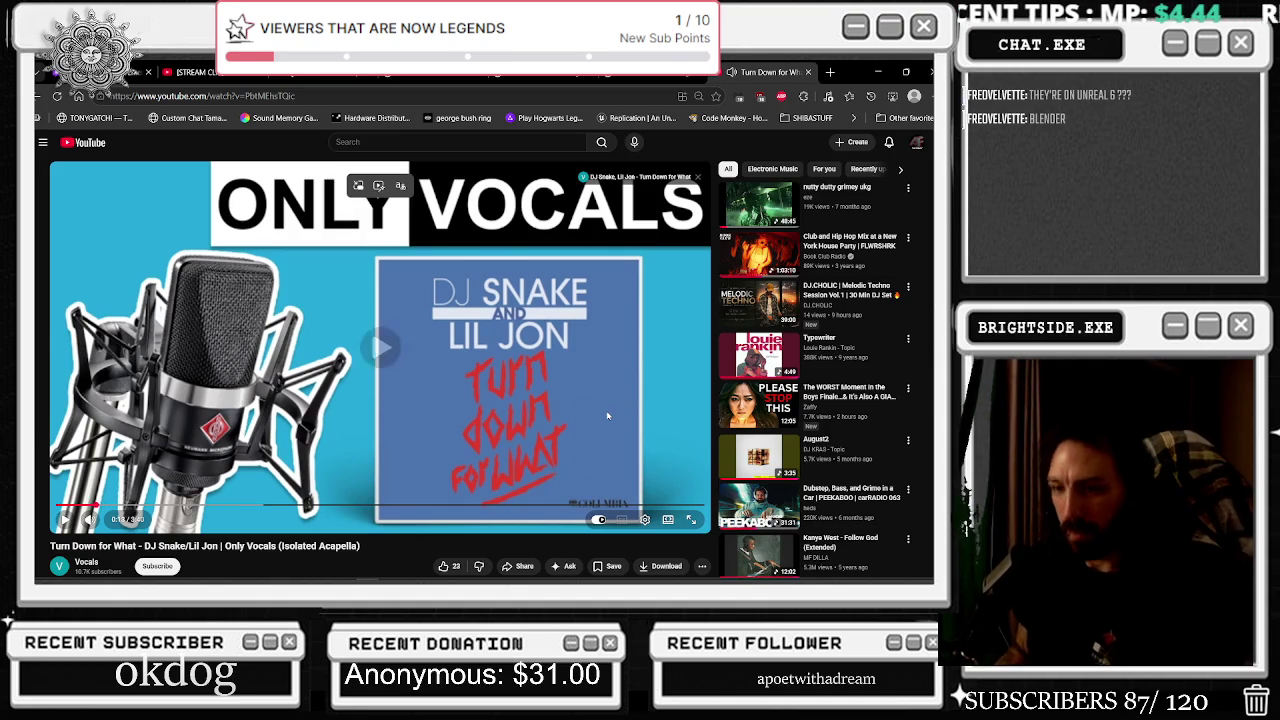
pyautogui.click(645, 519)
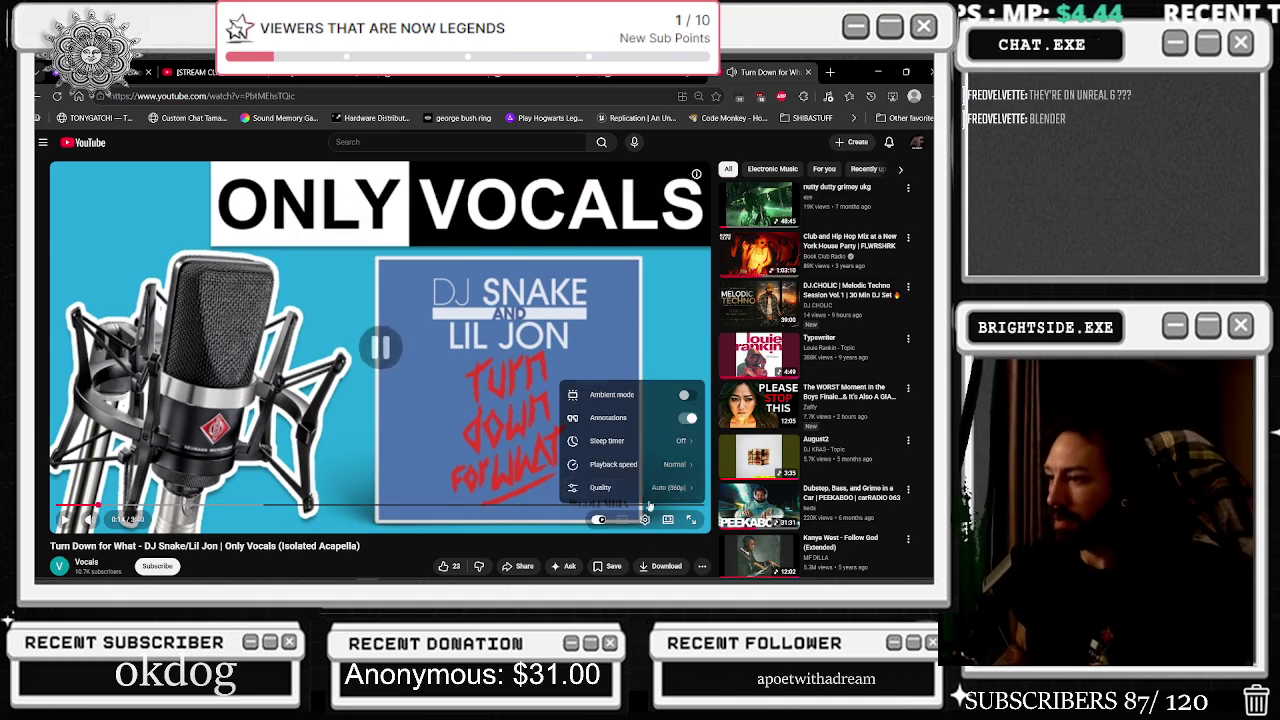
pyautogui.click(633, 457)
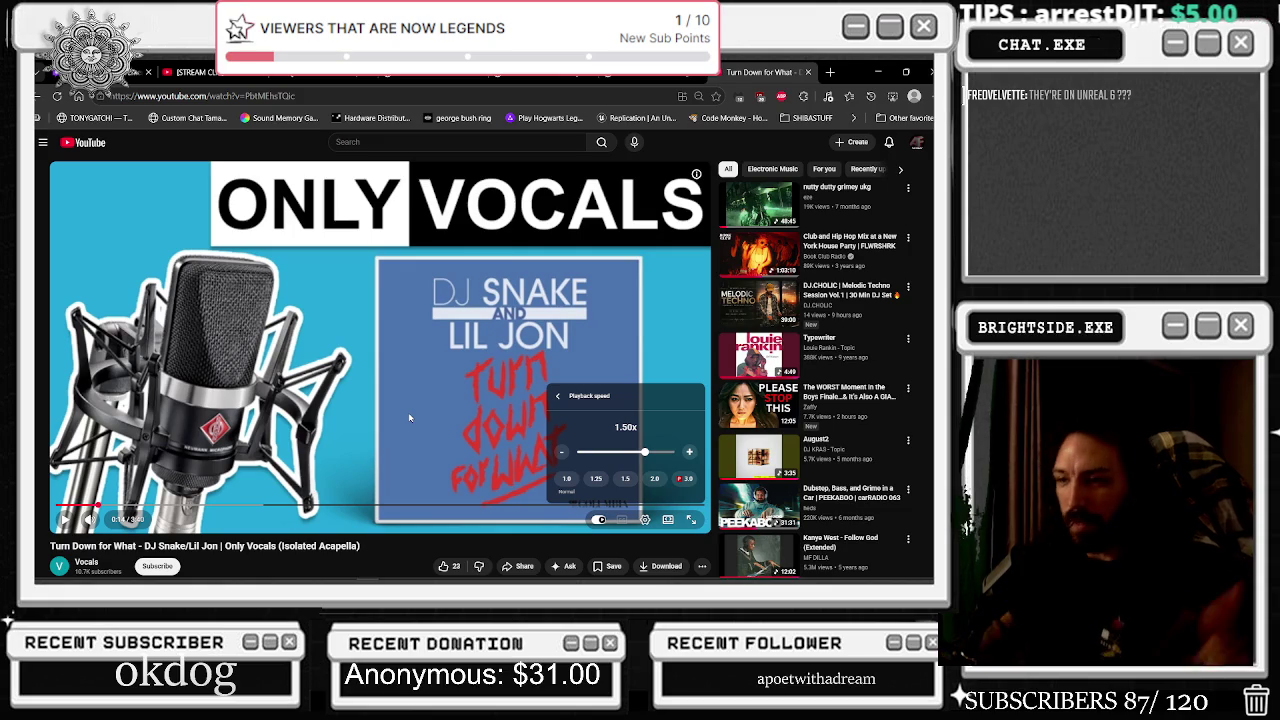
pyautogui.click(352, 410)
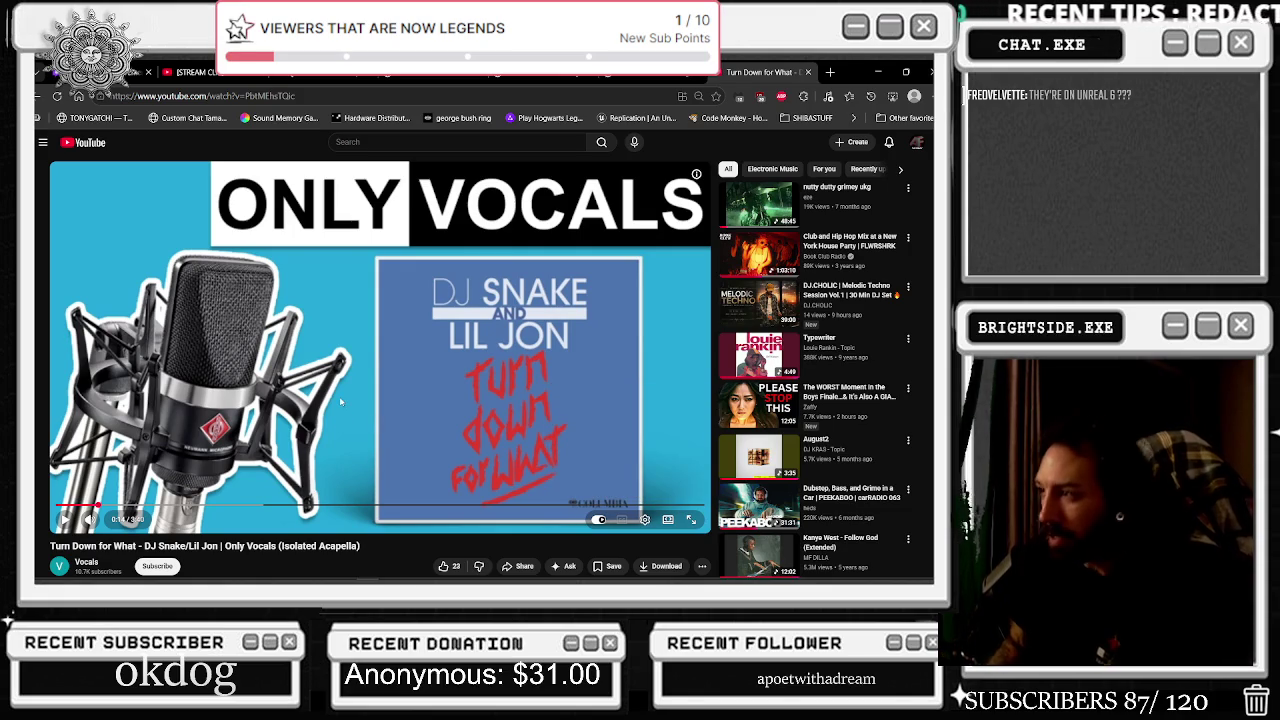
pyautogui.click(338, 392)
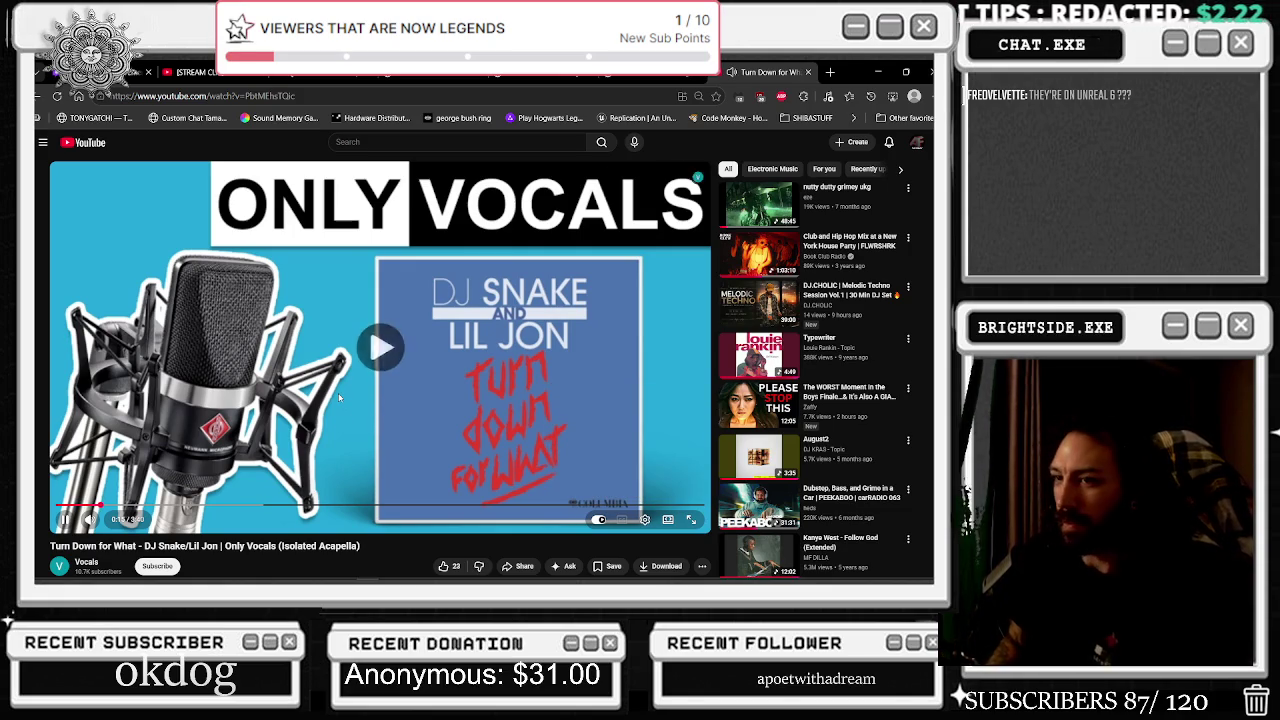
pyautogui.click(338, 392)
# Seek the vocal track back two seconds and replay it, then close the YouTube tab.
pyautogui.click(645, 519)
pyautogui.click(608, 473)
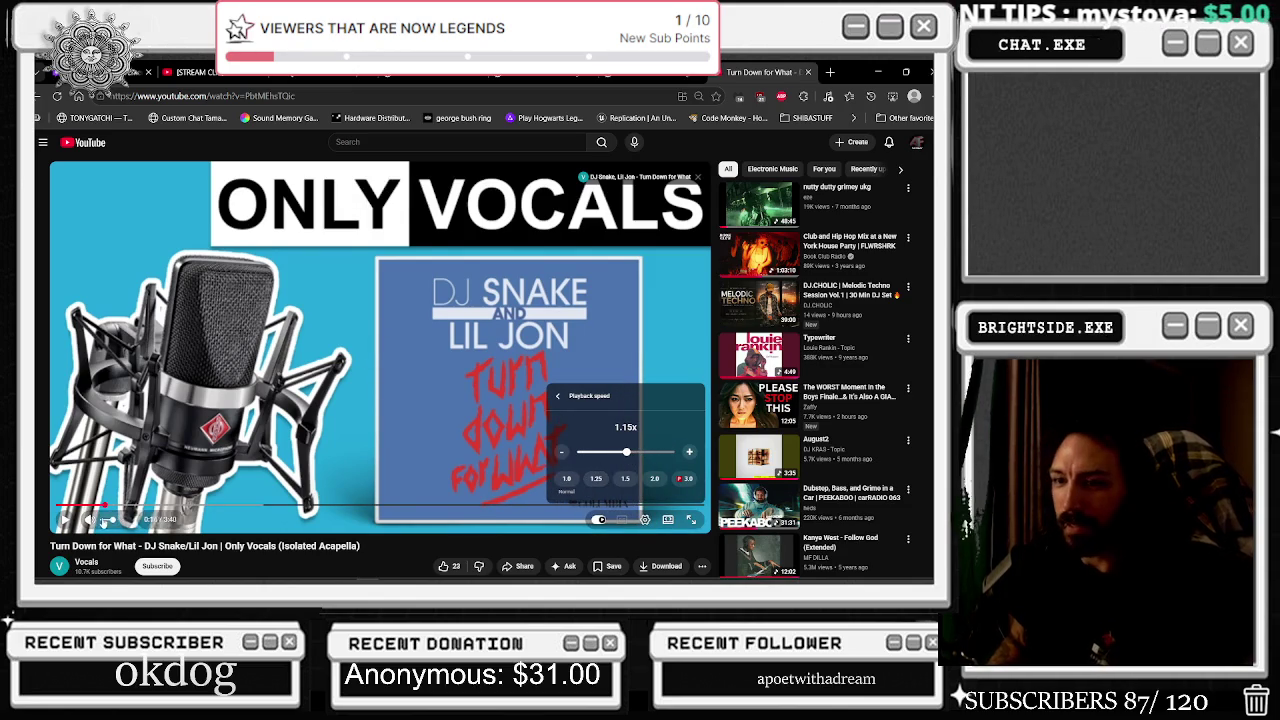
pyautogui.click(120, 430)
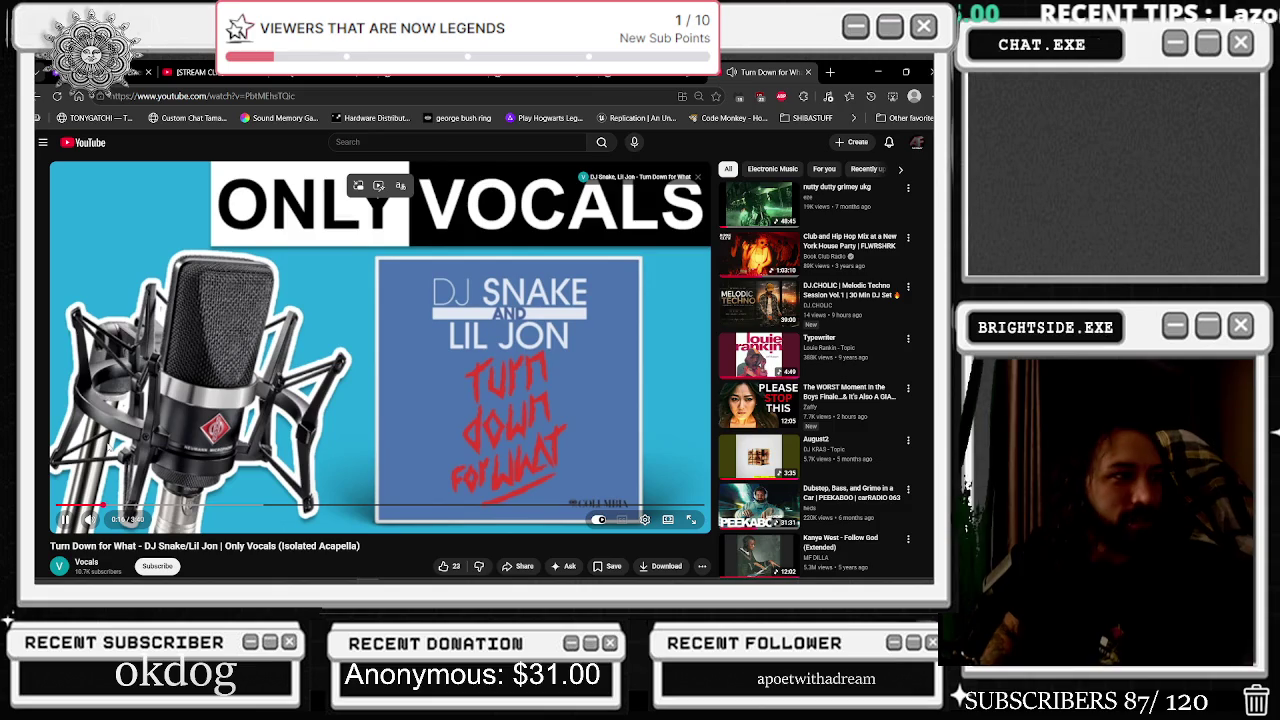
pyautogui.click(118, 478)
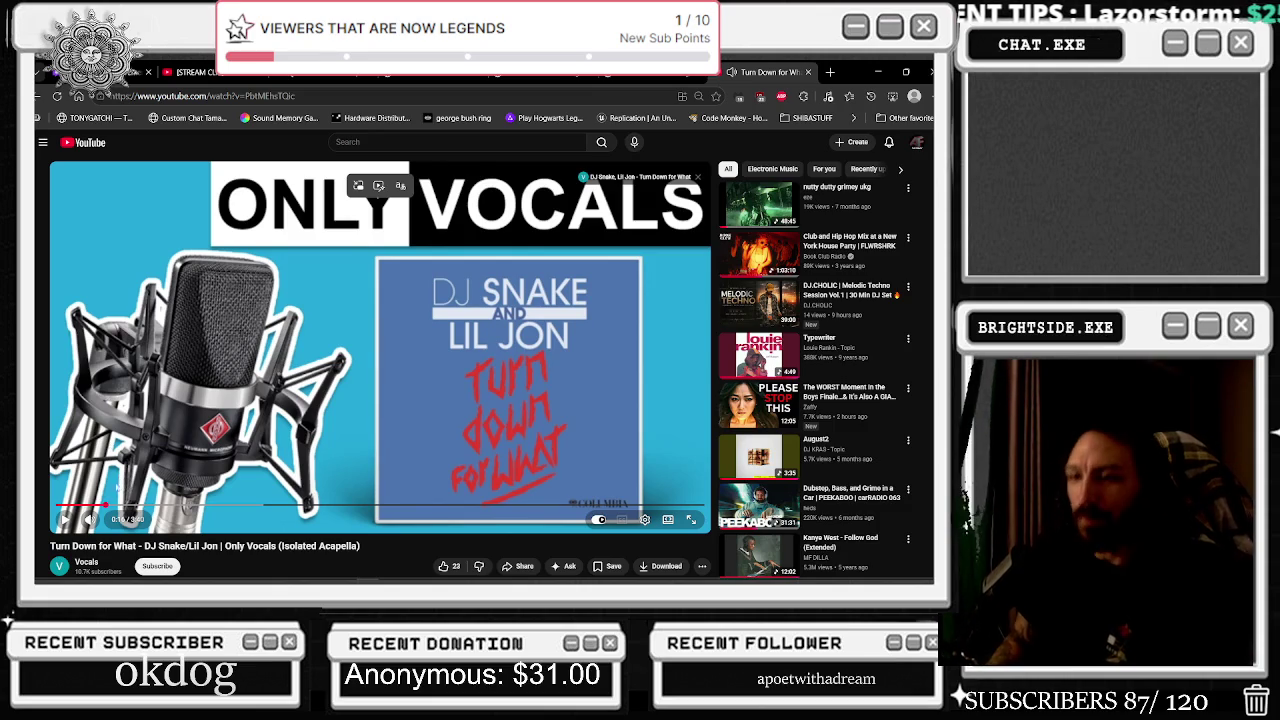
pyautogui.click(102, 504)
pyautogui.click(98, 504)
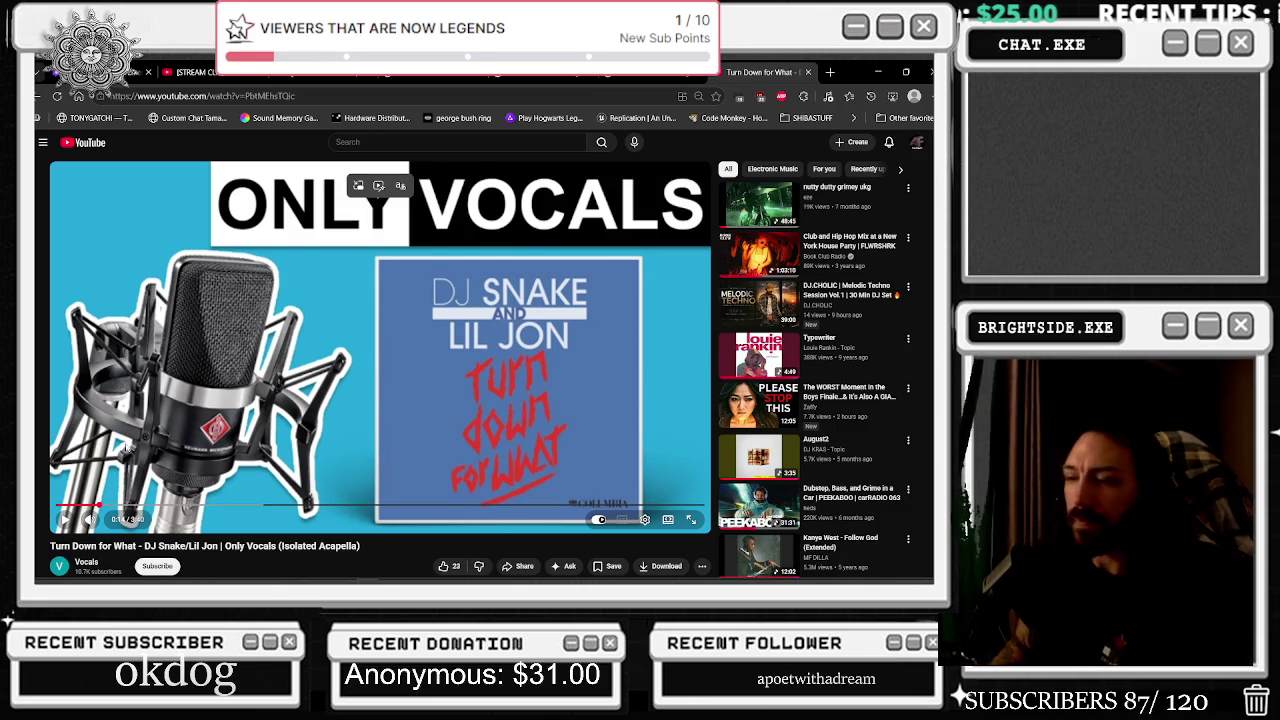
pyautogui.click(128, 447)
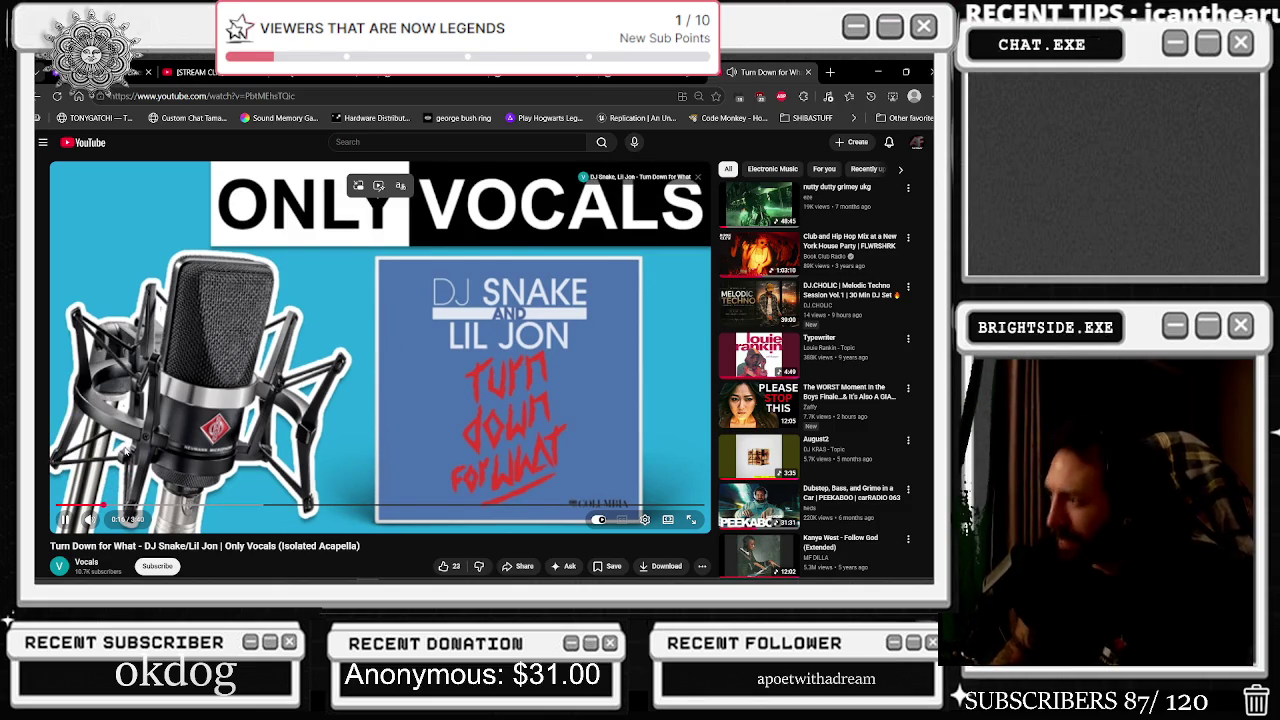
pyautogui.click(808, 72)
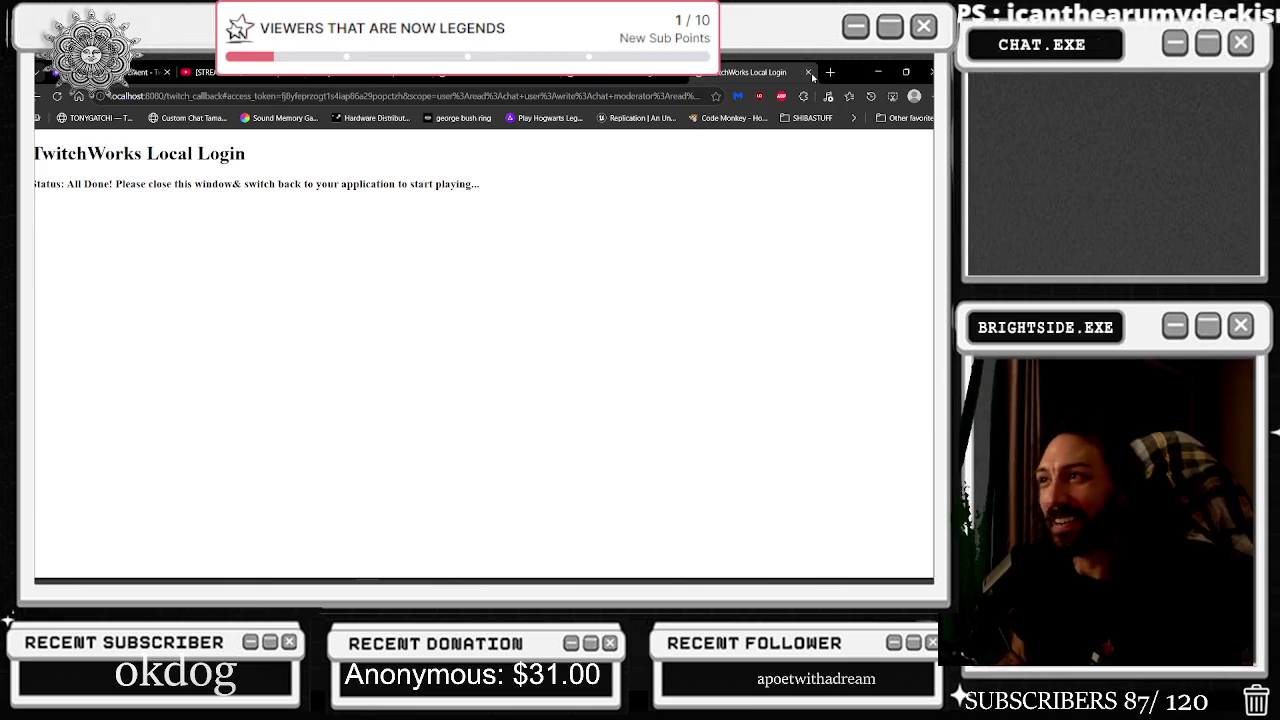
# Reopen the closed REZZMAU5 Tomorrowland 2024 tab, pause and resume it, then minimize Chrome.
pyautogui.hotkey('ctrl', 'shift', 't')
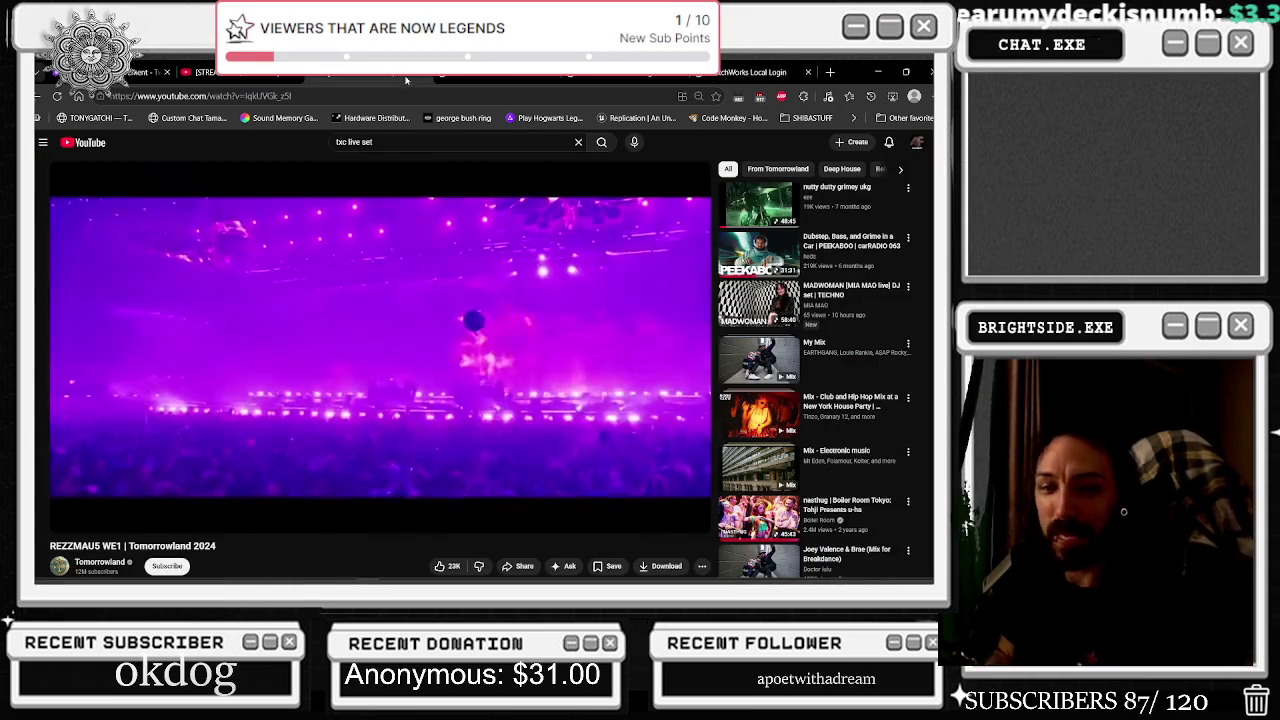
pyautogui.click(421, 333)
pyautogui.click(421, 333)
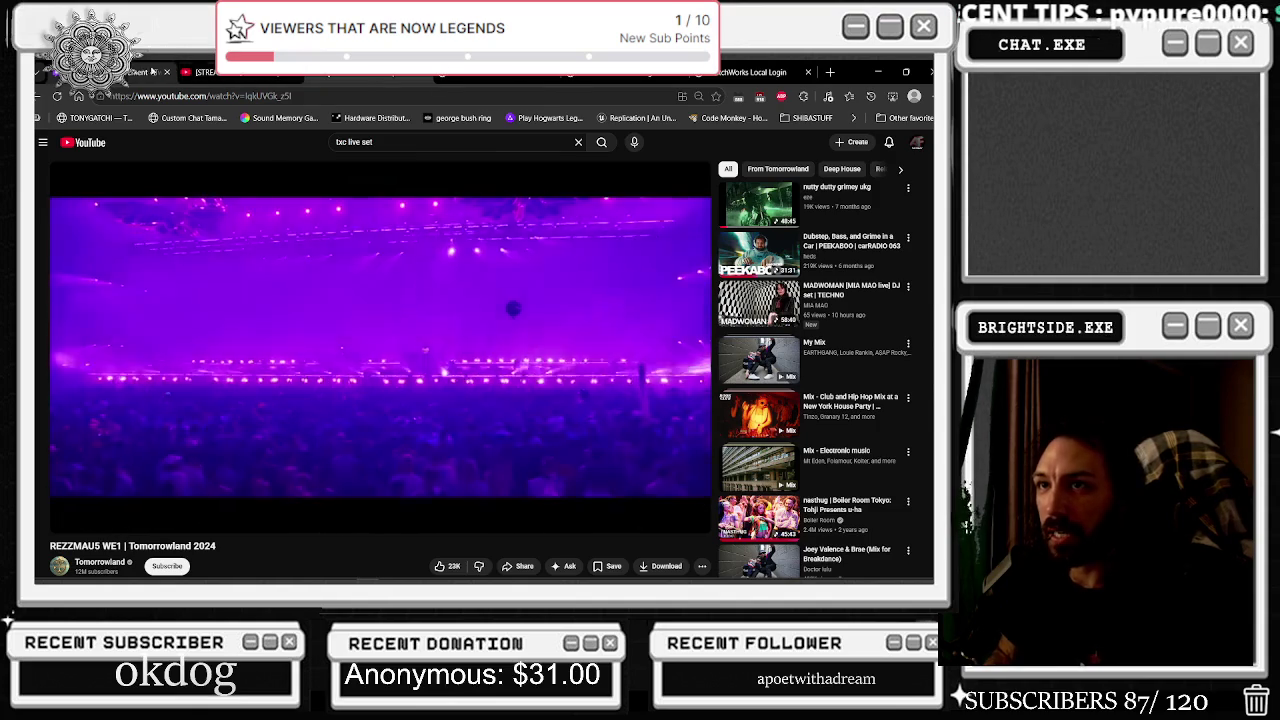
pyautogui.click(877, 72)
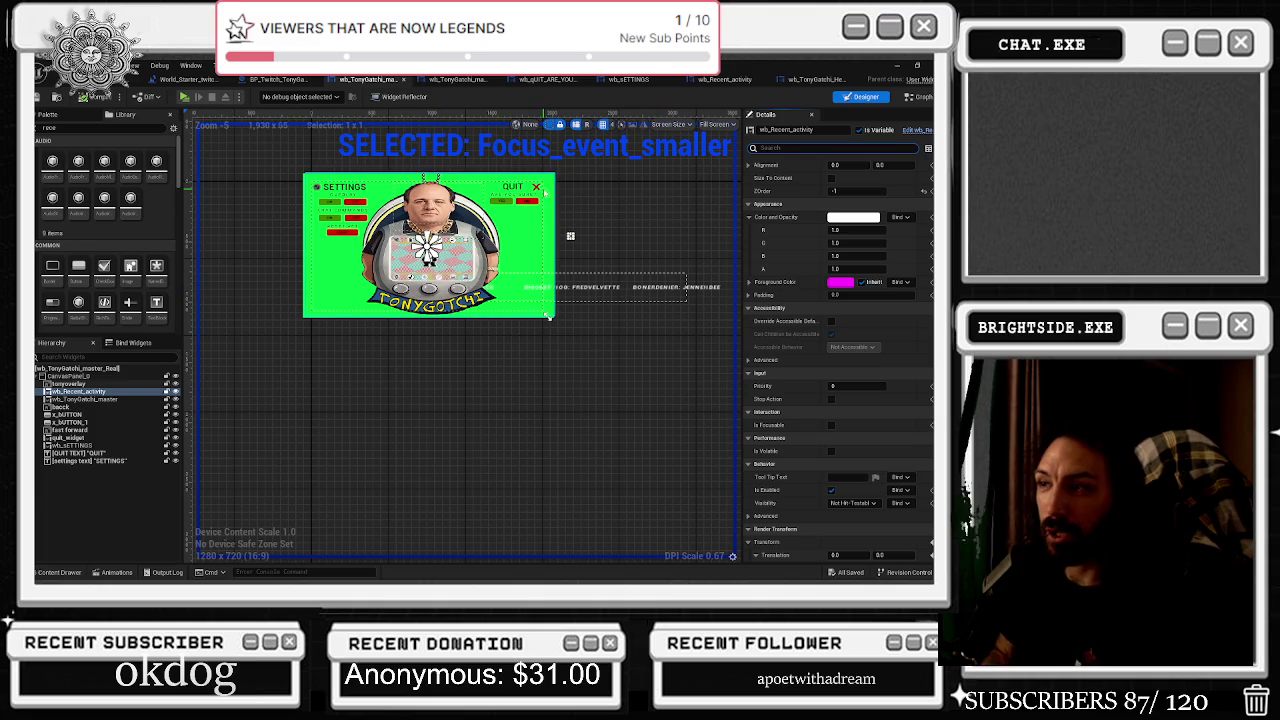
# Select the wb_Recent_activity ticker widget in the master widget's Hierarchy.
pyautogui.click(72, 461)
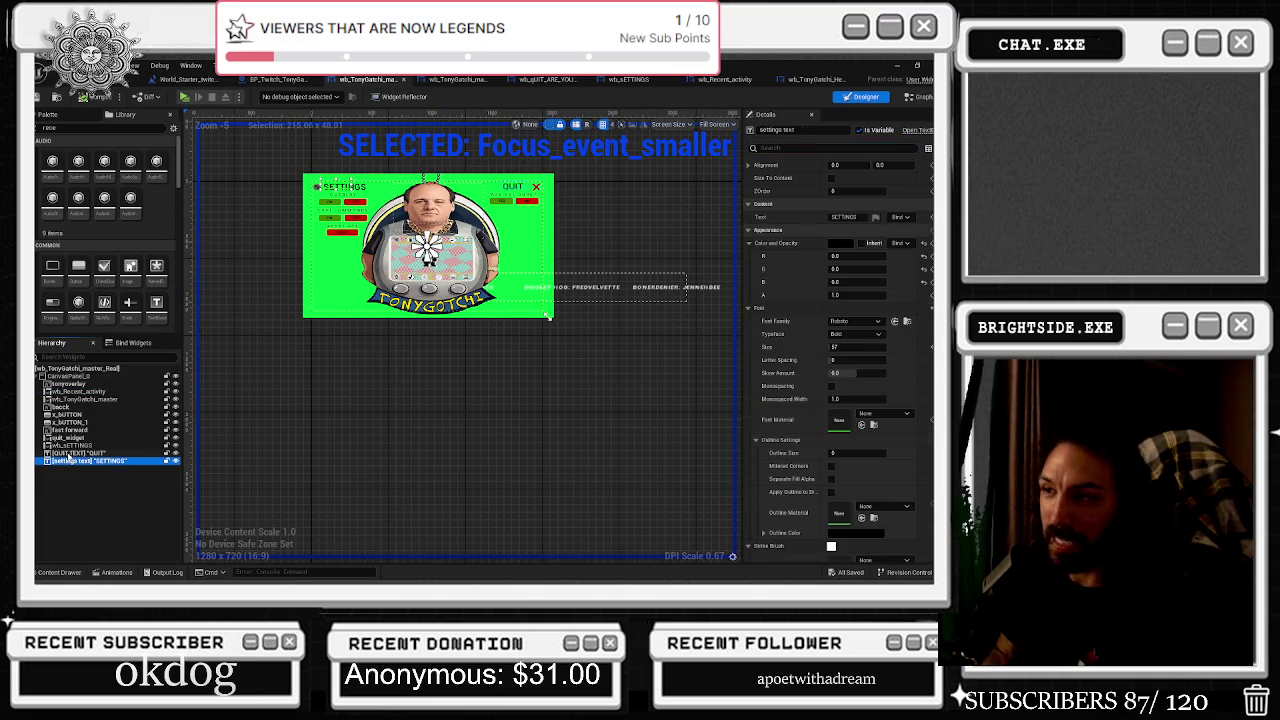
pyautogui.click(64, 438)
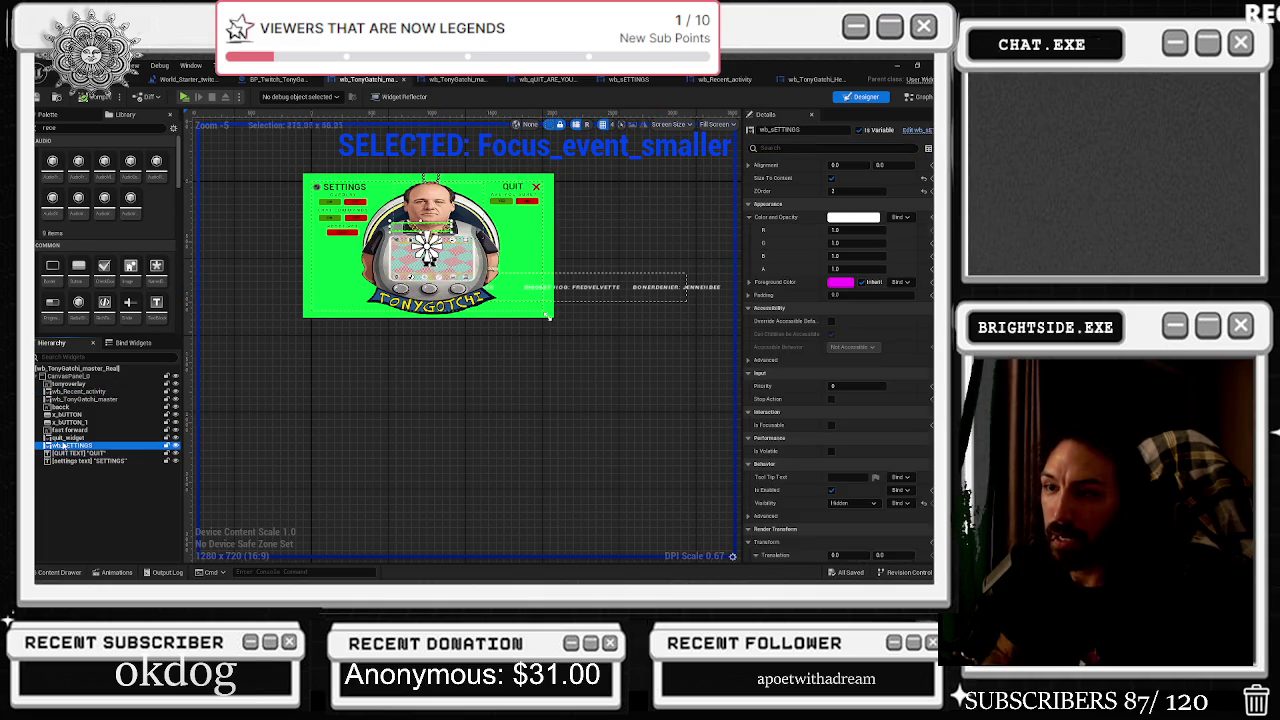
pyautogui.click(80, 399)
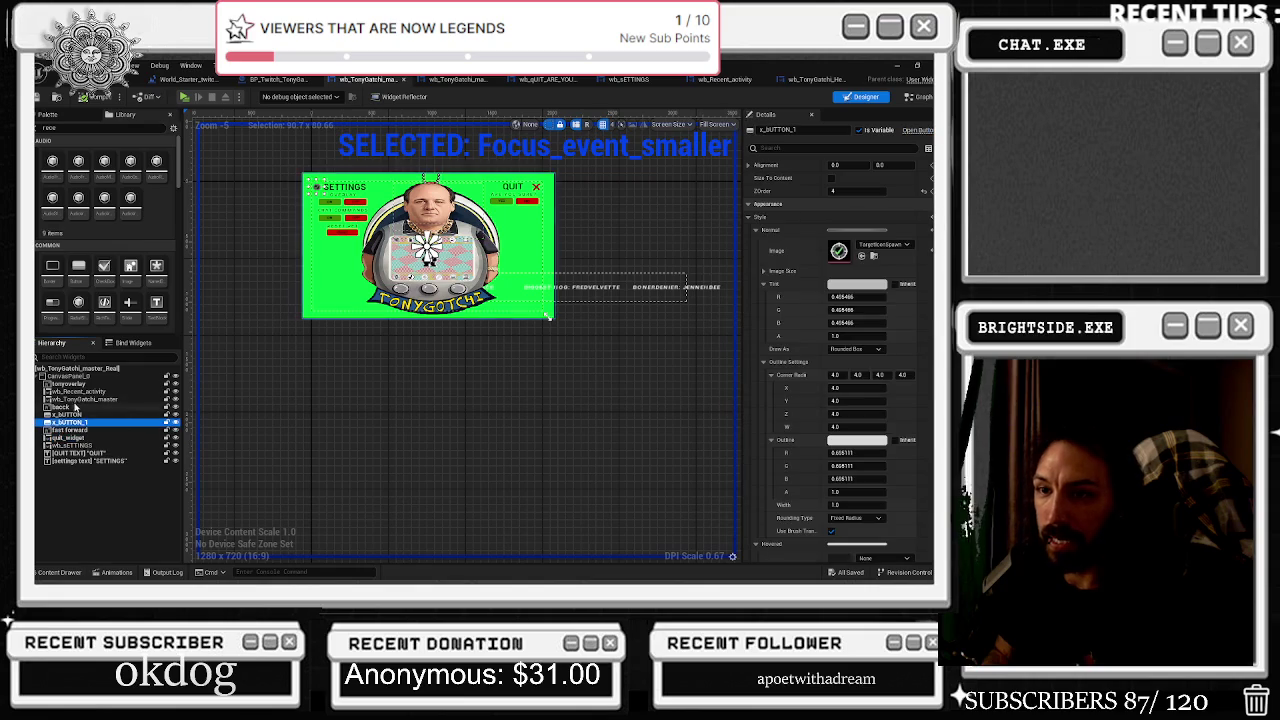
pyautogui.click(70, 391)
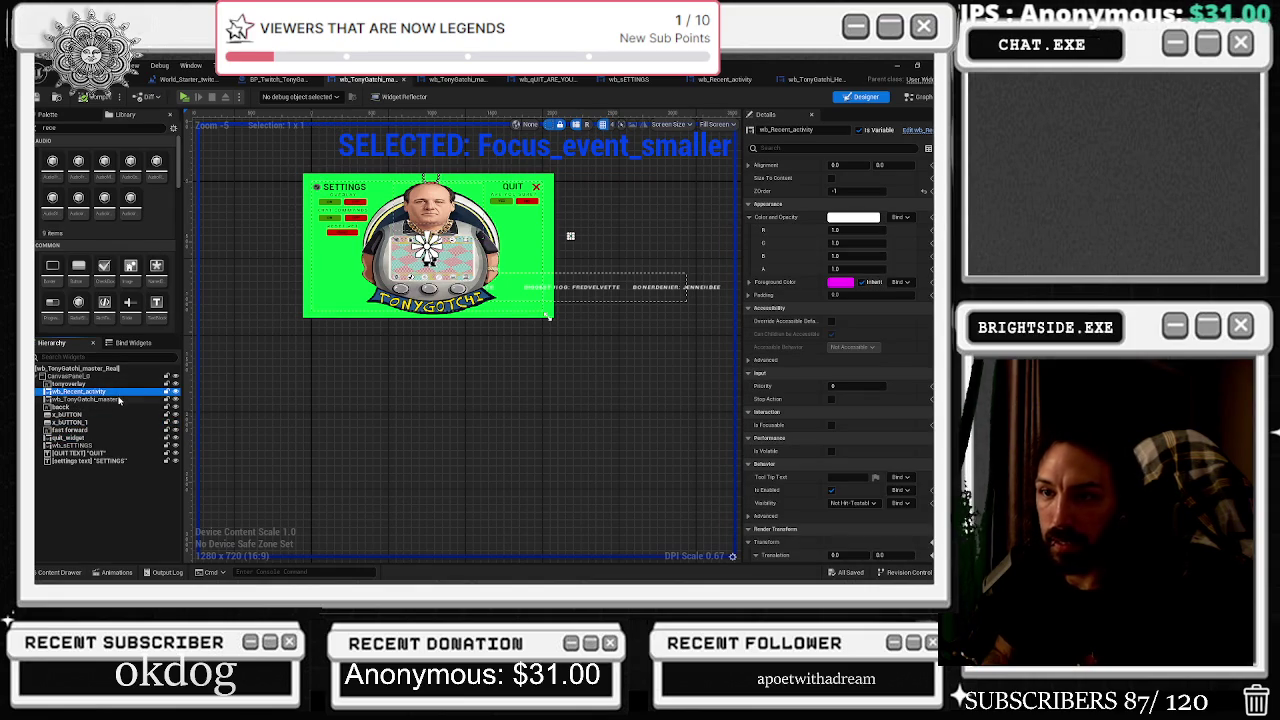
# Filter the Details by 'vis' and set the ticker's Visibility to Hidden.
pyautogui.click(825, 148)
pyautogui.write('hidden')
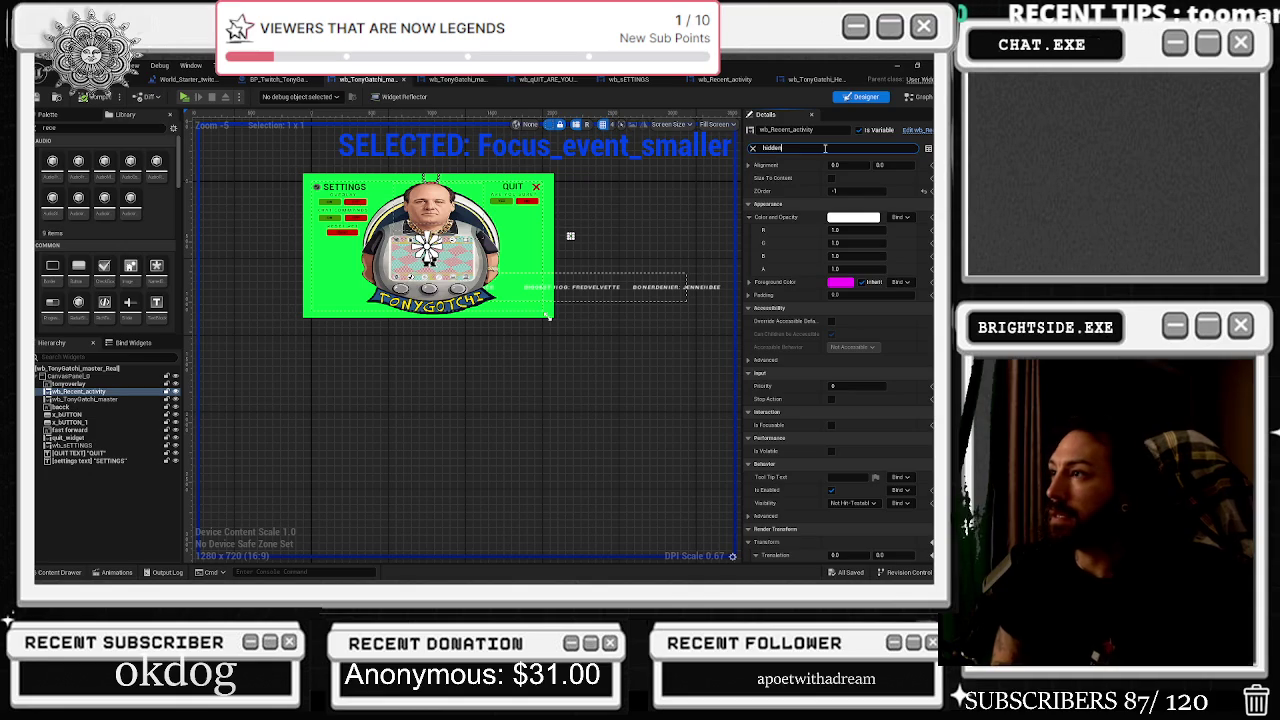
pyautogui.press('Escape')
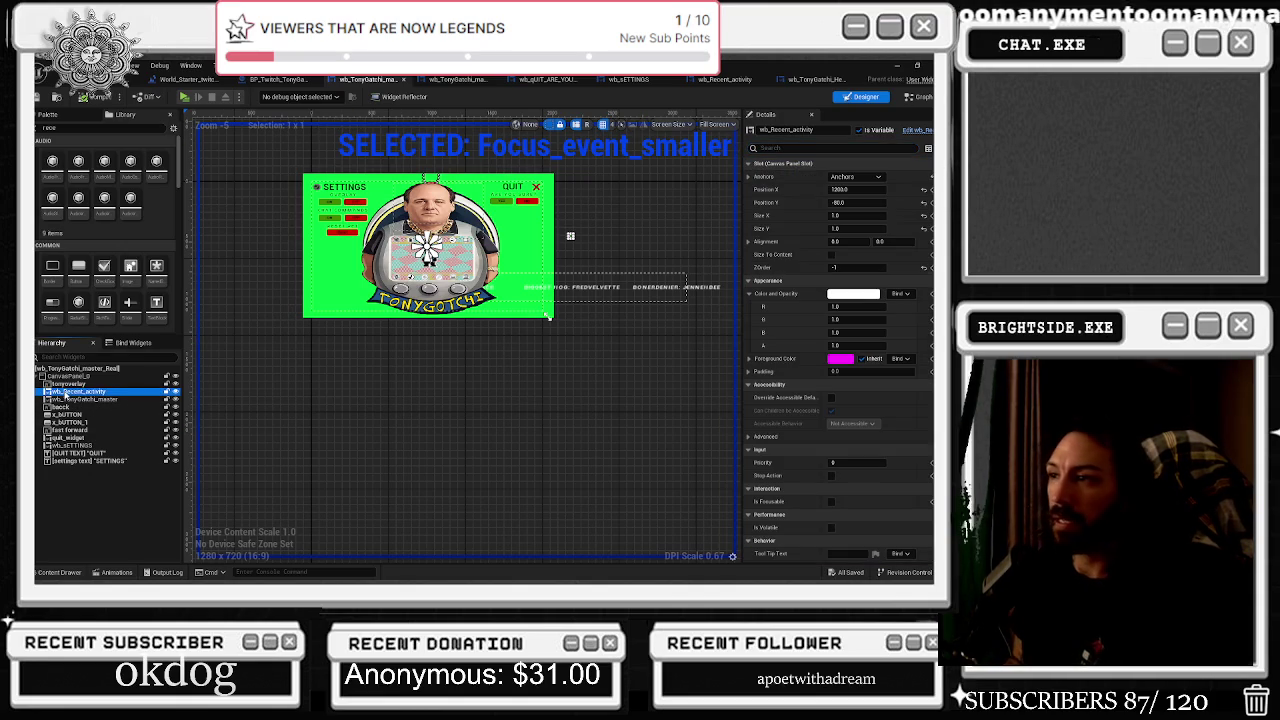
pyautogui.click(856, 149)
pyautogui.write('vis')
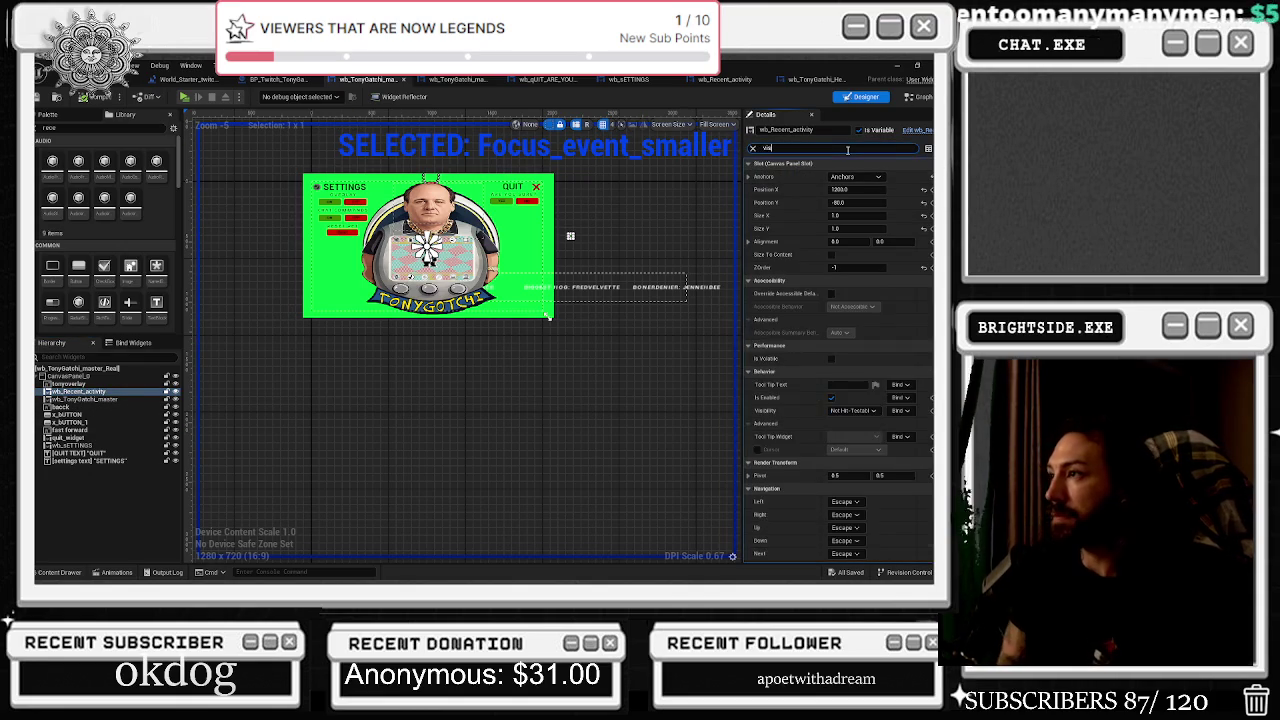
pyautogui.click(858, 176)
pyautogui.click(855, 215)
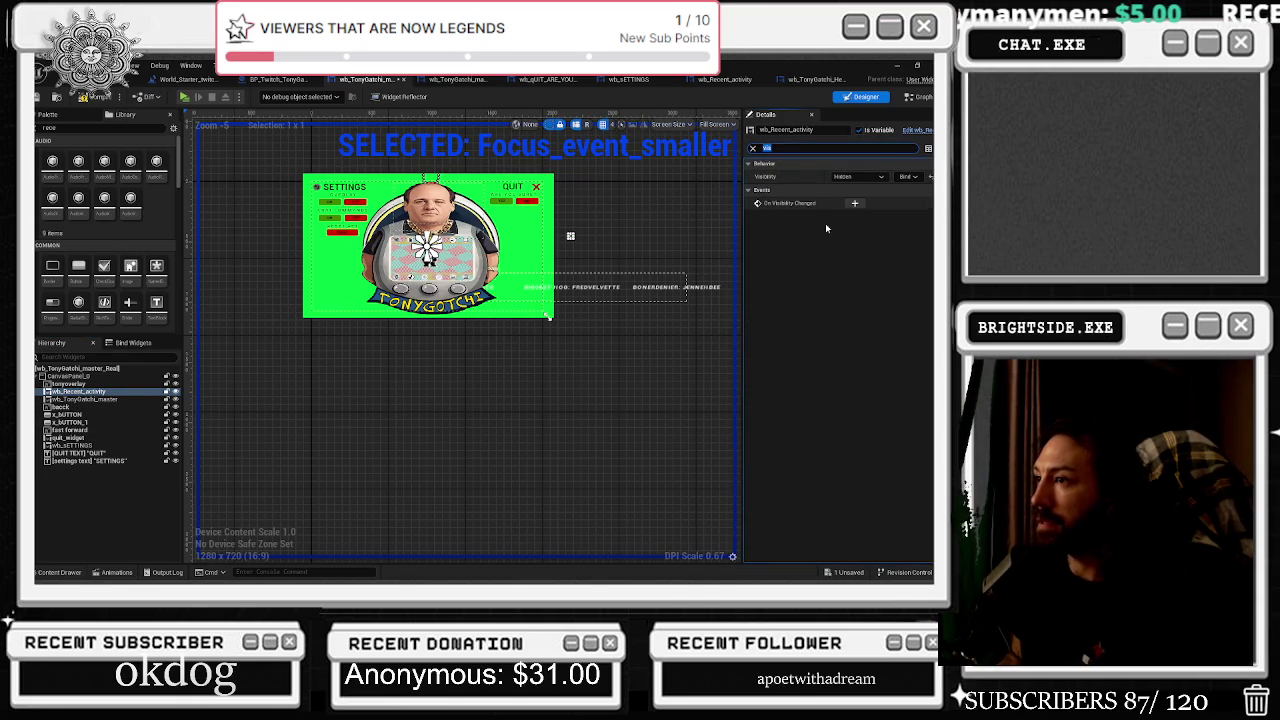
pyautogui.click(916, 96)
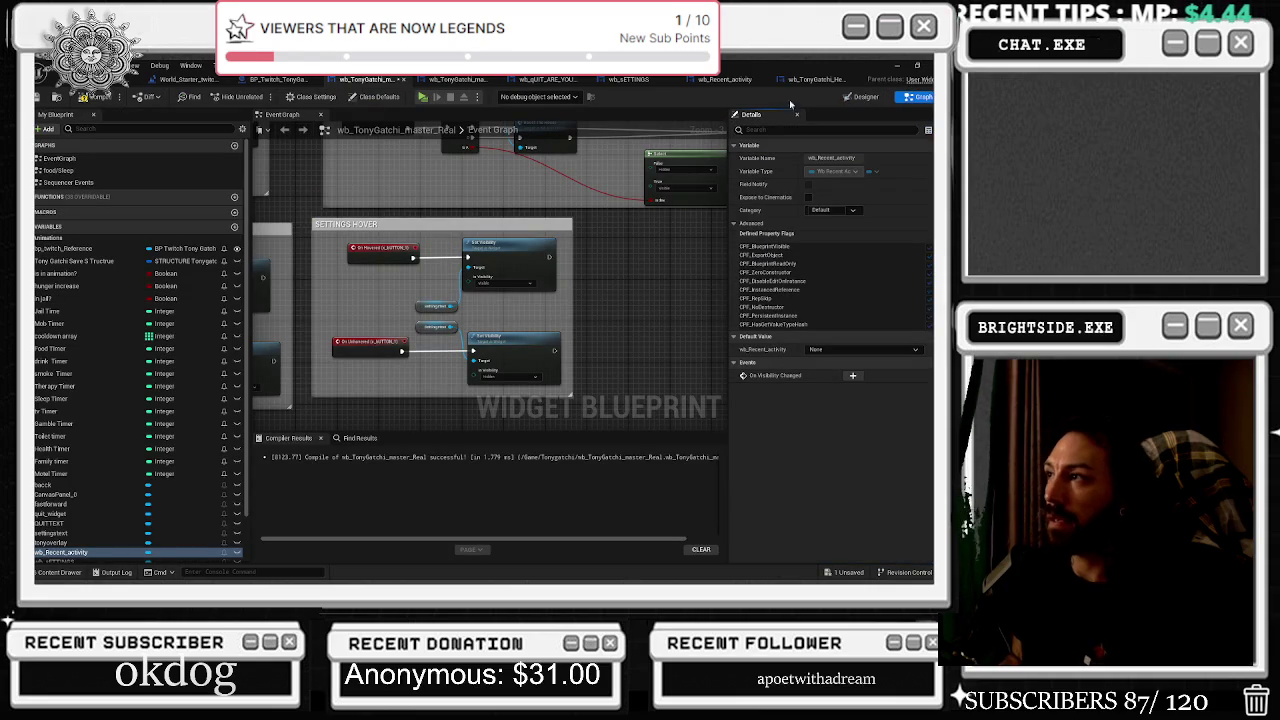
pyautogui.click(862, 97)
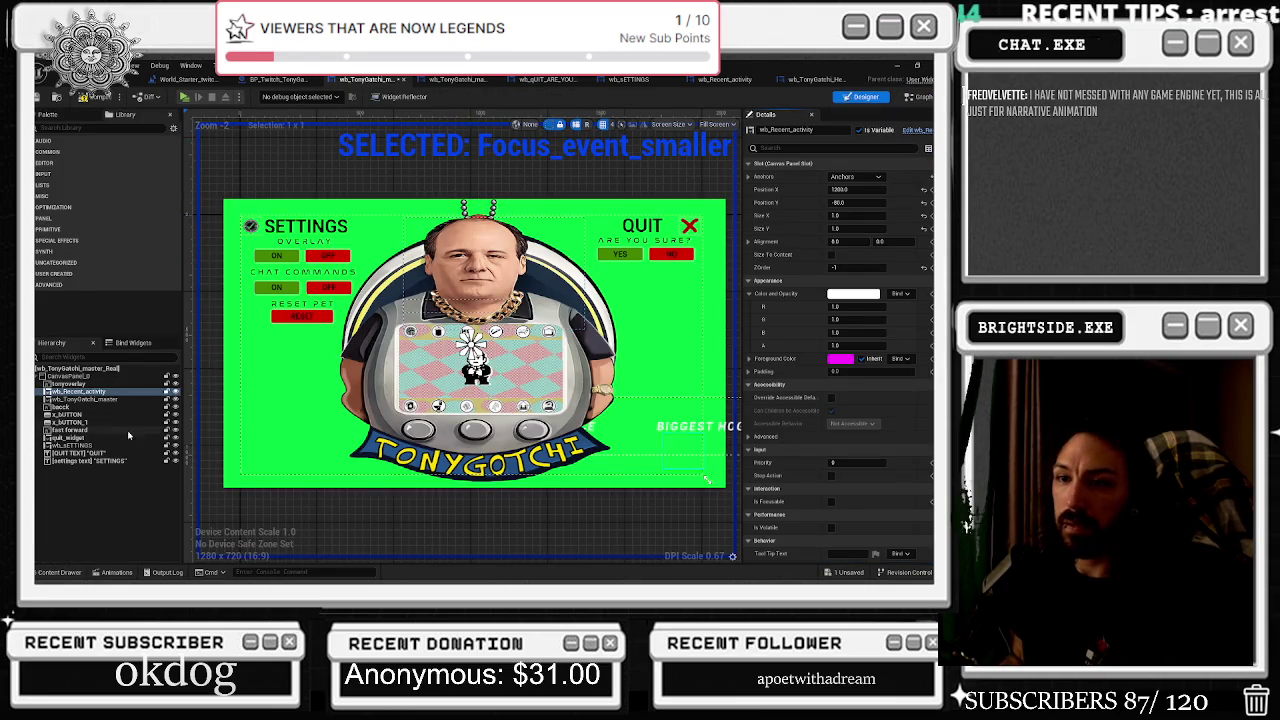
# Find all references to the tonyoverlay variable in the master widget's event graph.
pyautogui.click(70, 384)
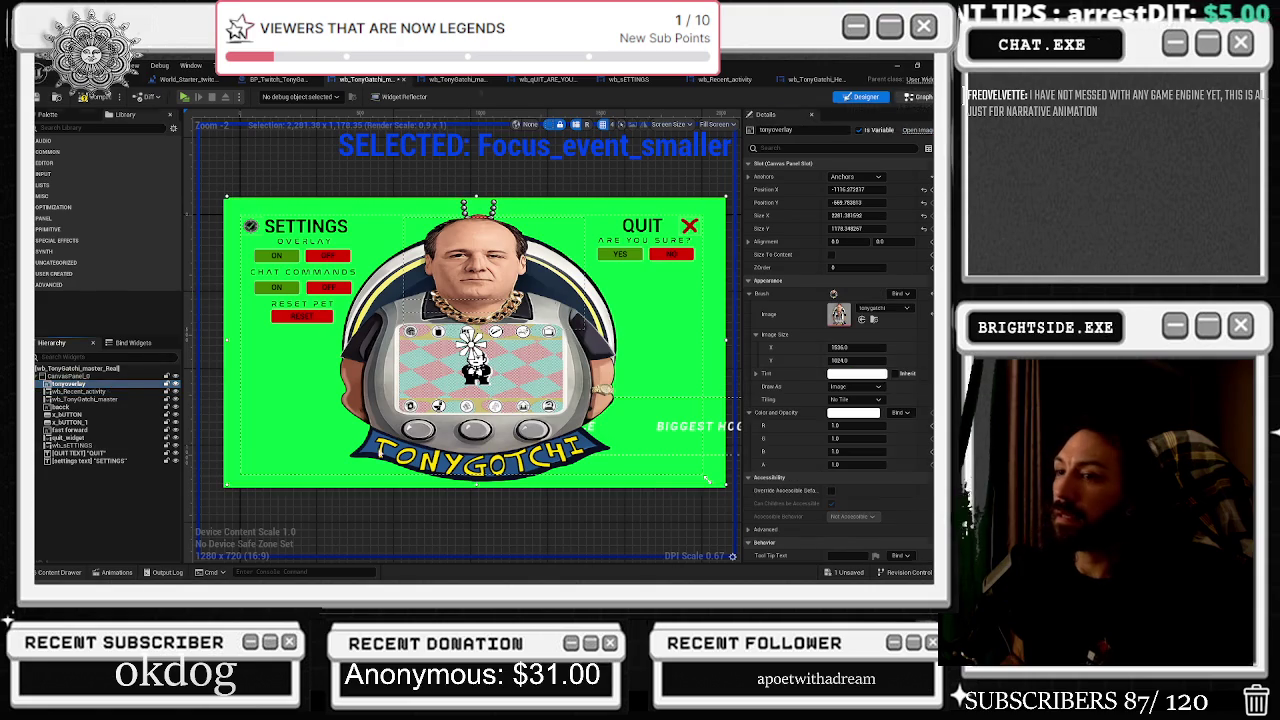
pyautogui.doubleClick(70, 384)
pyautogui.rightClick(60, 542)
pyautogui.moveTo(201, 492)
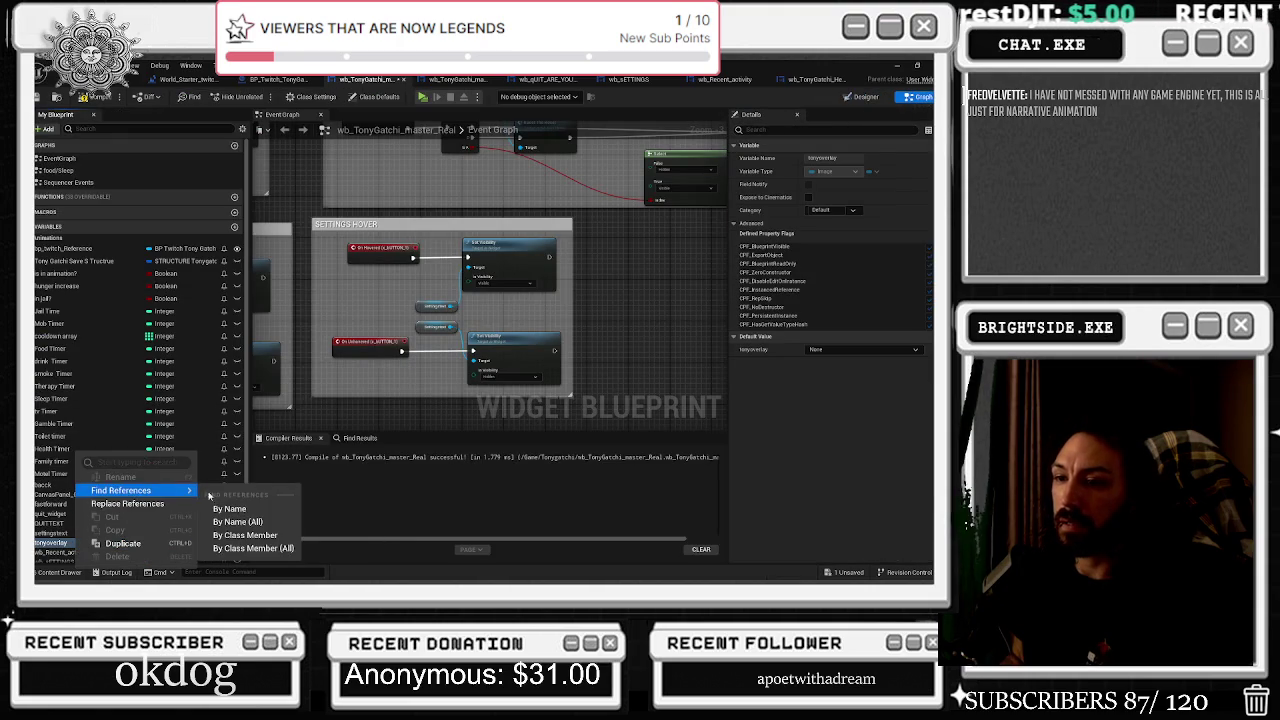
pyautogui.click(229, 508)
# Jump to the first Get tonyoverlay node and look over the listed references.
pyautogui.doubleClick(300, 478)
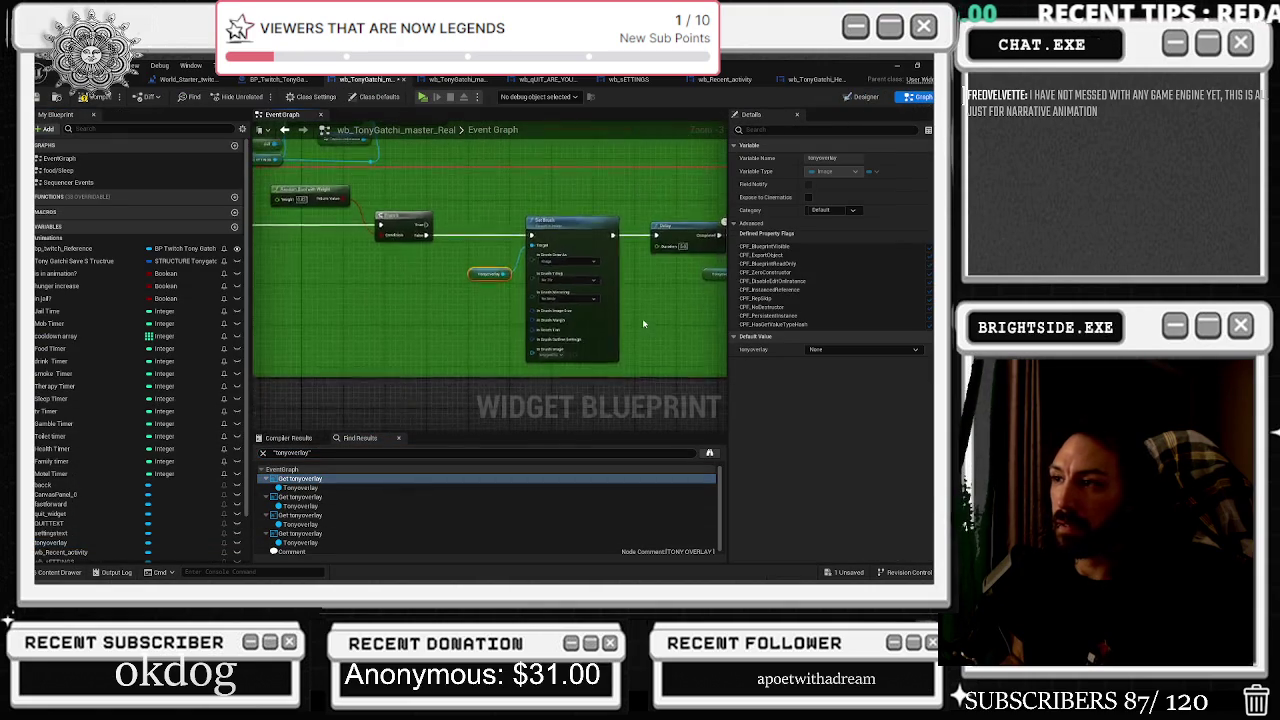
pyautogui.scroll(-5, 407, 290)
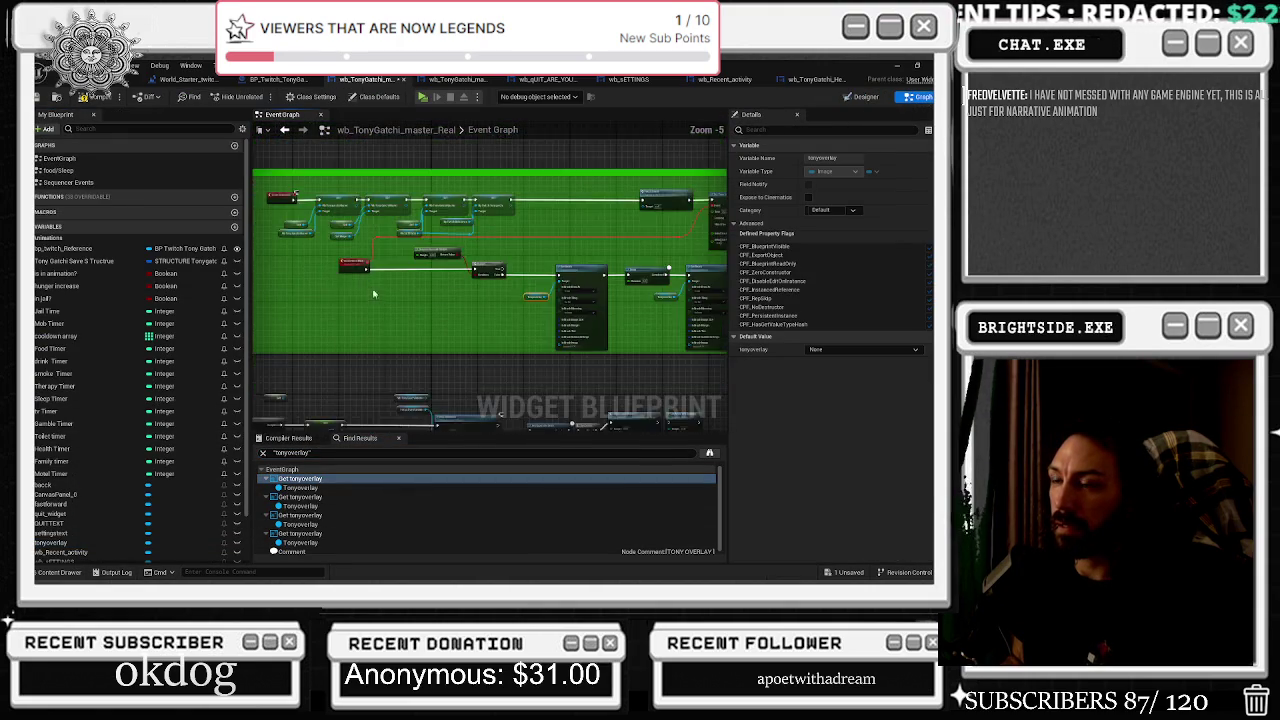
pyautogui.scroll(-2, 371, 291)
pyautogui.scroll(4, 433, 357)
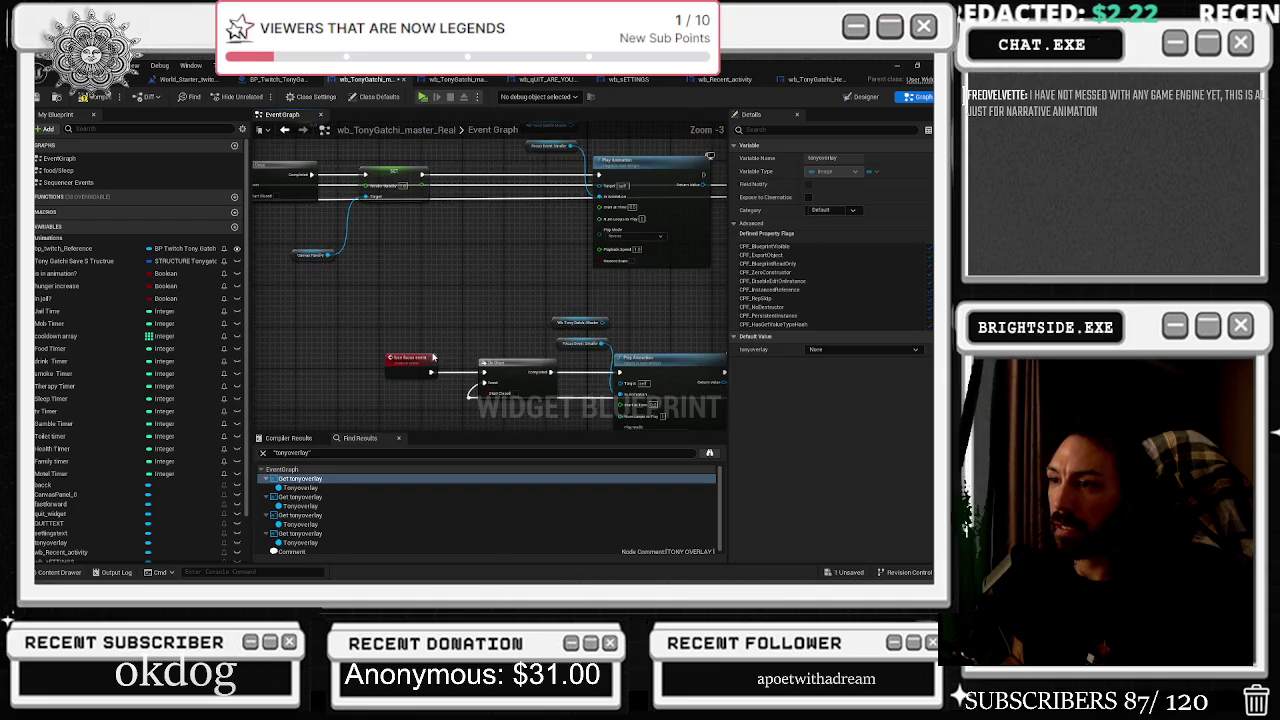
pyautogui.scroll(-9, 465, 178)
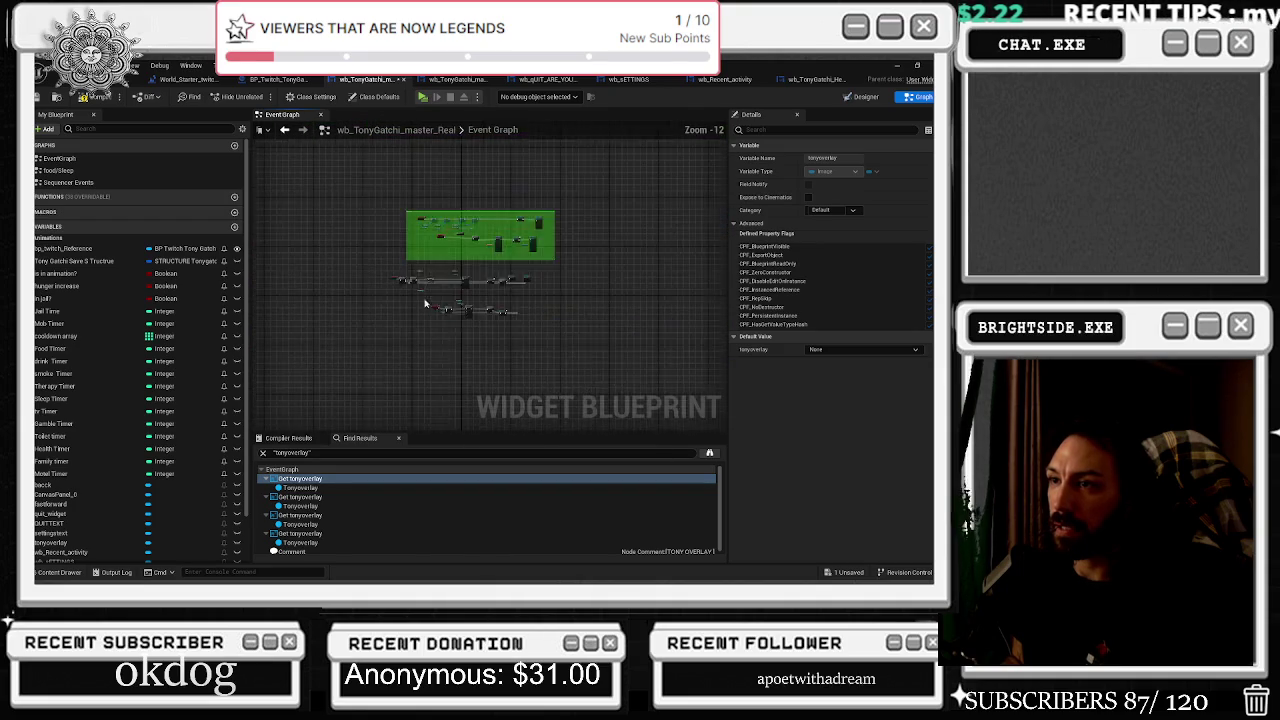
pyautogui.scroll(6, 465, 178)
pyautogui.scroll(-1, 386, 266)
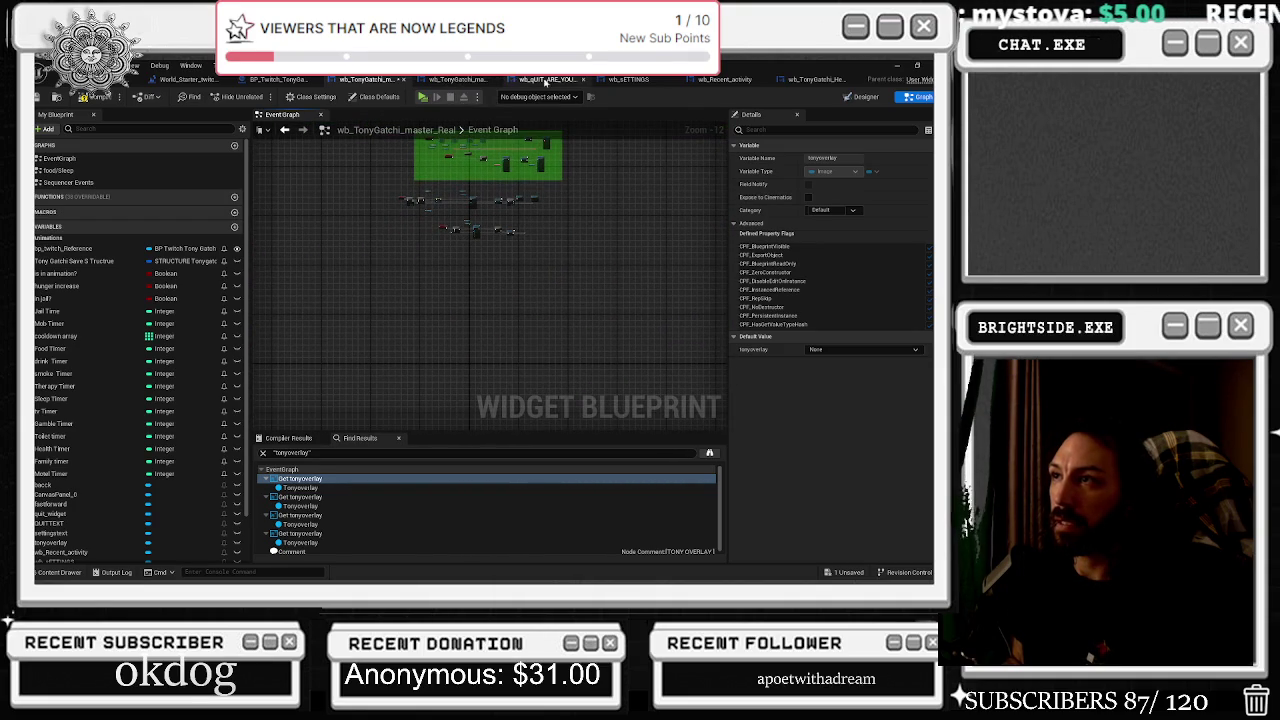
# Review wb_SETTINGS's overlay and chat control nodes, then open wb_Recent_activity and nudge its Play Animation node.
pyautogui.click(628, 80)
pyautogui.scroll(-4, 542, 230)
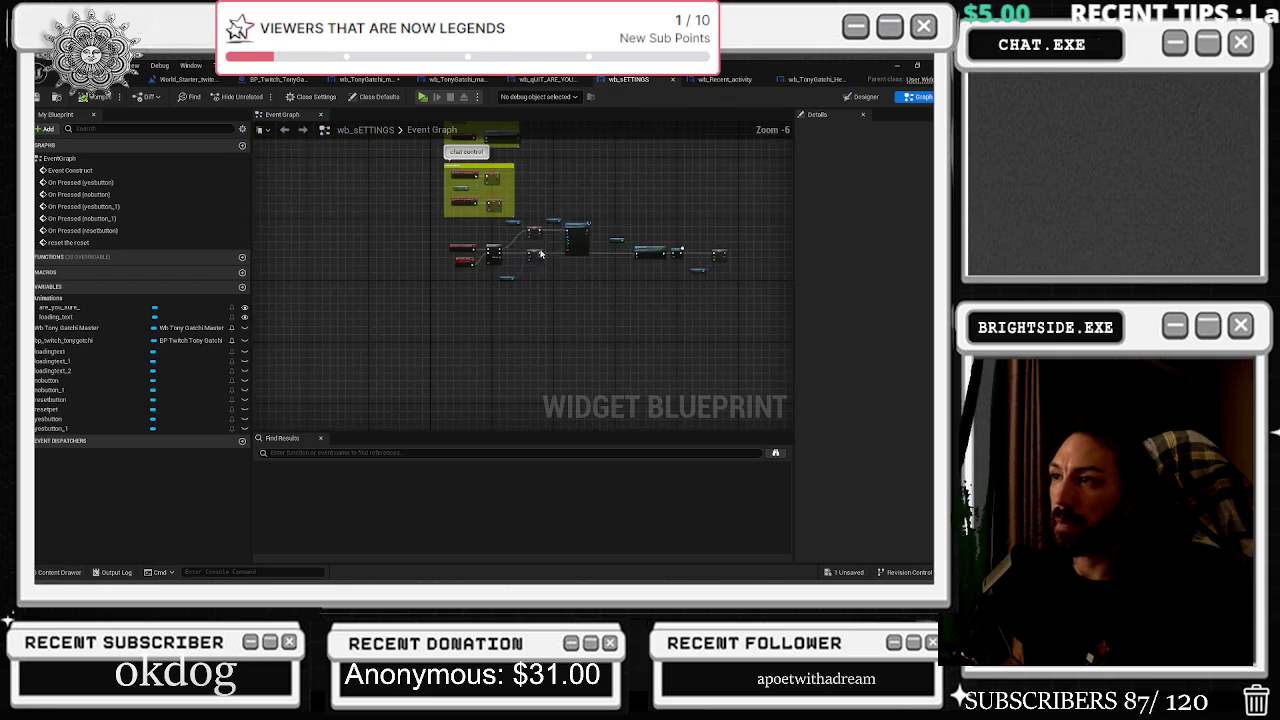
pyautogui.moveTo(534, 298); pyautogui.dragTo(509, 391)
pyautogui.scroll(4, 500, 220)
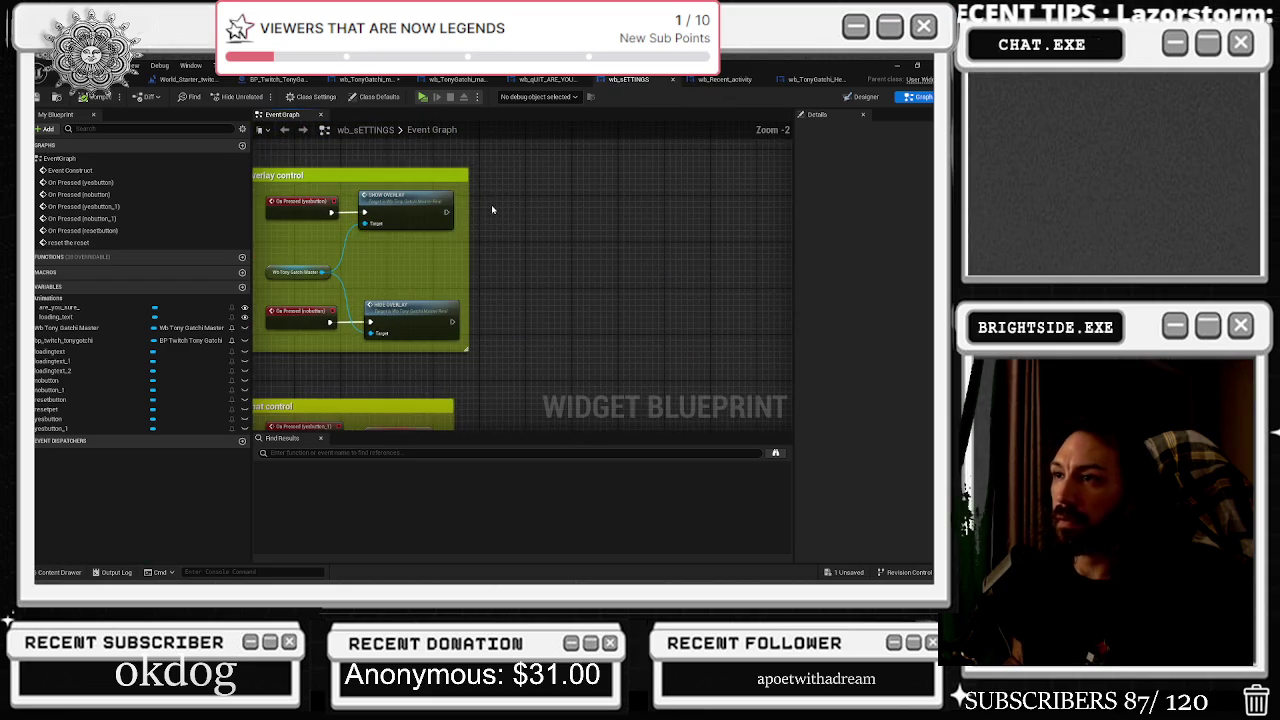
pyautogui.scroll(-2, 362, 249)
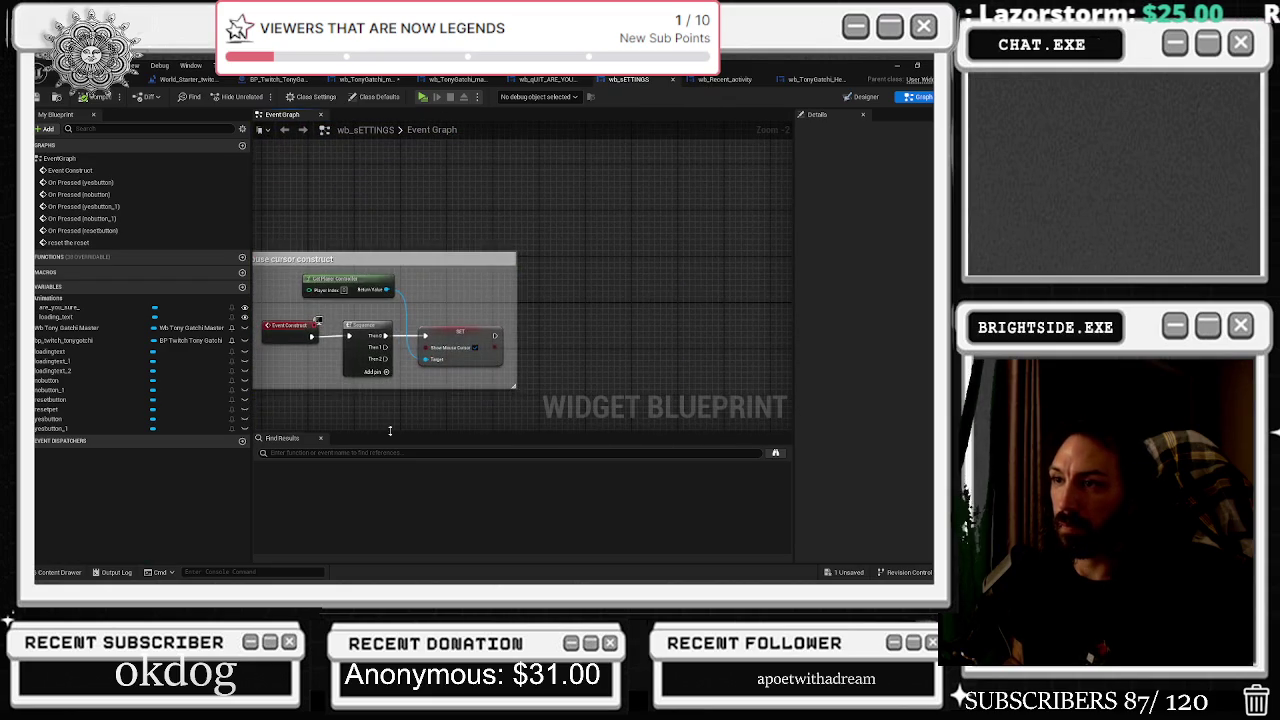
pyautogui.scroll(2, 450, 359)
pyautogui.moveTo(503, 254); pyautogui.dragTo(473, 140)
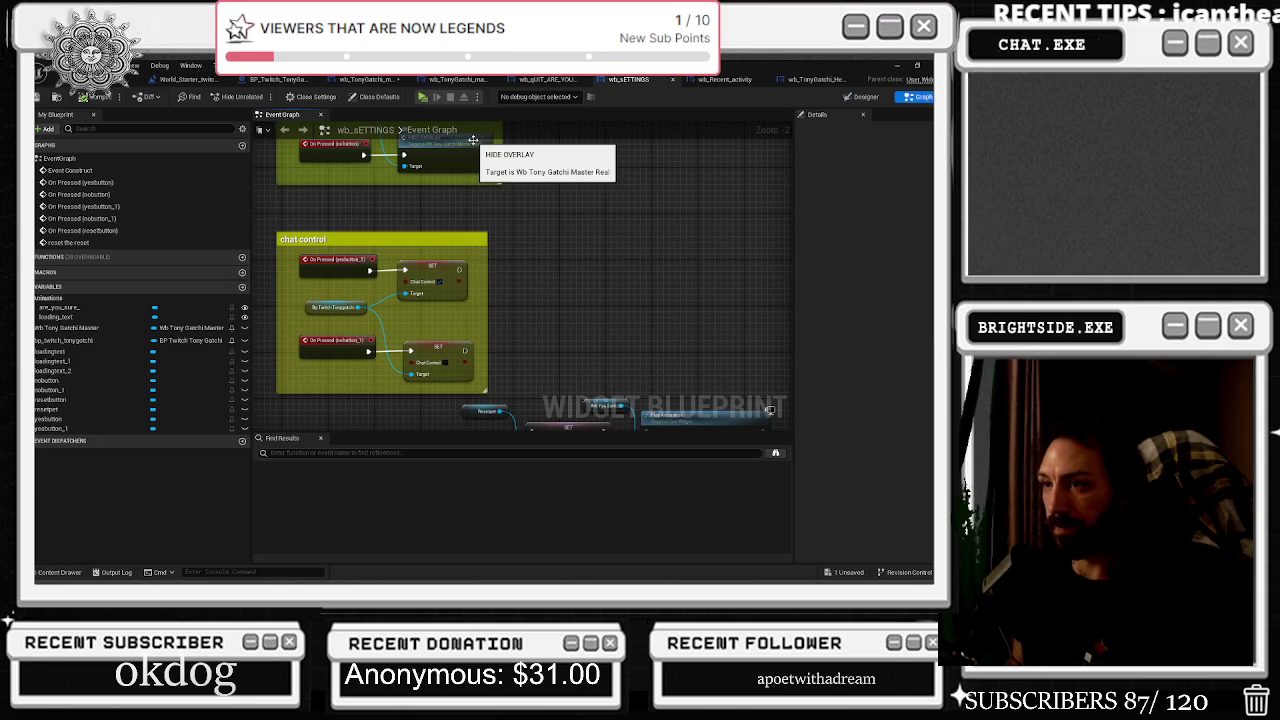
pyautogui.moveTo(516, 207); pyautogui.dragTo(535, 289)
pyautogui.moveTo(527, 245); pyautogui.dragTo(515, 330)
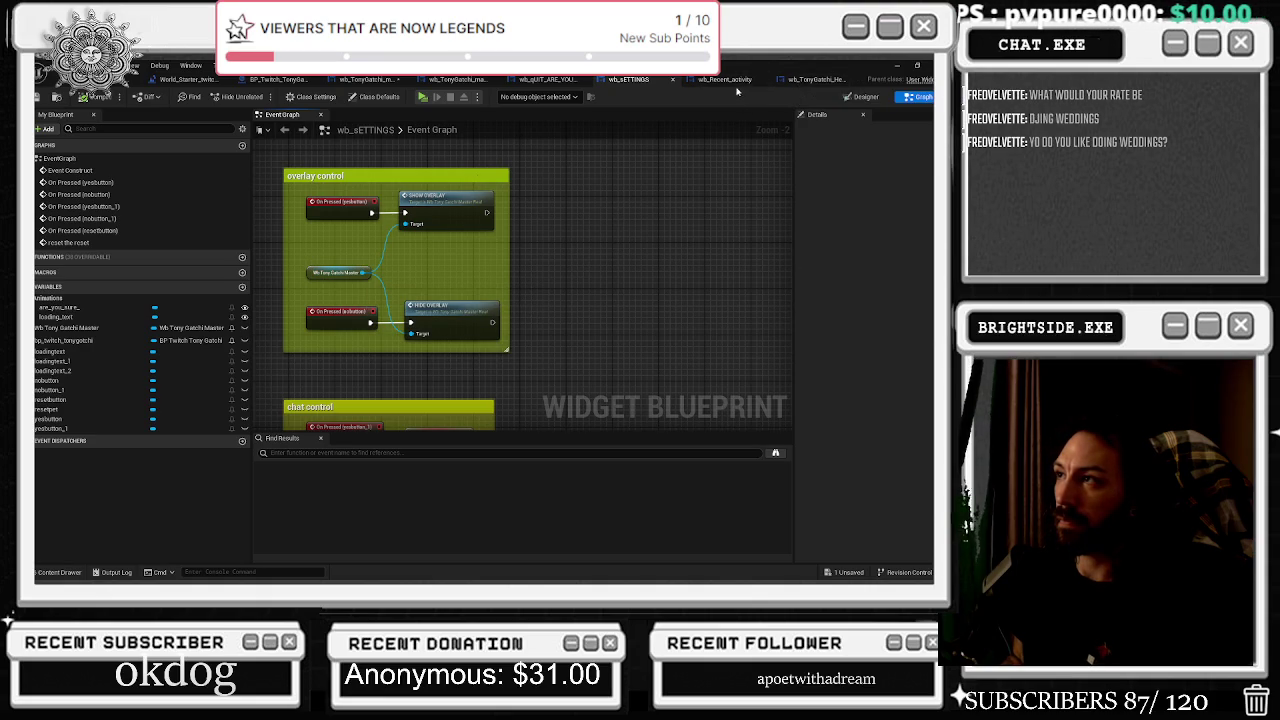
pyautogui.click(725, 80)
pyautogui.moveTo(459, 291); pyautogui.dragTo(506, 291)
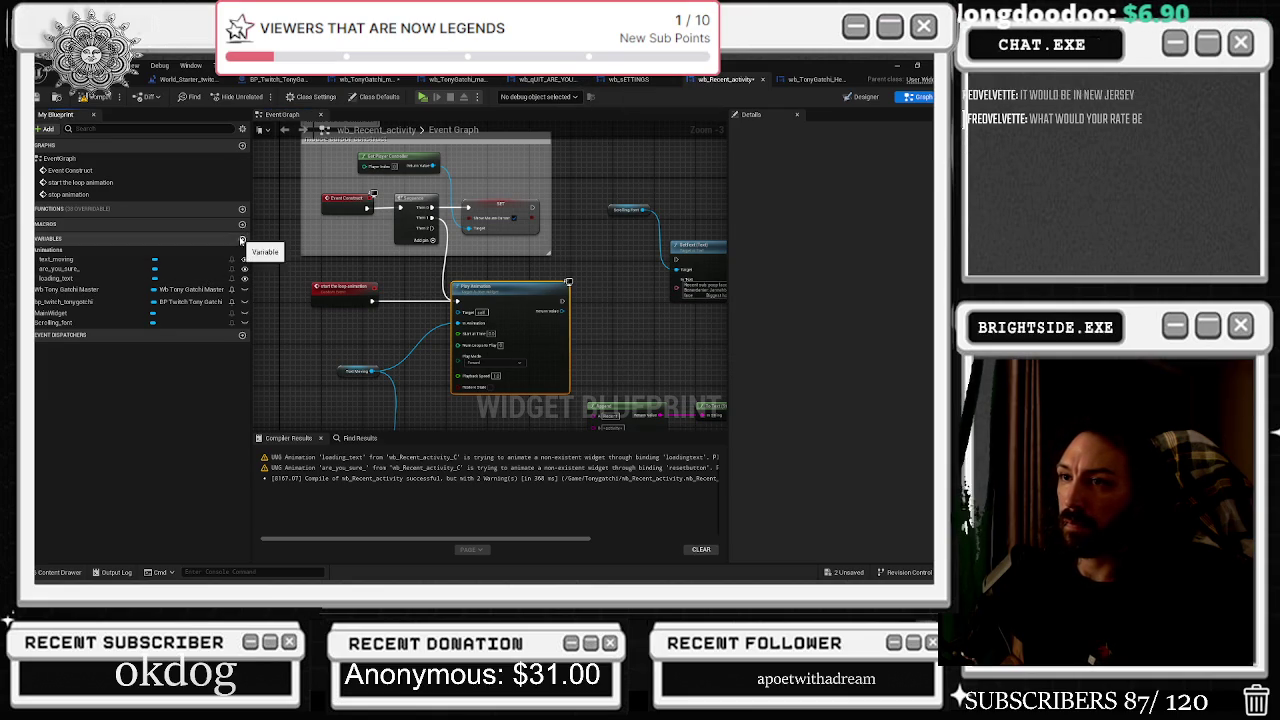
# Add a variable named wb_settings of type Wb SETTINGS Object Reference.
pyautogui.click(242, 238)
pyautogui.write('ettings')
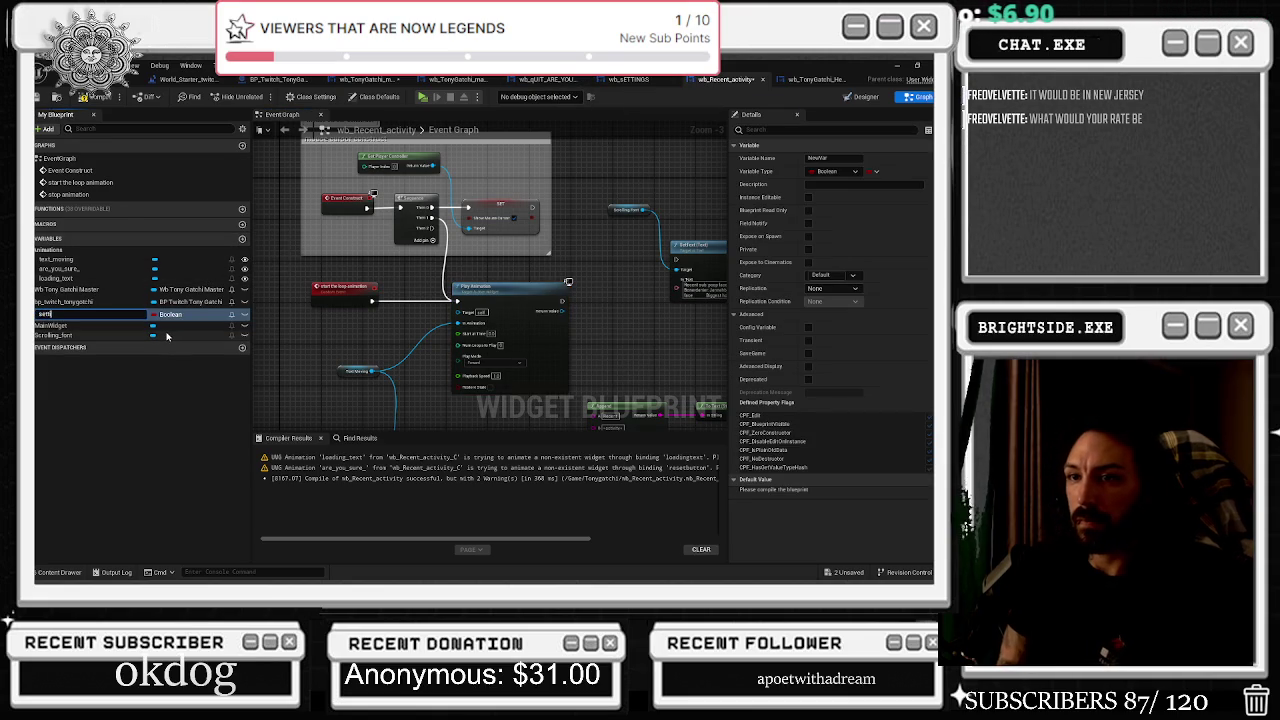
pyautogui.press('Home')
pyautogui.write('wb_')
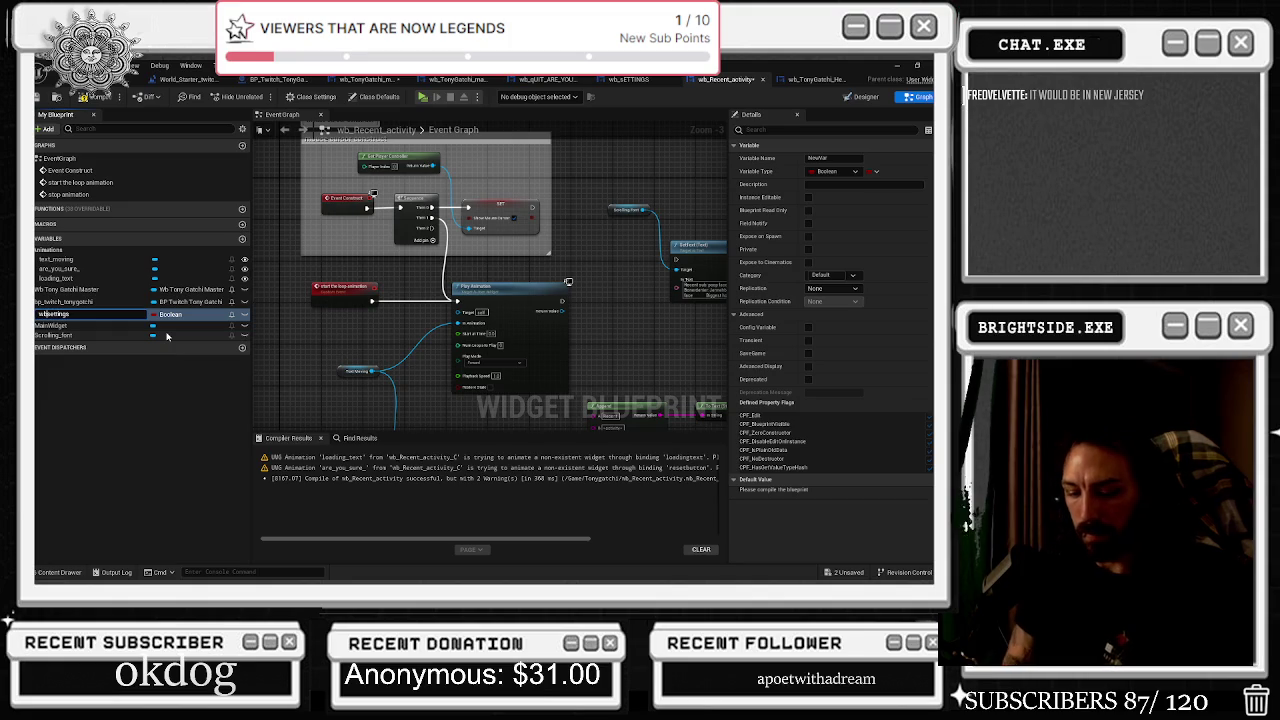
pyautogui.press('Return')
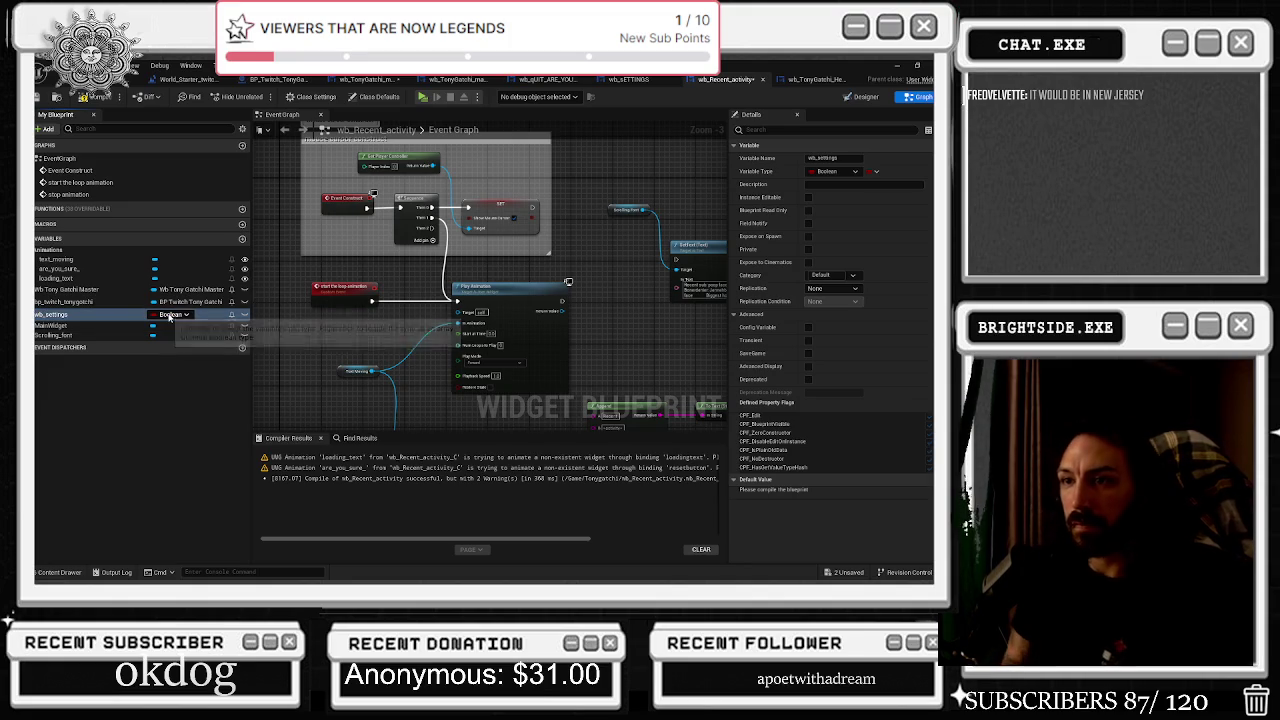
pyautogui.click(170, 315)
pyautogui.write('wb')
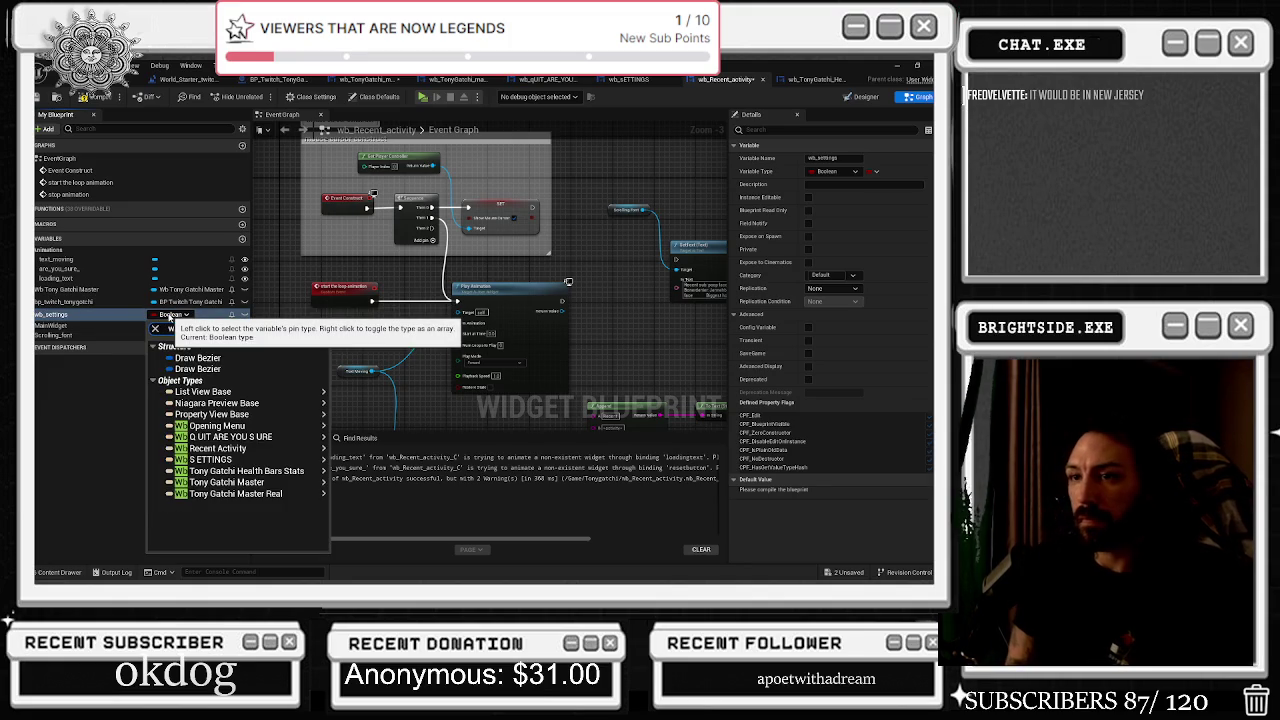
pyautogui.write('_settin')
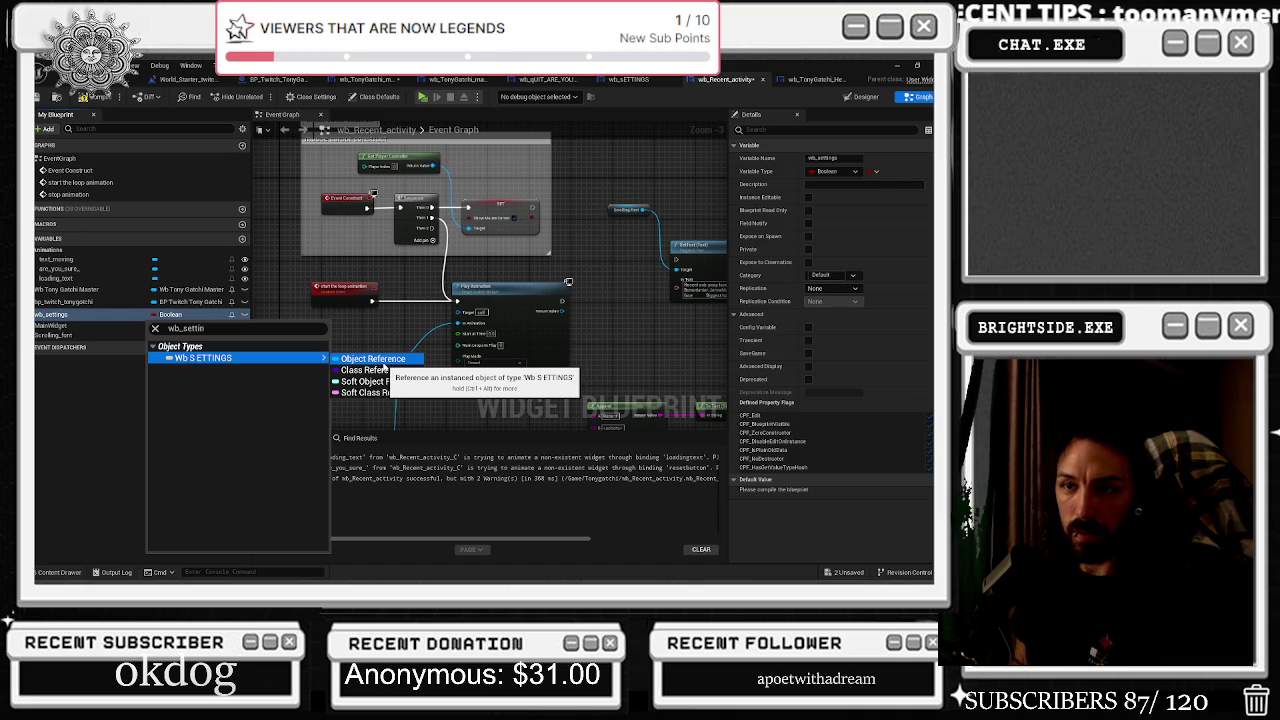
pyautogui.click(383, 368)
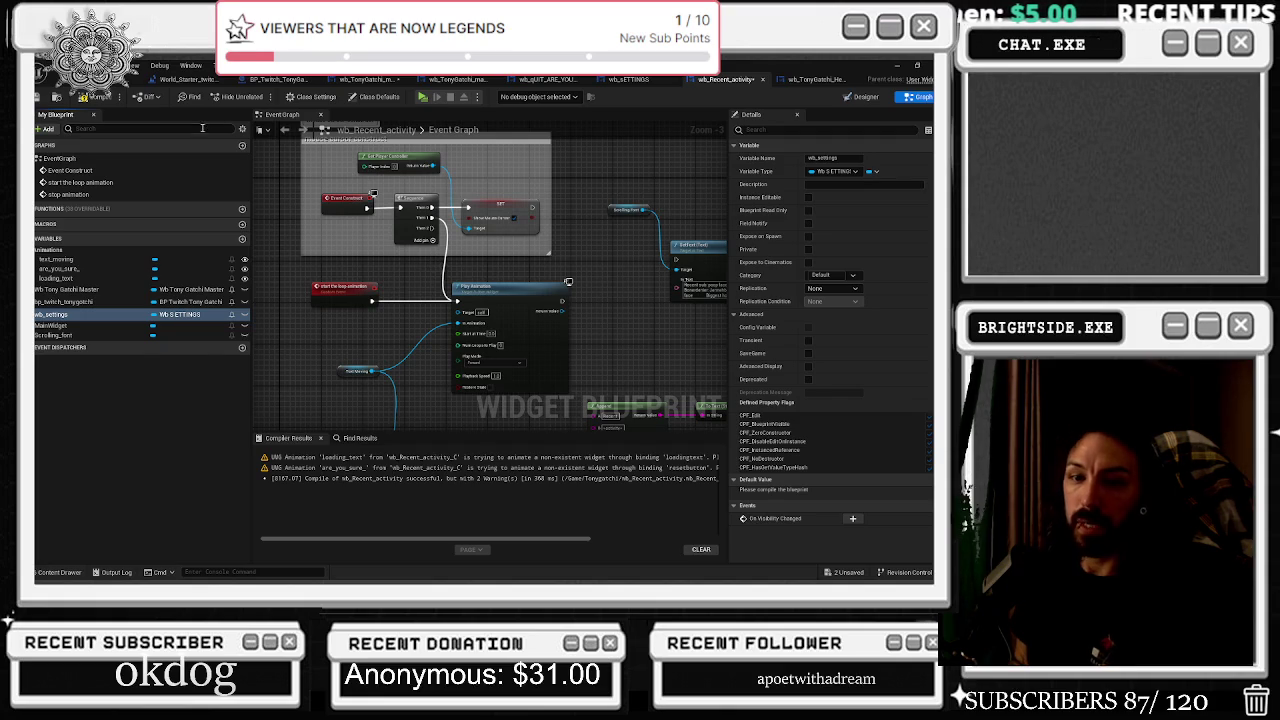
# Compile and save the wb_Recent_activity widget blueprint.
pyautogui.click(95, 97)
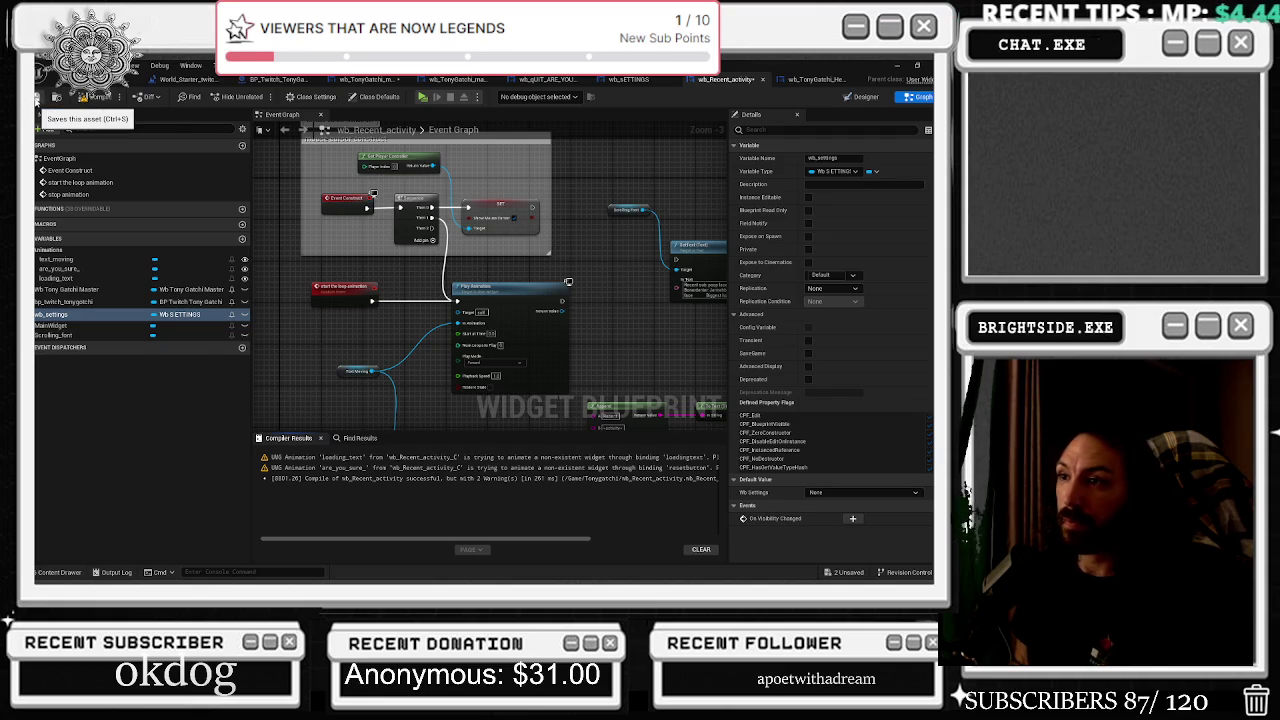
pyautogui.click(40, 98)
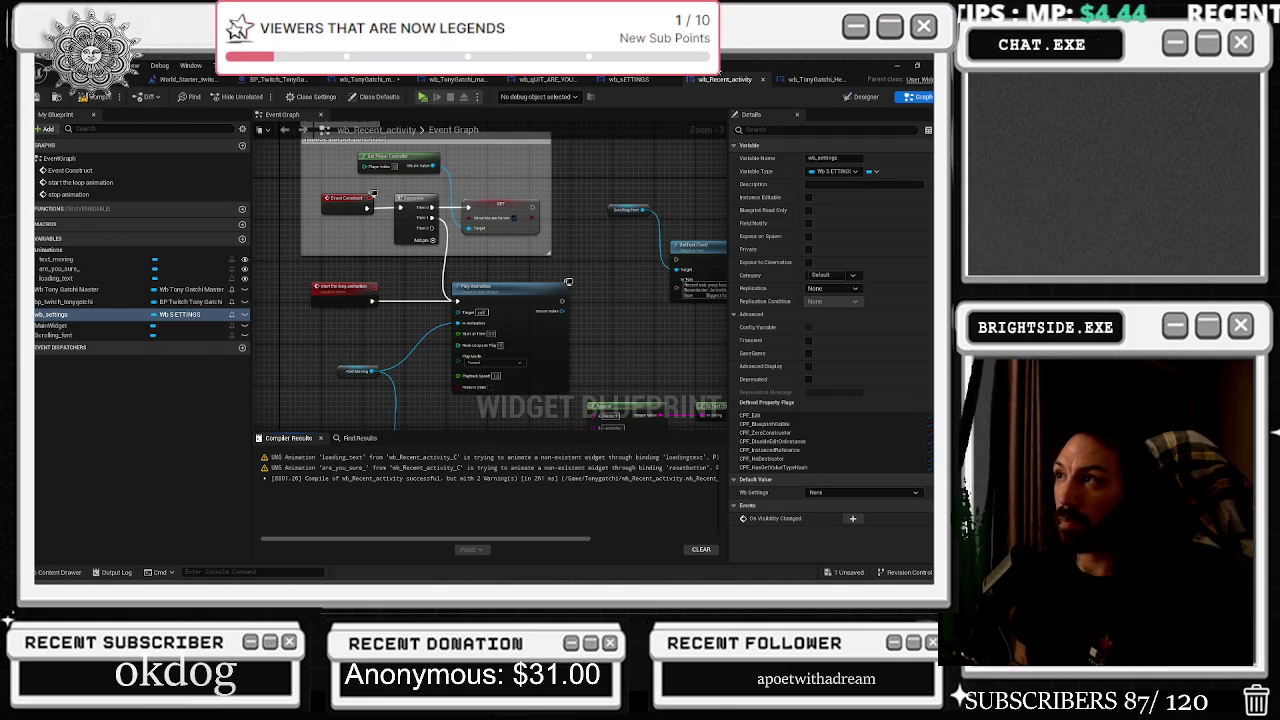
pyautogui.click(630, 79)
pyautogui.moveTo(482, 250); pyautogui.dragTo(501, 166)
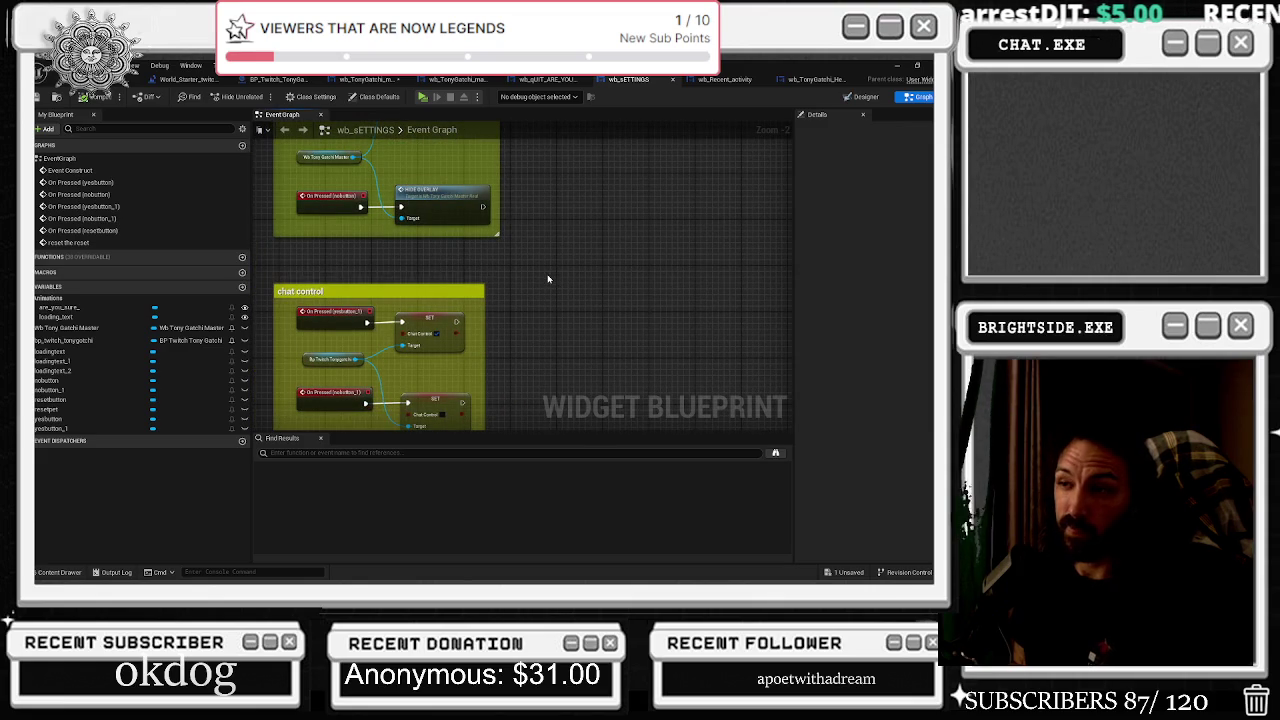
pyautogui.click(815, 79)
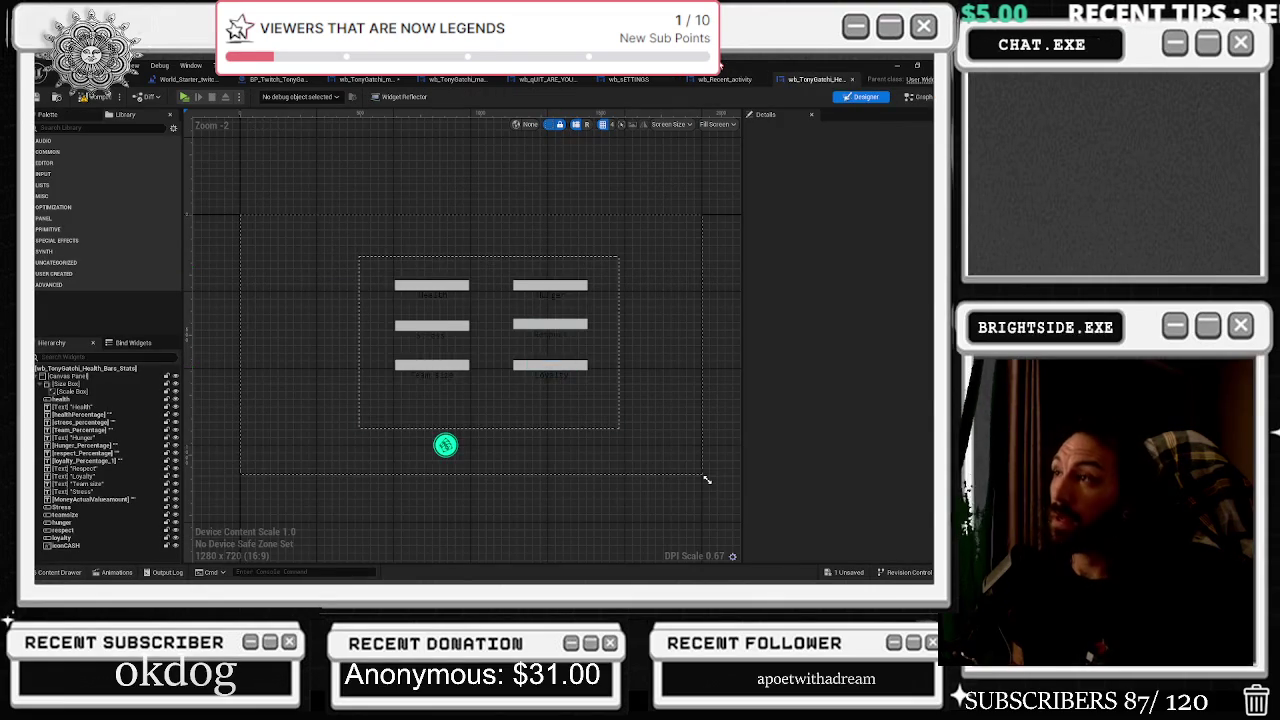
pyautogui.click(563, 82)
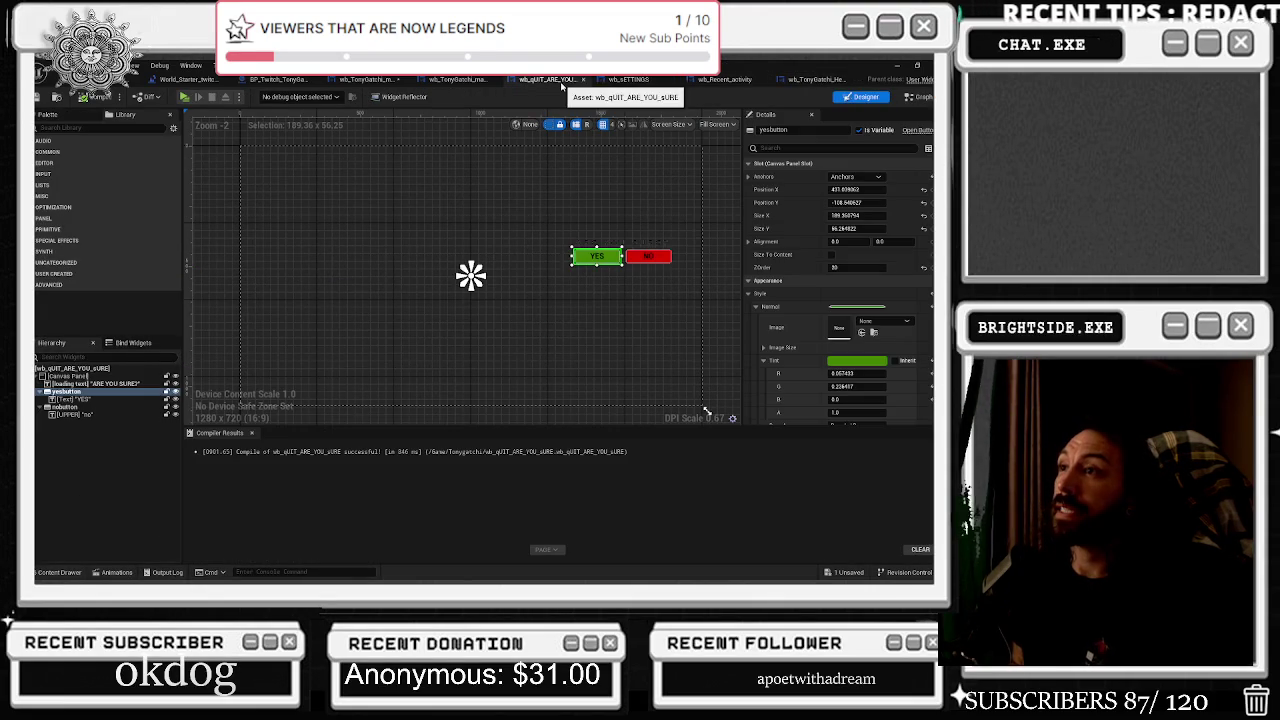
pyautogui.click(452, 80)
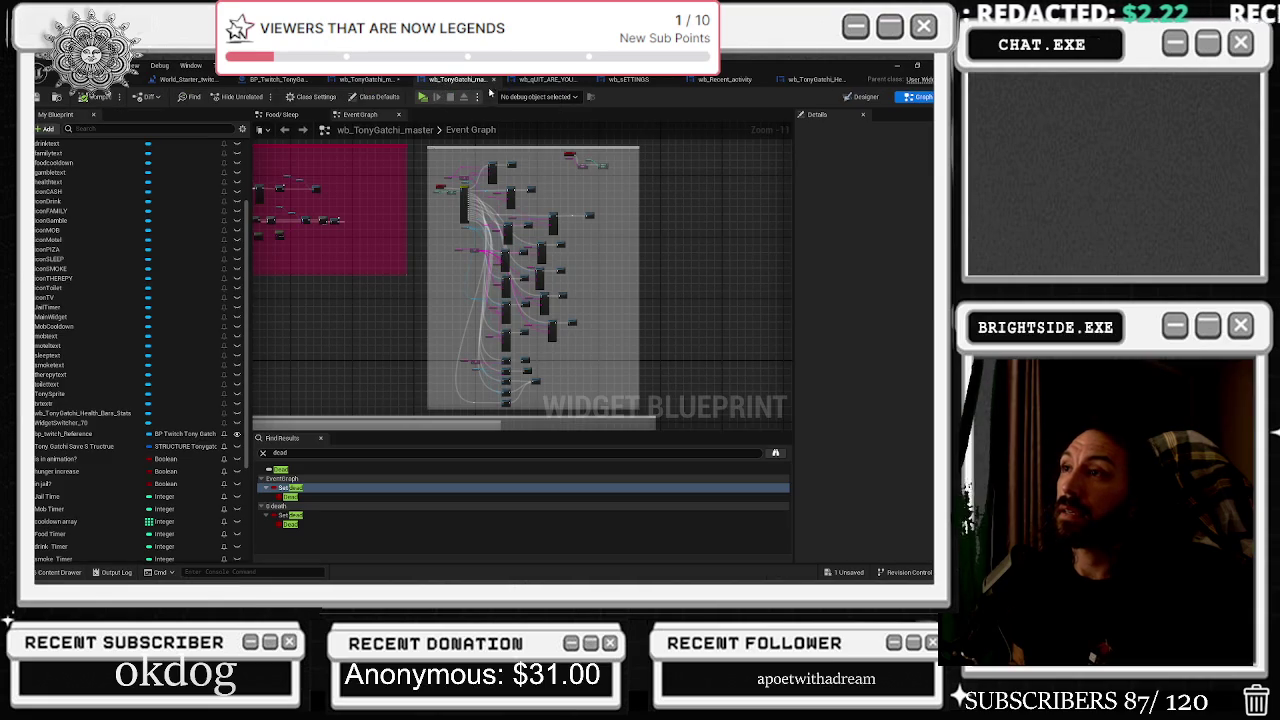
pyautogui.click(547, 79)
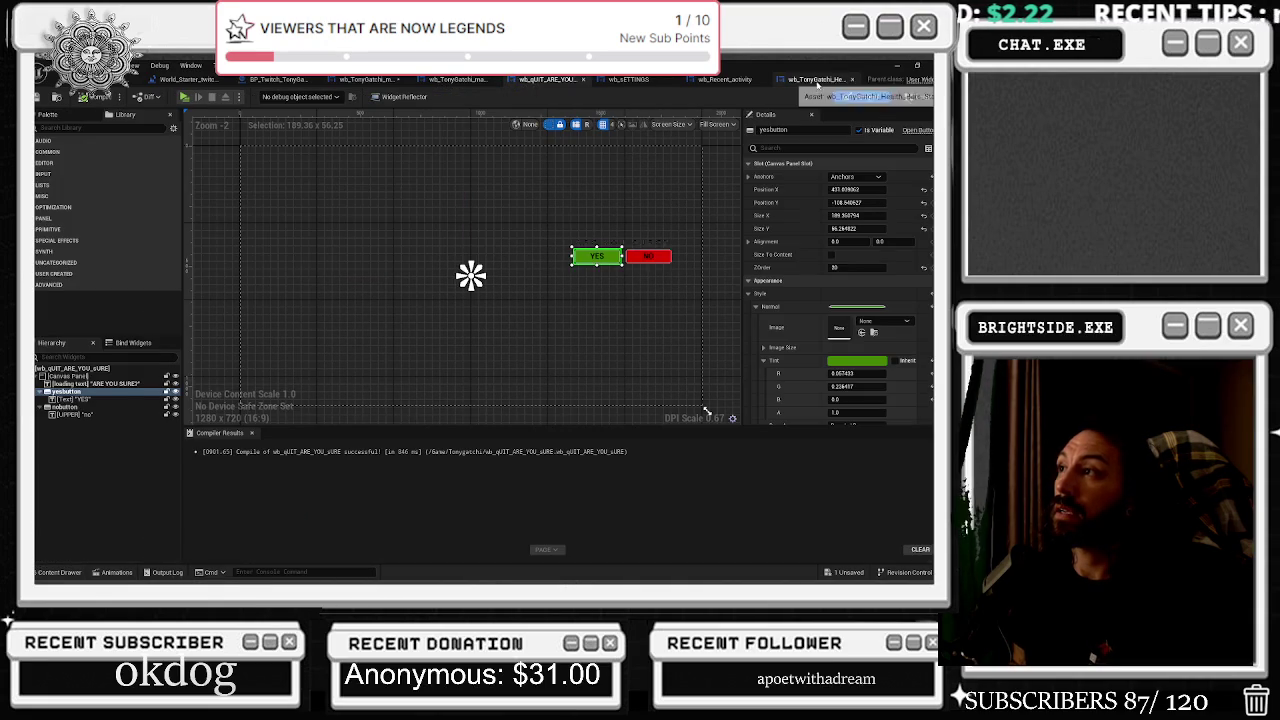
pyautogui.click(815, 80)
pyautogui.click(723, 80)
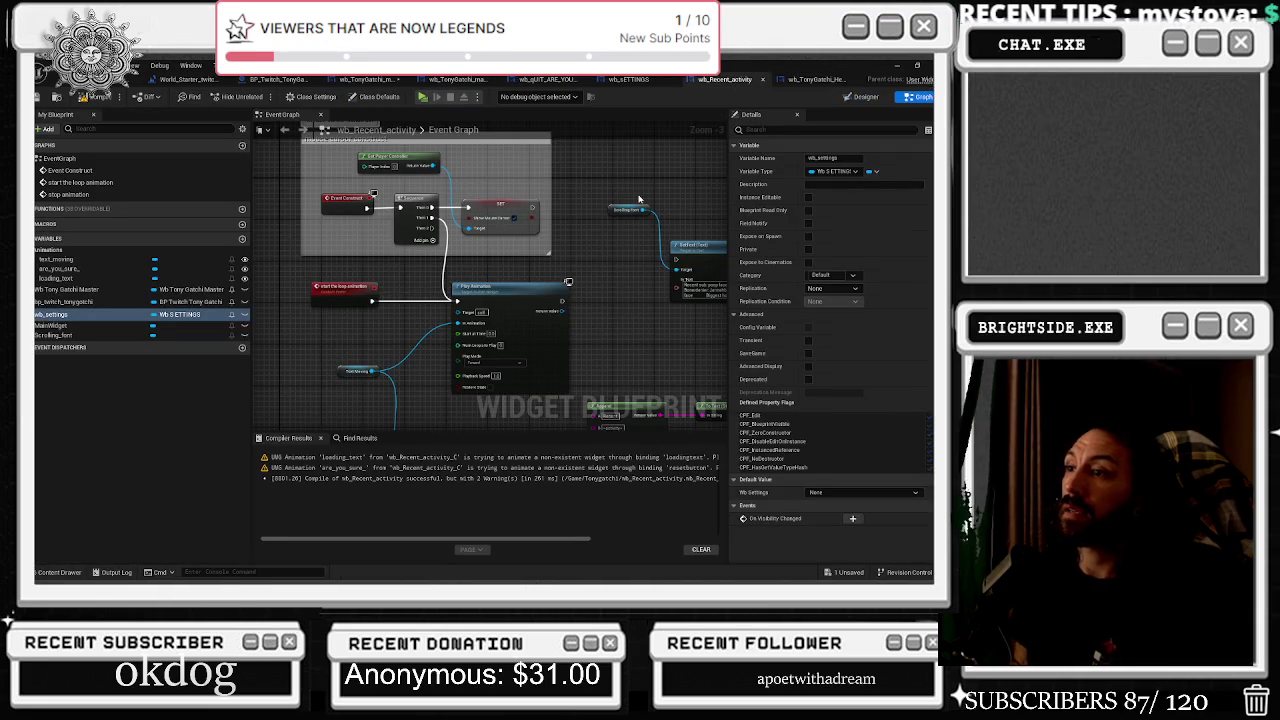
# Look over Recent_activity's construct and loop animation nodes, check wb_sETTINGS, then open wb_TonyGatchi_master_Real's graph.
pyautogui.moveTo(528, 170)
pyautogui.mouseDown()
pyautogui.moveTo(510, 200)
pyautogui.moveTo(472, 206)
pyautogui.moveTo(460, 166)
pyautogui.mouseUp()
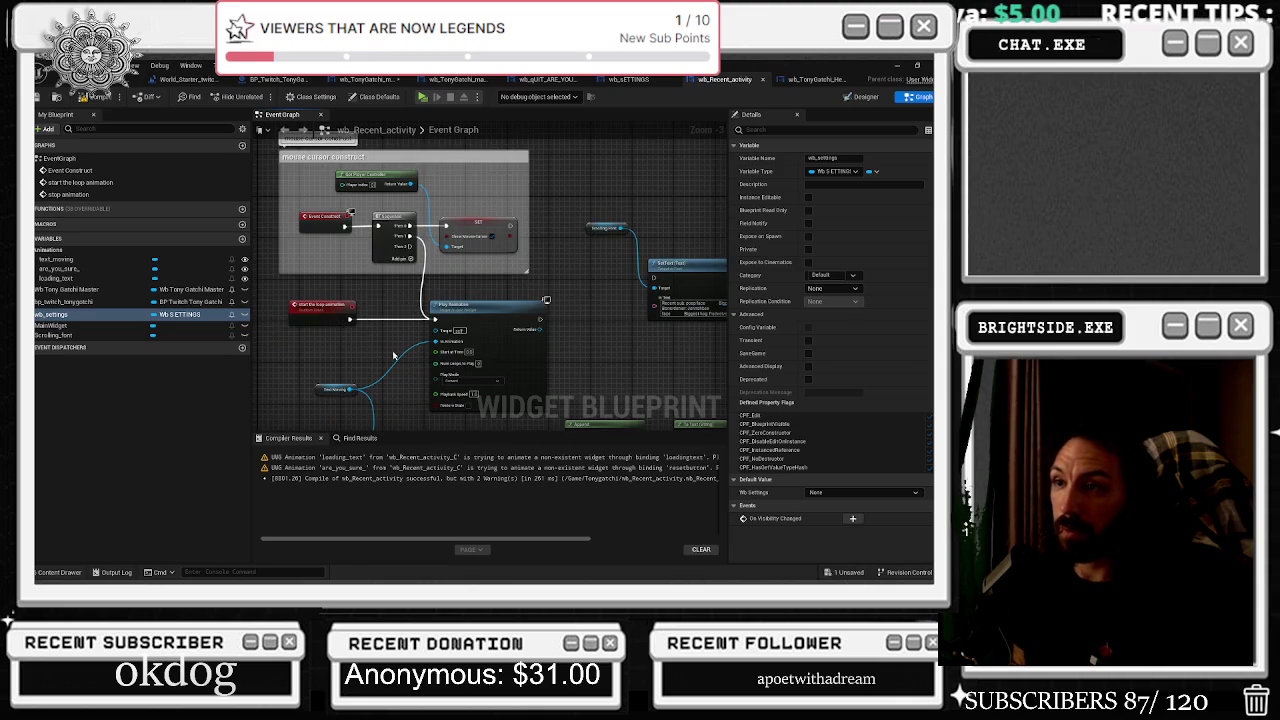
pyautogui.moveTo(283, 293)
pyautogui.mouseDown()
pyautogui.moveTo(589, 311)
pyautogui.moveTo(592, 278)
pyautogui.mouseUp()
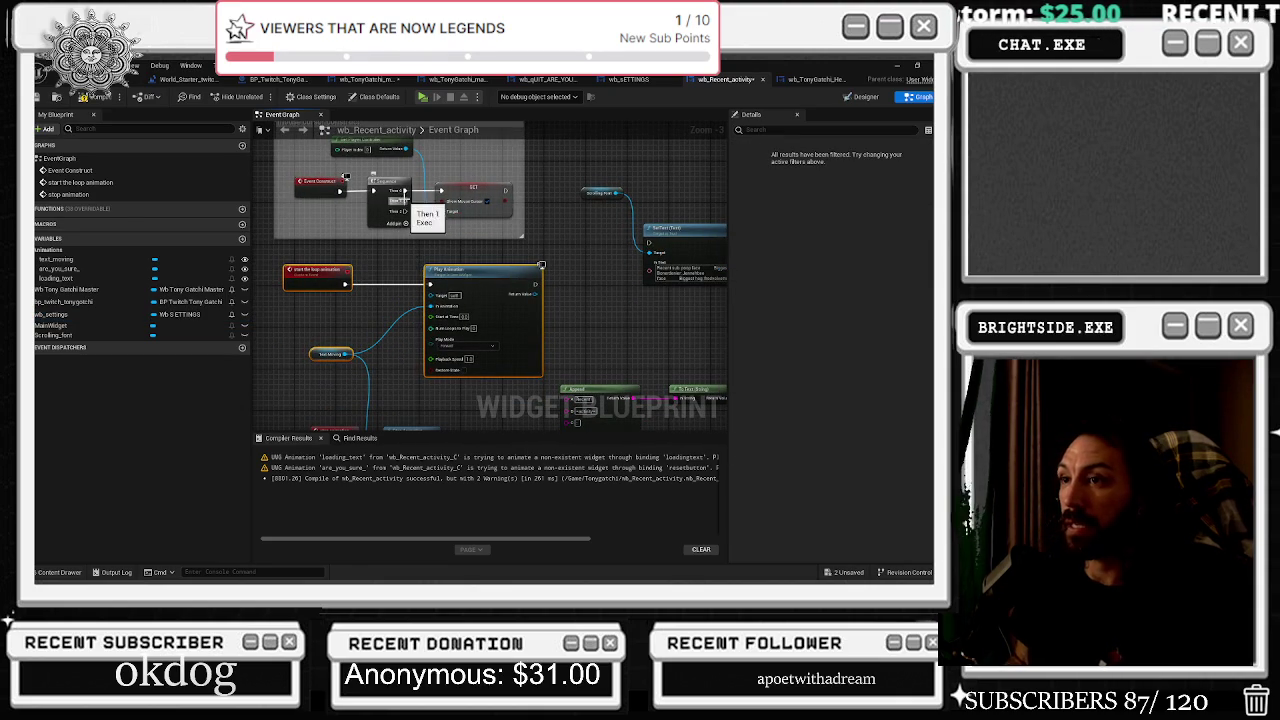
pyautogui.click(335, 263)
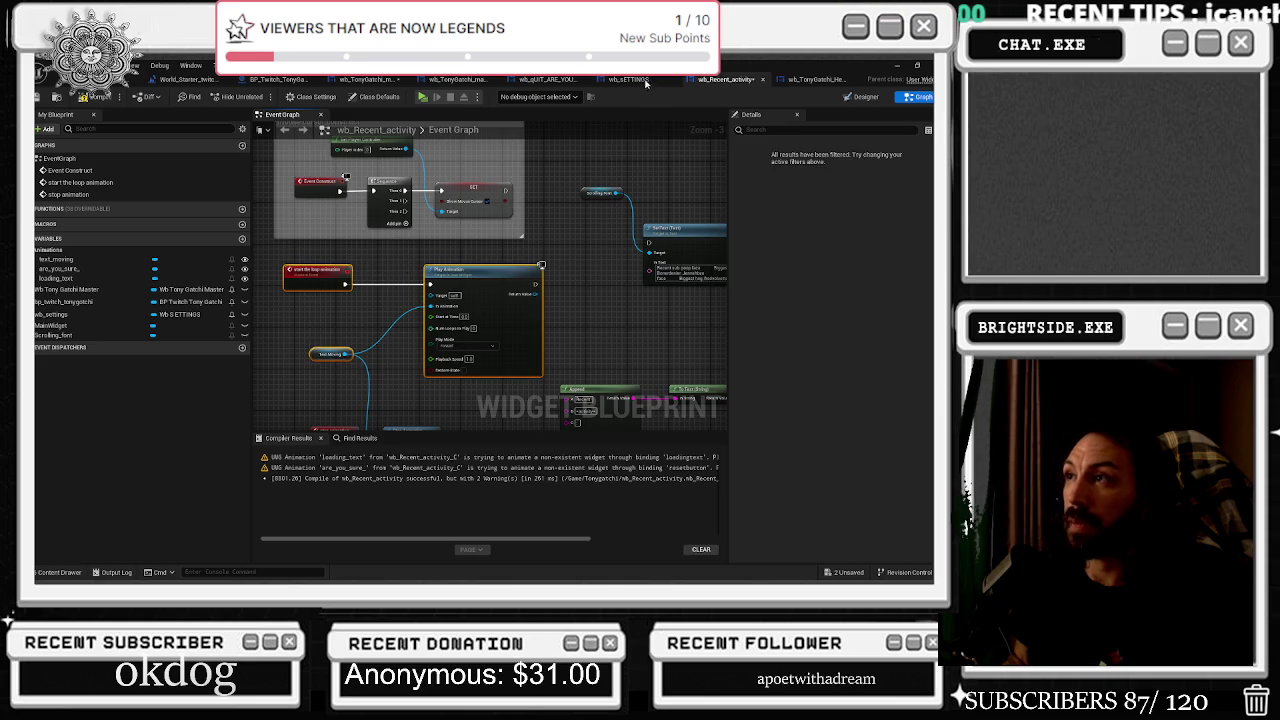
pyautogui.click(598, 80)
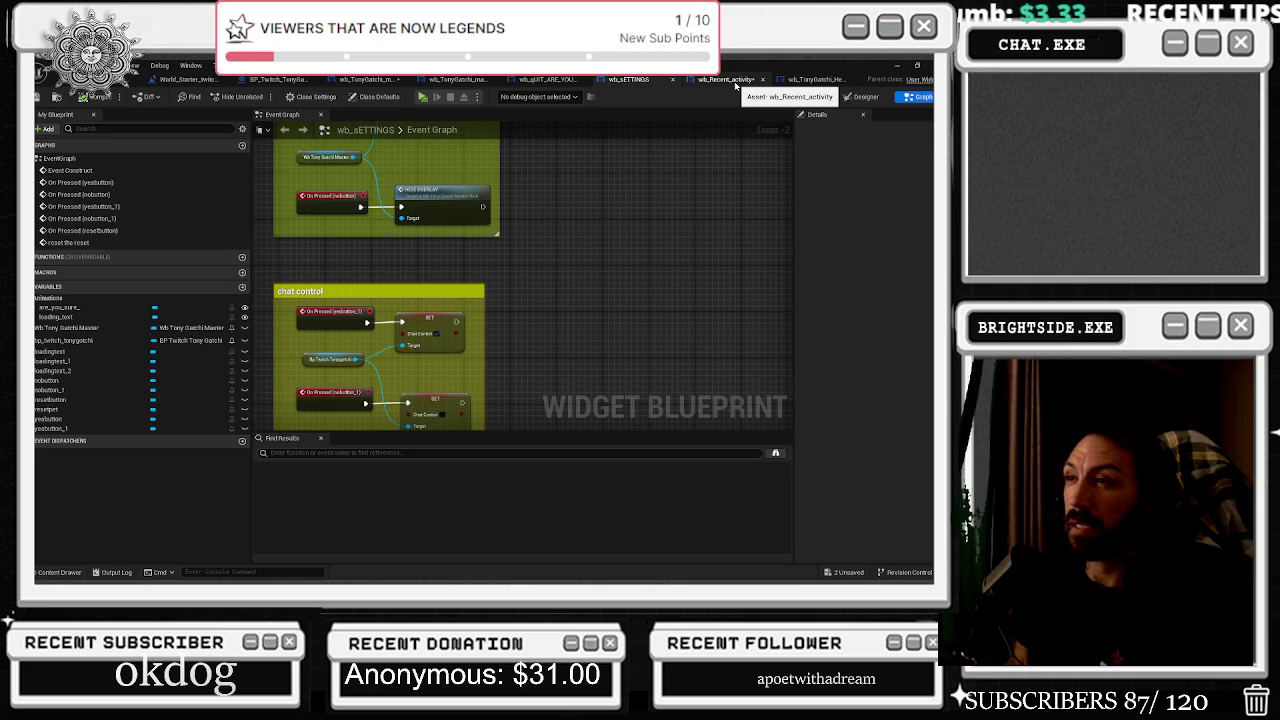
pyautogui.click(728, 80)
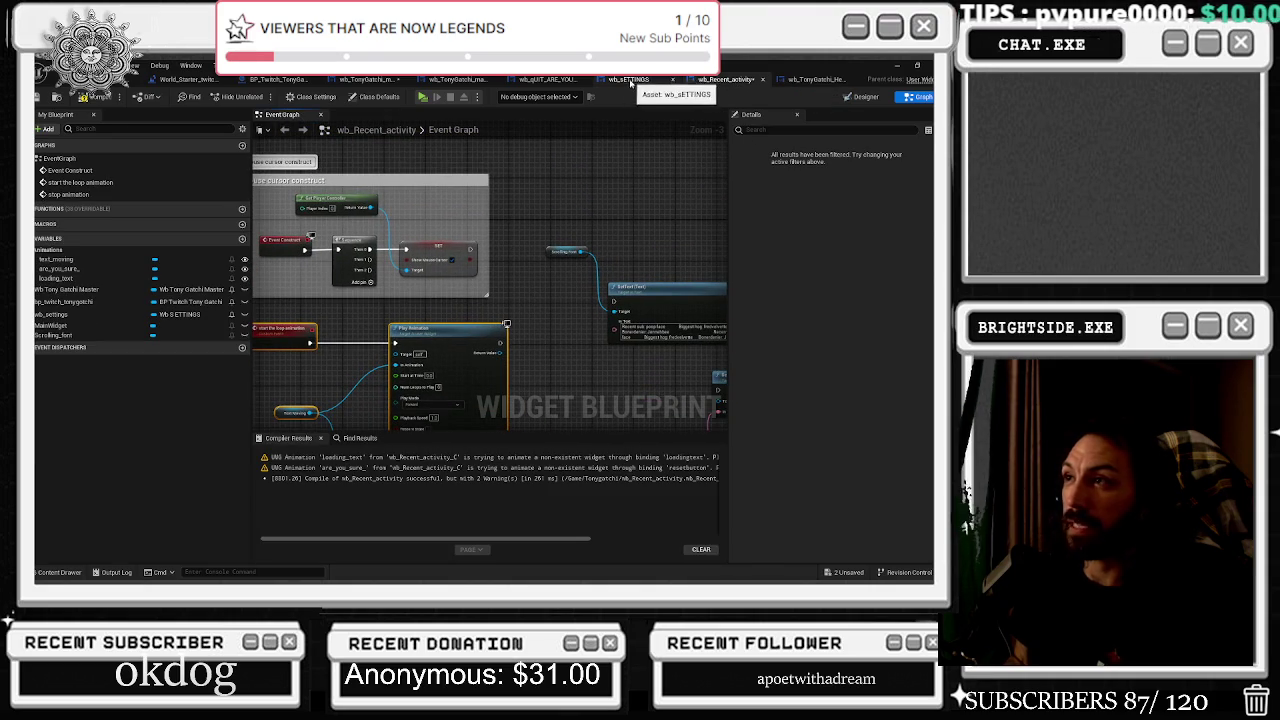
pyautogui.click(387, 80)
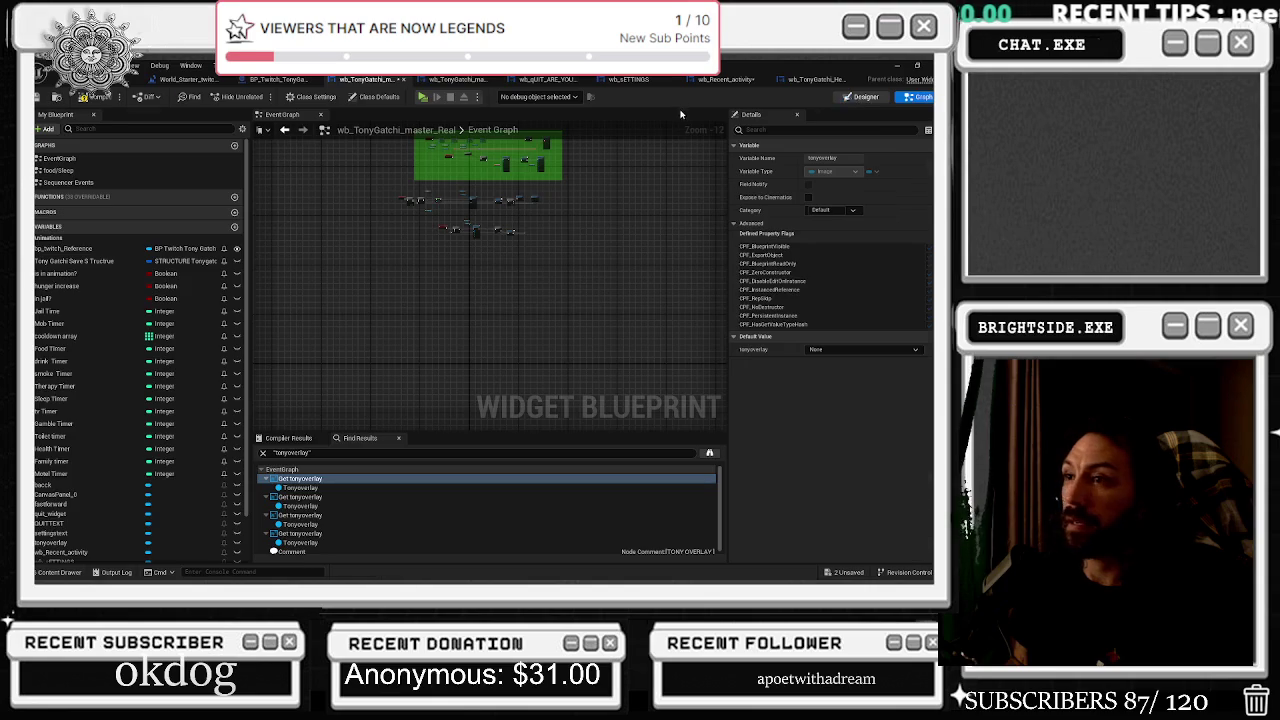
# Search the master widget's graph for 'construct' and jump to Event Construct.
pyautogui.click(866, 96)
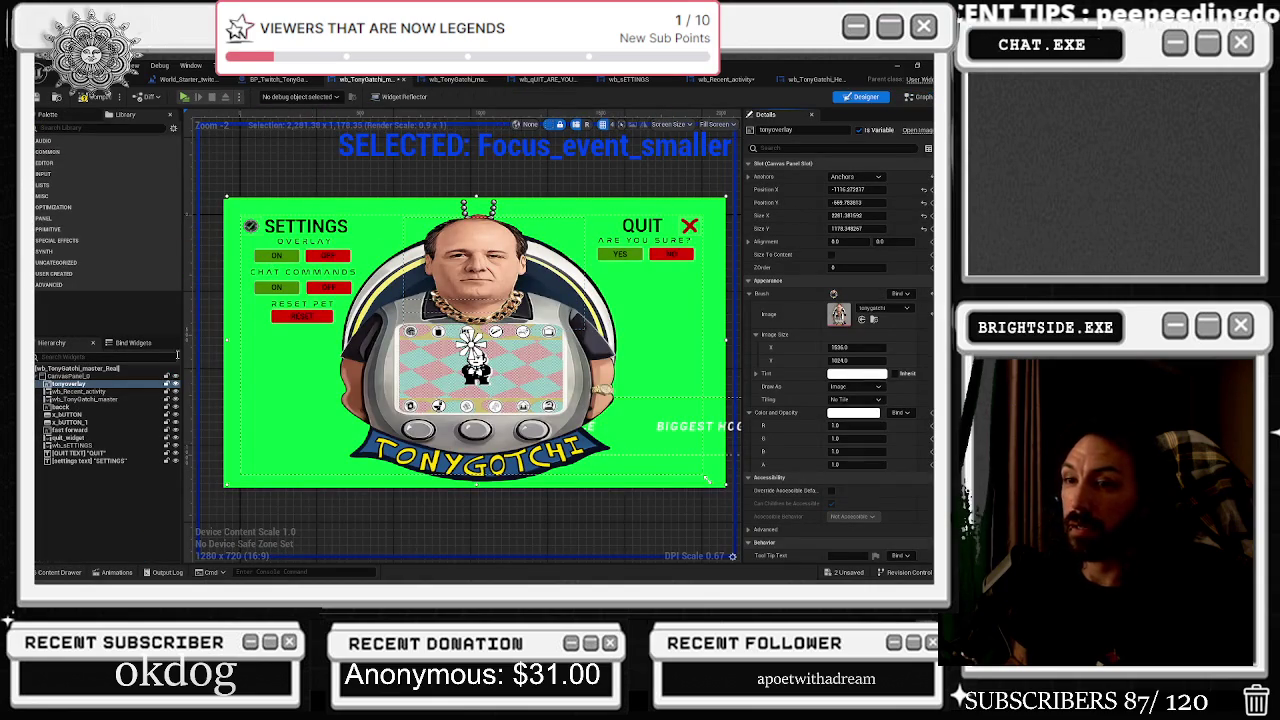
pyautogui.click(918, 96)
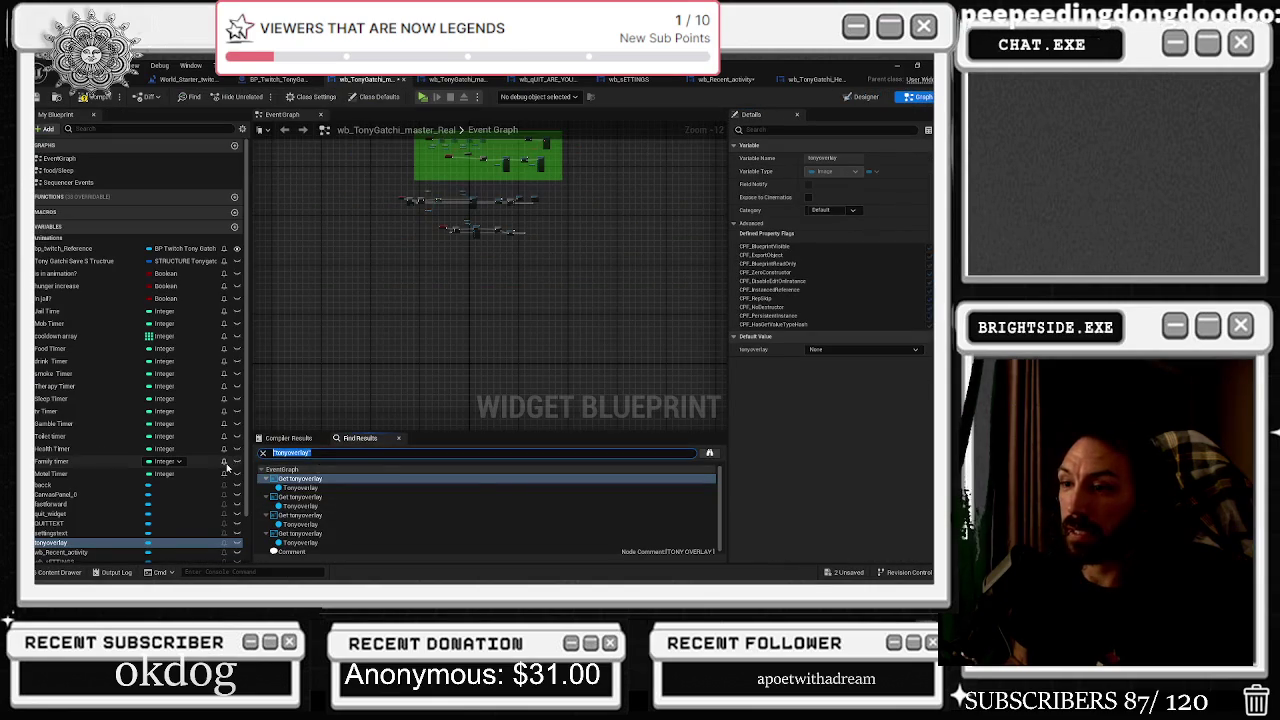
pyautogui.write('construct')
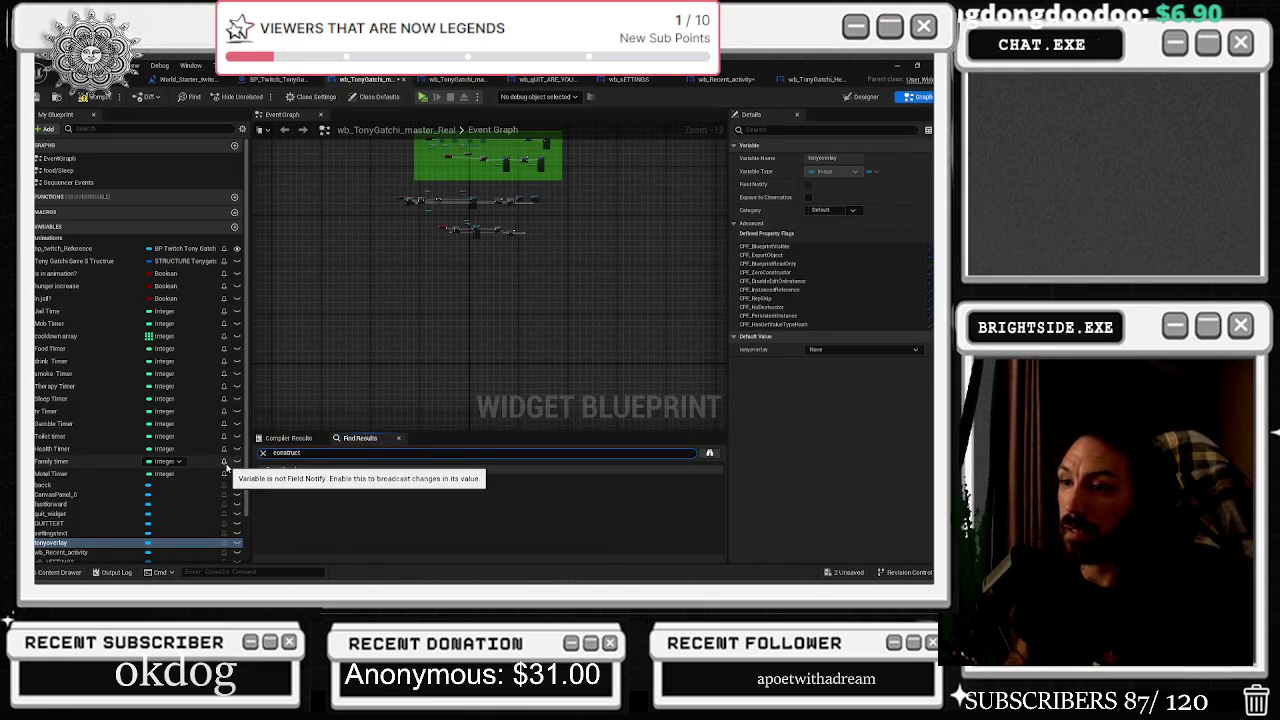
pyautogui.press('Return')
pyautogui.click(296, 478)
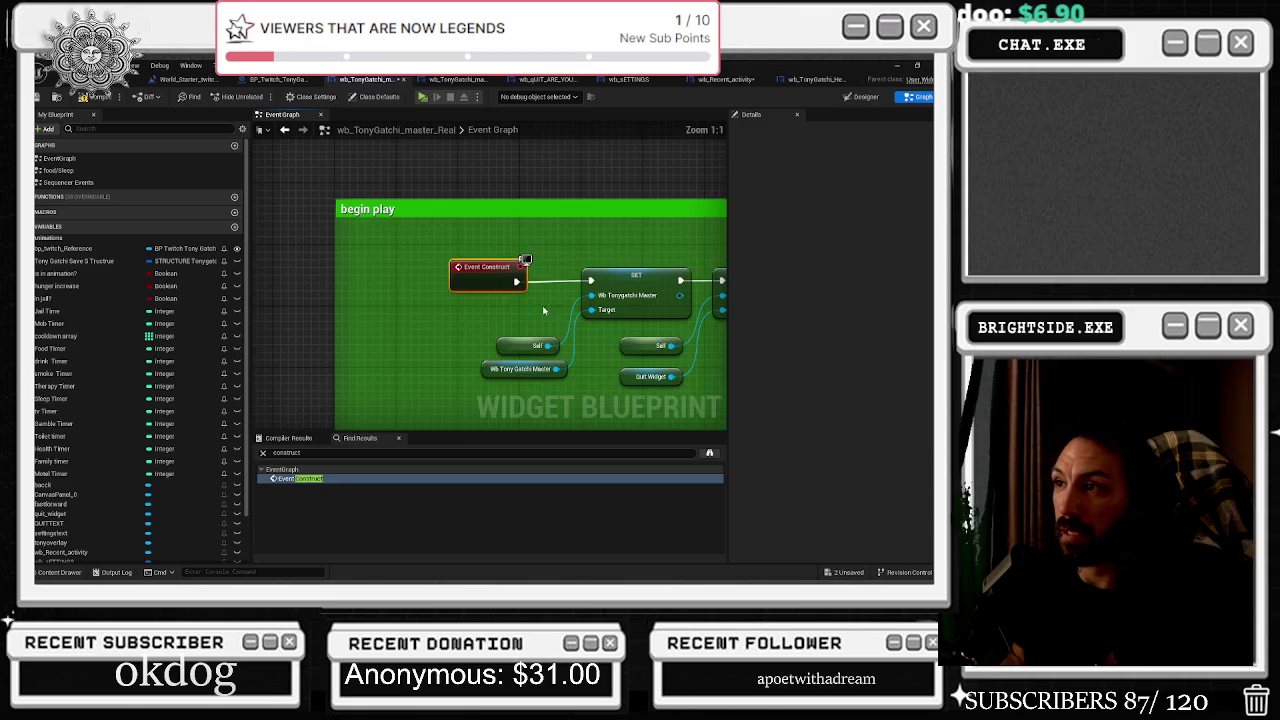
# Pan along the construct chain's setters, then view the wb_sETTINGS and wb_Recent_activity graphs.
pyautogui.moveTo(543, 311); pyautogui.dragTo(377, 276)
pyautogui.moveTo(478, 355); pyautogui.dragTo(384, 357)
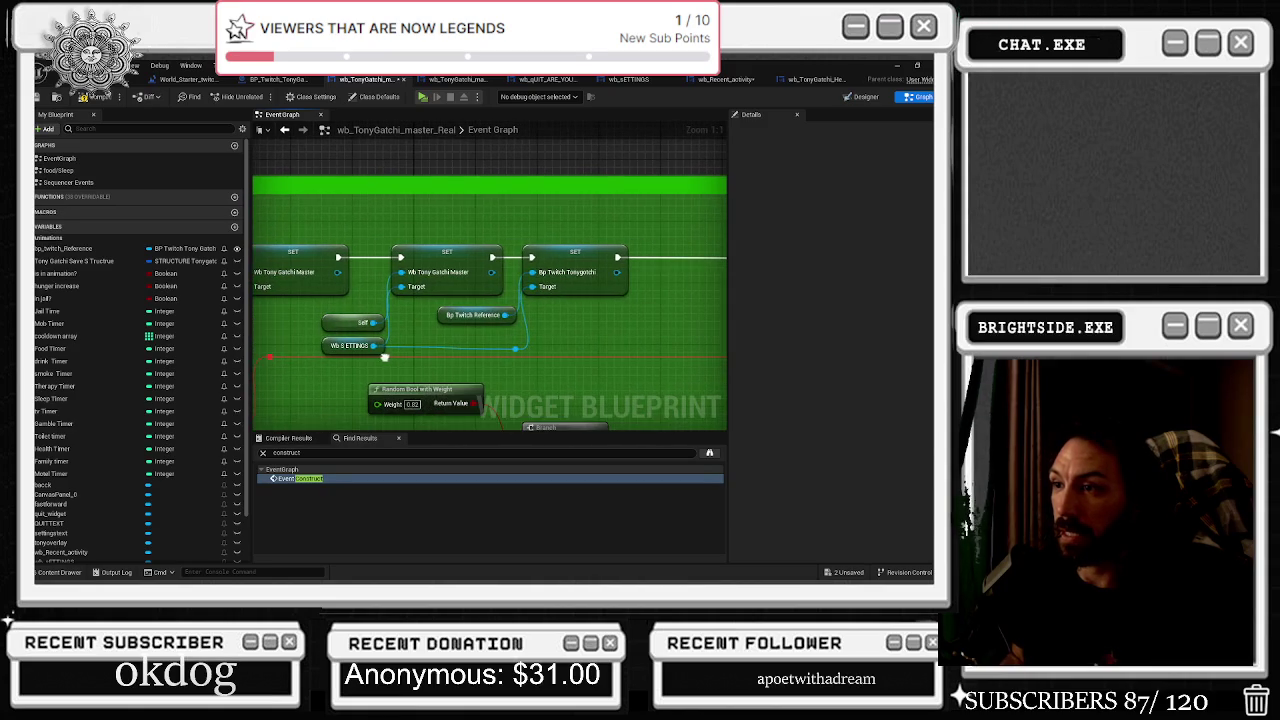
pyautogui.click(626, 80)
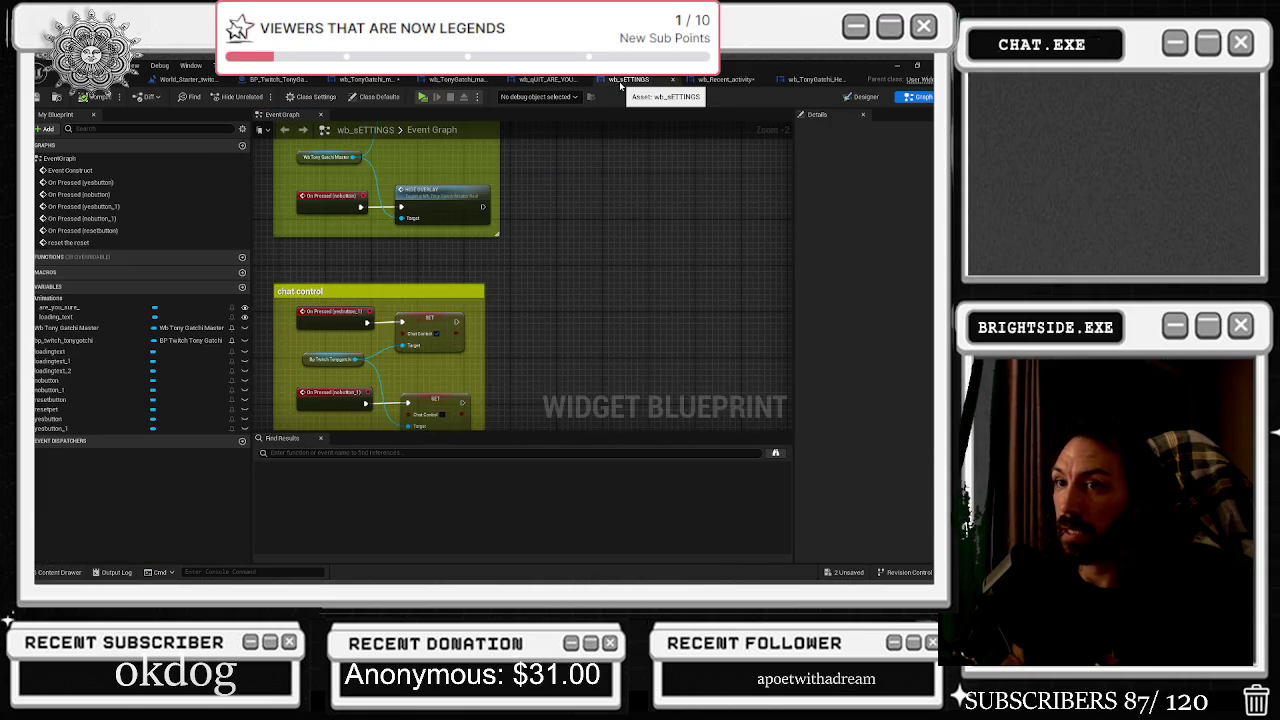
pyautogui.click(728, 80)
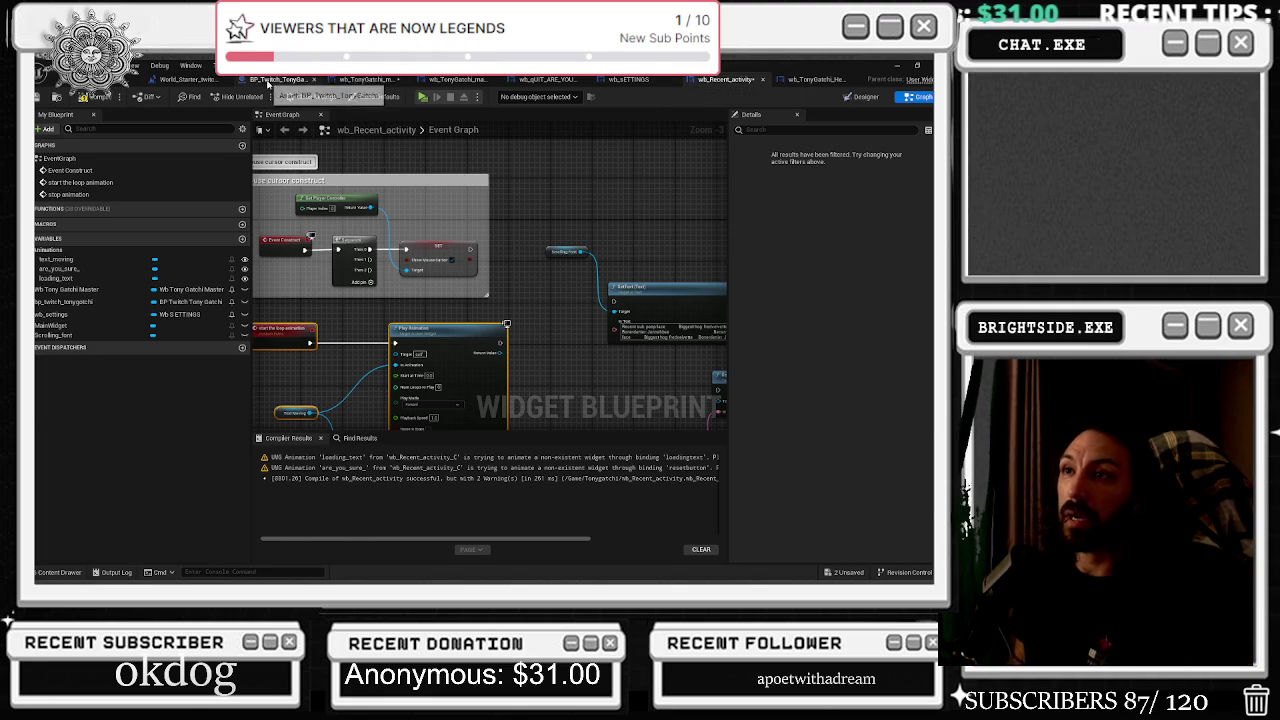
# Place a Wb Recent Activity getter and add a Set Wb Settings node after the construct setters.
pyautogui.click(280, 79)
pyautogui.click(368, 79)
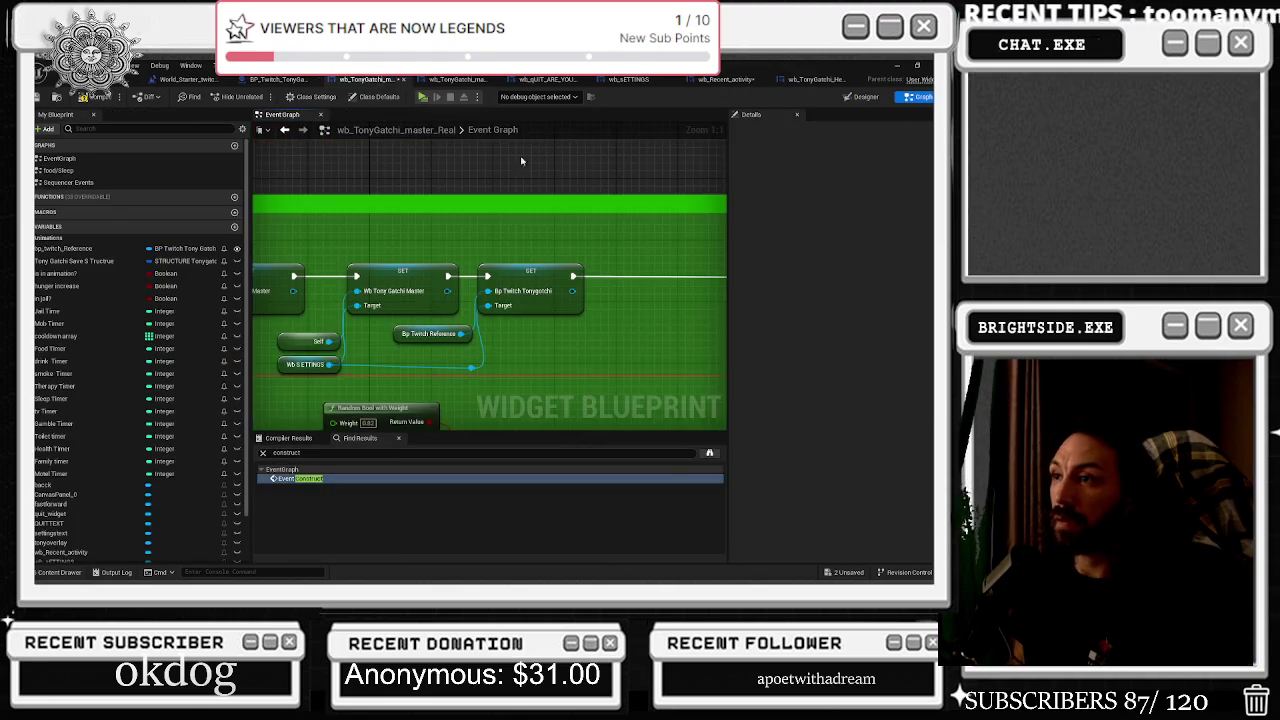
pyautogui.moveTo(473, 353); pyautogui.dragTo(477, 324)
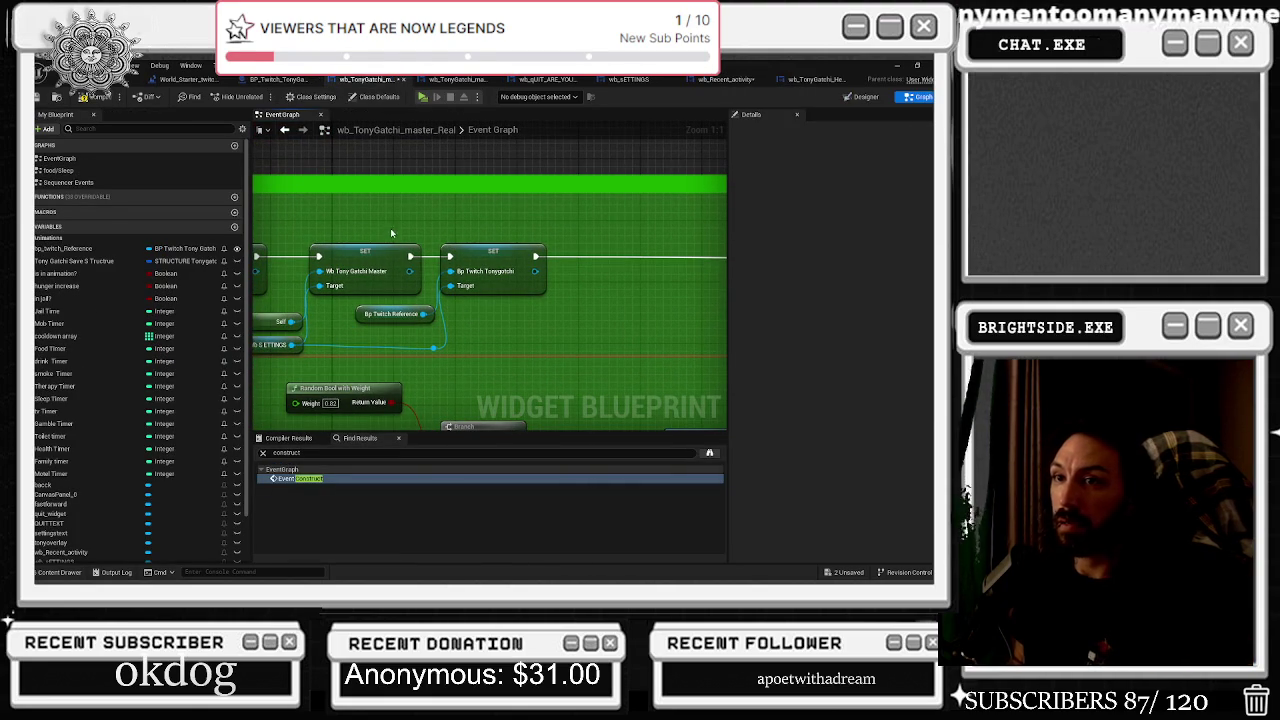
pyautogui.moveTo(62, 552)
pyautogui.mouseDown()
pyautogui.moveTo(555, 222)
pyautogui.moveTo(537, 226)
pyautogui.moveTo(560, 229)
pyautogui.mouseUp()
pyautogui.write('set settings')
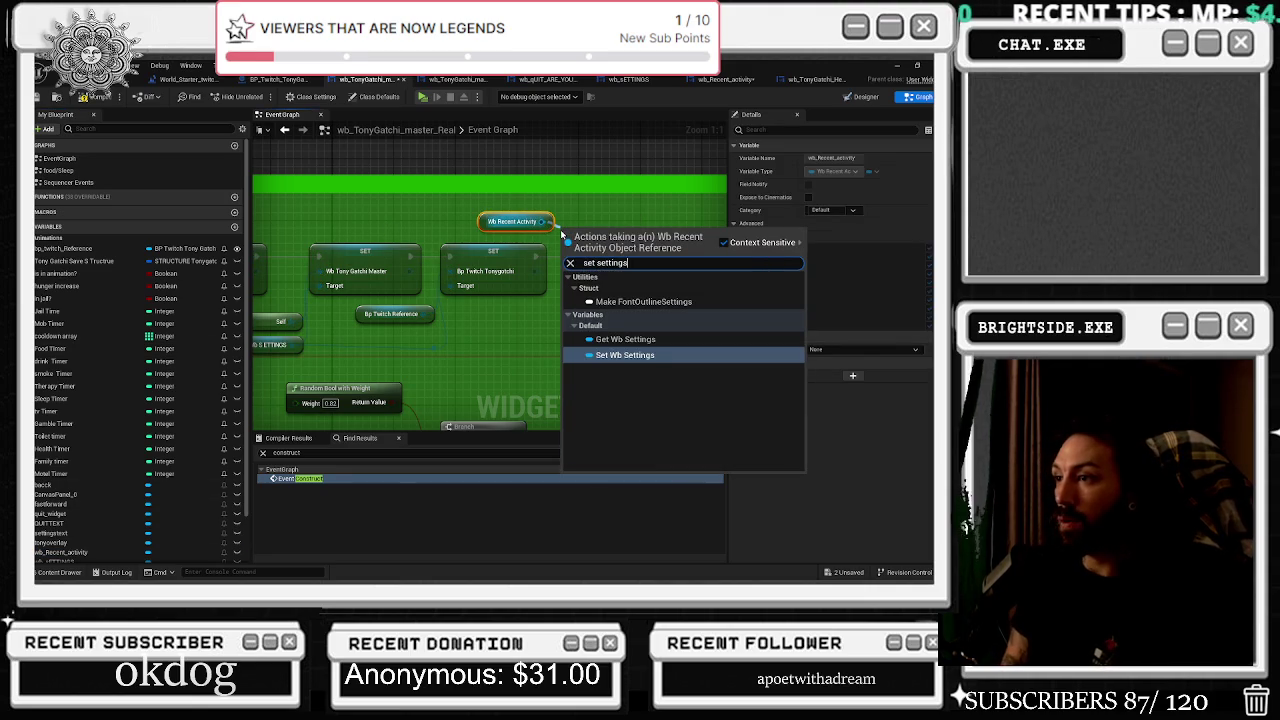
pyautogui.press('Return')
pyautogui.moveTo(583, 236); pyautogui.dragTo(593, 258)
pyautogui.click(660, 225)
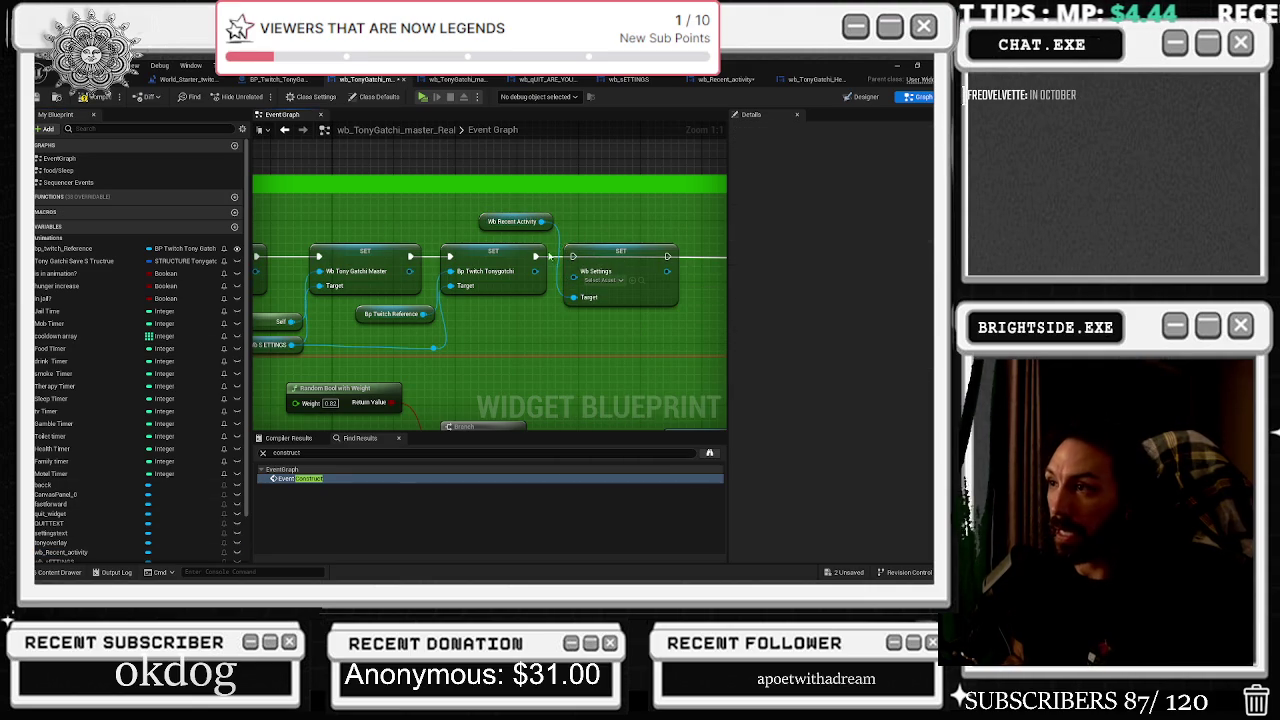
pyautogui.click(673, 243)
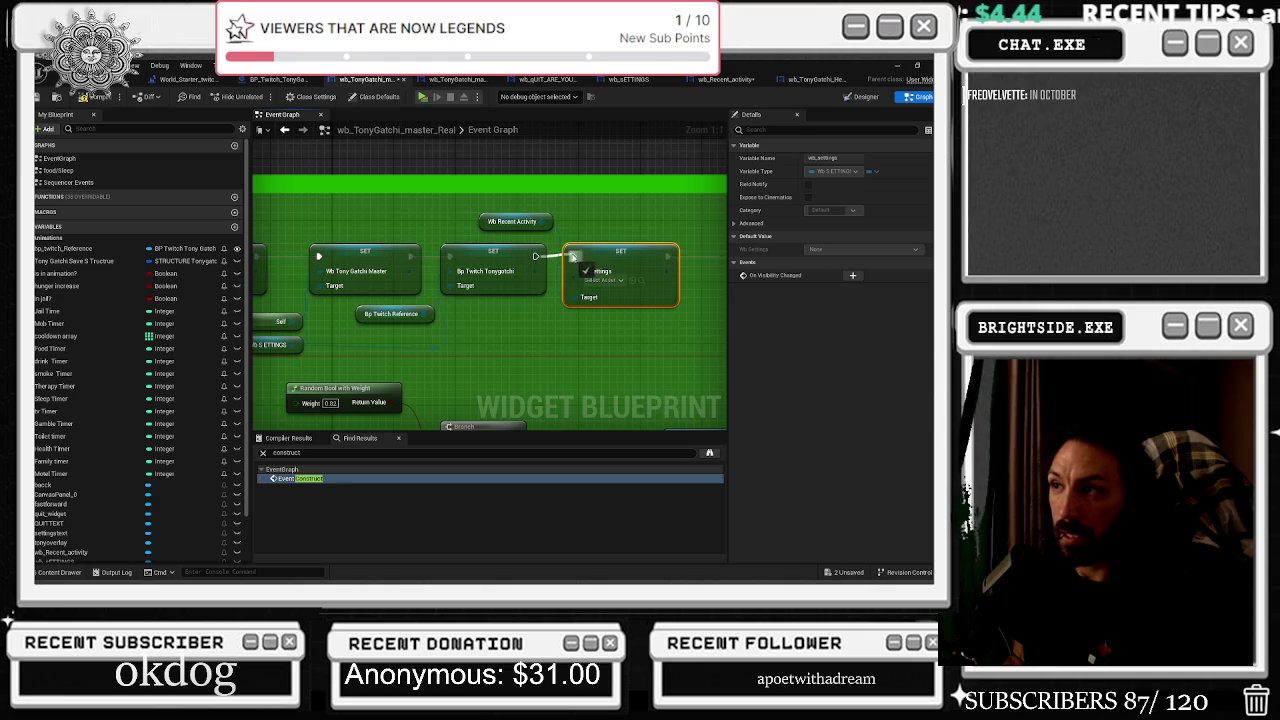
# Wire the wb_SETTINGS reference into Set Wb Settings on Wb Recent Activity and compile.
pyautogui.click(555, 240)
pyautogui.moveTo(513, 222); pyautogui.dragTo(535, 337)
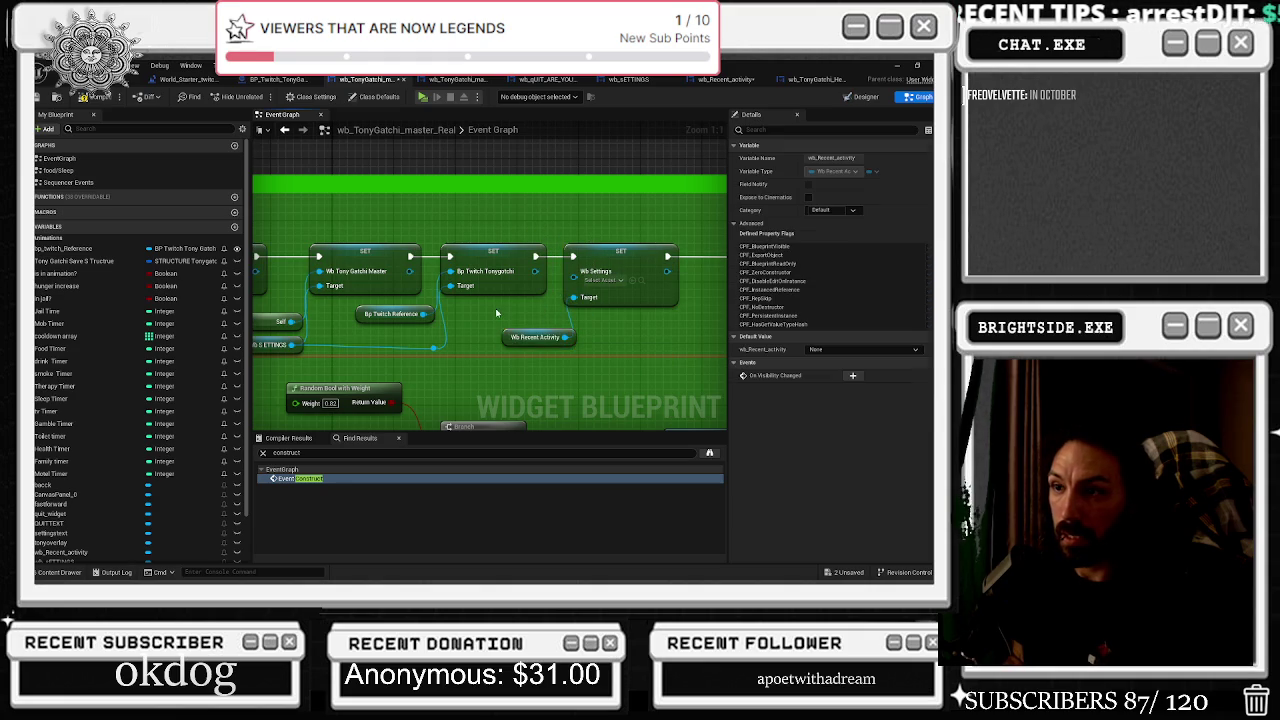
pyautogui.click(471, 344)
pyautogui.moveTo(433, 347); pyautogui.dragTo(580, 288)
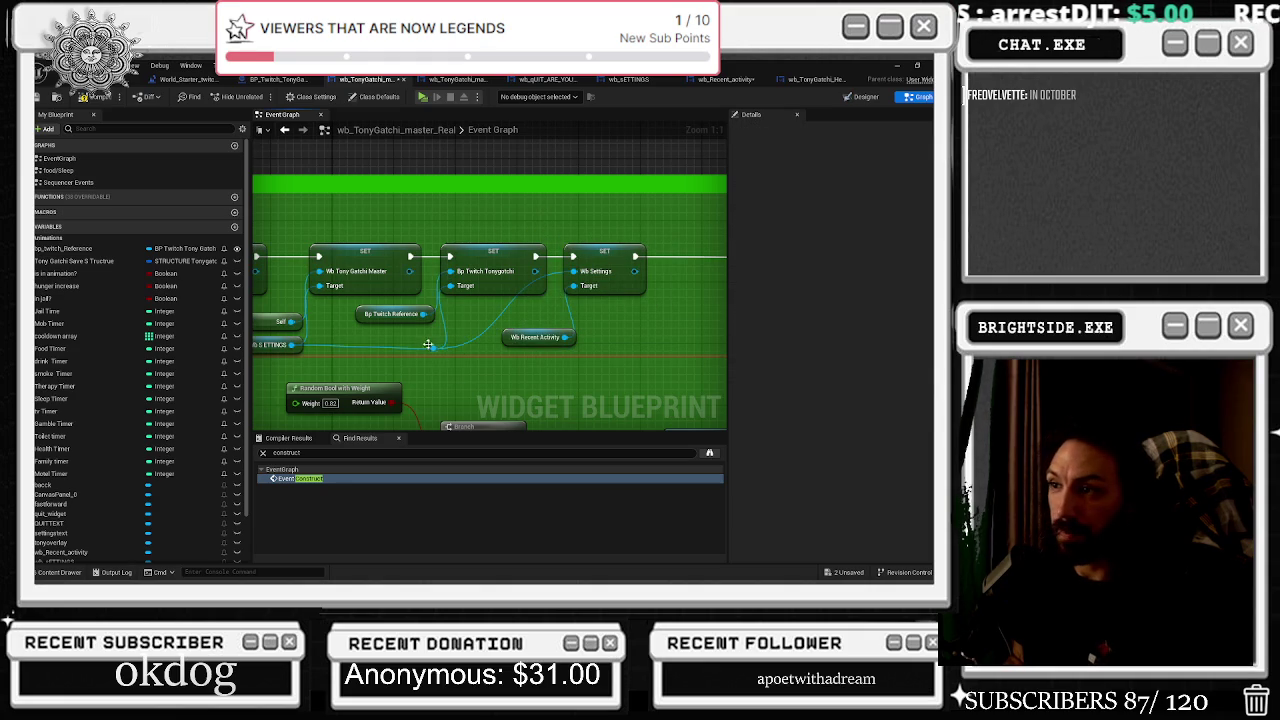
pyautogui.moveTo(511, 359); pyautogui.dragTo(486, 359)
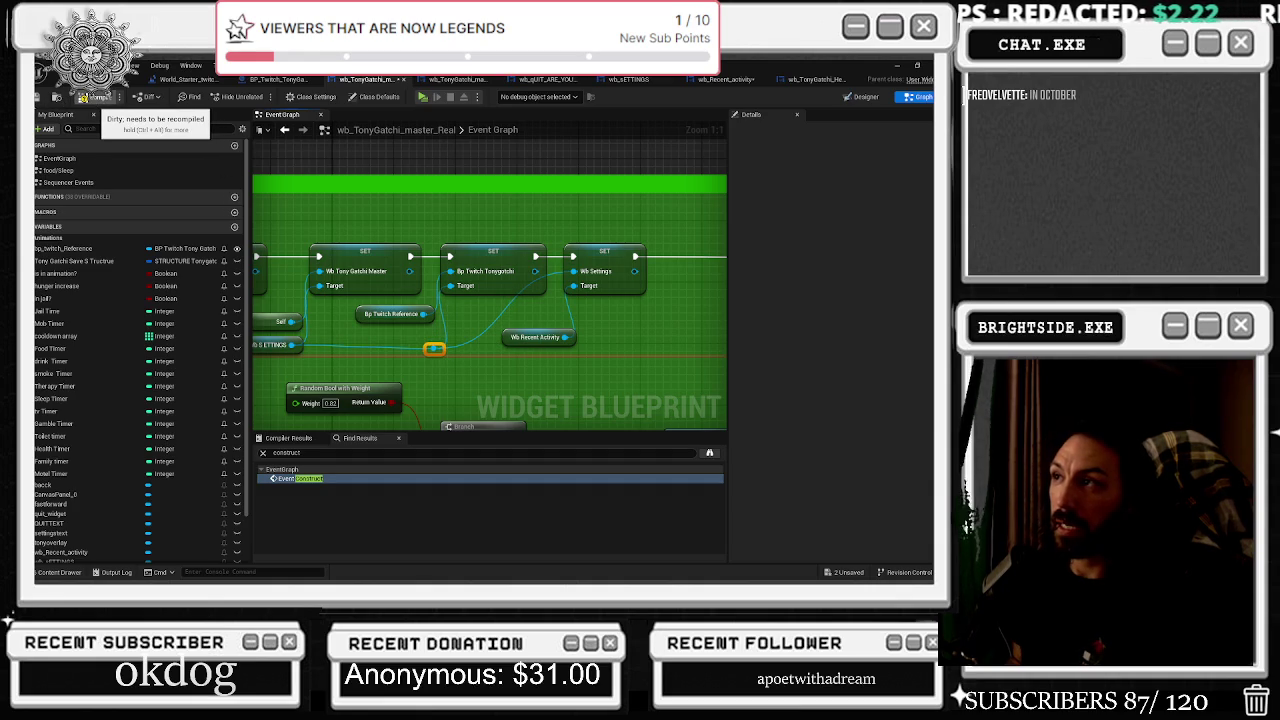
pyautogui.click(88, 97)
# Pan to the overlay control comment in wb_sETTINGS and add a Wb Tony Gatchi Master getter beside it.
pyautogui.click(630, 80)
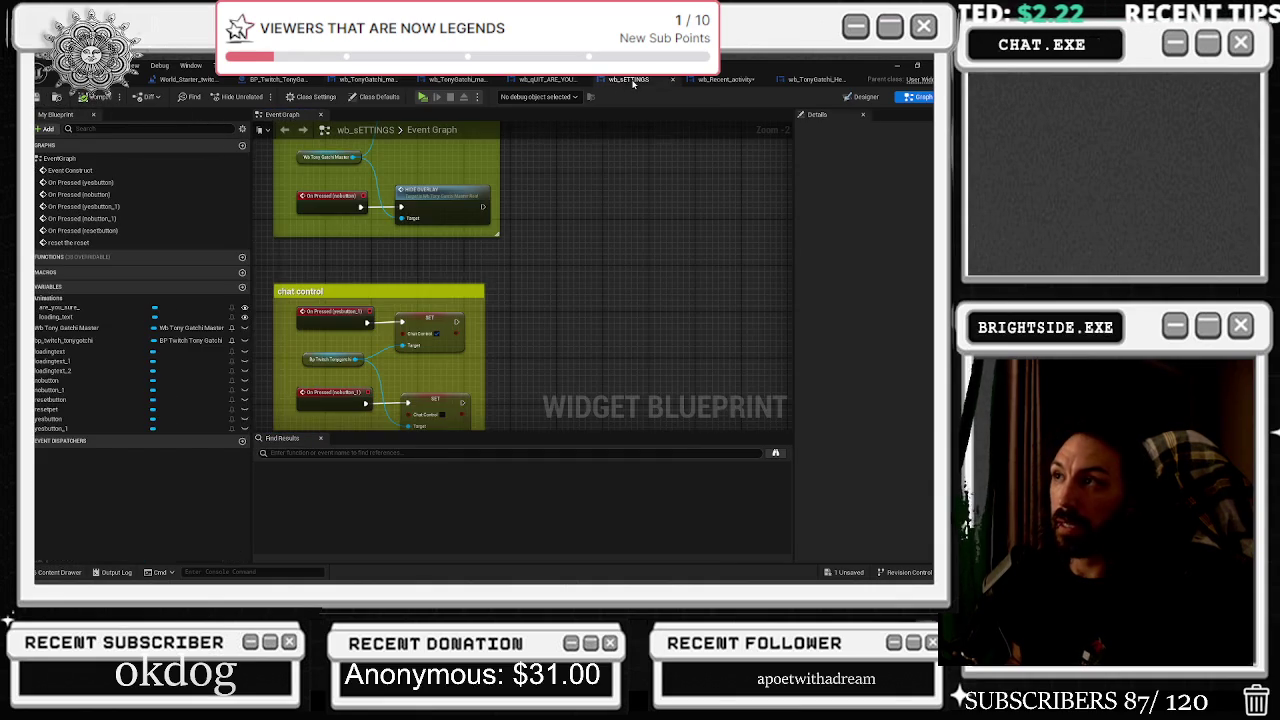
pyautogui.moveTo(561, 211); pyautogui.dragTo(575, 320)
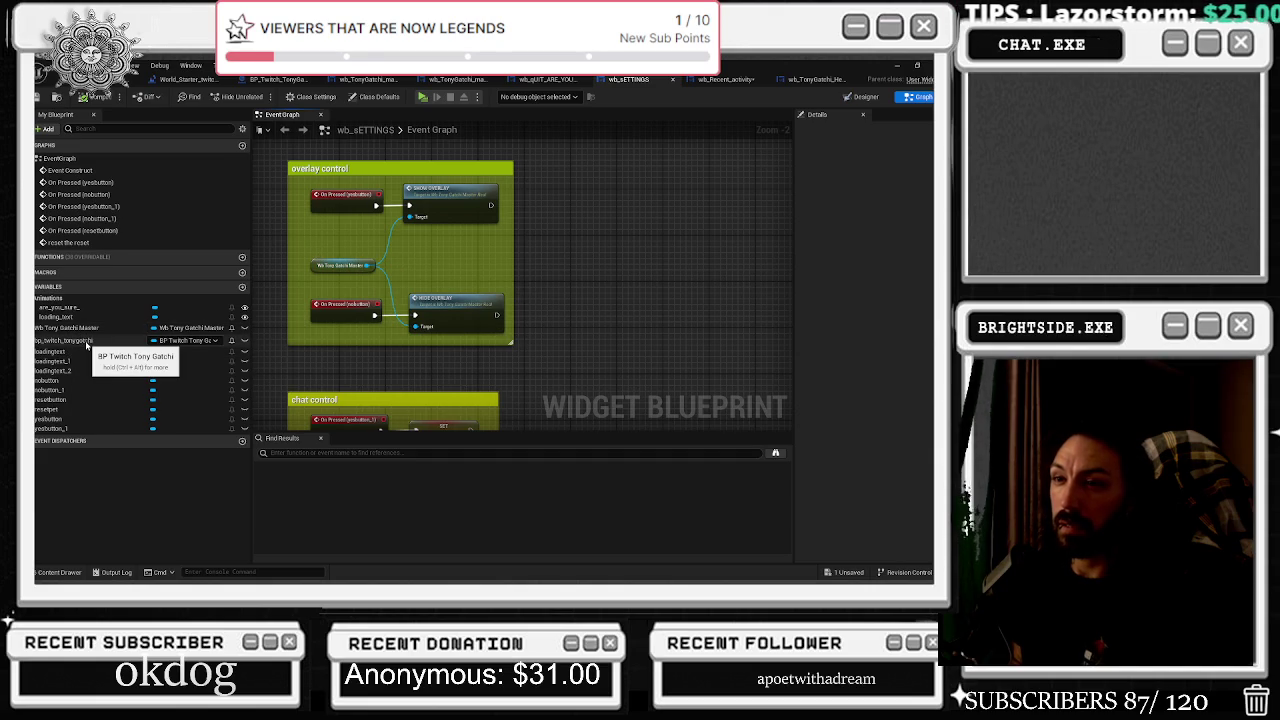
pyautogui.moveTo(68, 327)
pyautogui.mouseDown()
pyautogui.moveTo(365, 318)
pyautogui.moveTo(415, 276)
pyautogui.mouseUp()
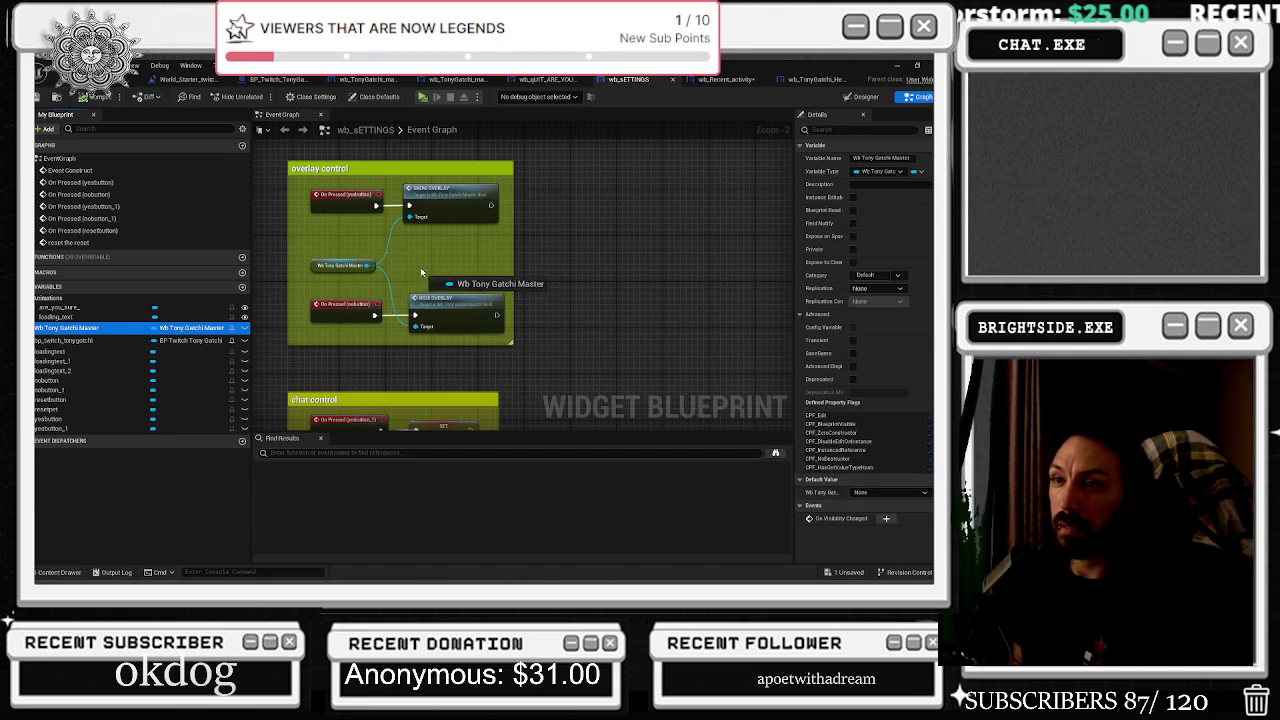
pyautogui.click(722, 79)
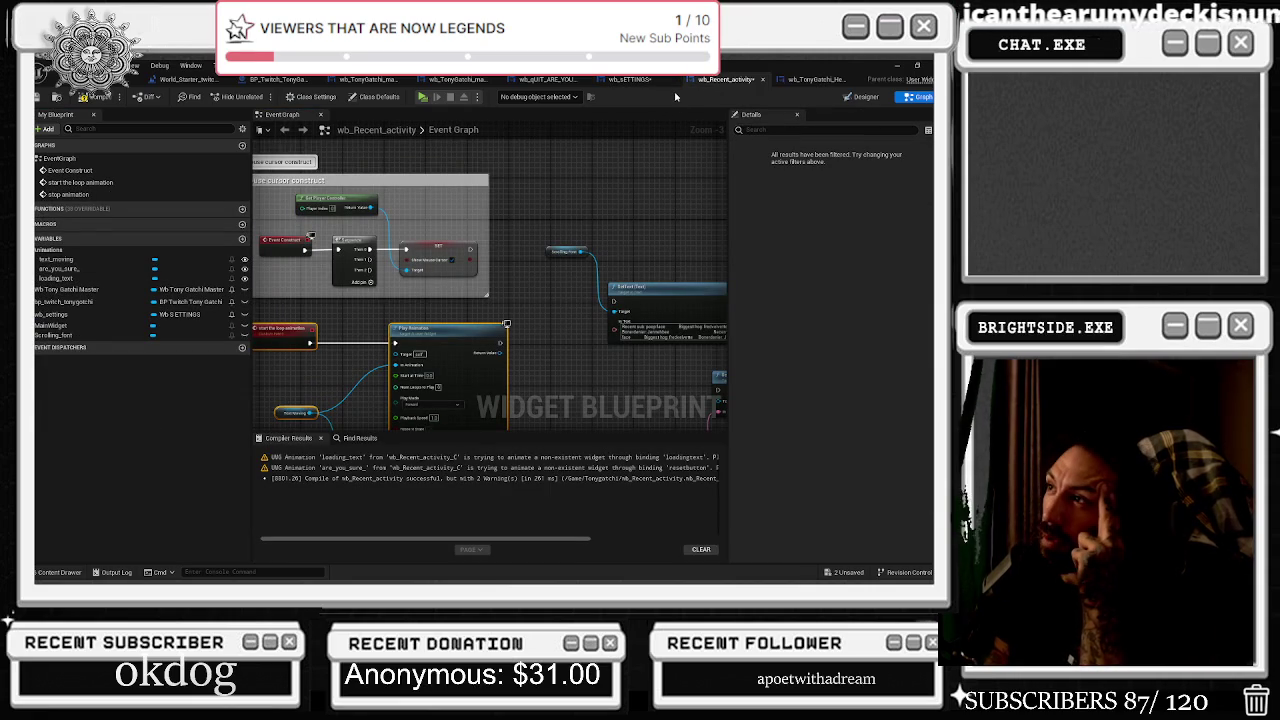
pyautogui.click(622, 82)
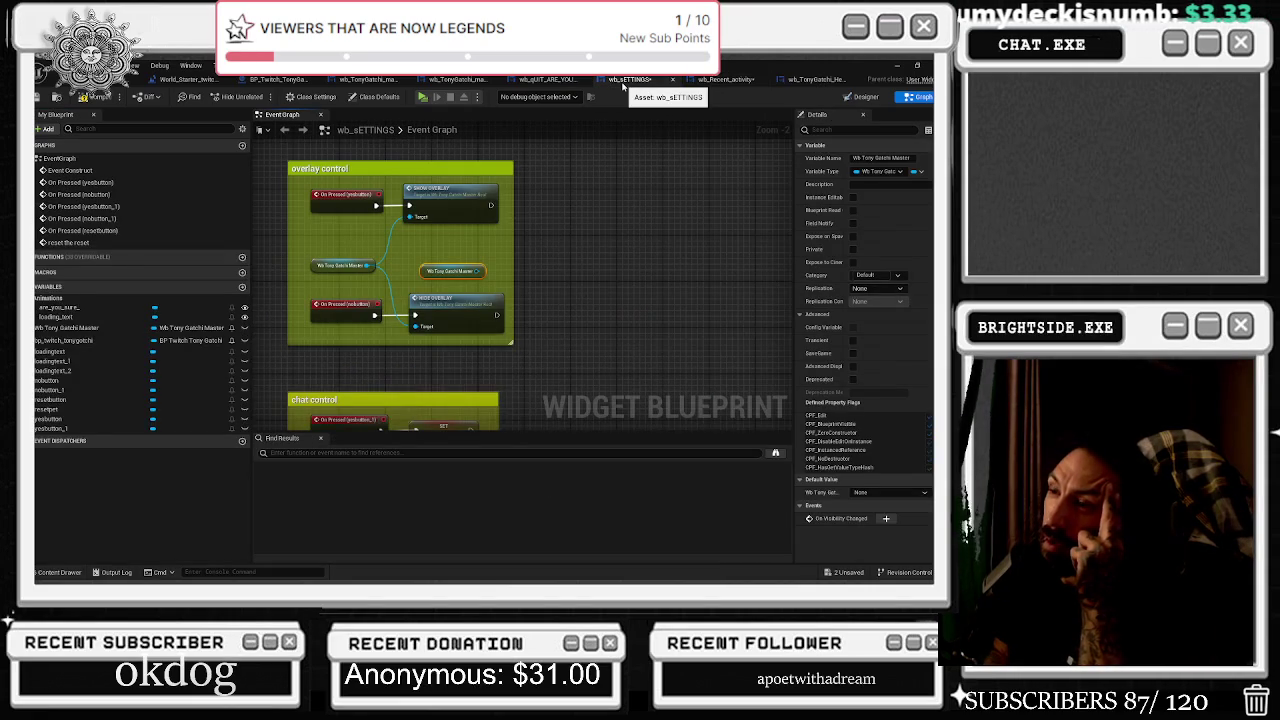
pyautogui.click(707, 80)
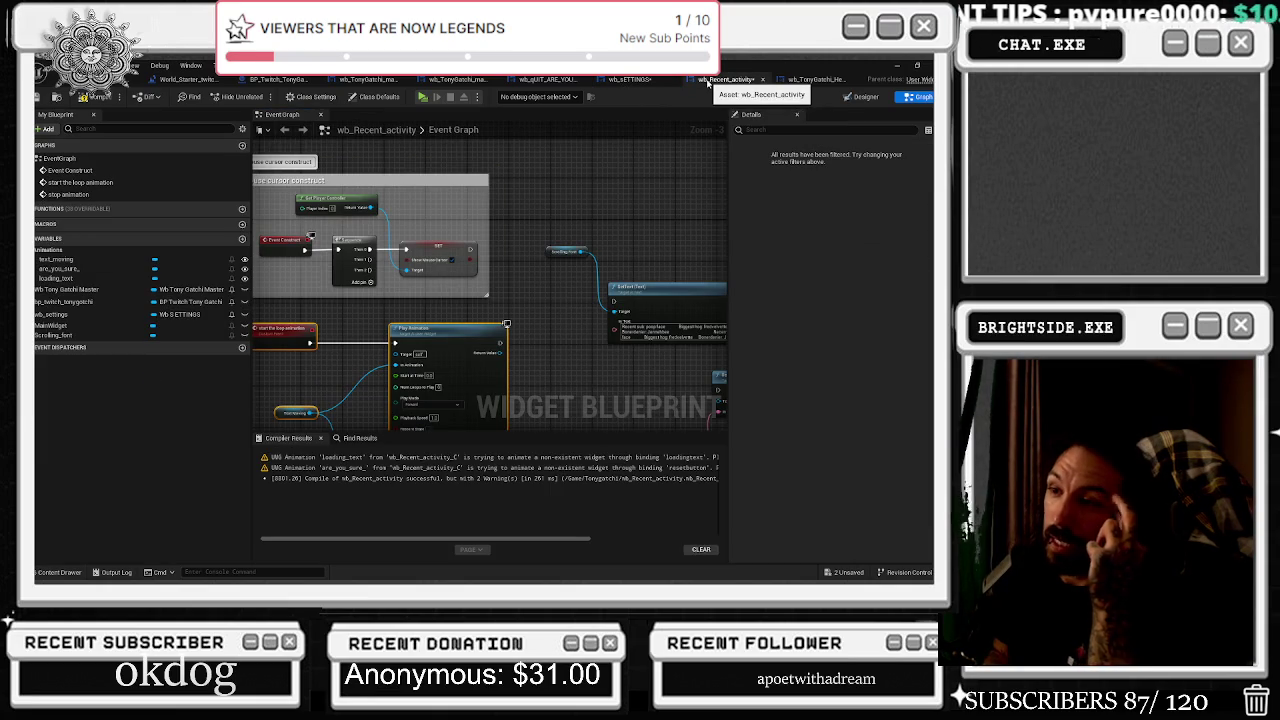
pyautogui.click(637, 79)
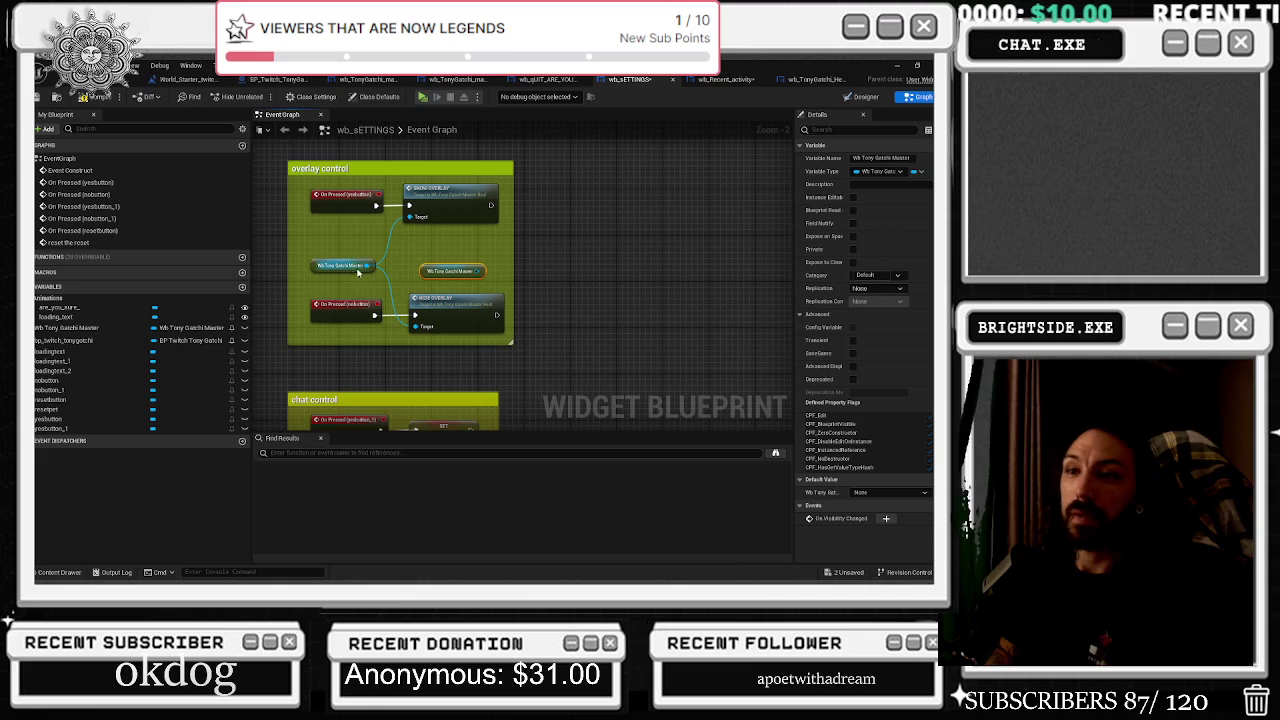
# Create a wb_recentactivity variable typed as a Wb Recent Activity object reference, then compile and save.
pyautogui.click(242, 288)
pyautogui.write('wb_recentactivity')
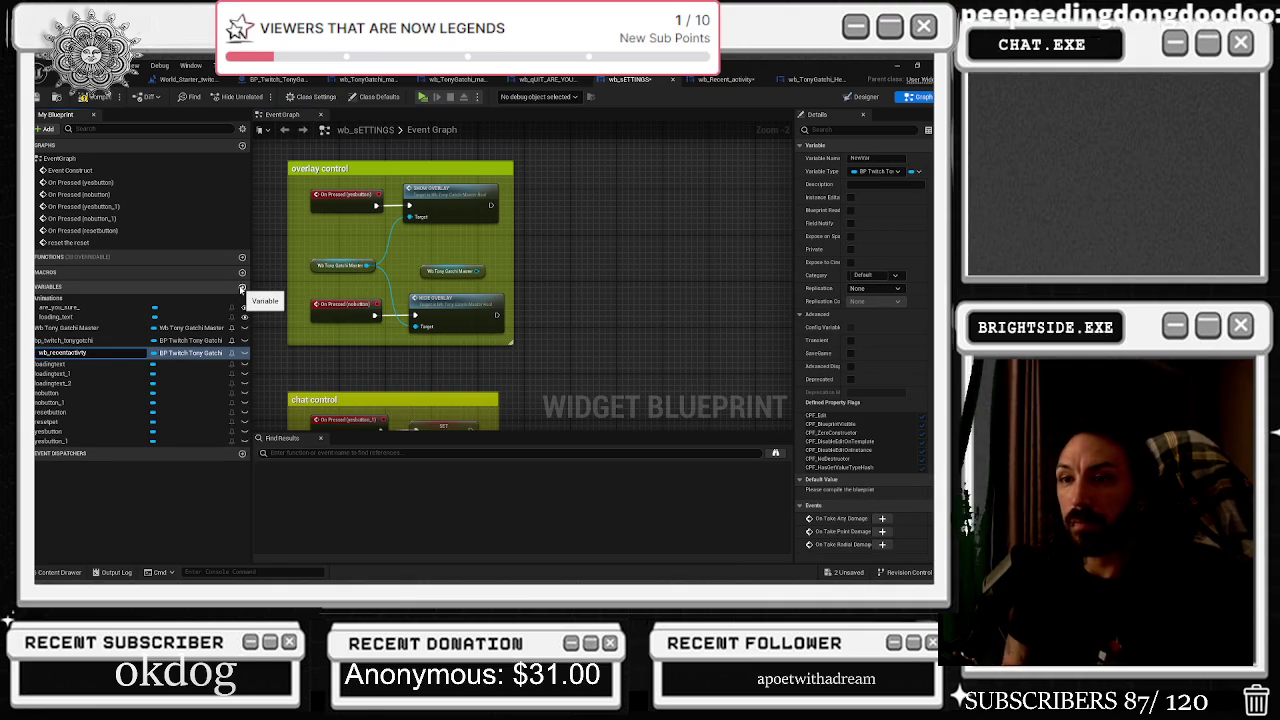
pyautogui.press('Return')
pyautogui.click(199, 354)
pyautogui.write('wb_')
pyautogui.write('ty')
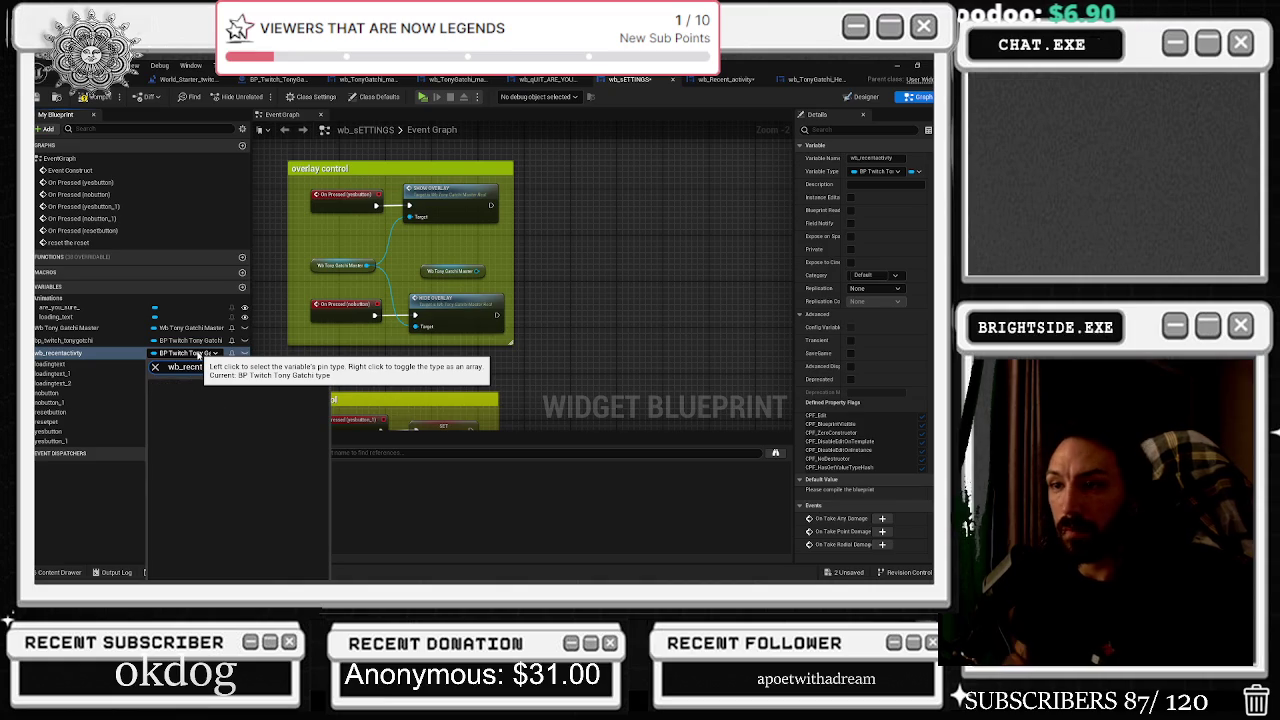
pyautogui.press('BackSpace')
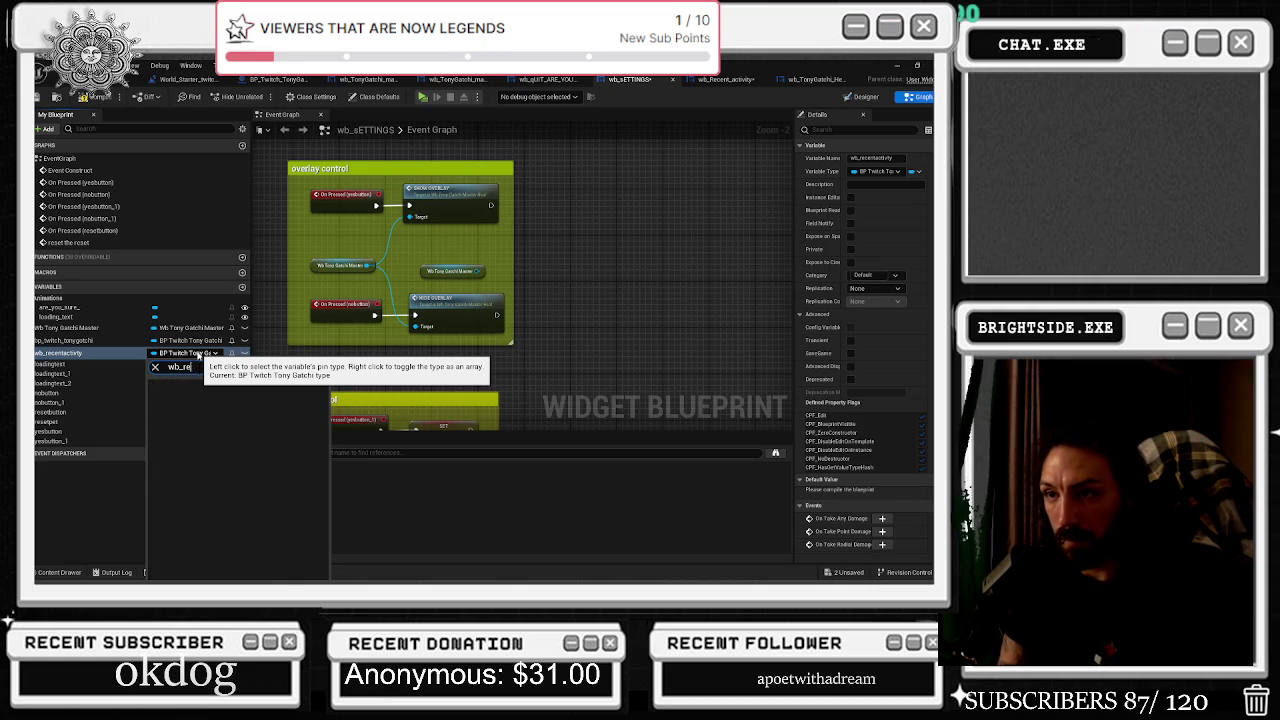
pyautogui.moveTo(300, 396)
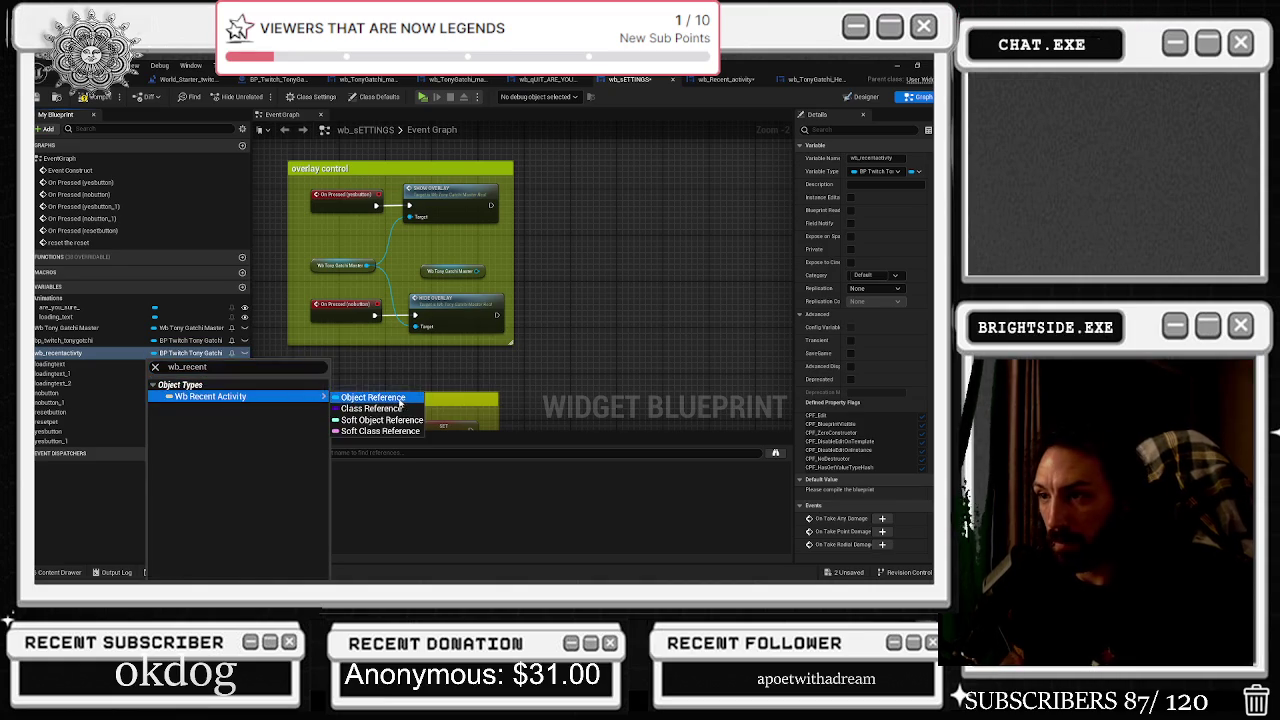
pyautogui.click(380, 396)
pyautogui.click(90, 97)
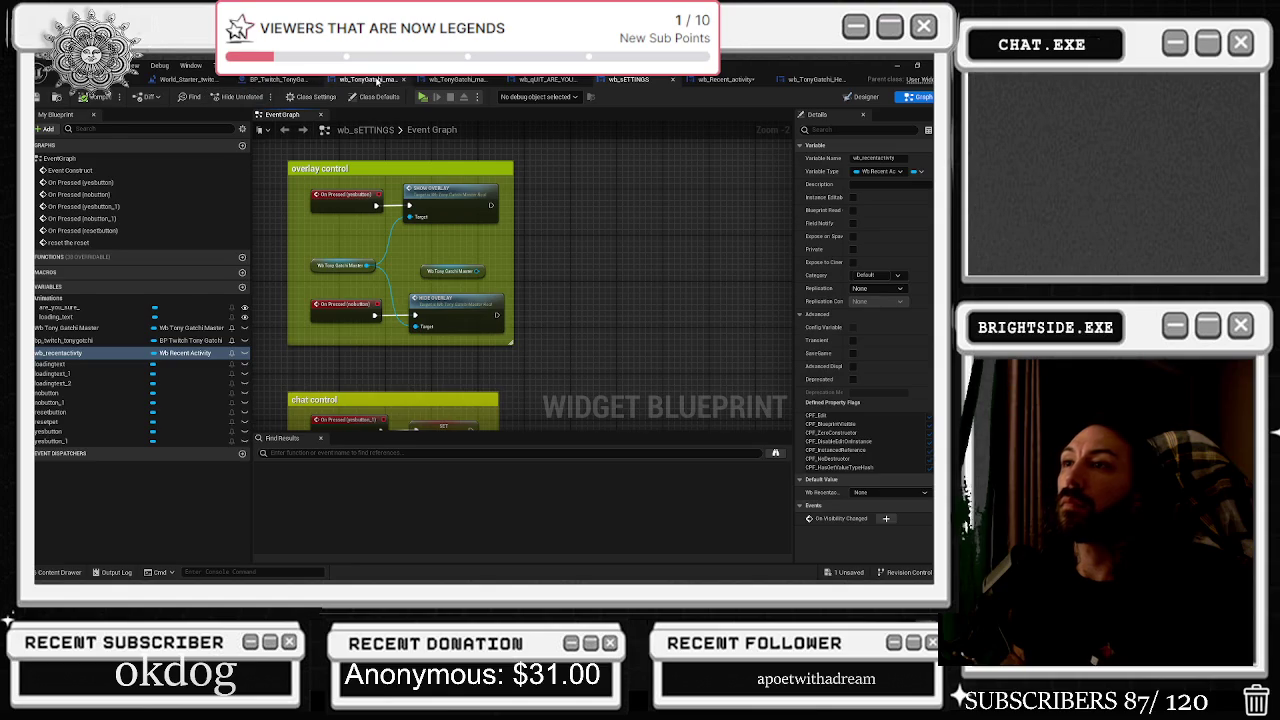
pyautogui.click(377, 80)
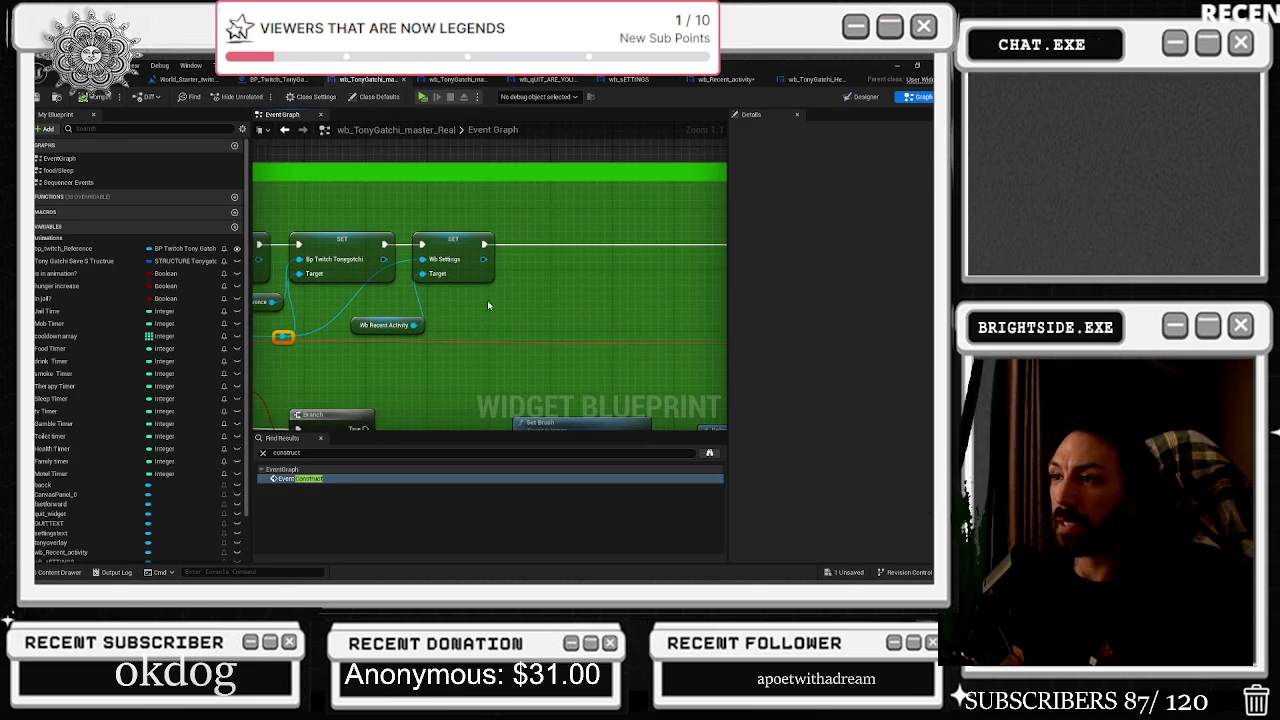
# Add a wb_sETTINGS getter with a Set Wb Recentactivity node beside the other setters.
pyautogui.scroll(-1, 80, 545)
pyautogui.click(78, 547)
pyautogui.moveTo(78, 547)
pyautogui.mouseDown()
pyautogui.moveTo(612, 310)
pyautogui.moveTo(593, 312)
pyautogui.mouseUp()
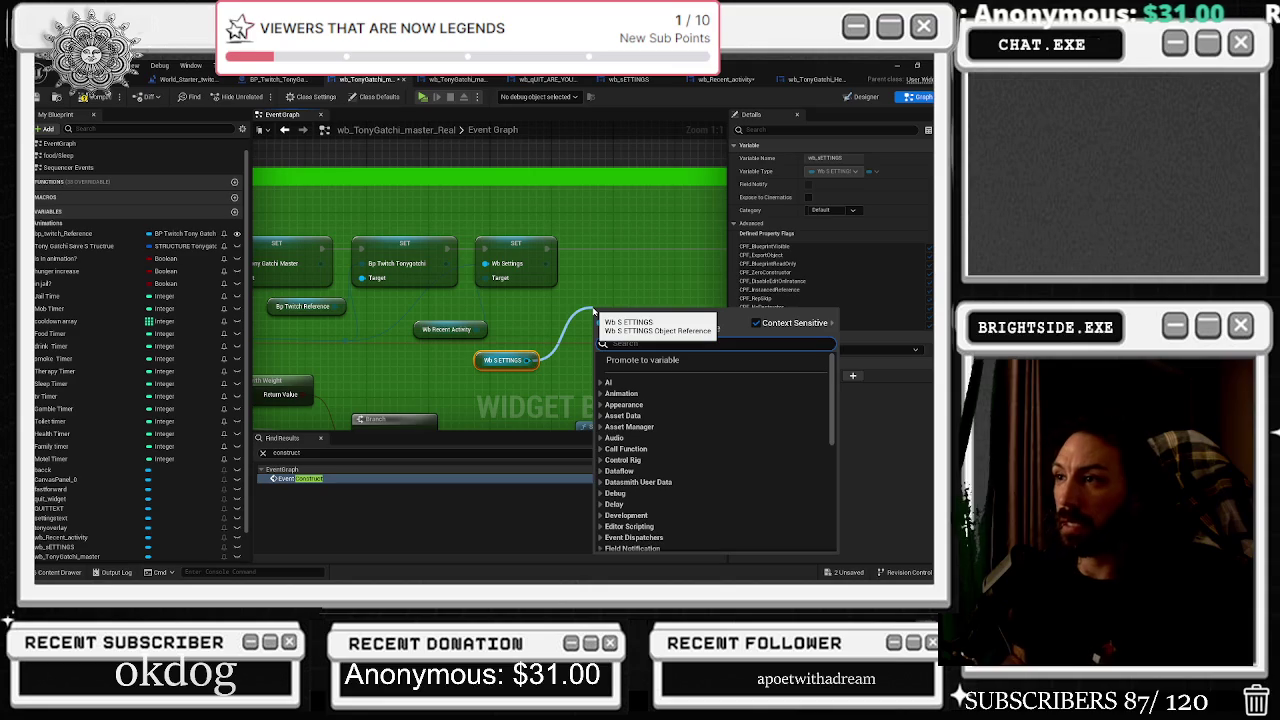
pyautogui.write('set')
pyautogui.write(' fec')
pyautogui.press('BackSpace')
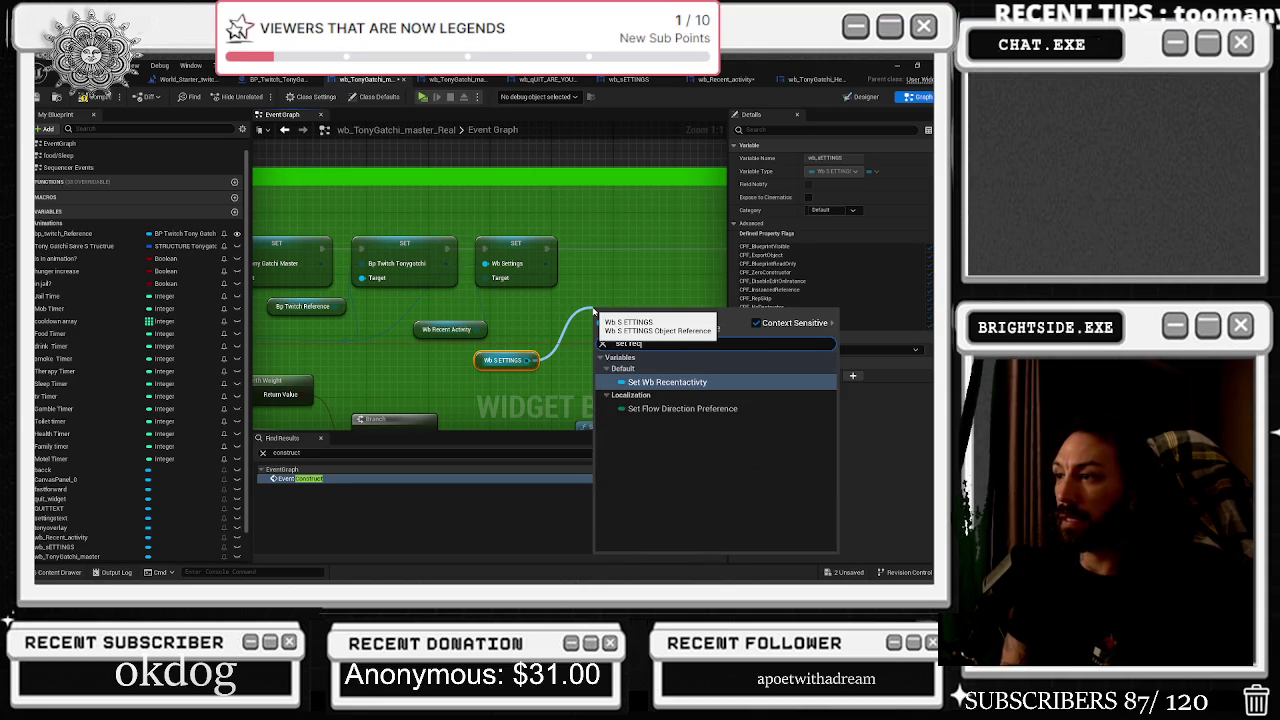
pyautogui.press('Return')
pyautogui.moveTo(639, 303)
pyautogui.mouseDown()
pyautogui.moveTo(628, 233)
pyautogui.moveTo(546, 204)
pyautogui.mouseUp()
pyautogui.click(600, 210)
# Run Set Wb Recentactivity after Set Wb Settings, feed it Wb Recent Activity, and save.
pyautogui.moveTo(488, 242)
pyautogui.mouseDown()
pyautogui.moveTo(650, 250)
pyautogui.moveTo(528, 233)
pyautogui.moveTo(536, 240)
pyautogui.mouseUp()
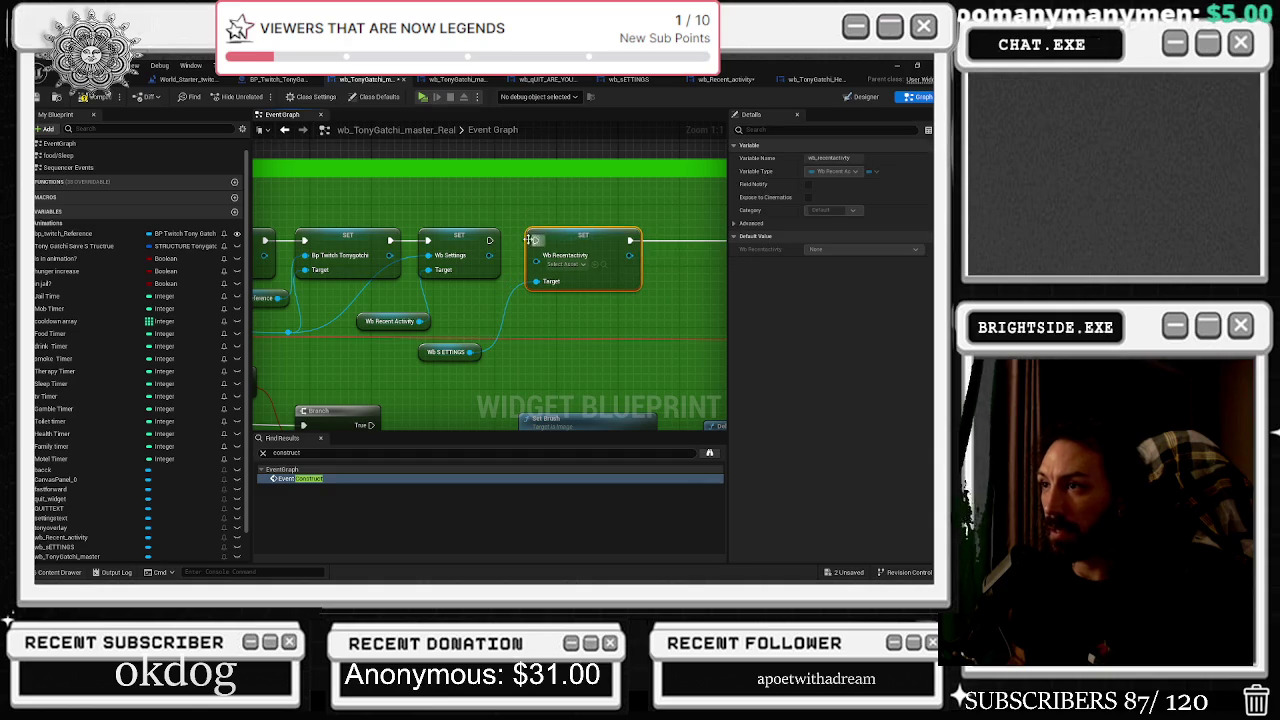
pyautogui.click(470, 300)
pyautogui.moveTo(420, 321); pyautogui.dragTo(536, 268)
pyautogui.moveTo(390, 328); pyautogui.dragTo(367, 335)
pyautogui.doubleClick(442, 311)
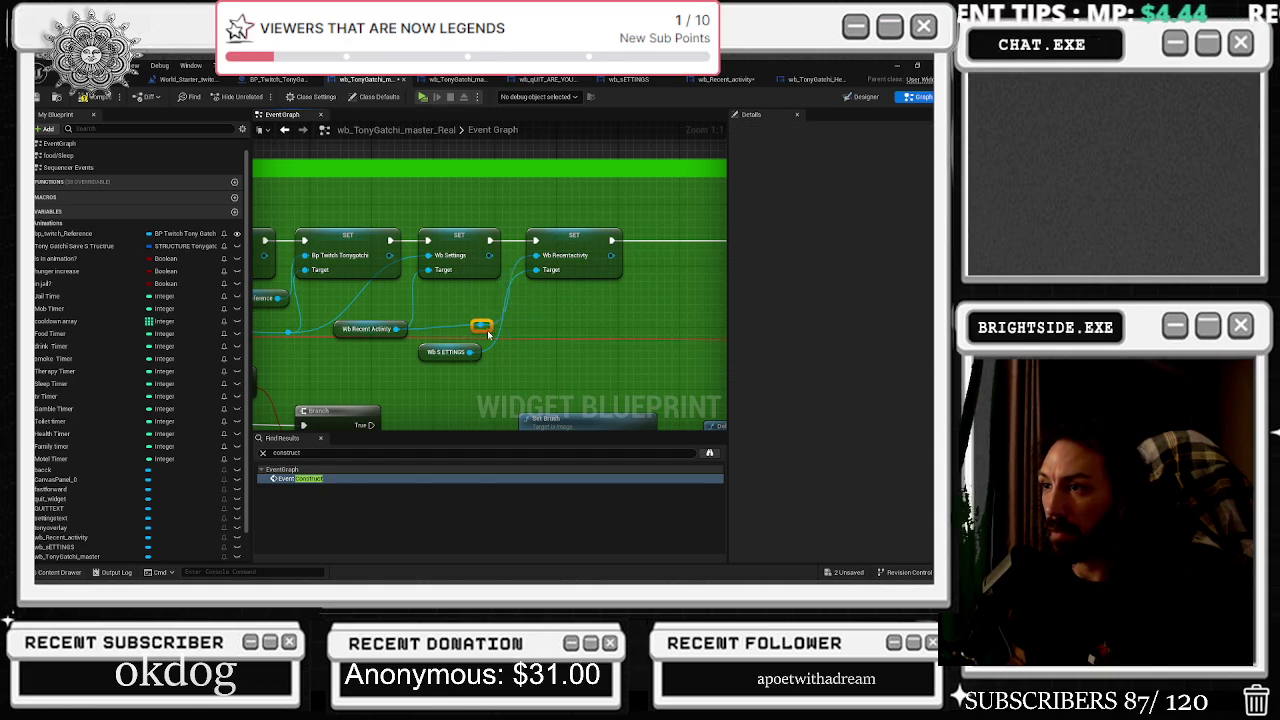
pyautogui.click(466, 324)
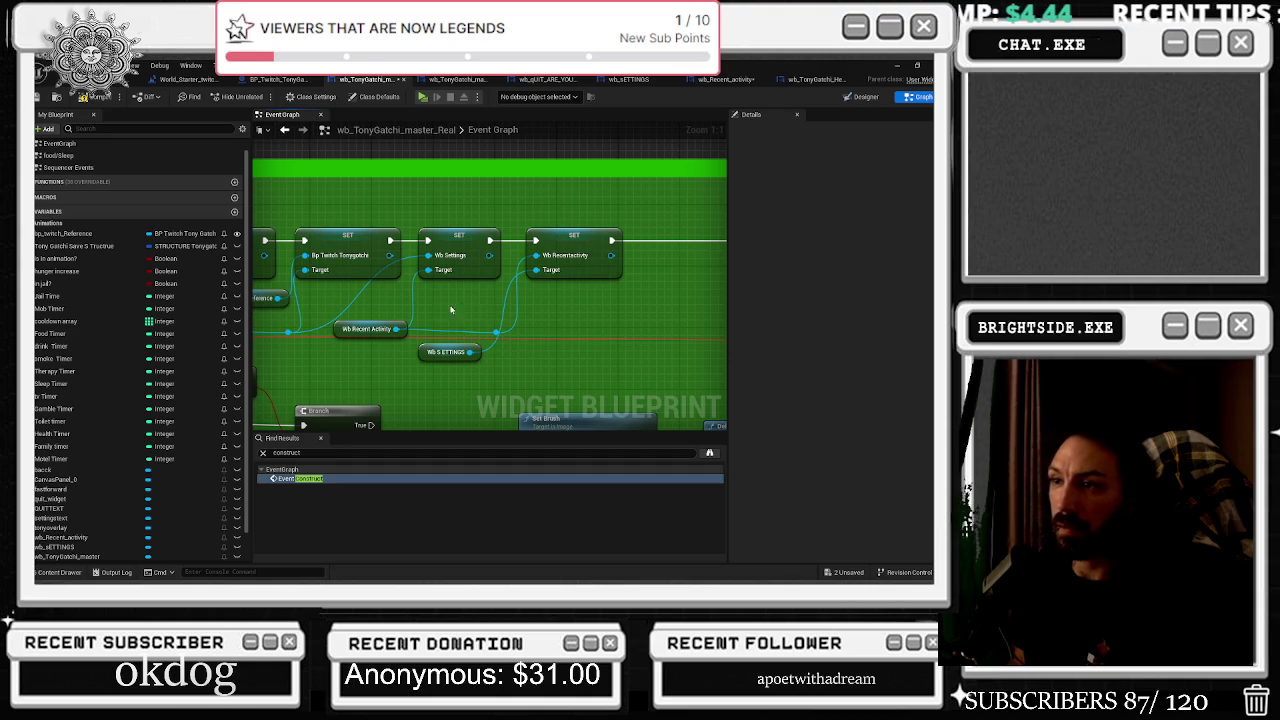
pyautogui.click(50, 102)
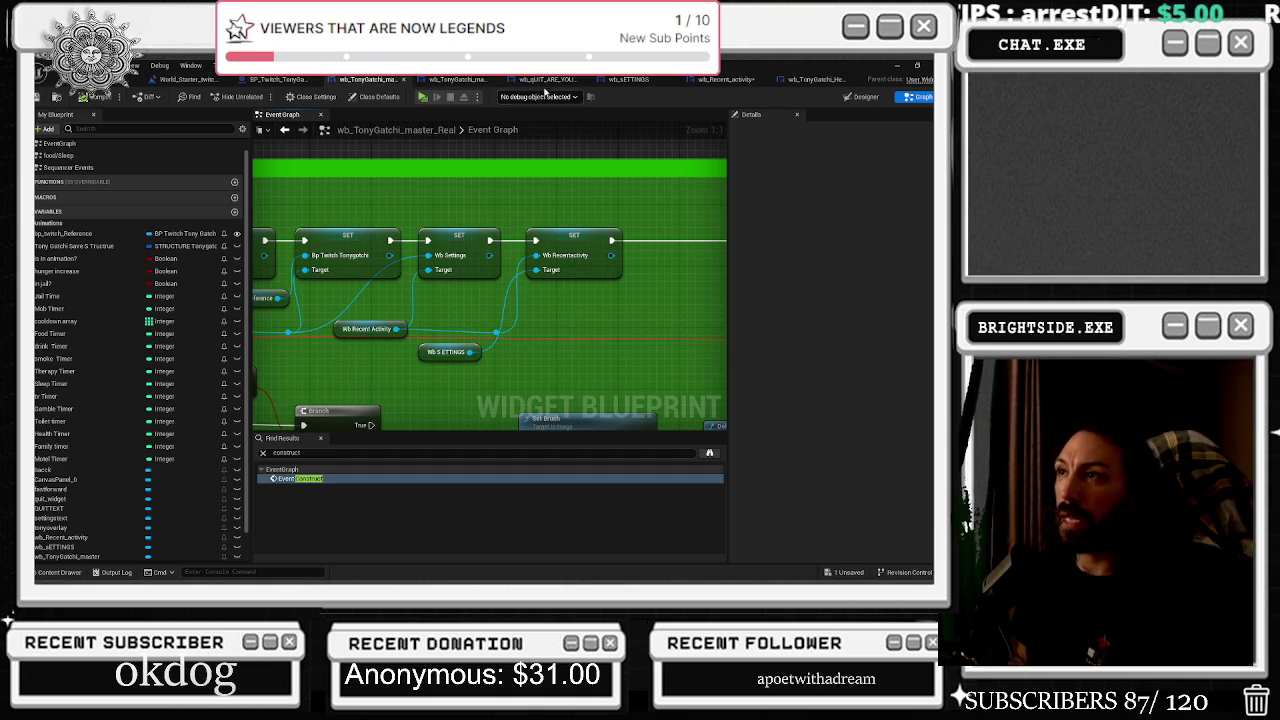
pyautogui.click(628, 79)
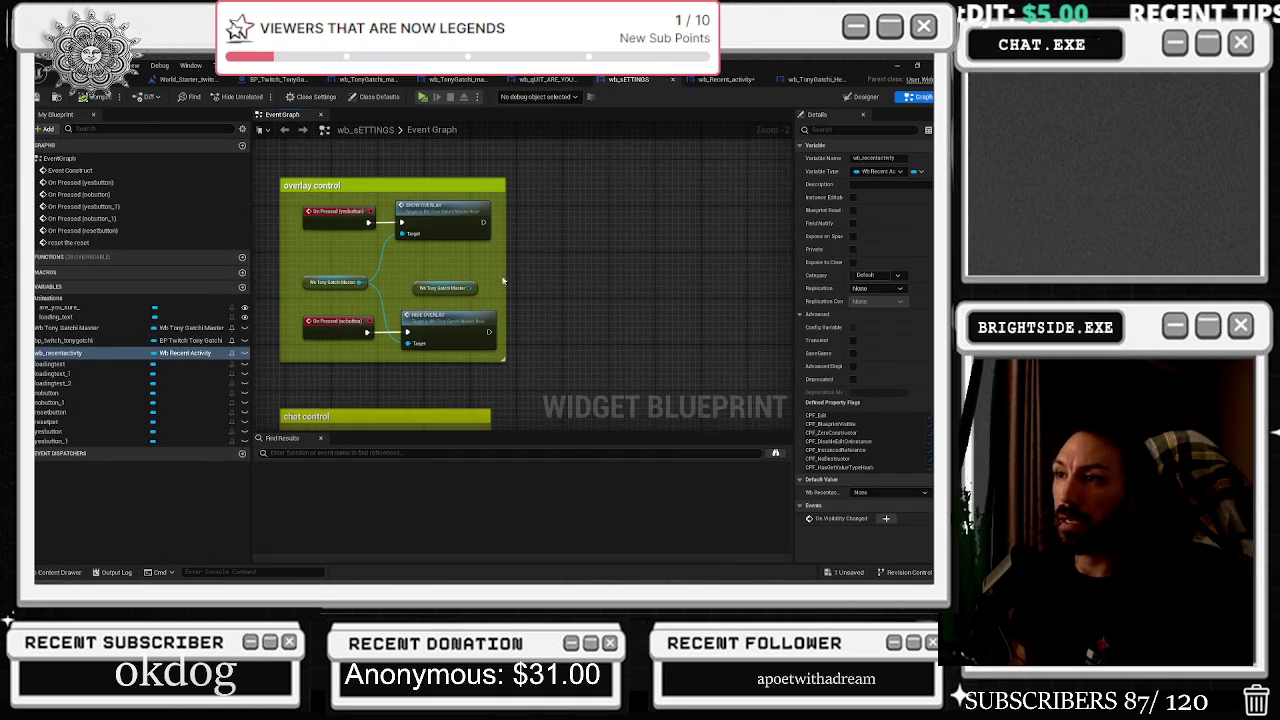
# Place a Wb Recentactivity getter and run Stop Animation on it right after Show Overlay.
pyautogui.moveTo(58, 353); pyautogui.dragTo(412, 255)
pyautogui.click(435, 262)
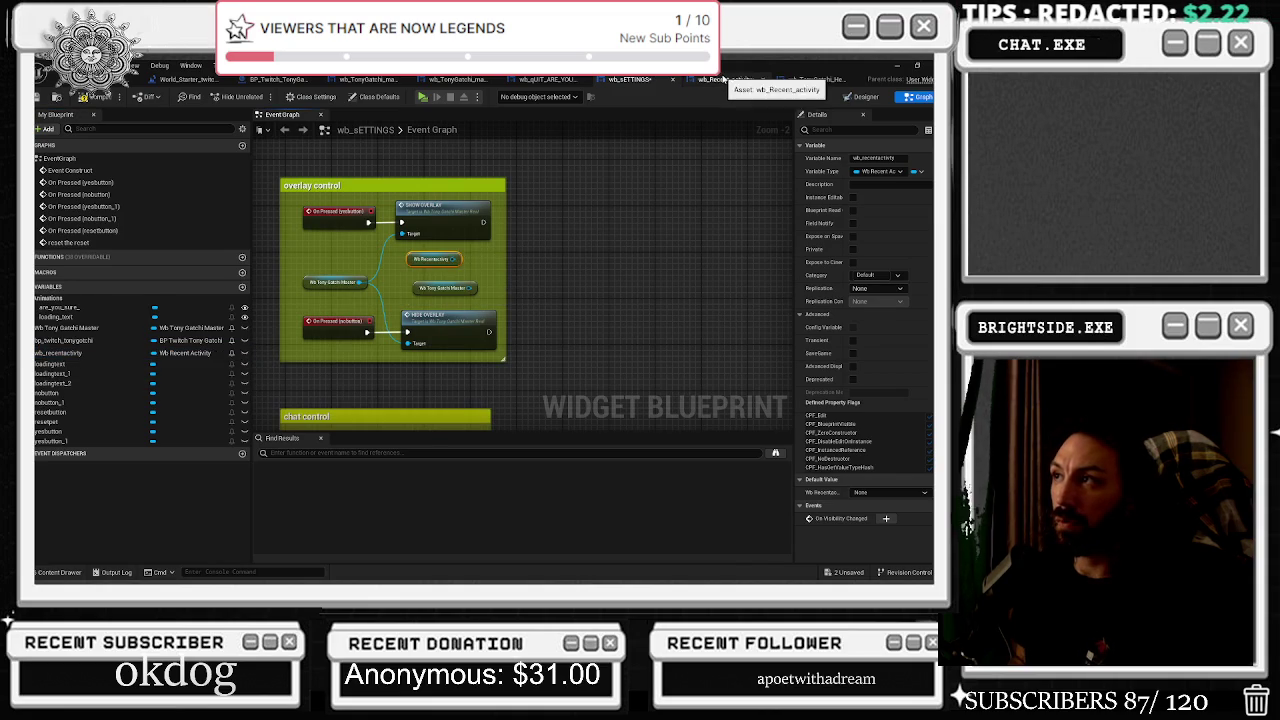
pyautogui.click(726, 79)
pyautogui.click(628, 79)
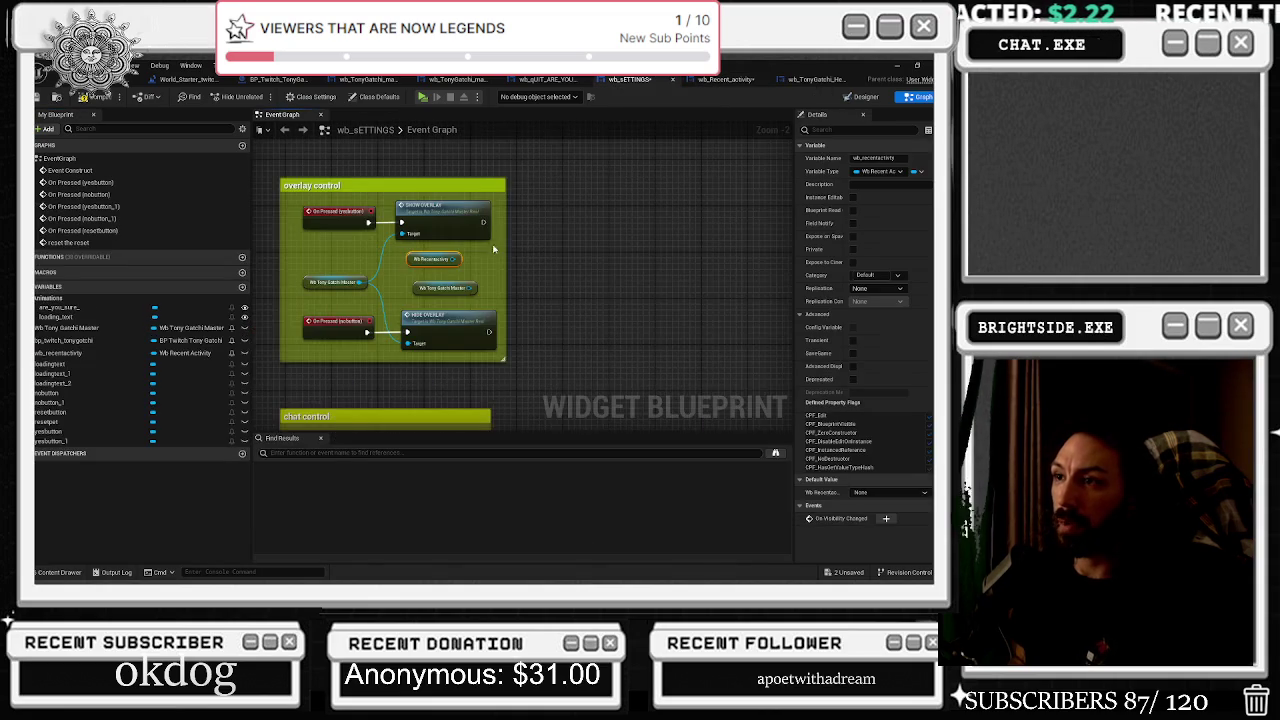
pyautogui.moveTo(470, 254)
pyautogui.mouseDown()
pyautogui.moveTo(530, 248)
pyautogui.moveTo(517, 237)
pyautogui.mouseUp()
pyautogui.write('stop an')
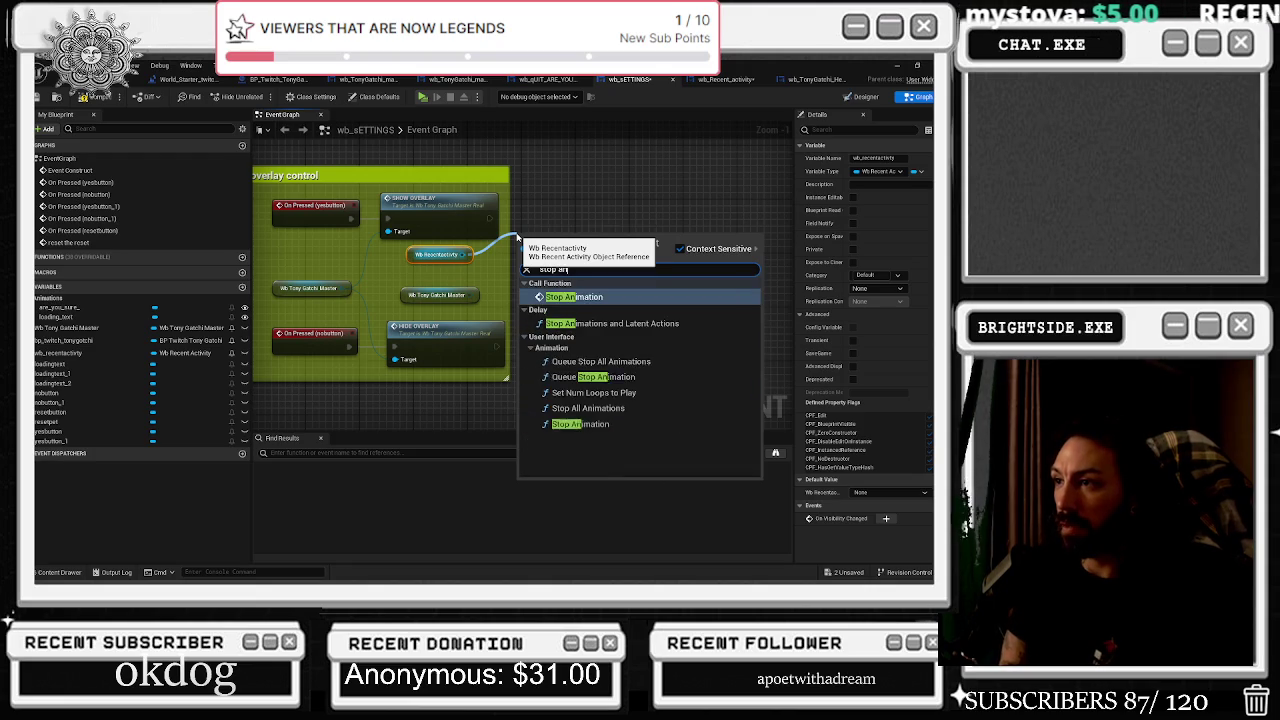
pyautogui.click(582, 417)
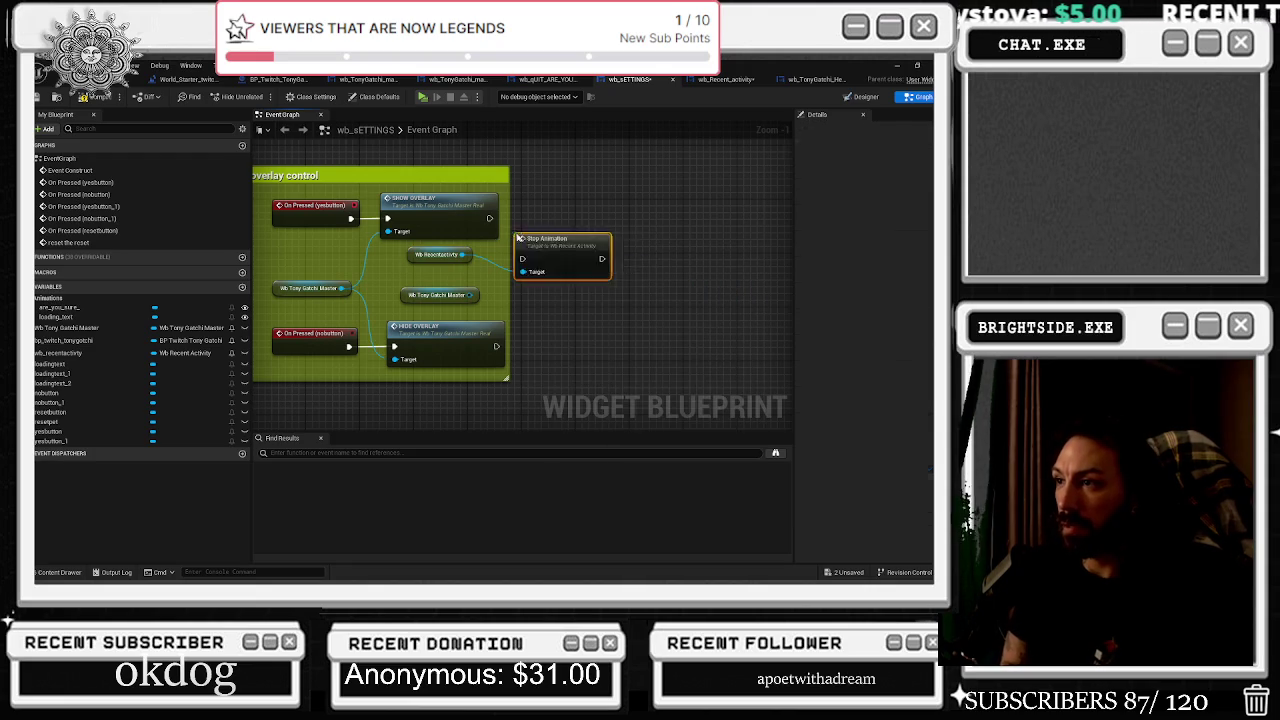
pyautogui.moveTo(490, 218)
pyautogui.mouseDown()
pyautogui.moveTo(522, 231)
pyautogui.moveTo(550, 210)
pyautogui.mouseUp()
# Add Start The Loop Animation on Wb Recentactivity and delete the unused Wb Tony Gatchi Master getter.
pyautogui.moveTo(462, 254)
pyautogui.mouseDown()
pyautogui.moveTo(514, 300)
pyautogui.moveTo(503, 310)
pyautogui.moveTo(542, 313)
pyautogui.moveTo(542, 333)
pyautogui.moveTo(585, 326)
pyautogui.mouseUp()
pyautogui.write('start')
pyautogui.press('Return')
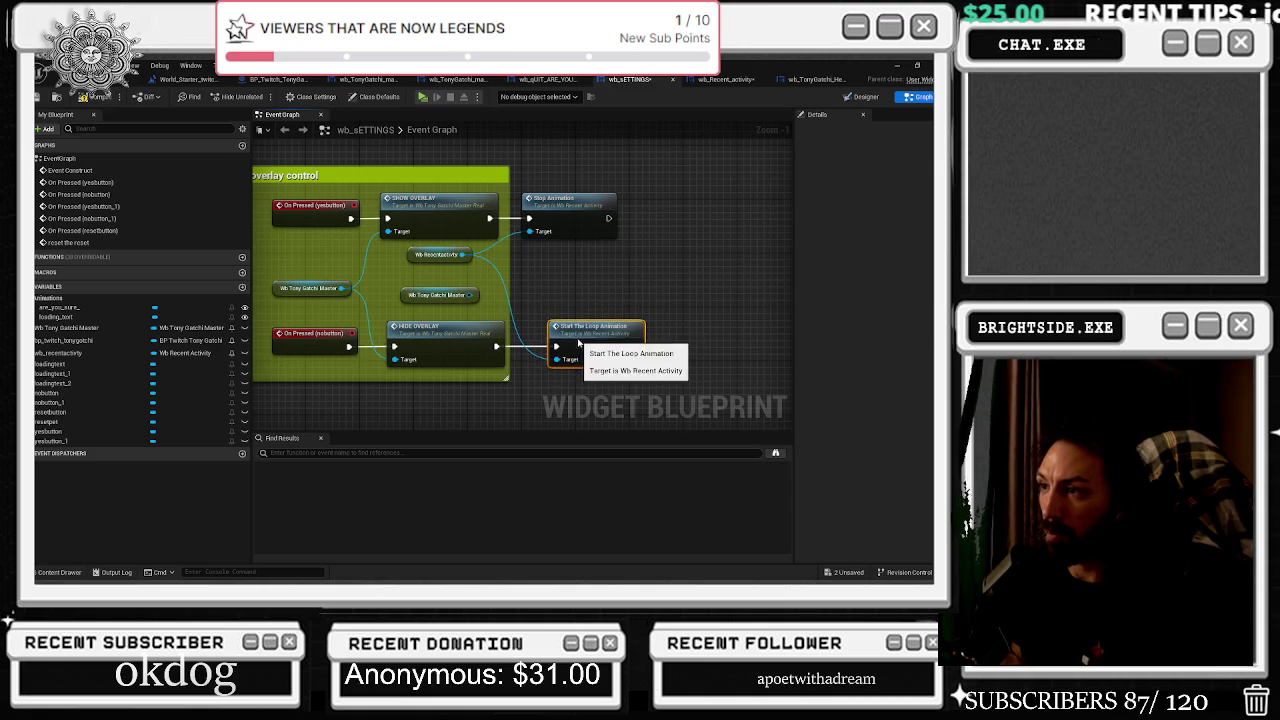
pyautogui.press('Delete')
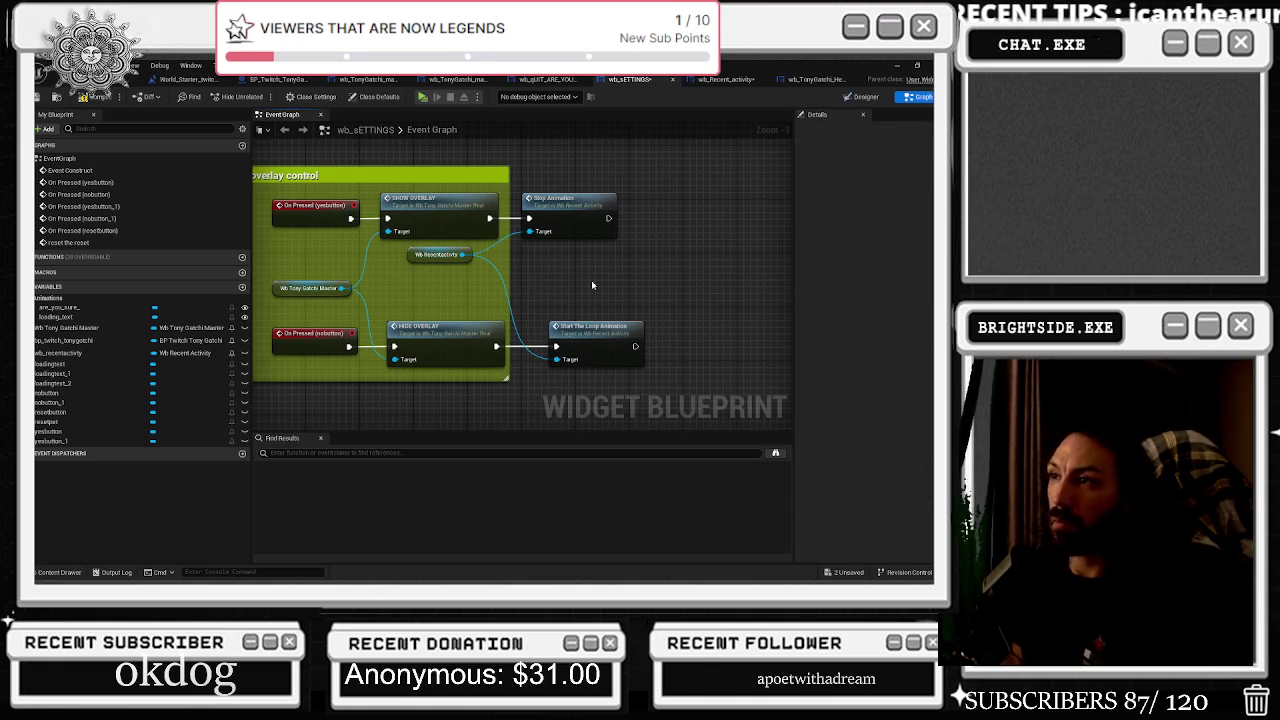
pyautogui.doubleClick(605, 332)
pyautogui.moveTo(603, 334); pyautogui.dragTo(416, 328)
pyautogui.moveTo(322, 341); pyautogui.dragTo(341, 343)
pyautogui.click(335, 295)
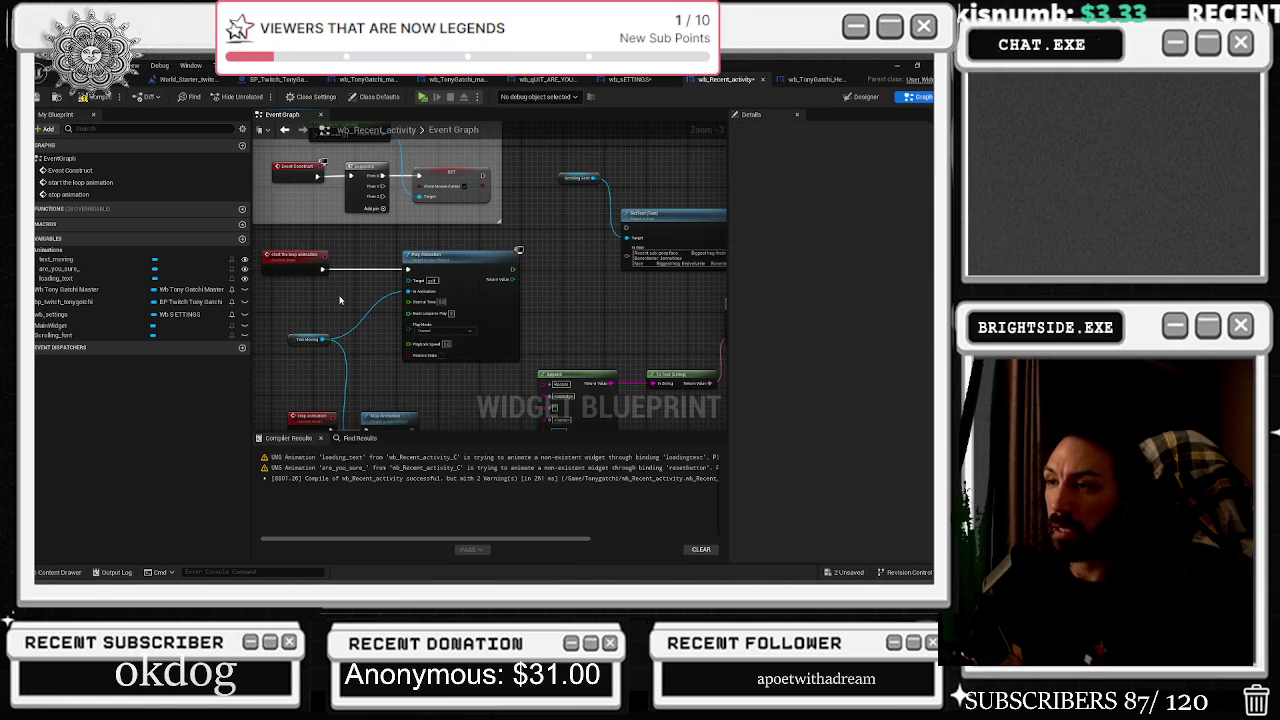
pyautogui.click(636, 80)
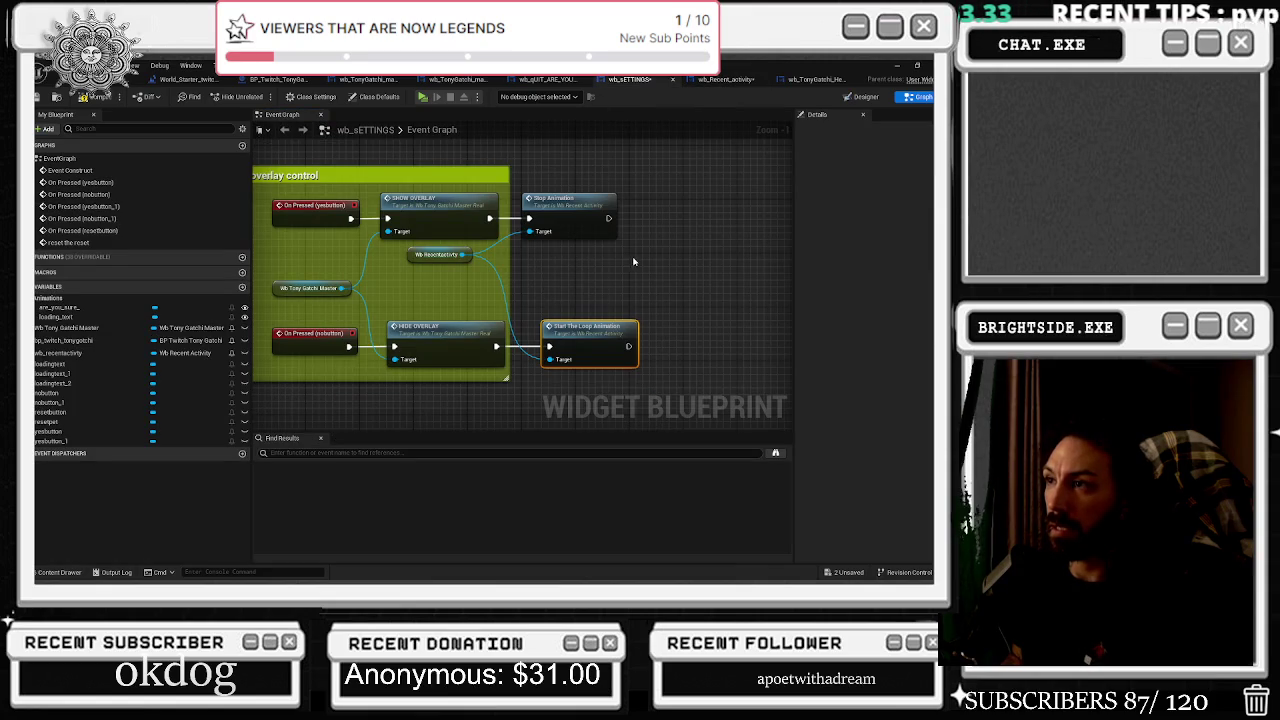
pyautogui.moveTo(463, 255); pyautogui.dragTo(551, 263)
# Add a Set Visibility node after Stop Animation that makes Wb Recentactivity Hidden.
pyautogui.write('Set Visi')
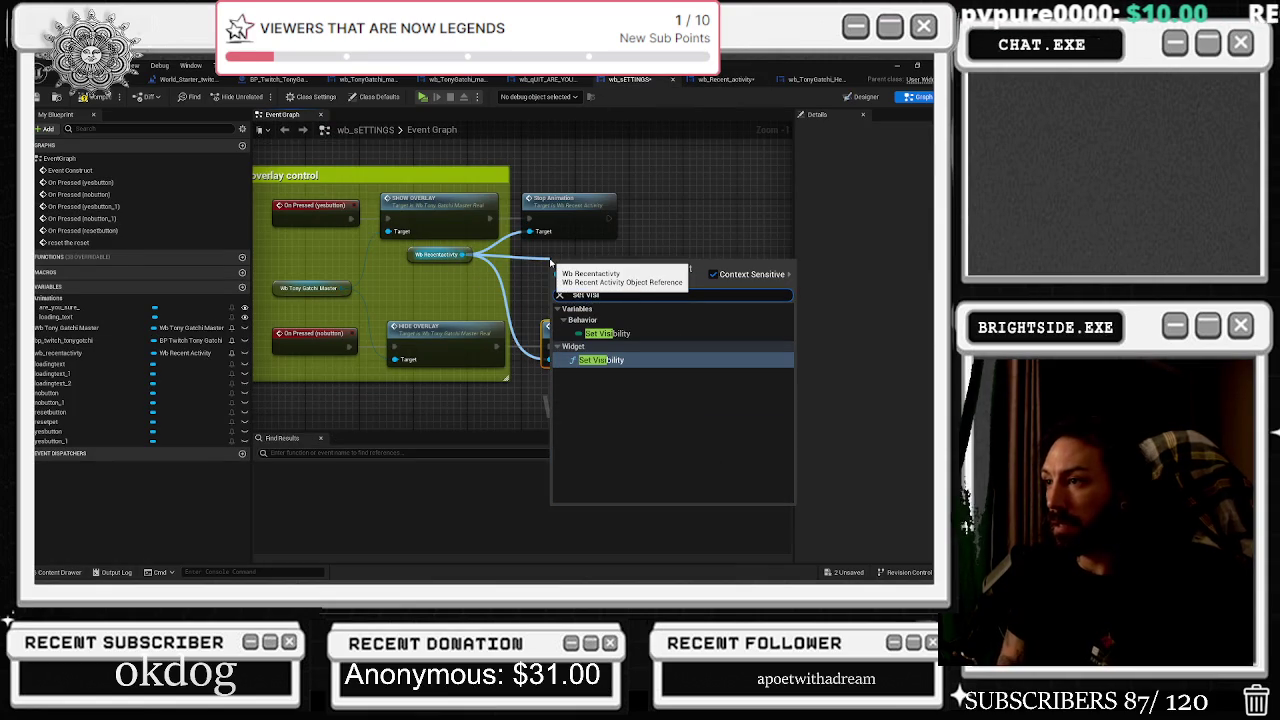
pyautogui.click(603, 360)
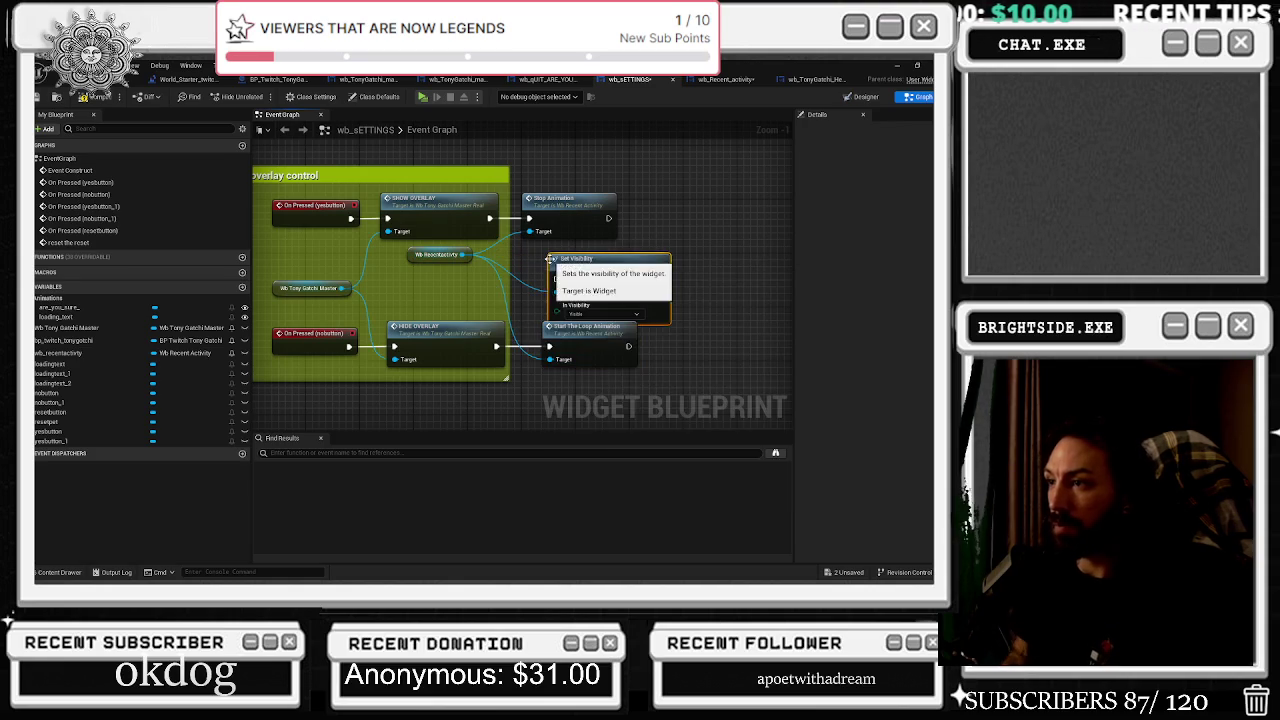
pyautogui.moveTo(616, 270); pyautogui.dragTo(704, 202)
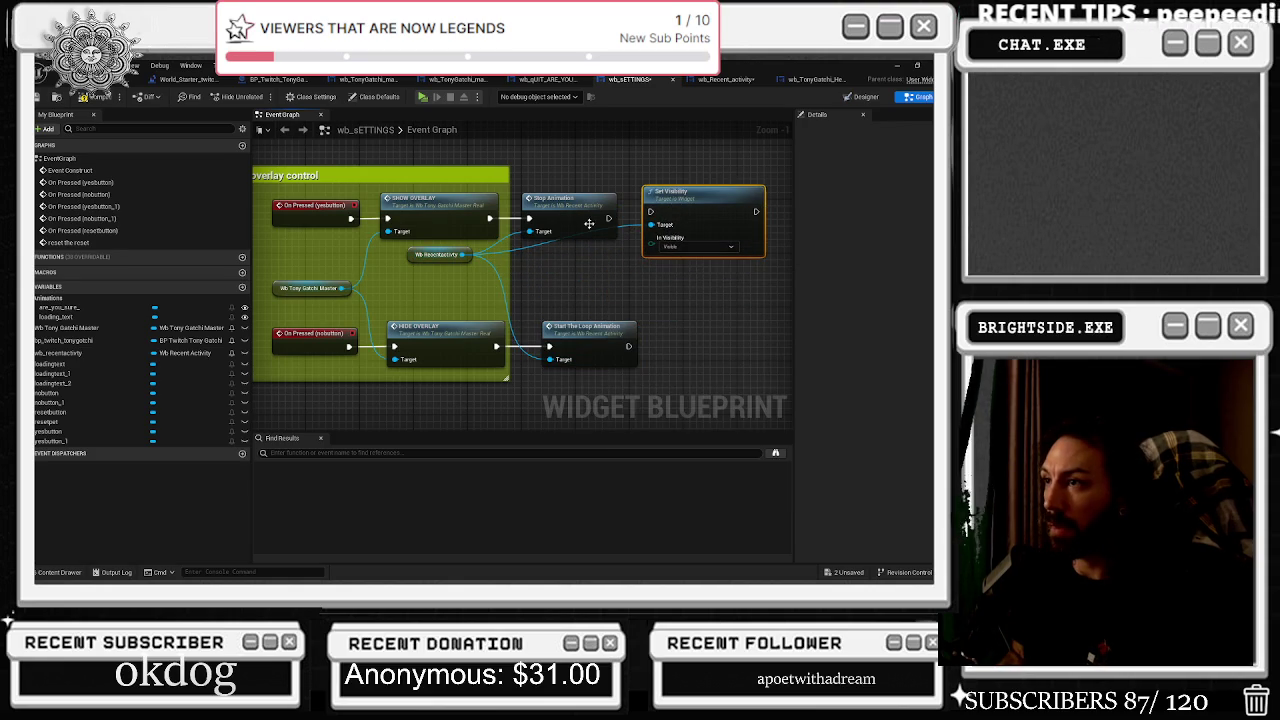
pyautogui.moveTo(607, 218); pyautogui.dragTo(708, 217)
pyautogui.click(695, 246)
pyautogui.click(670, 270)
# Duplicate it after Start The Loop Animation set to Visible, and save all blueprints.
pyautogui.hotkey('ctrl', 'c')
pyautogui.hotkey('ctrl', 'v')
pyautogui.moveTo(628, 346); pyautogui.dragTo(686, 346)
pyautogui.moveTo(684, 359)
pyautogui.mouseDown()
pyautogui.moveTo(555, 280)
pyautogui.moveTo(459, 257)
pyautogui.mouseUp()
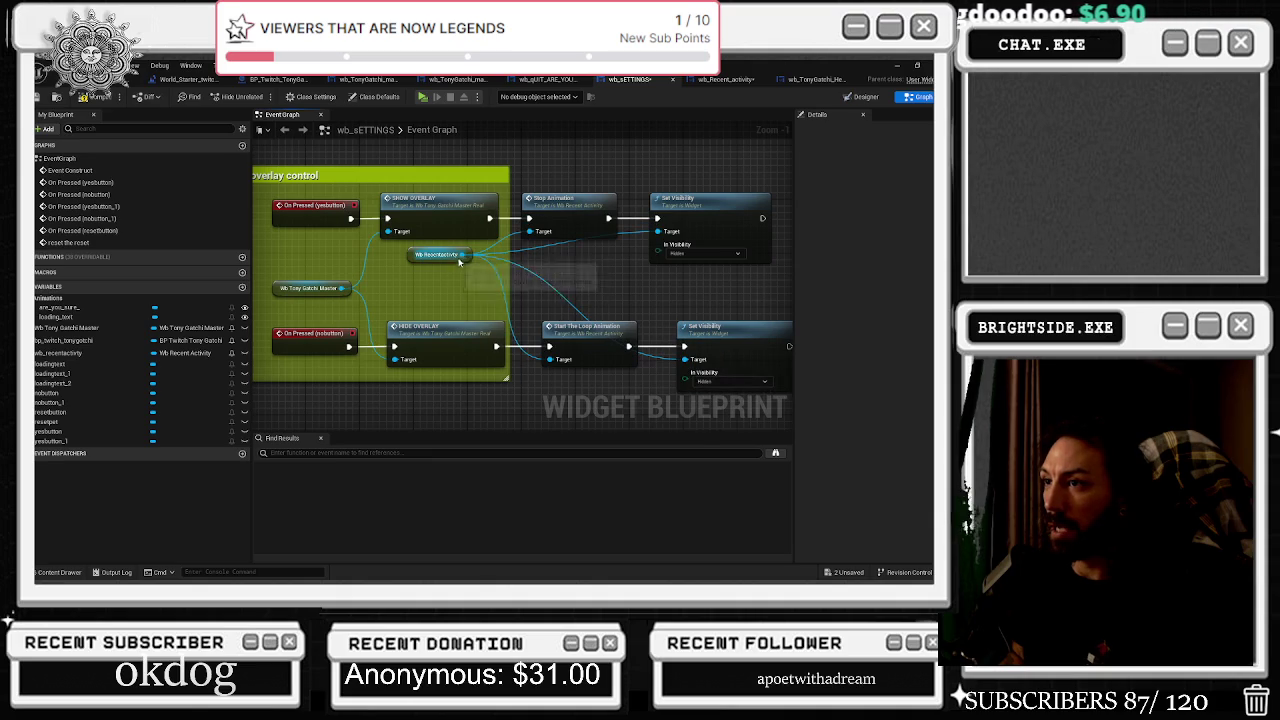
pyautogui.click(730, 381)
pyautogui.click(720, 393)
pyautogui.hotkey('ctrl', 's')
pyautogui.click(200, 79)
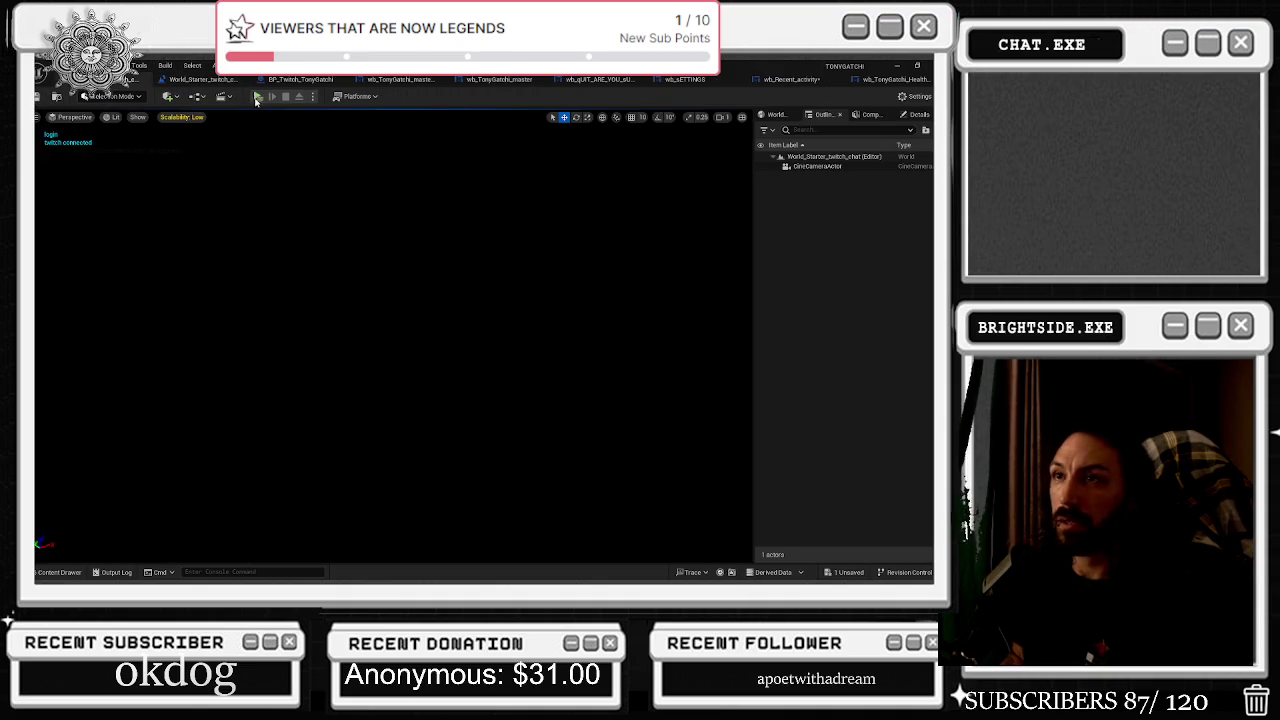
# Launch the TonyGotchi game with Play from the World_Starter level editor.
pyautogui.click(258, 96)
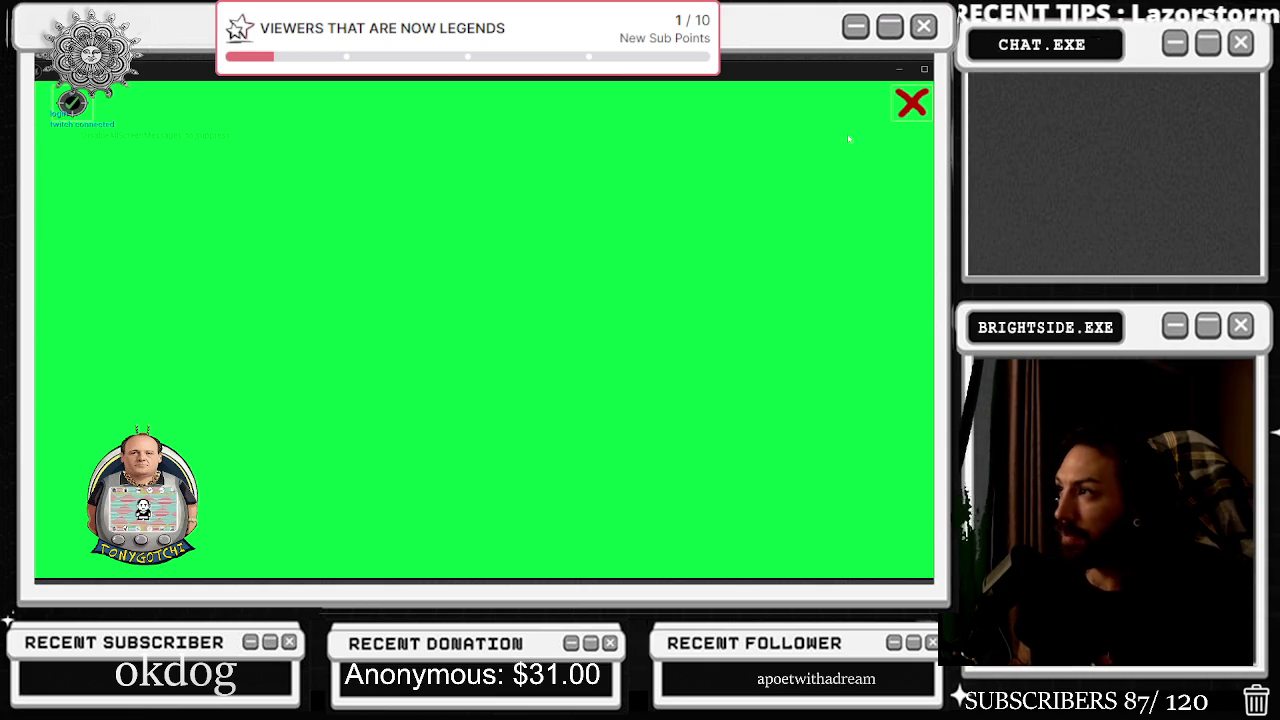
# Open the pet's settings panel with Overlay, Chat Commands and Reset Pet, then open File Explorer.
pyautogui.click(70, 102)
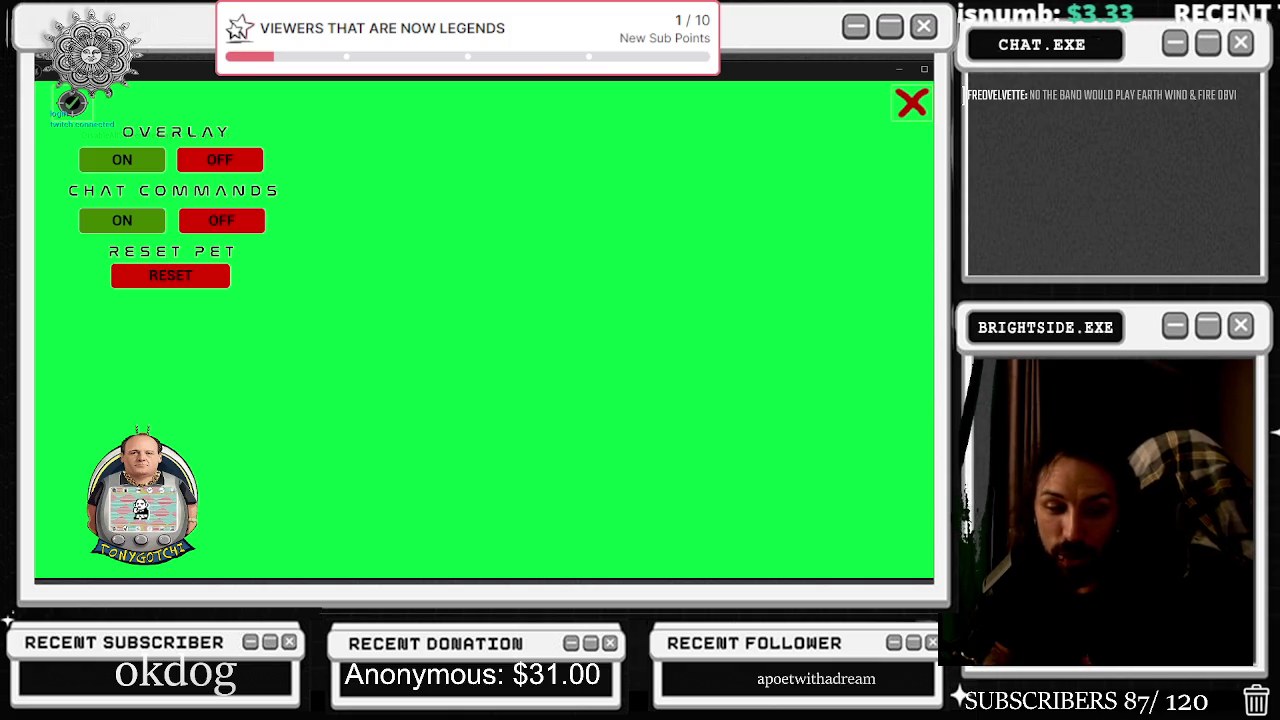
pyautogui.press('super+e')
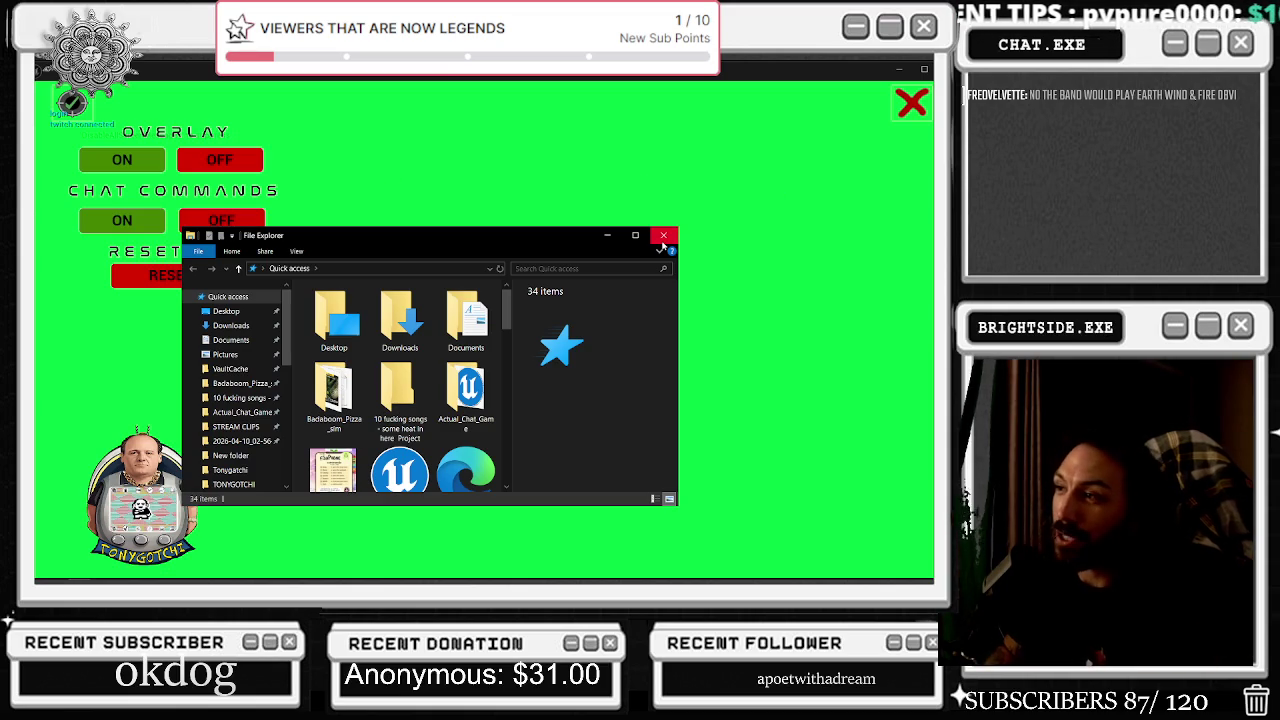
# Drag the File Explorer window onto the other monitor.
pyautogui.moveTo(449, 245)
pyautogui.mouseDown()
pyautogui.moveTo(395, 331)
pyautogui.moveTo(340, 580)
pyautogui.mouseUp()
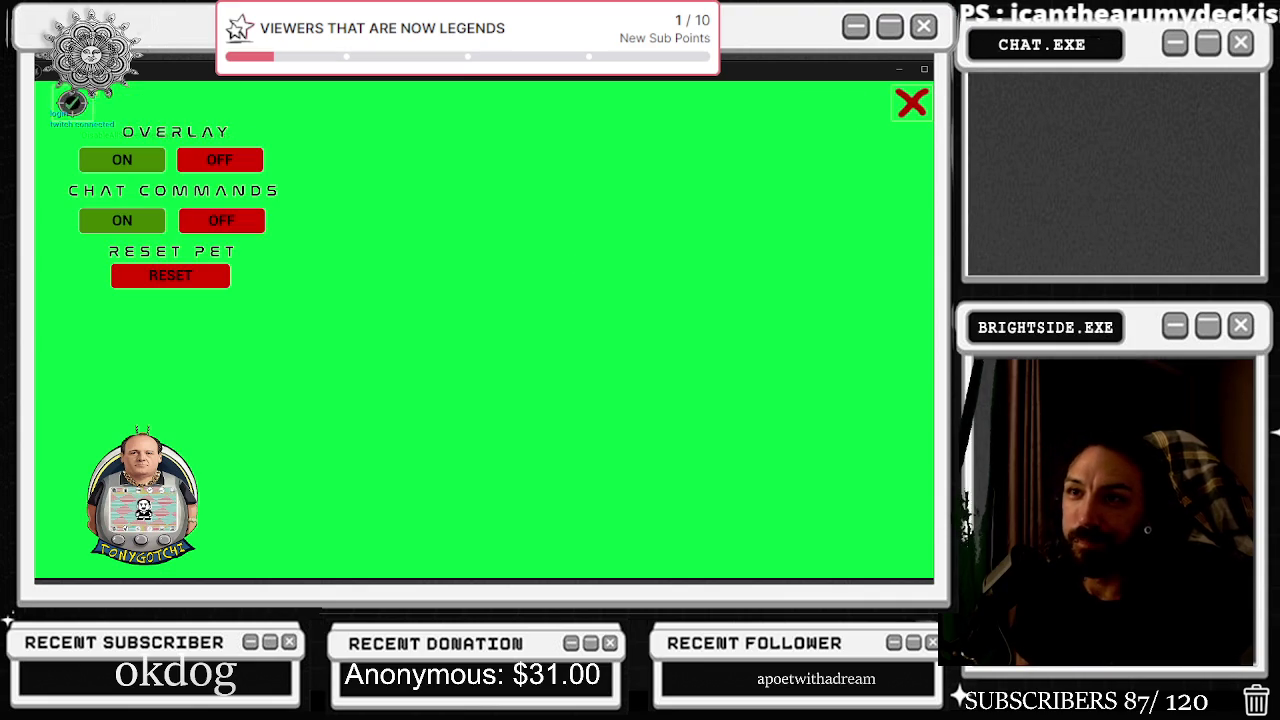
# Toggle Overlay OFF and ON three times to confirm the ticker swap, then stop the game.
pyautogui.click(239, 161)
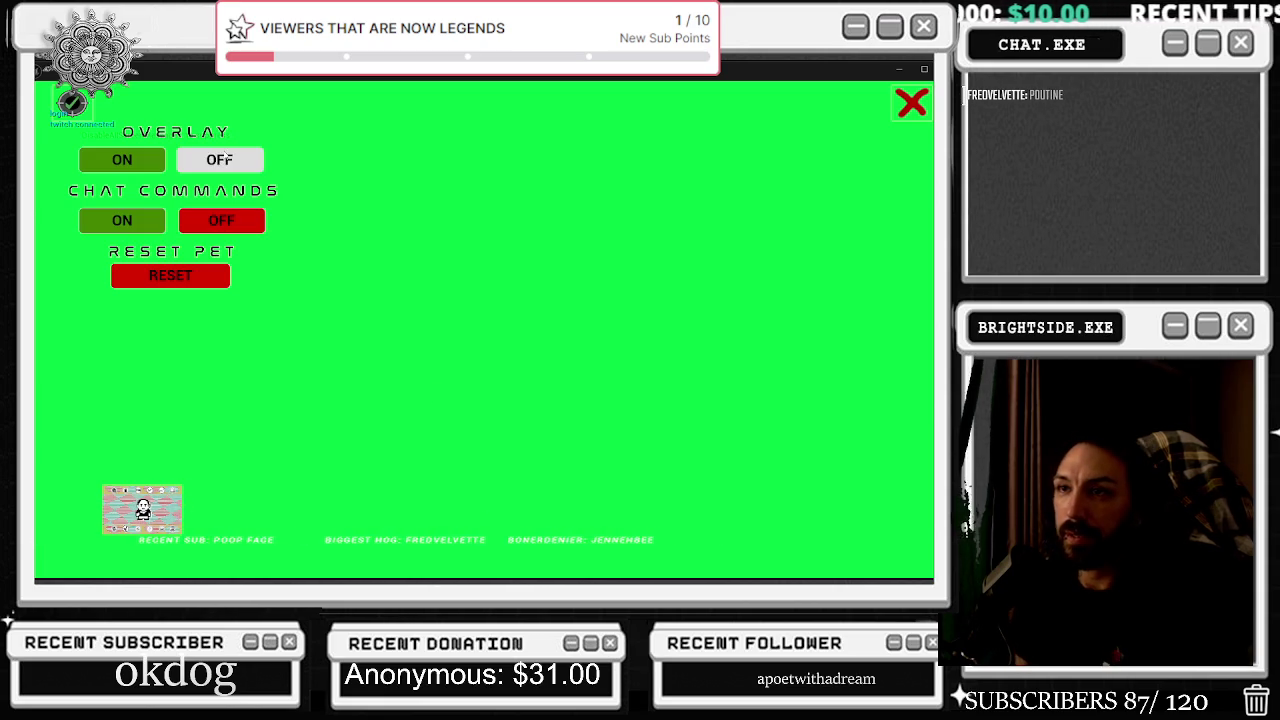
pyautogui.click(248, 164)
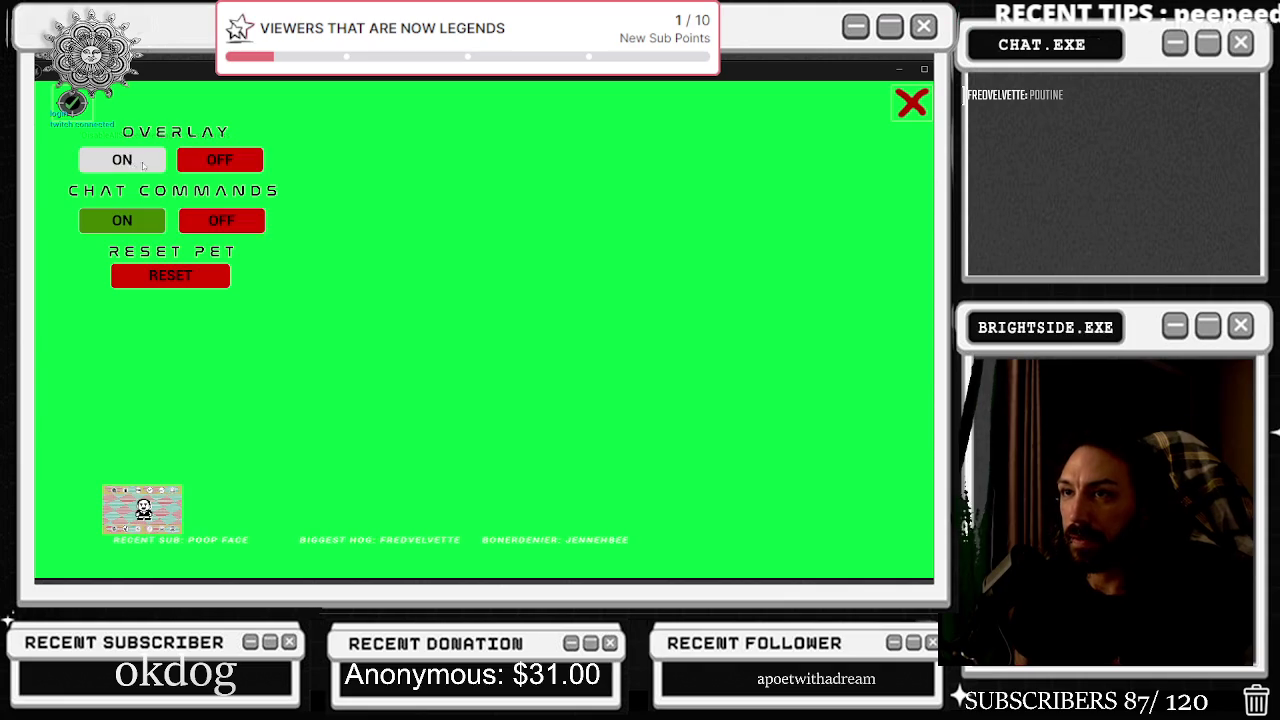
pyautogui.click(258, 166)
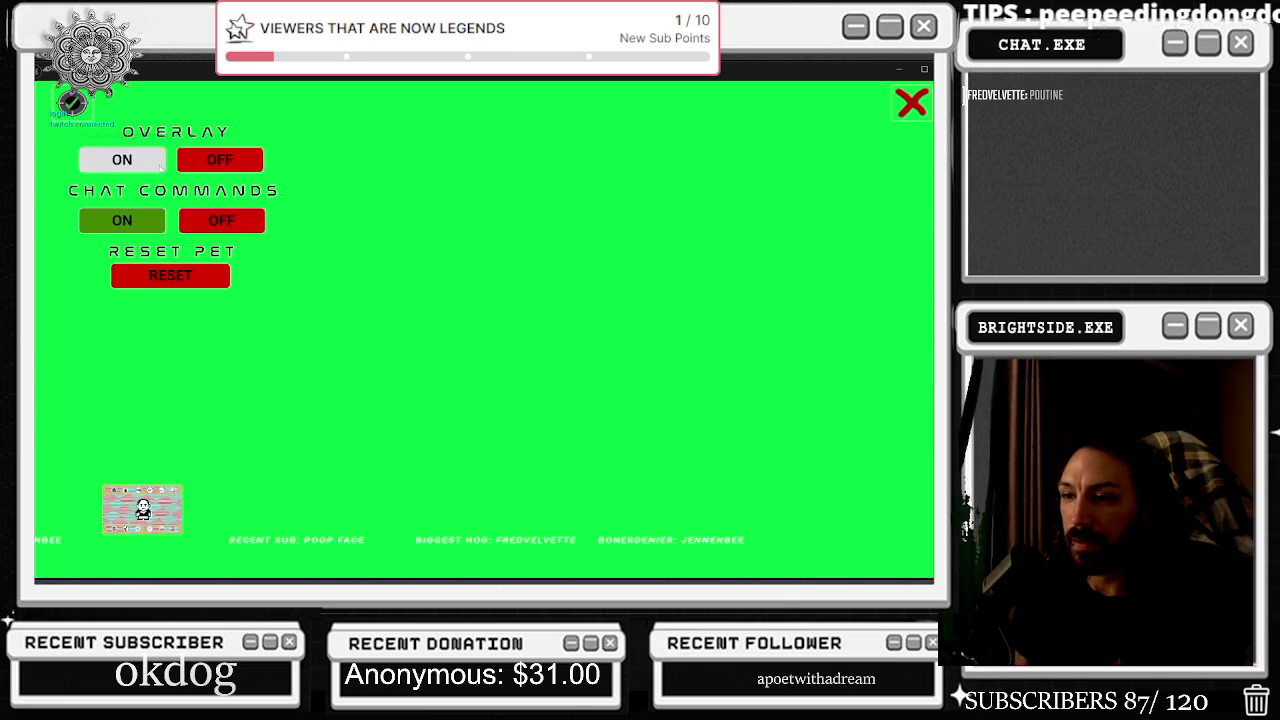
pyautogui.click(122, 160)
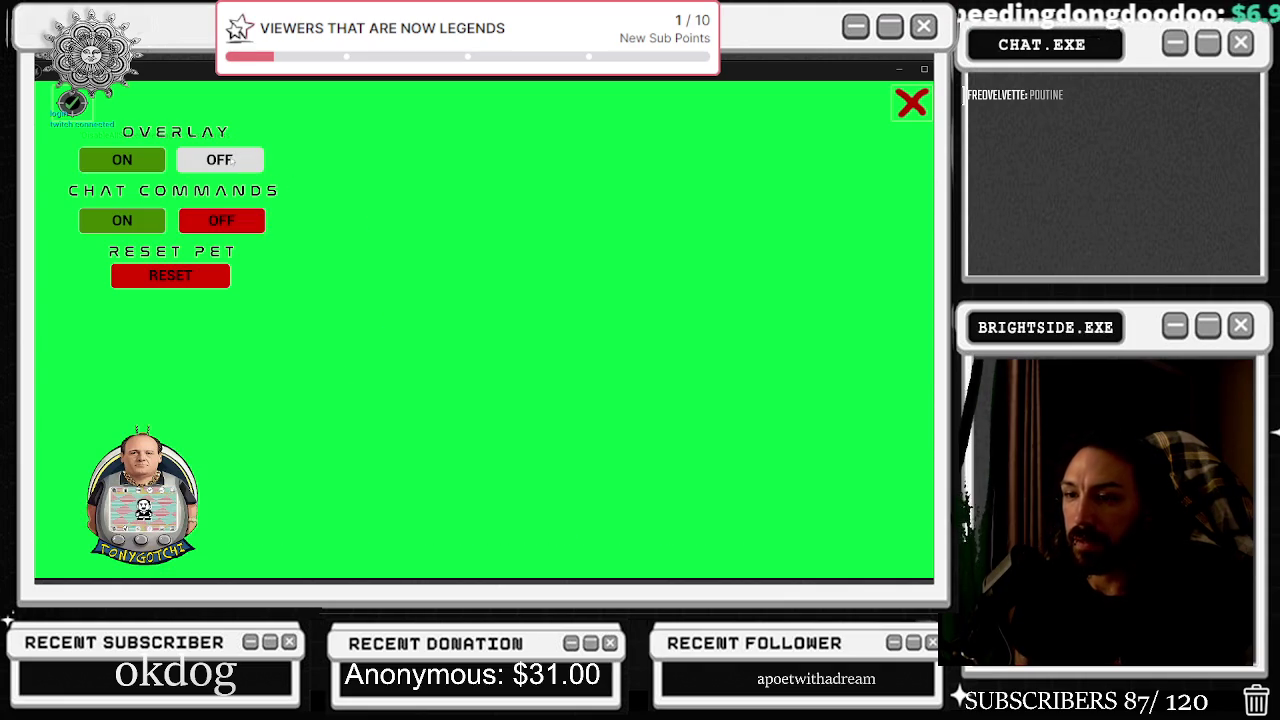
pyautogui.click(232, 162)
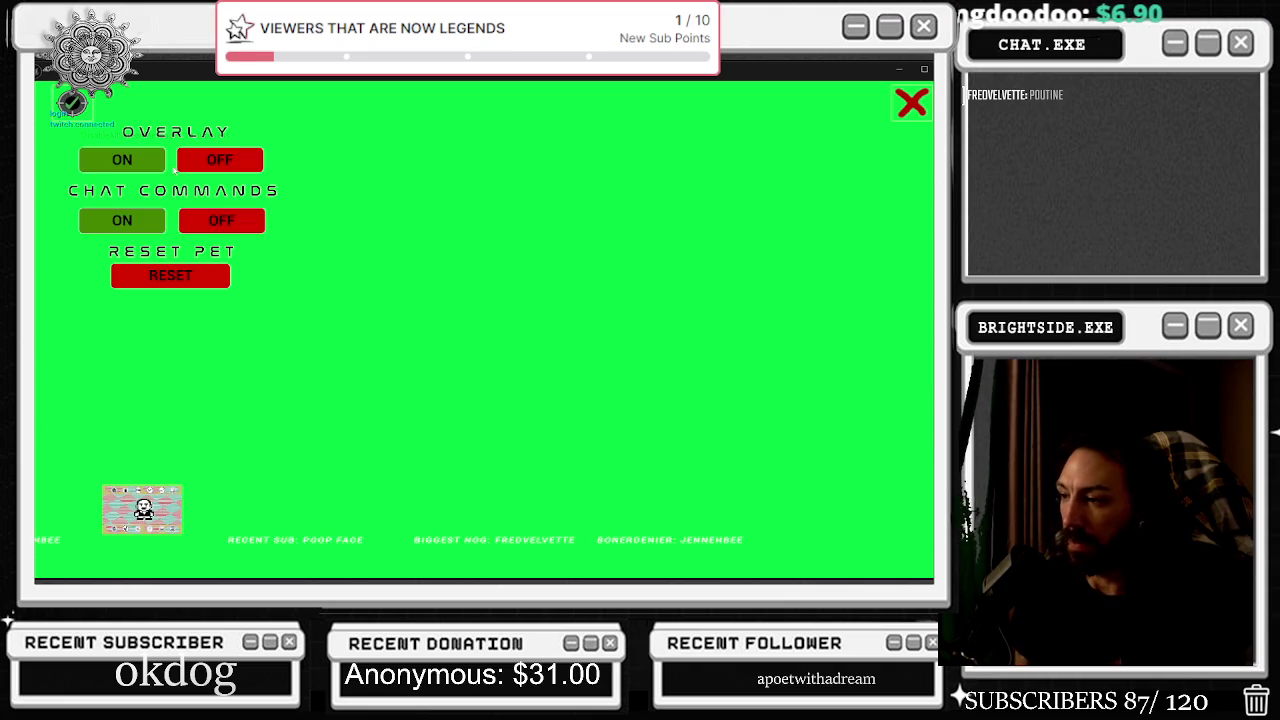
pyautogui.click(158, 164)
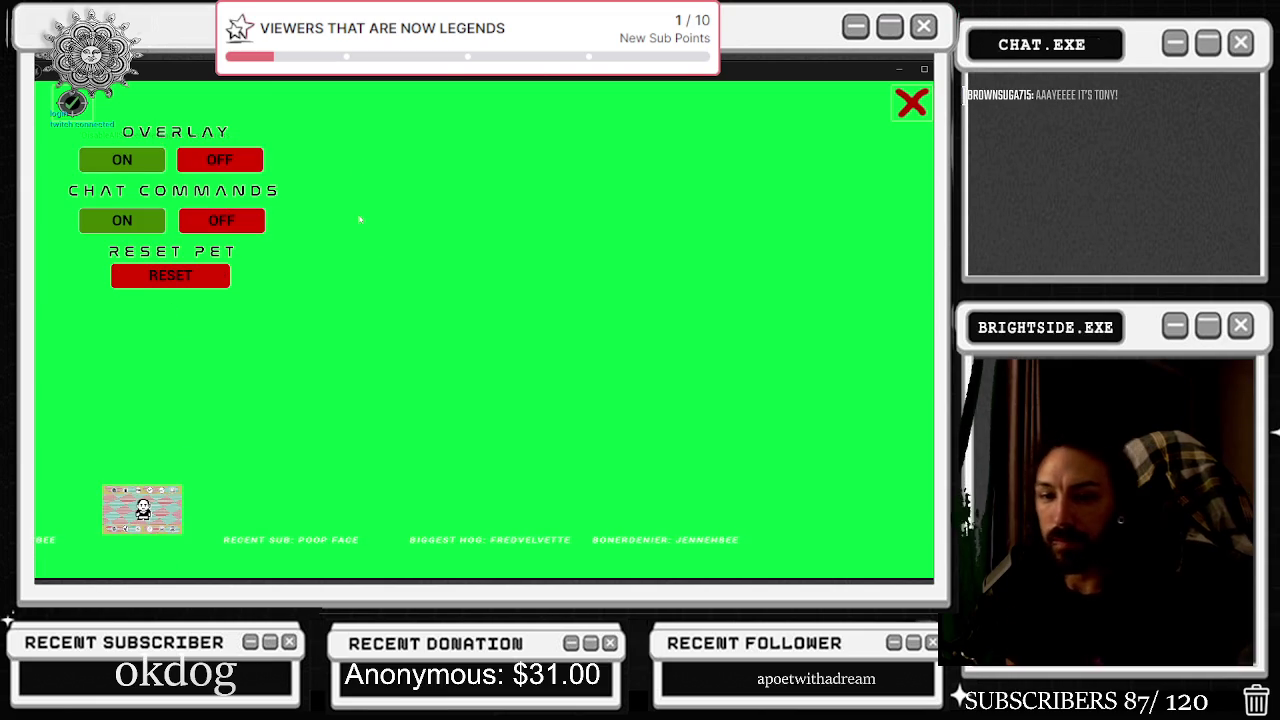
pyautogui.press('Escape')
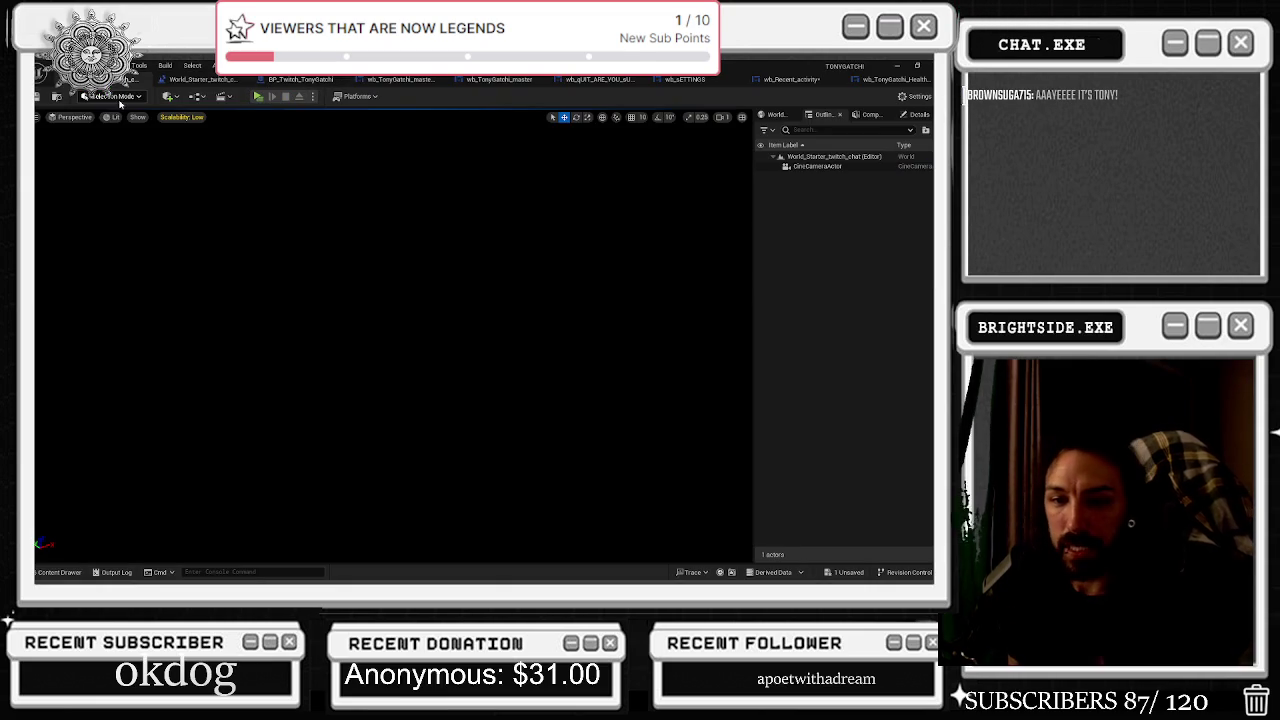
# Review the Level Blueprint, BP_Twitch, wb_sETTINGS and the quit widget's Designer layout.
pyautogui.click(170, 296)
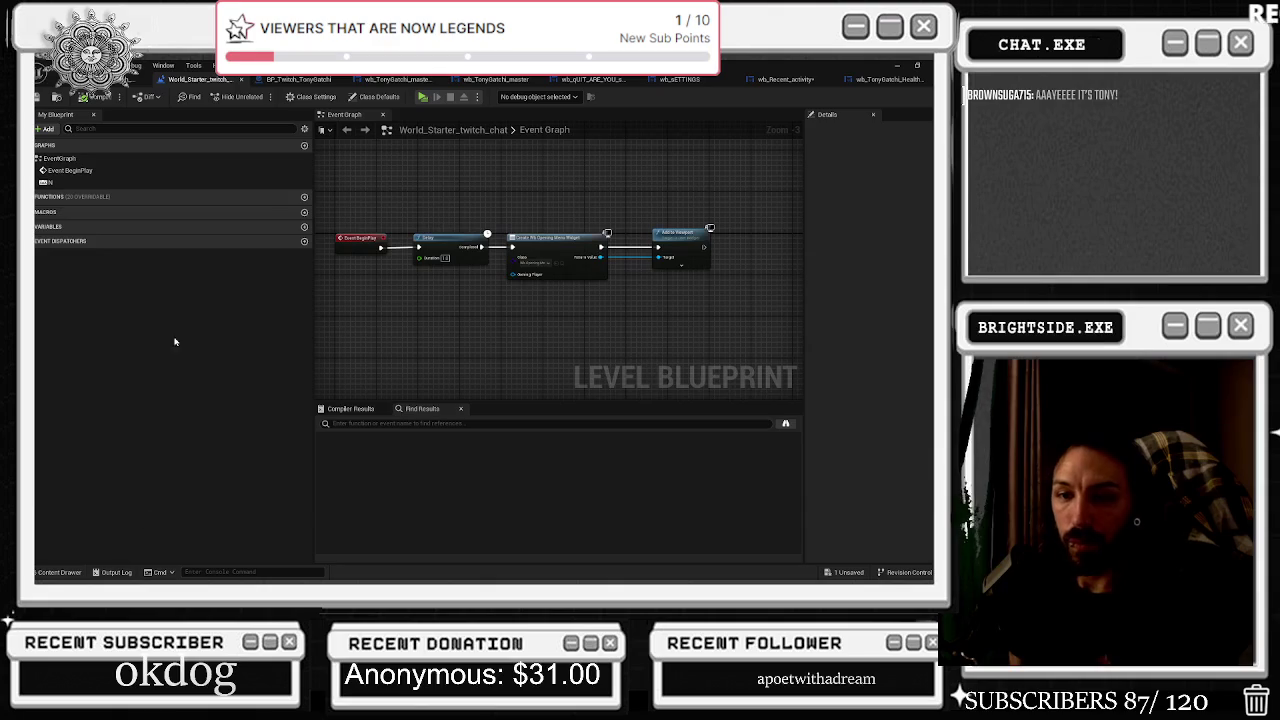
pyautogui.click(296, 80)
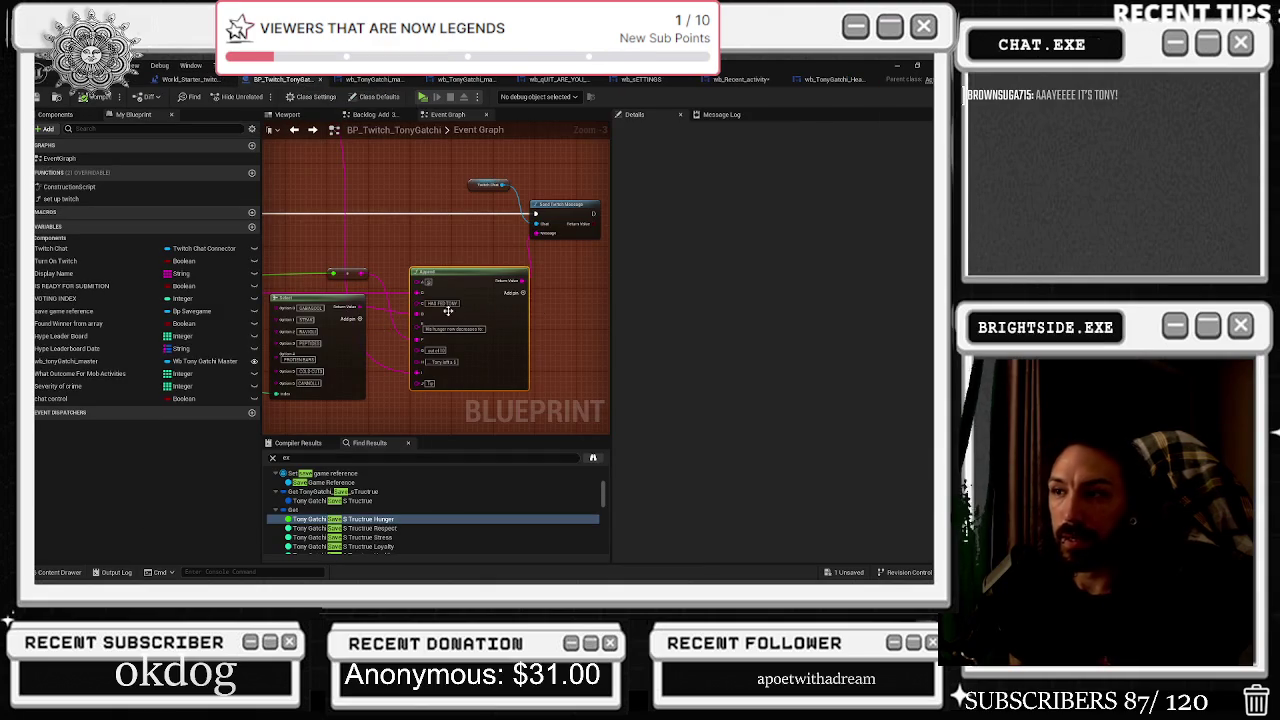
pyautogui.click(678, 79)
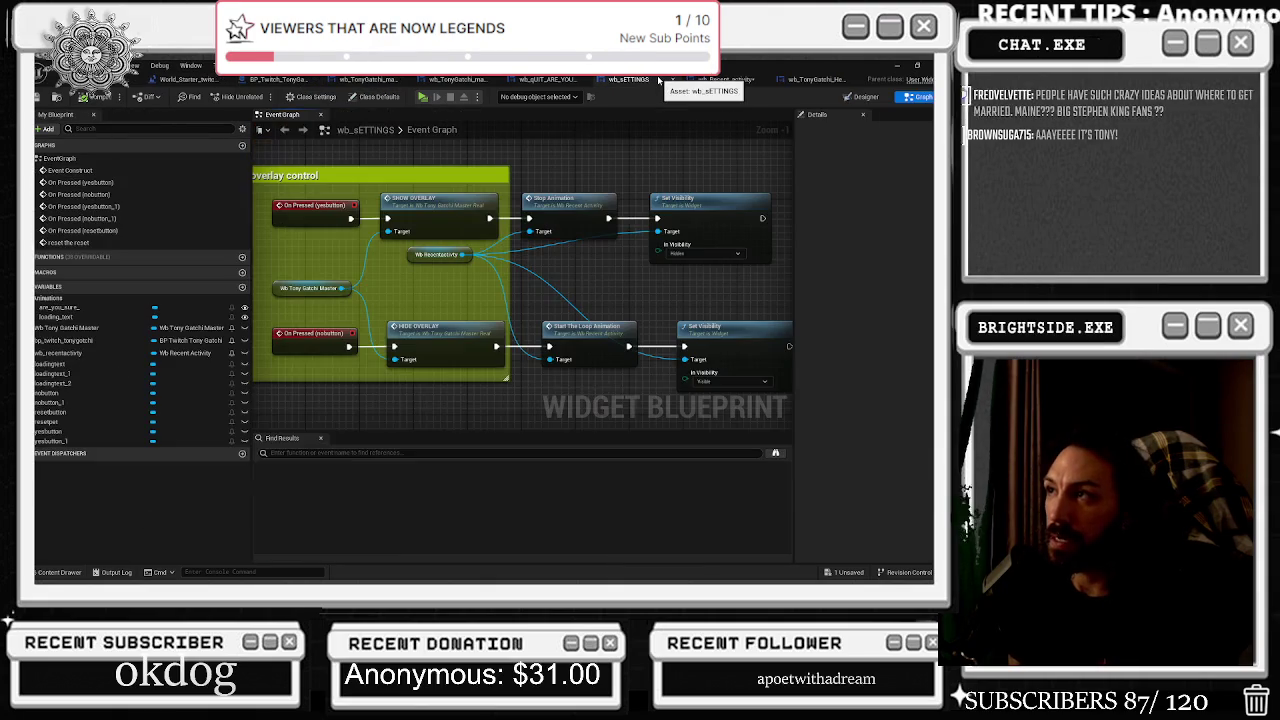
pyautogui.click(548, 79)
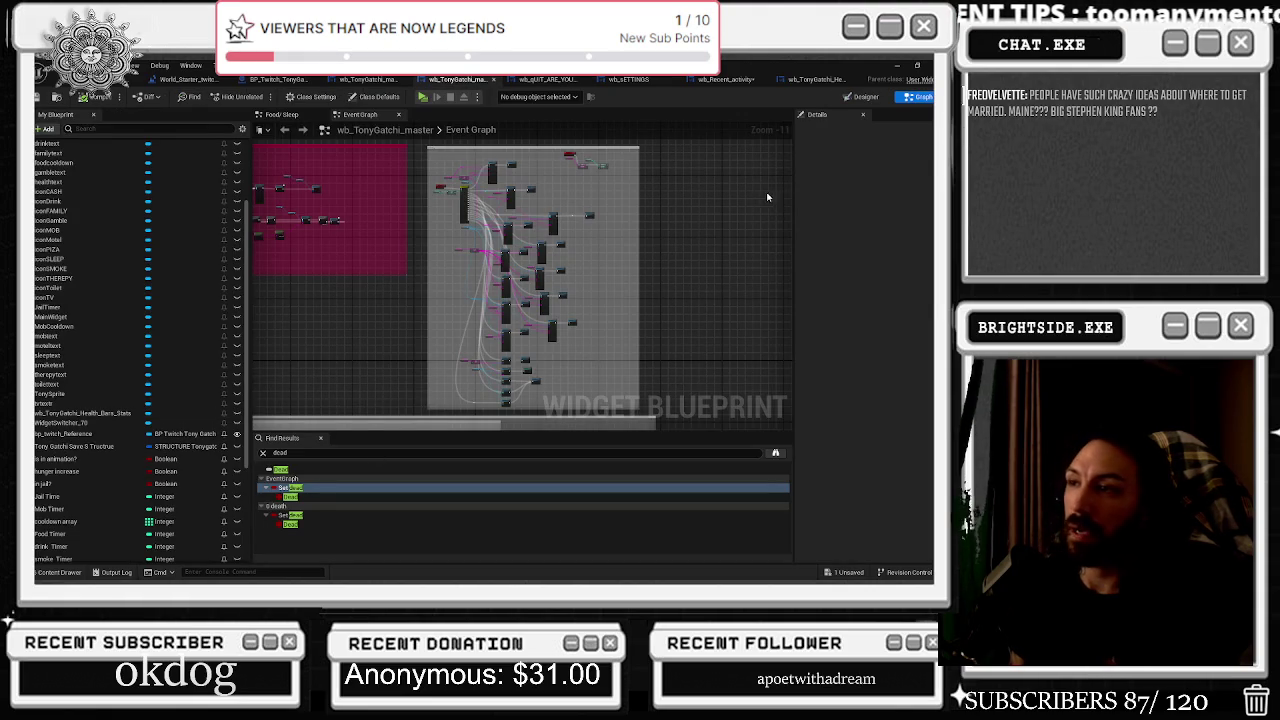
pyautogui.click(840, 97)
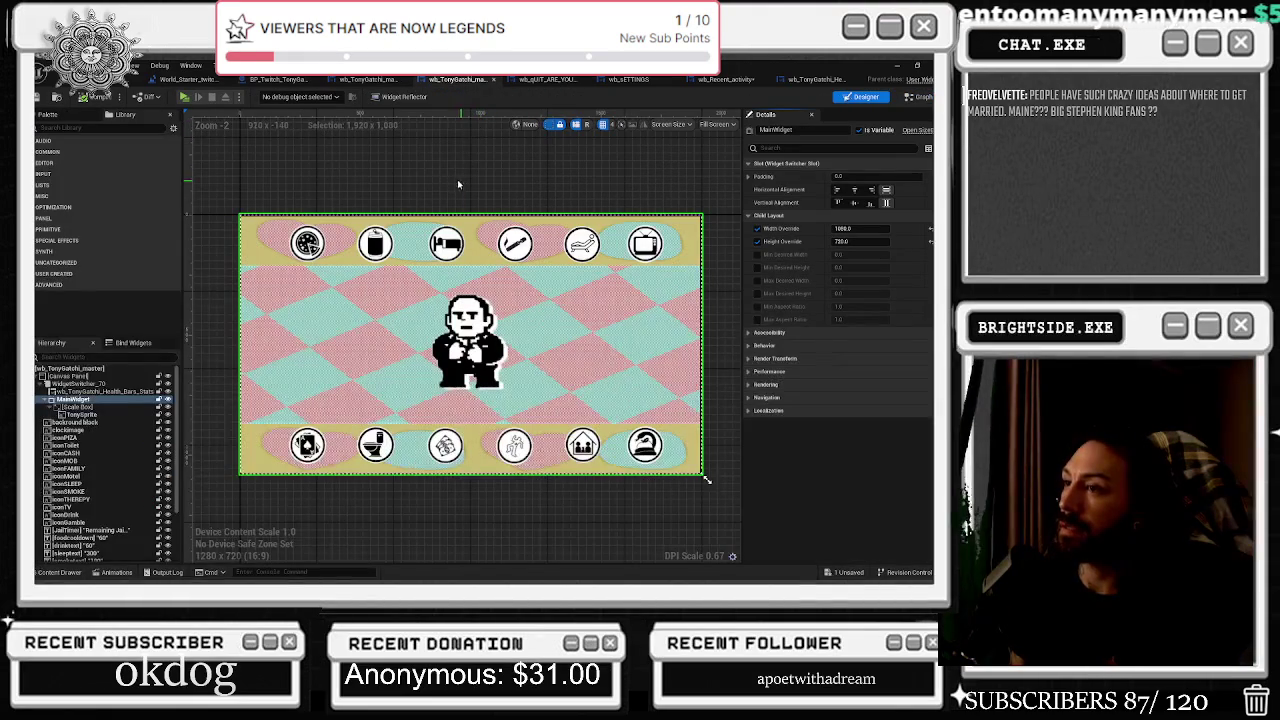
# Nudge the Wb SETTINGS node in the TonyGatchi master graph, then show the master widget's Designer view.
pyautogui.click(378, 80)
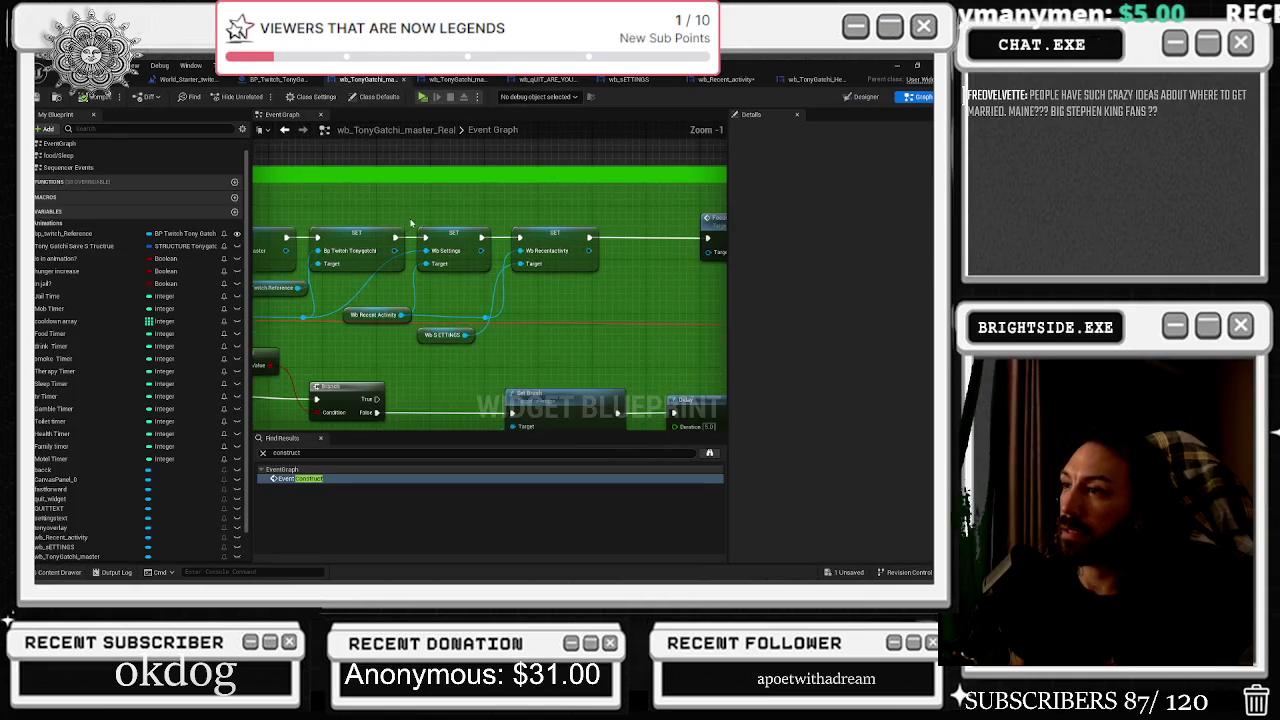
pyautogui.moveTo(445, 336)
pyautogui.mouseDown()
pyautogui.moveTo(492, 336)
pyautogui.moveTo(477, 335)
pyautogui.mouseUp()
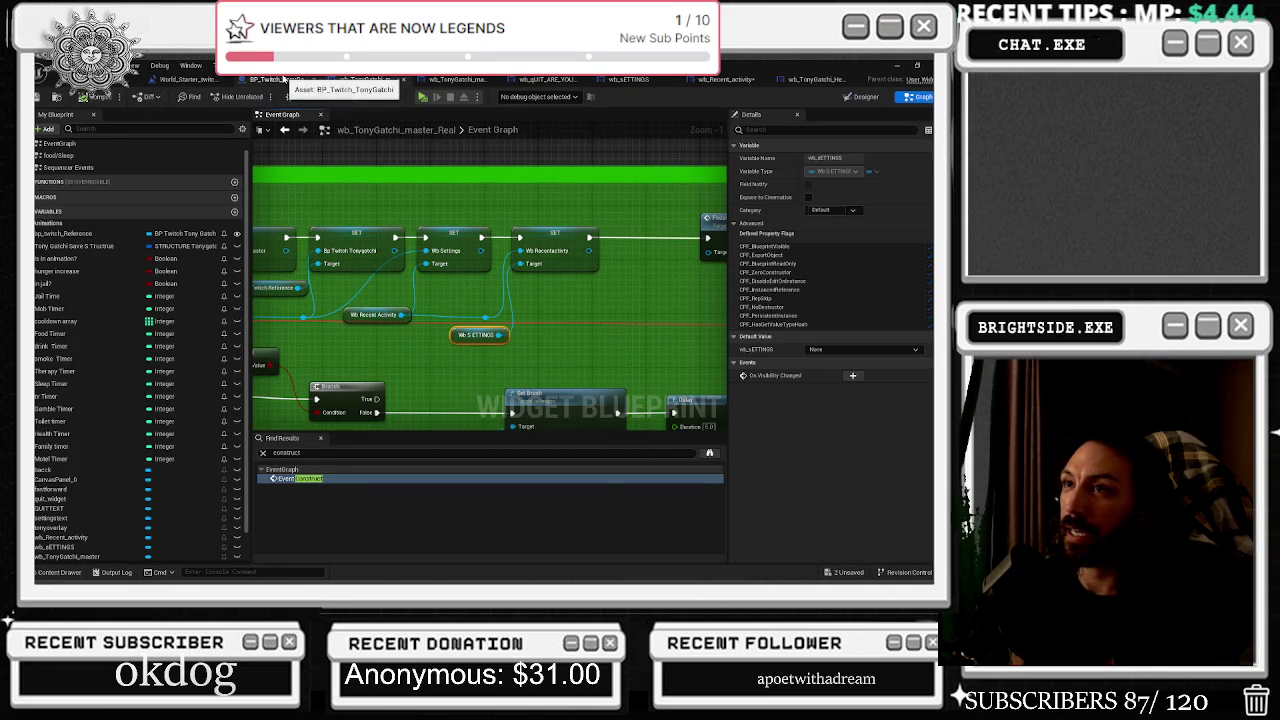
pyautogui.click(284, 79)
pyautogui.click(365, 79)
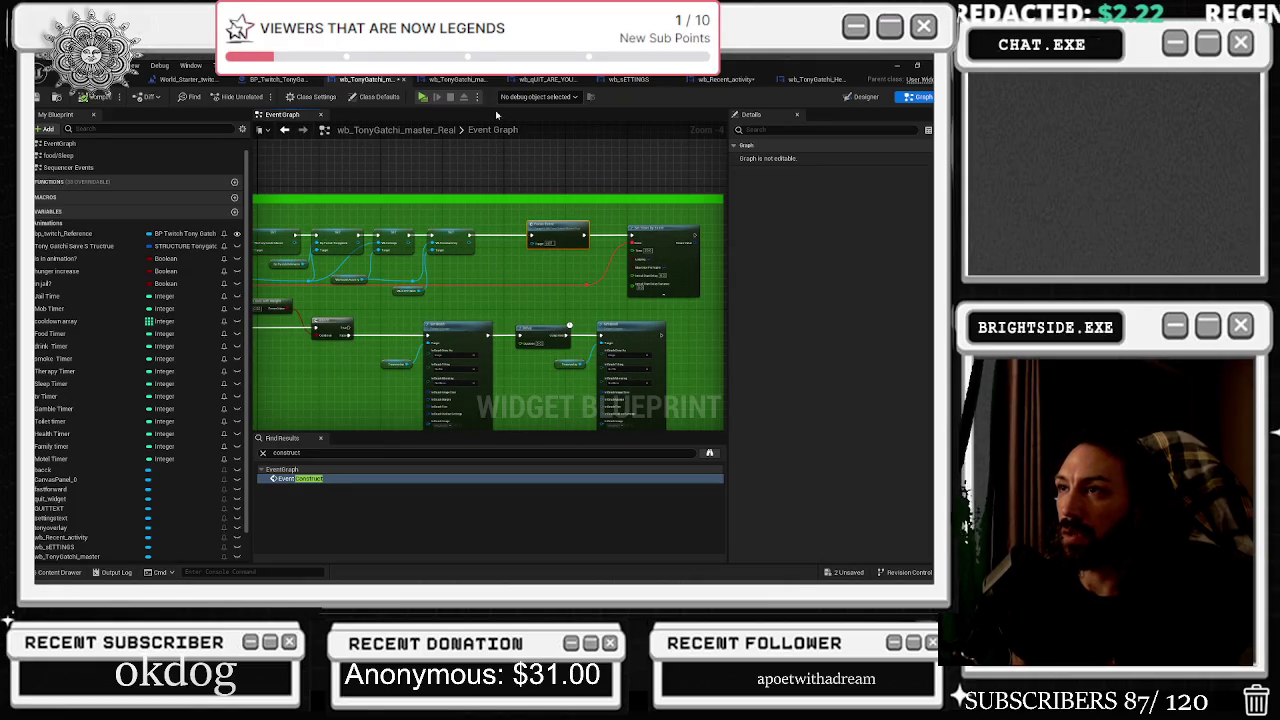
pyautogui.click(458, 80)
pyautogui.click(368, 79)
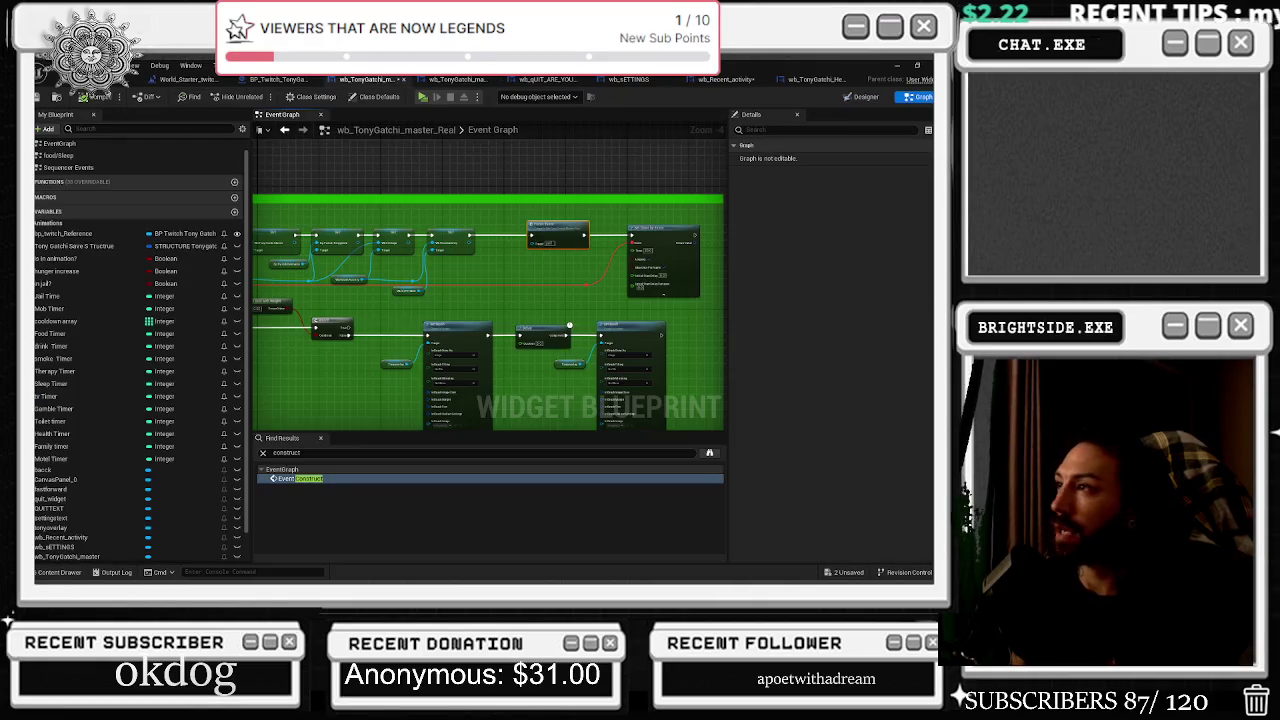
pyautogui.click(866, 96)
pyautogui.scroll(-5, 650, 425)
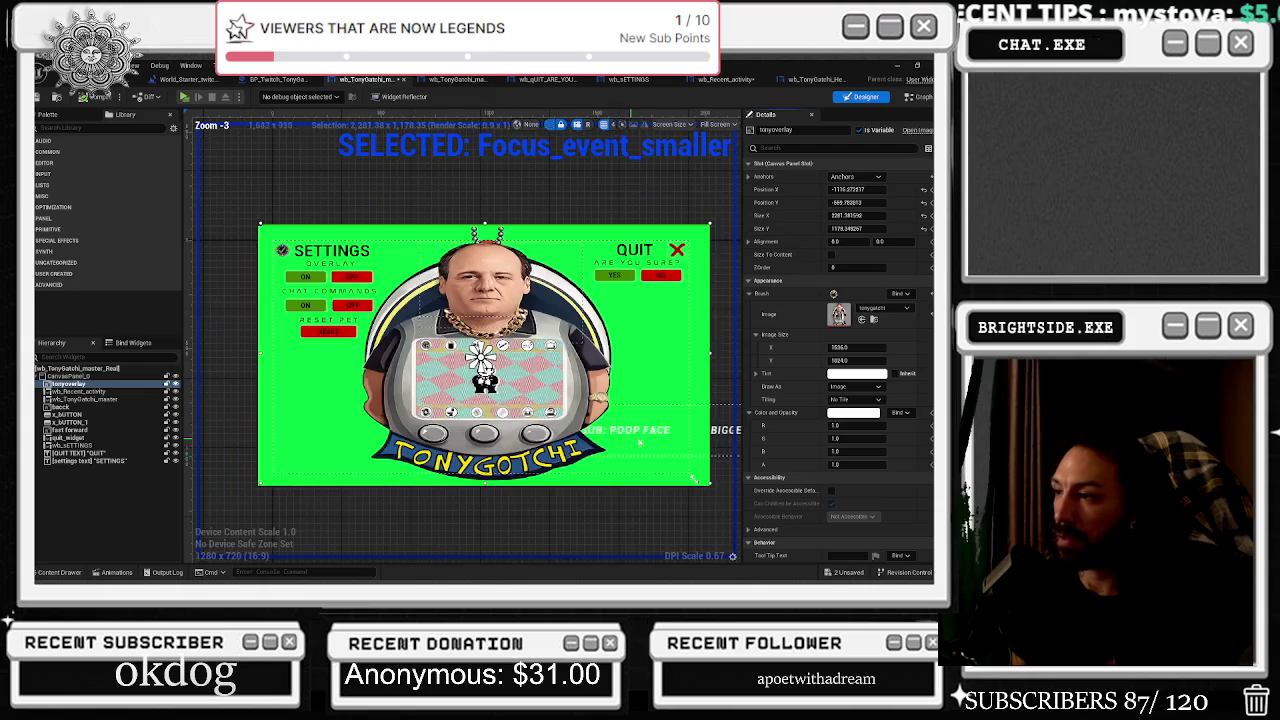
# Select wb_Recent_activity and switch Size To Content on, then back off.
pyautogui.click(704, 383)
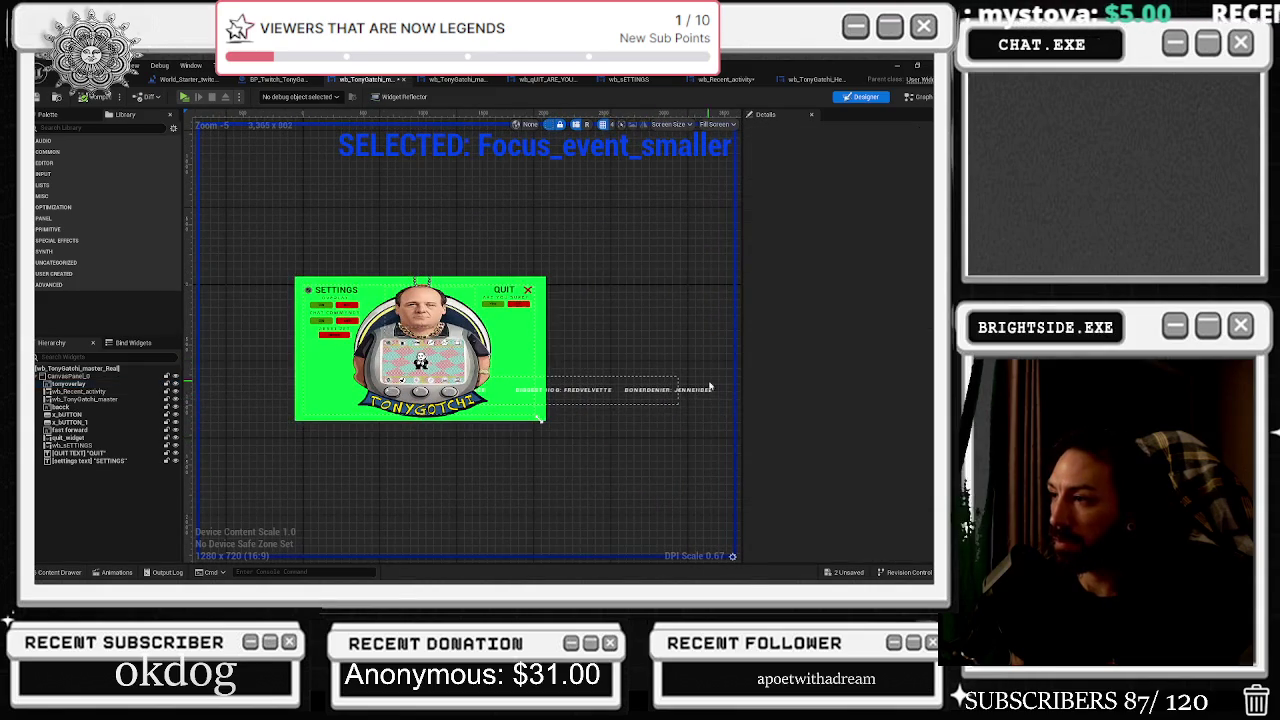
pyautogui.click(78, 391)
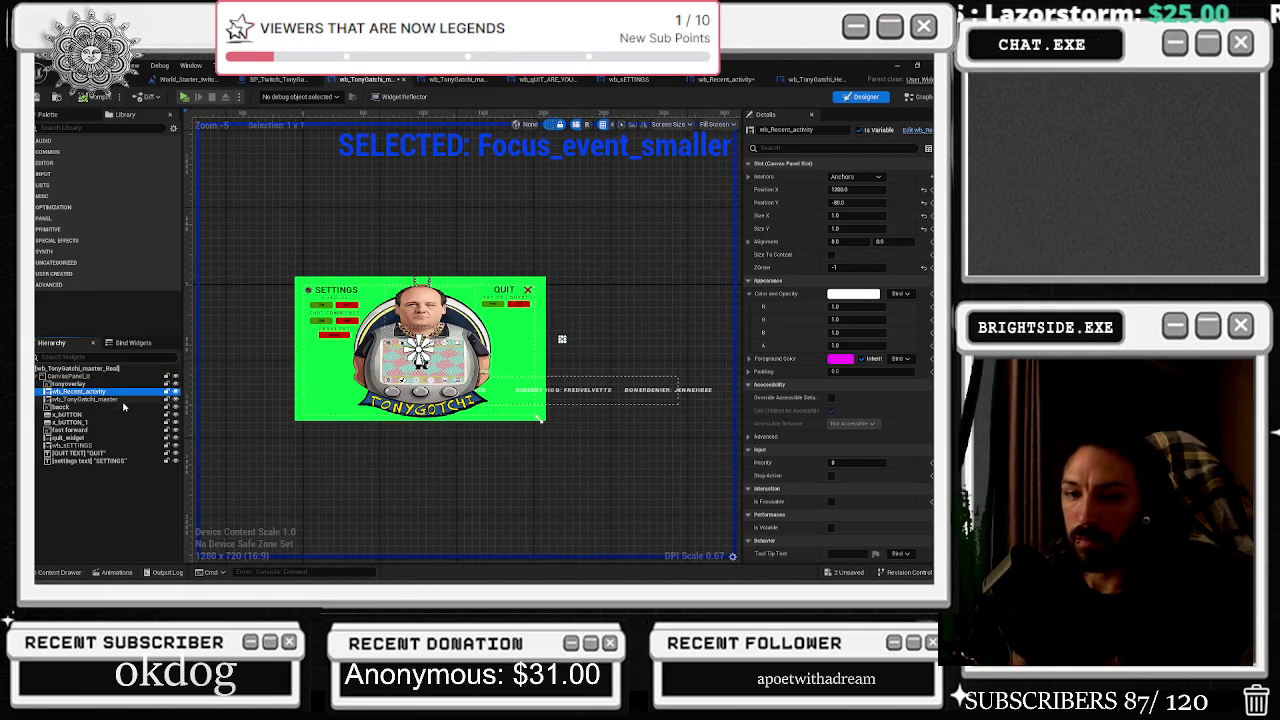
pyautogui.click(832, 255)
pyautogui.moveTo(720, 362)
pyautogui.mouseDown()
pyautogui.moveTo(600, 356)
pyautogui.moveTo(664, 345)
pyautogui.moveTo(602, 345)
pyautogui.moveTo(690, 352)
pyautogui.mouseUp()
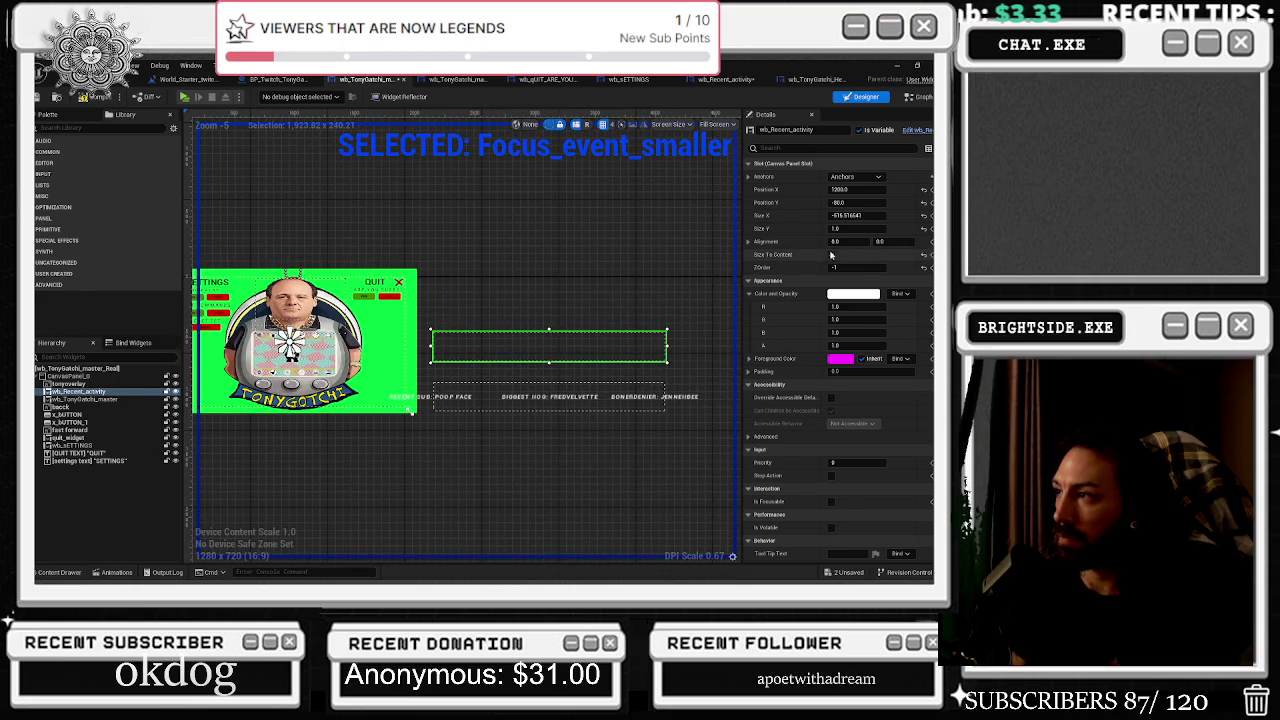
pyautogui.click(833, 256)
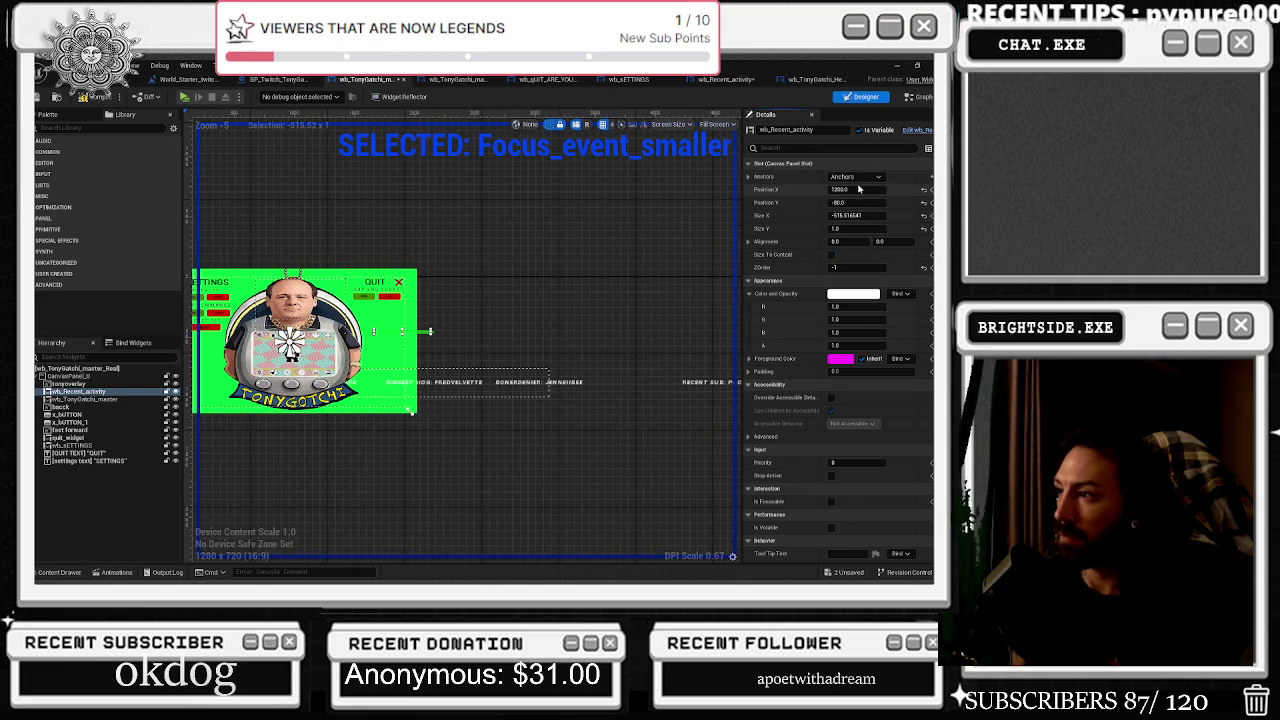
# Search Details for 'flow', inspect Flow Direction Preference unchanged, then clear the search.
pyautogui.click(790, 148)
pyautogui.write('eve')
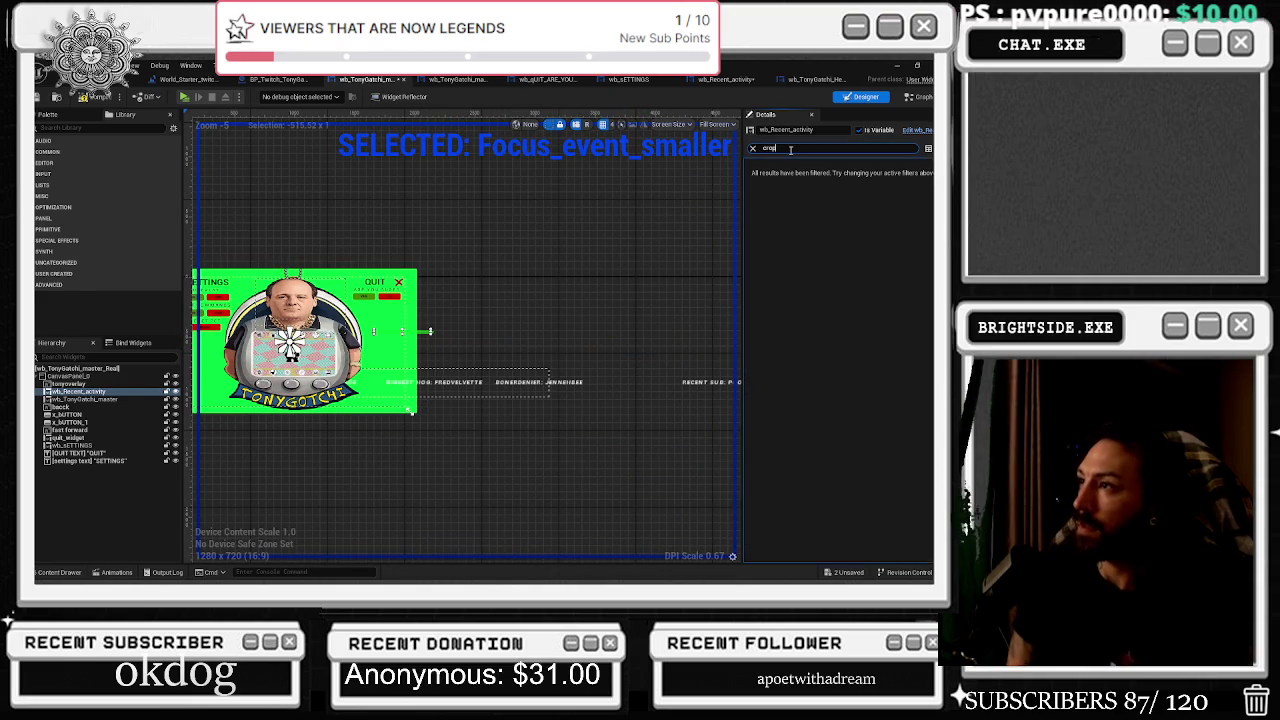
pyautogui.write('r')
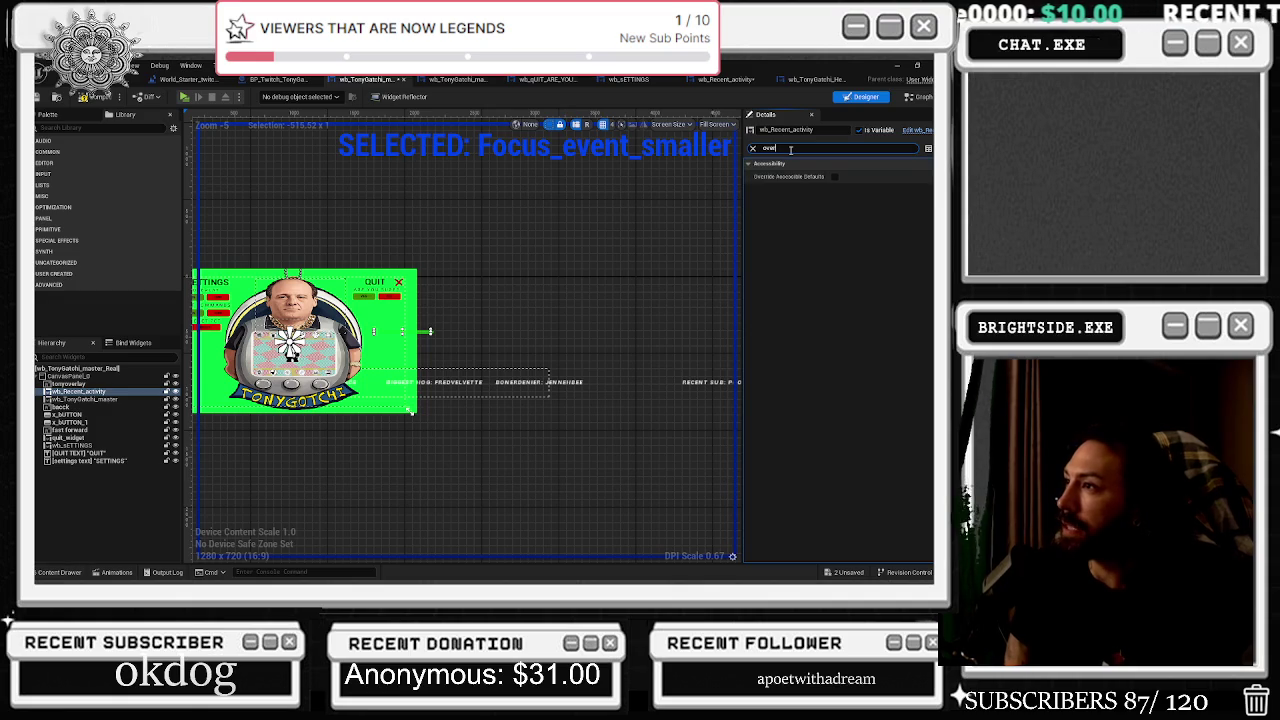
pyautogui.press('BackSpace')
pyautogui.press('BackSpace')
pyautogui.press('BackSpace')
pyautogui.write('flow')
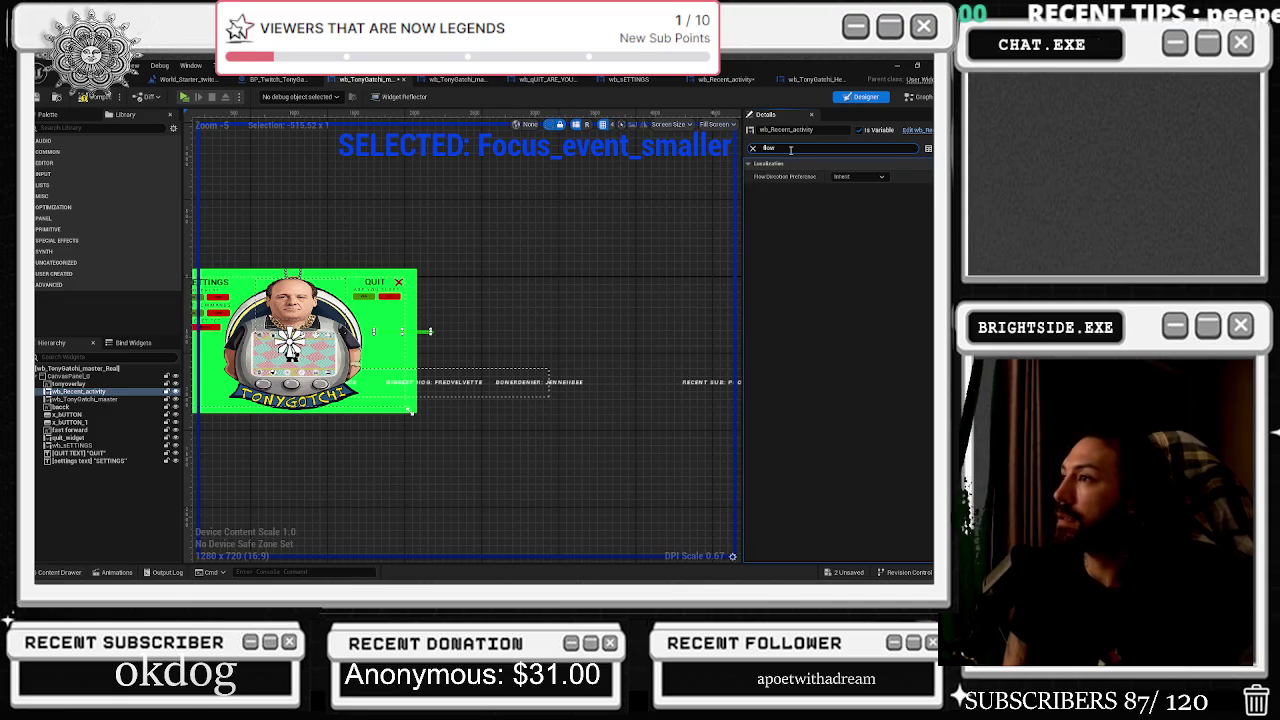
pyautogui.click(859, 177)
pyautogui.click(859, 177)
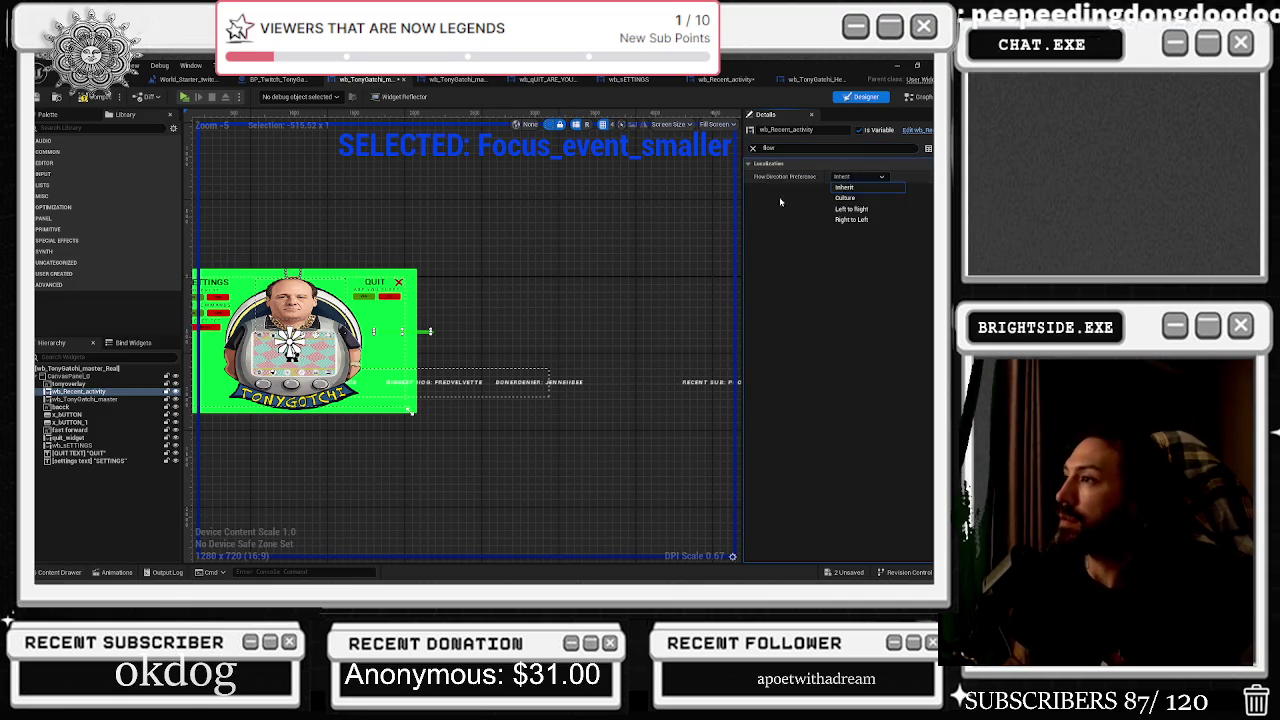
pyautogui.click(753, 148)
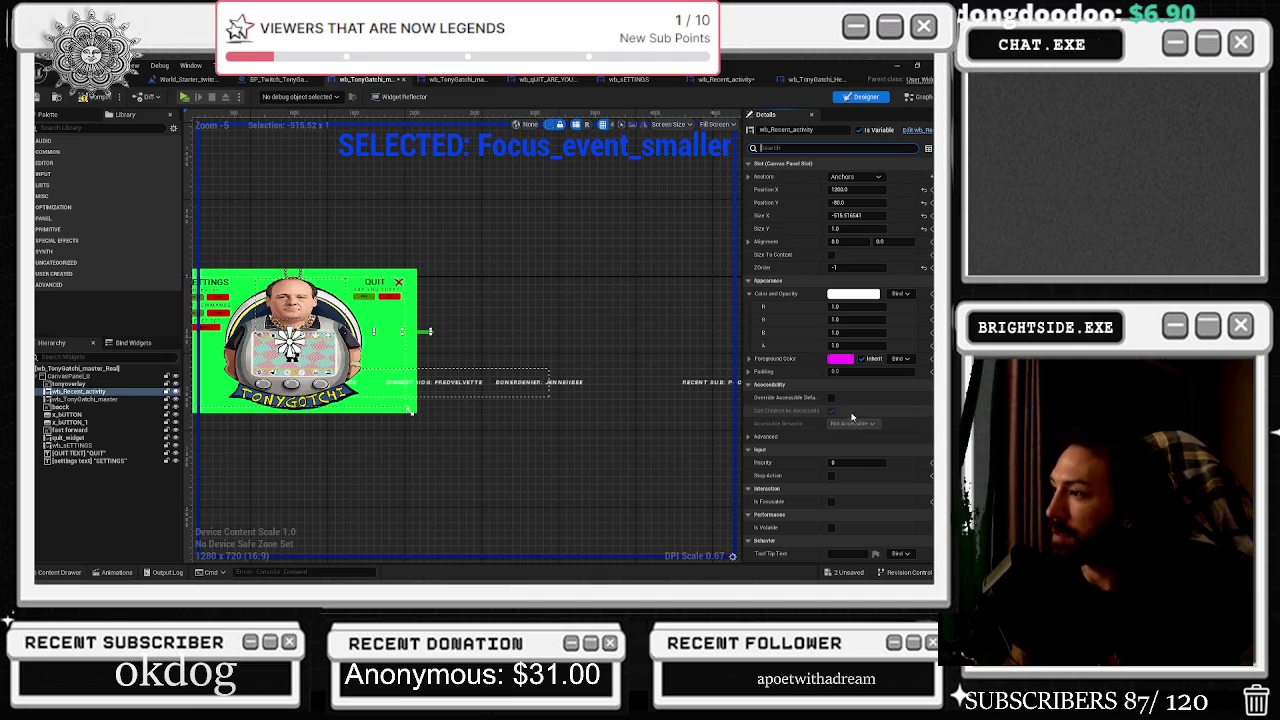
pyautogui.scroll(-3, 878, 397)
pyautogui.scroll(-2, 878, 397)
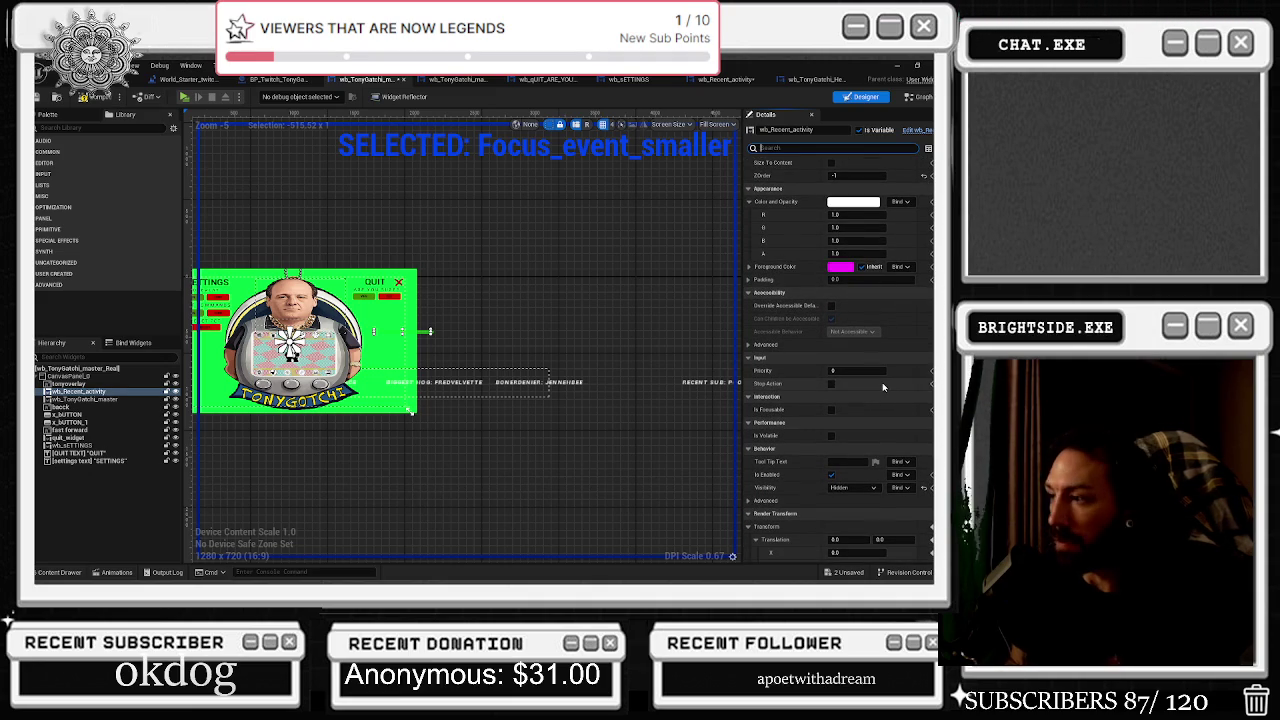
pyautogui.scroll(-3, 880, 390)
pyautogui.scroll(-2, 881, 385)
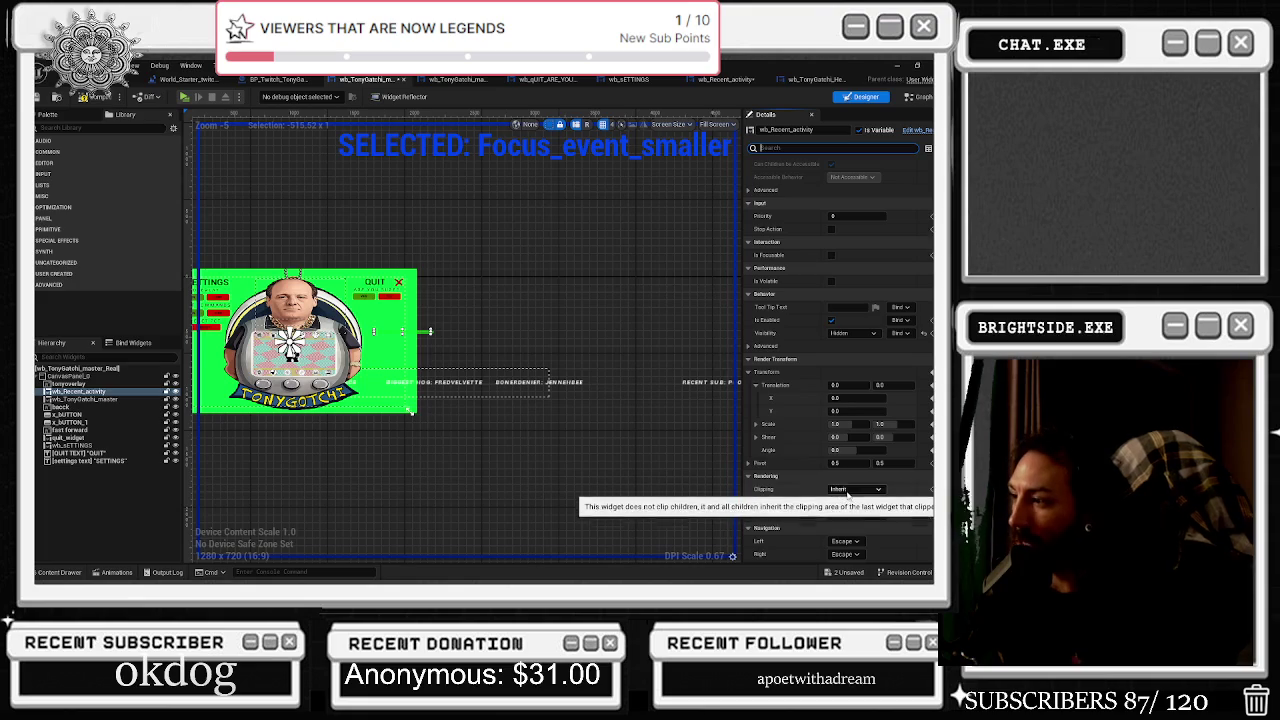
# Set the ticker's pixel snapping to whole pixels and try Clip to Bounds clipping.
pyautogui.click(842, 515)
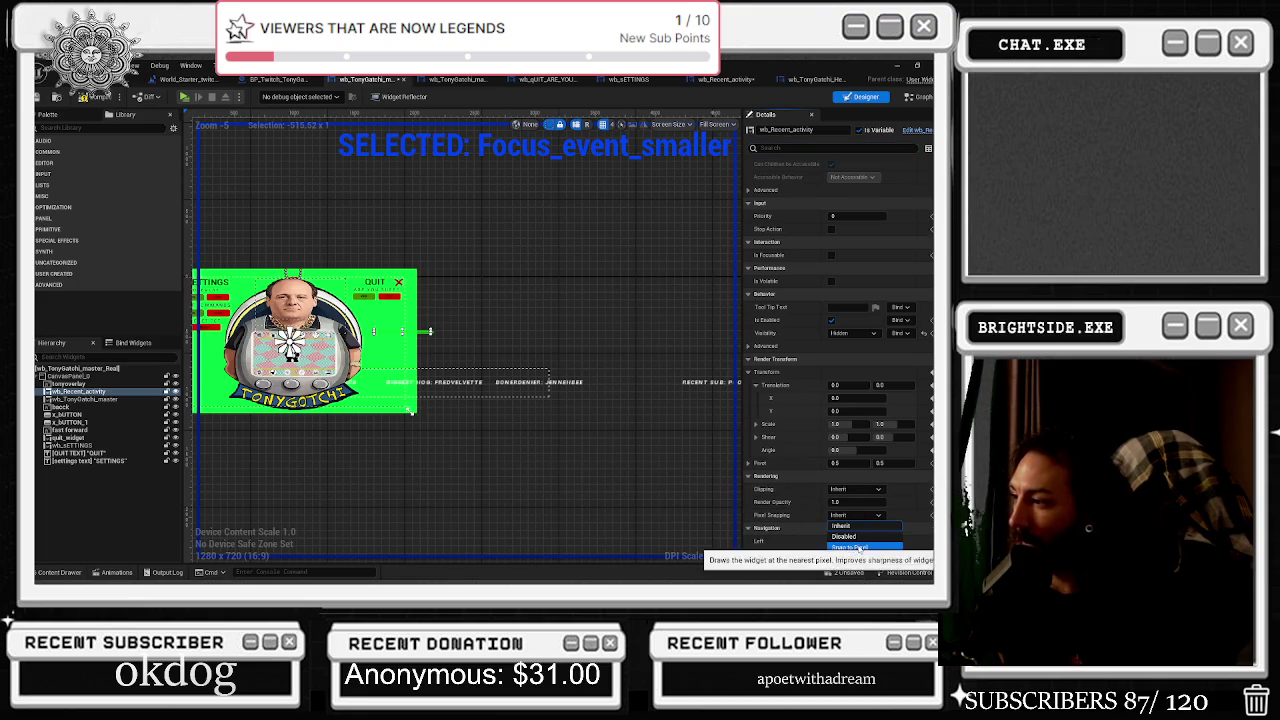
pyautogui.click(855, 548)
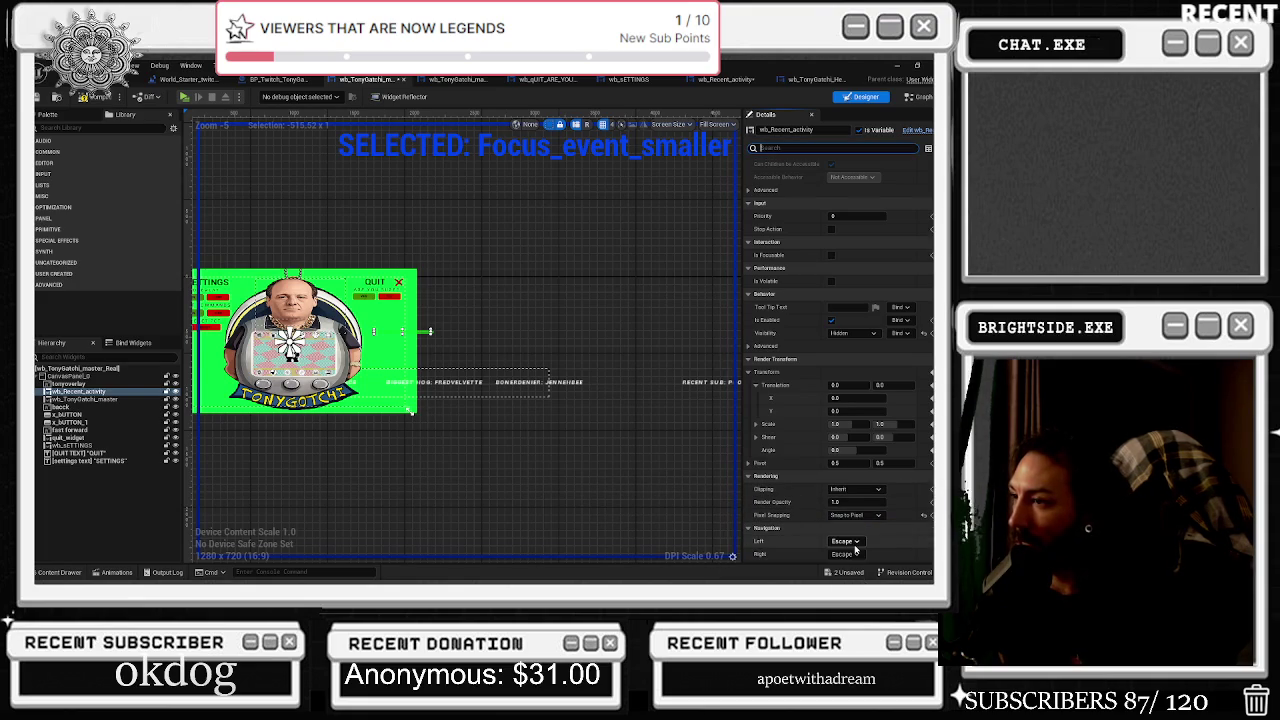
pyautogui.click(855, 489)
pyautogui.click(860, 515)
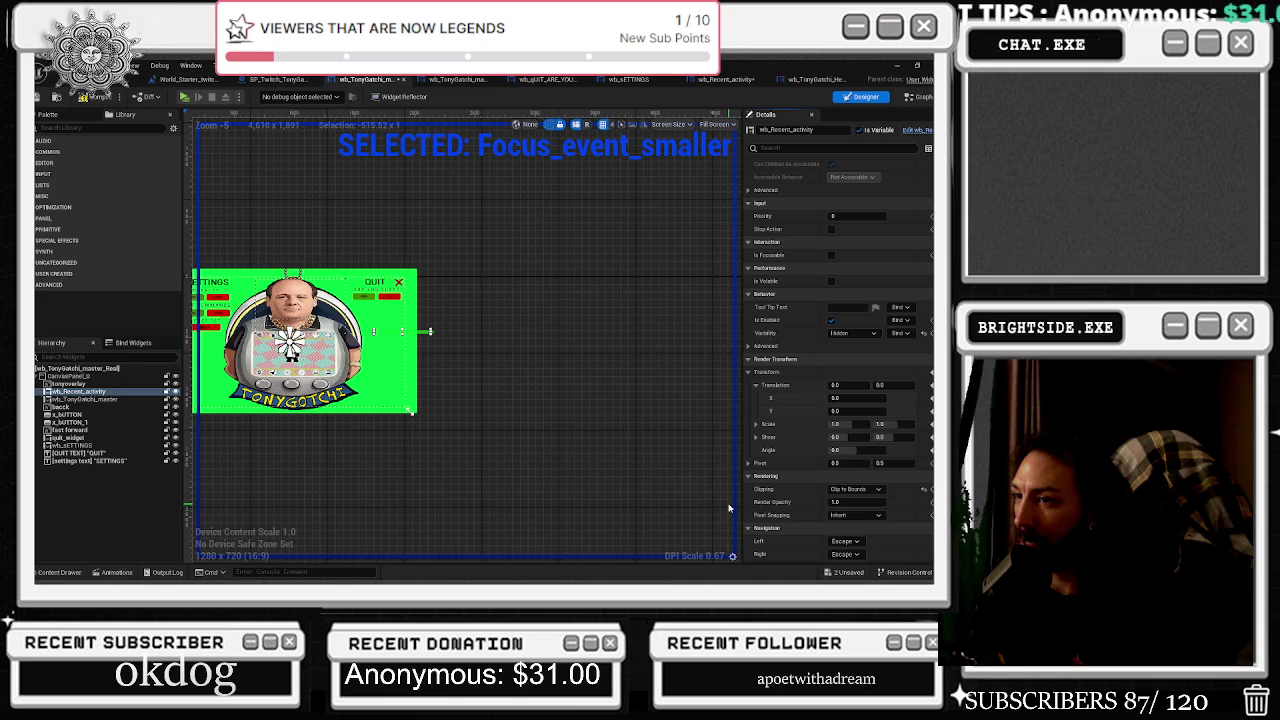
pyautogui.scroll(5, 419, 462)
pyautogui.scroll(-2, 400, 500)
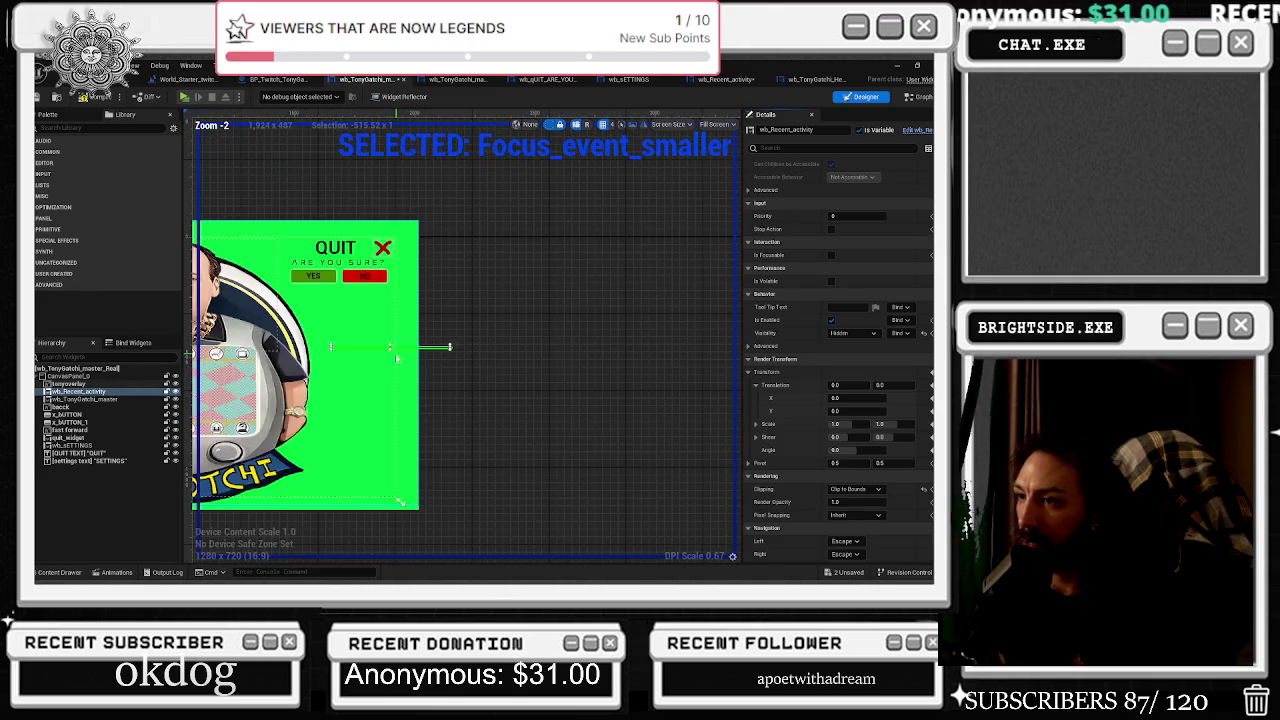
pyautogui.scroll(-3, 400, 501)
pyautogui.scroll(2, 470, 400)
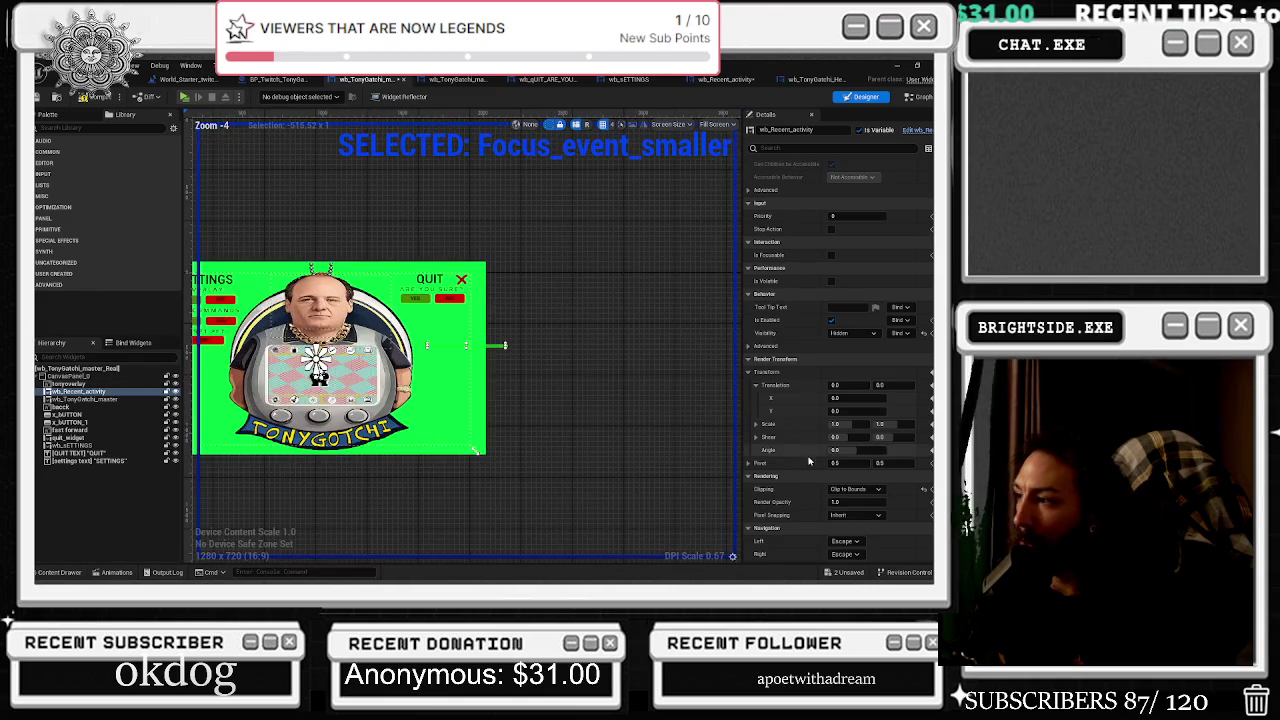
# Cycle Clipping through Without Intersecting and On Demand (Advanced), ending back on Inherit.
pyautogui.click(866, 490)
pyautogui.click(870, 521)
pyautogui.click(866, 489)
pyautogui.click(865, 543)
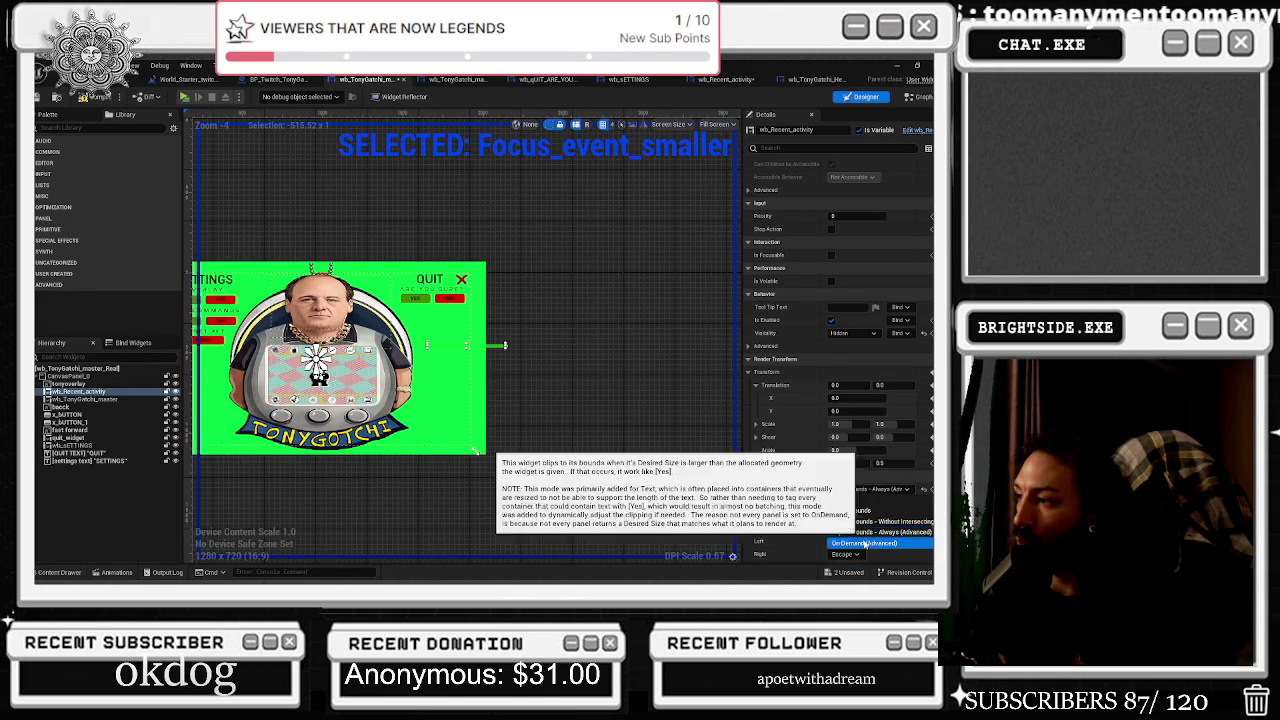
pyautogui.click(865, 490)
pyautogui.click(843, 500)
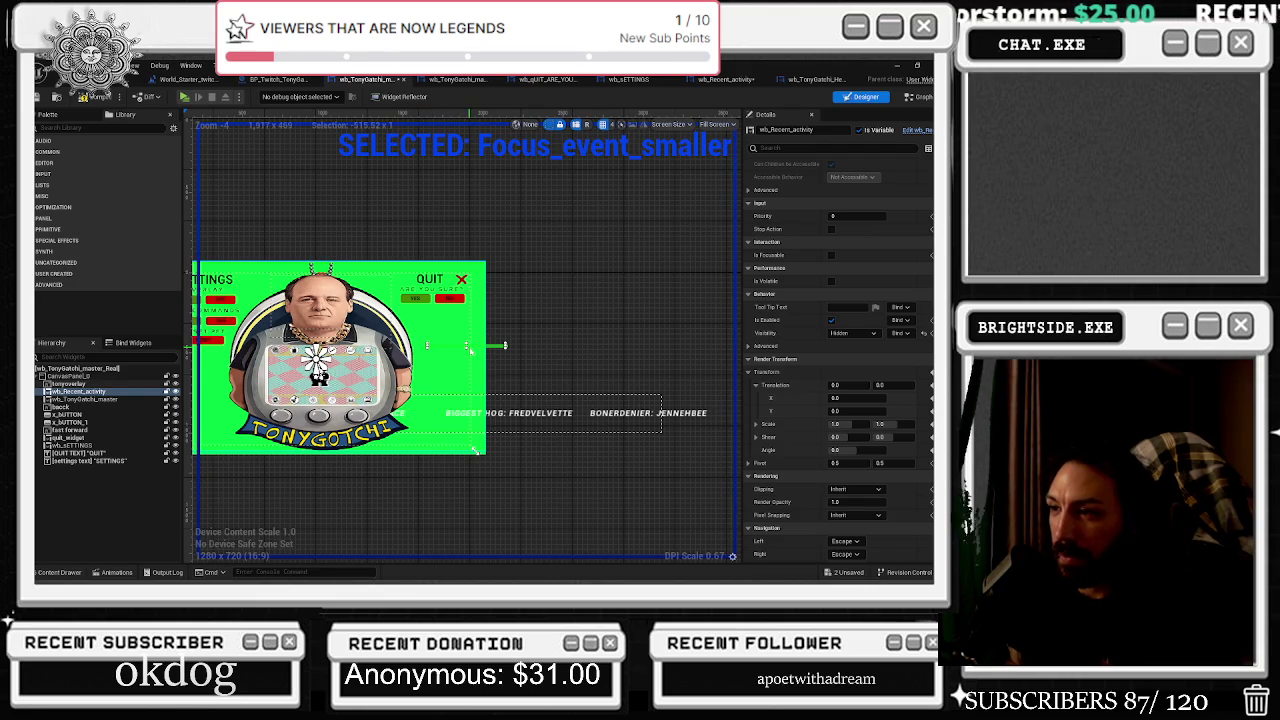
# Set wb_Recent_activity Clipping to Clip to Bounds and enlarge its box to reveal the RECENT SUB text.
pyautogui.moveTo(466, 346); pyautogui.dragTo(470, 460)
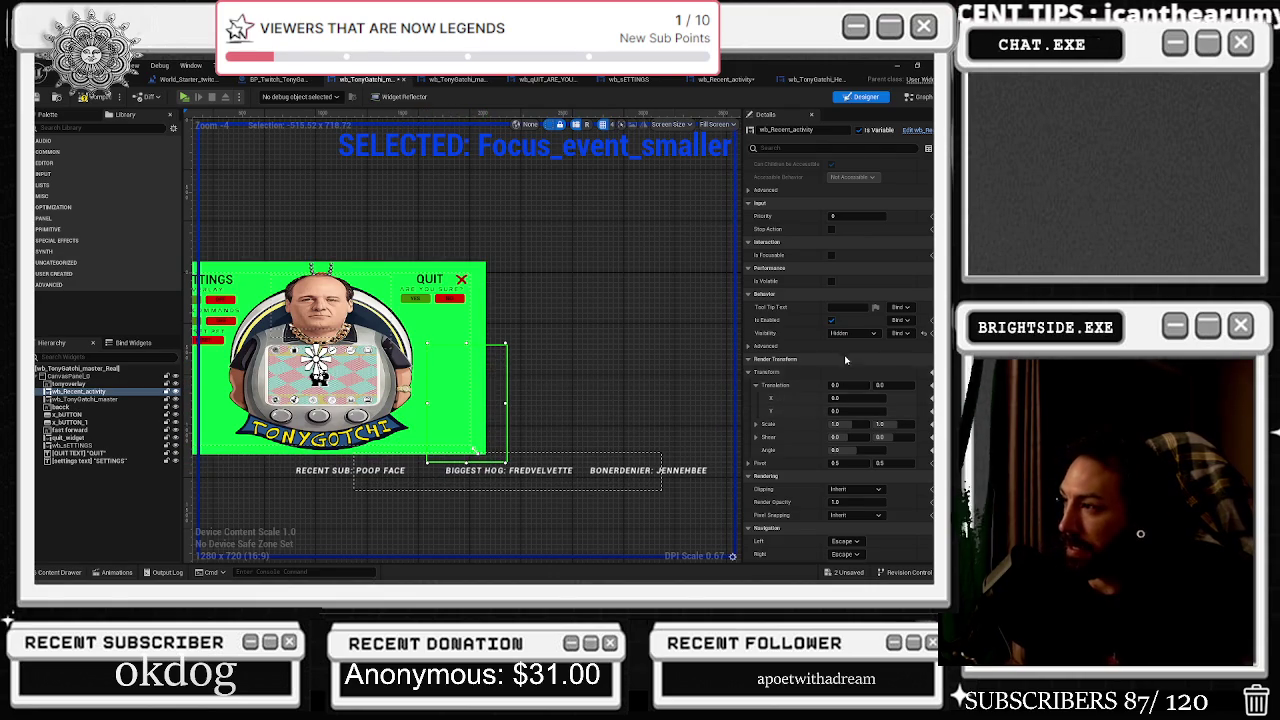
pyautogui.click(856, 489)
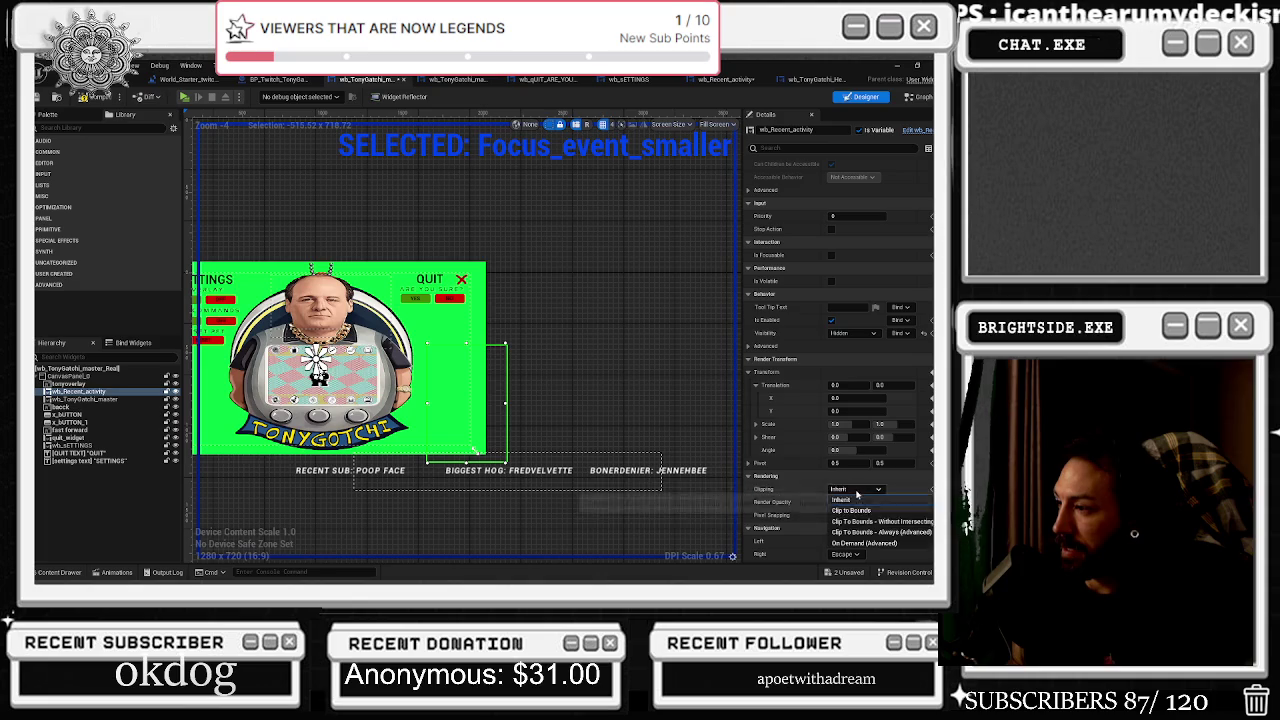
pyautogui.click(851, 510)
pyautogui.moveTo(468, 465); pyautogui.dragTo(476, 503)
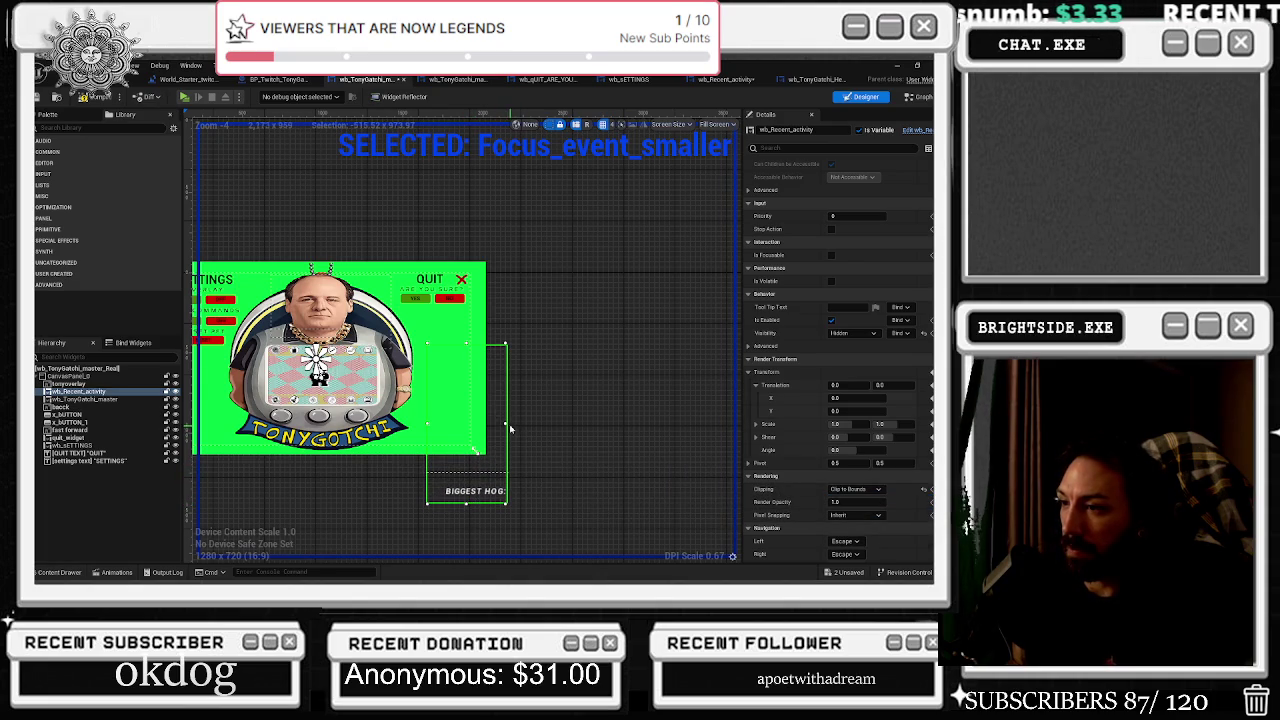
pyautogui.moveTo(506, 423)
pyautogui.mouseDown()
pyautogui.moveTo(736, 432)
pyautogui.moveTo(636, 441)
pyautogui.moveTo(658, 429)
pyautogui.moveTo(621, 400)
pyautogui.moveTo(500, 360)
pyautogui.moveTo(423, 385)
pyautogui.moveTo(445, 370)
pyautogui.mouseUp()
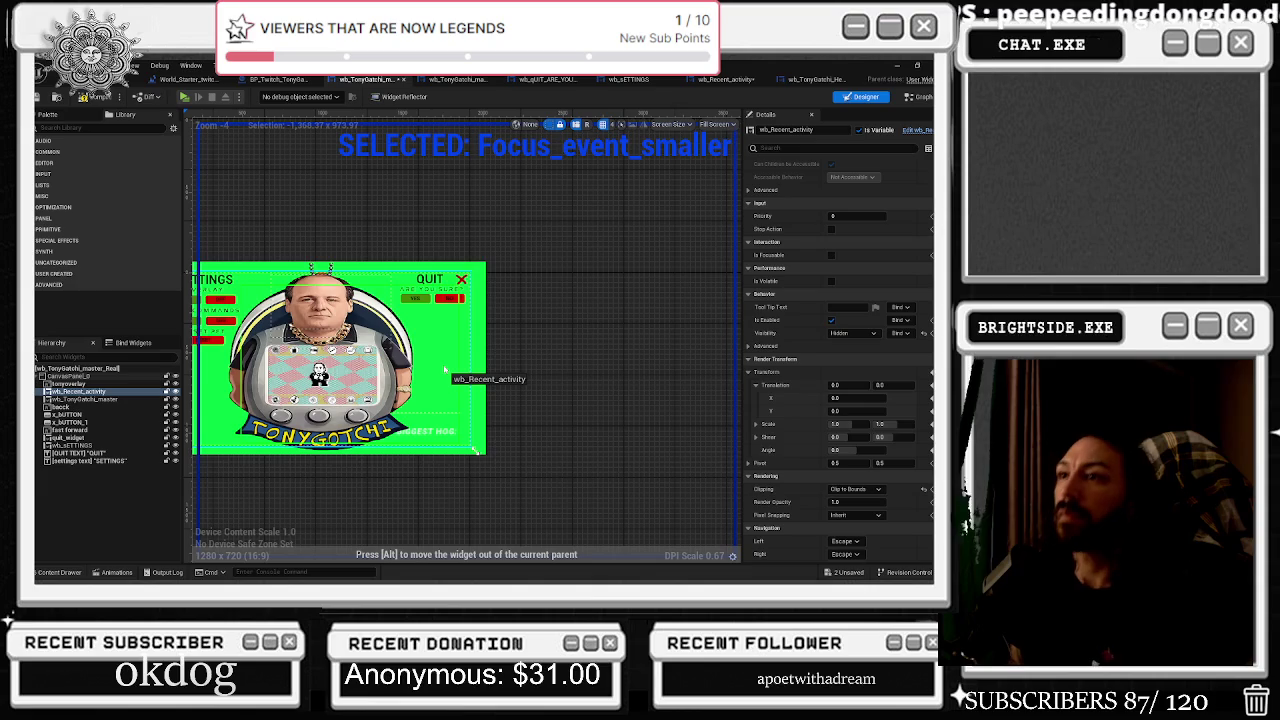
pyautogui.moveTo(445, 370)
pyautogui.mouseDown()
pyautogui.moveTo(433, 371)
pyautogui.moveTo(437, 356)
pyautogui.mouseUp()
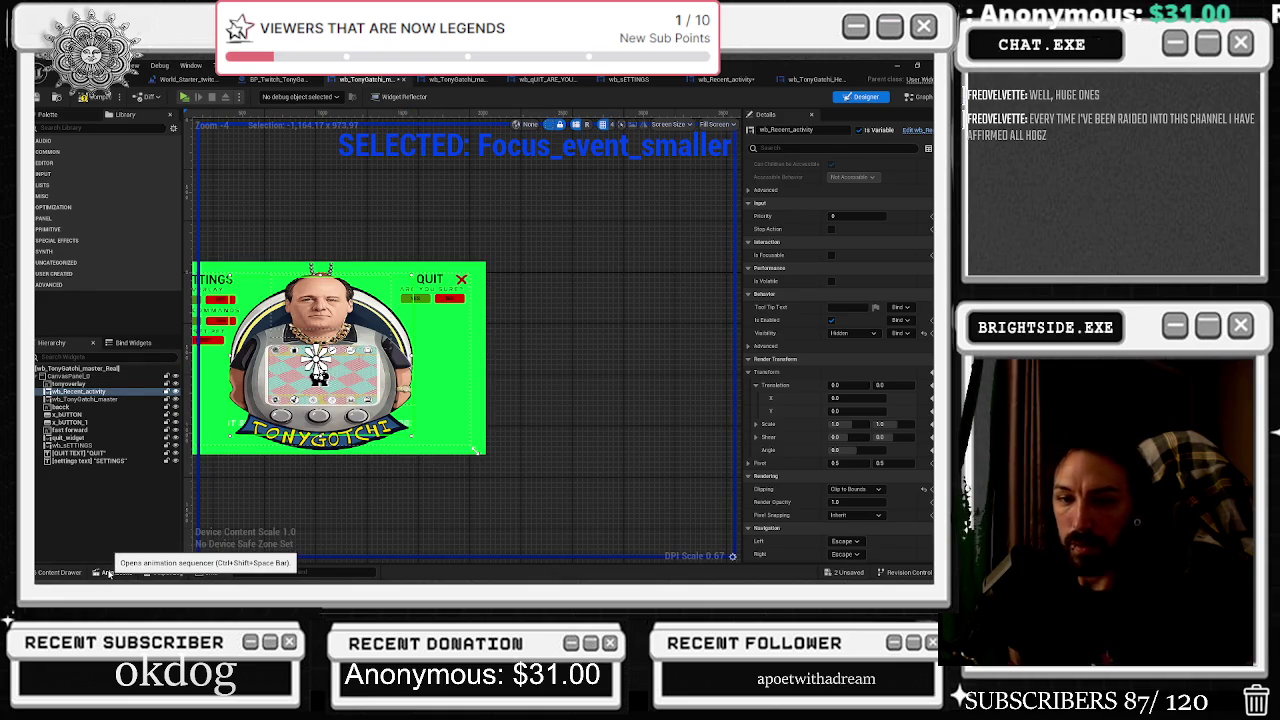
# Switch from the editor to the YouTube browser window.
pyautogui.hotkey('alt', 'Tab')
pyautogui.press('Tab')
pyautogui.press('Tab')
pyautogui.press('Escape')
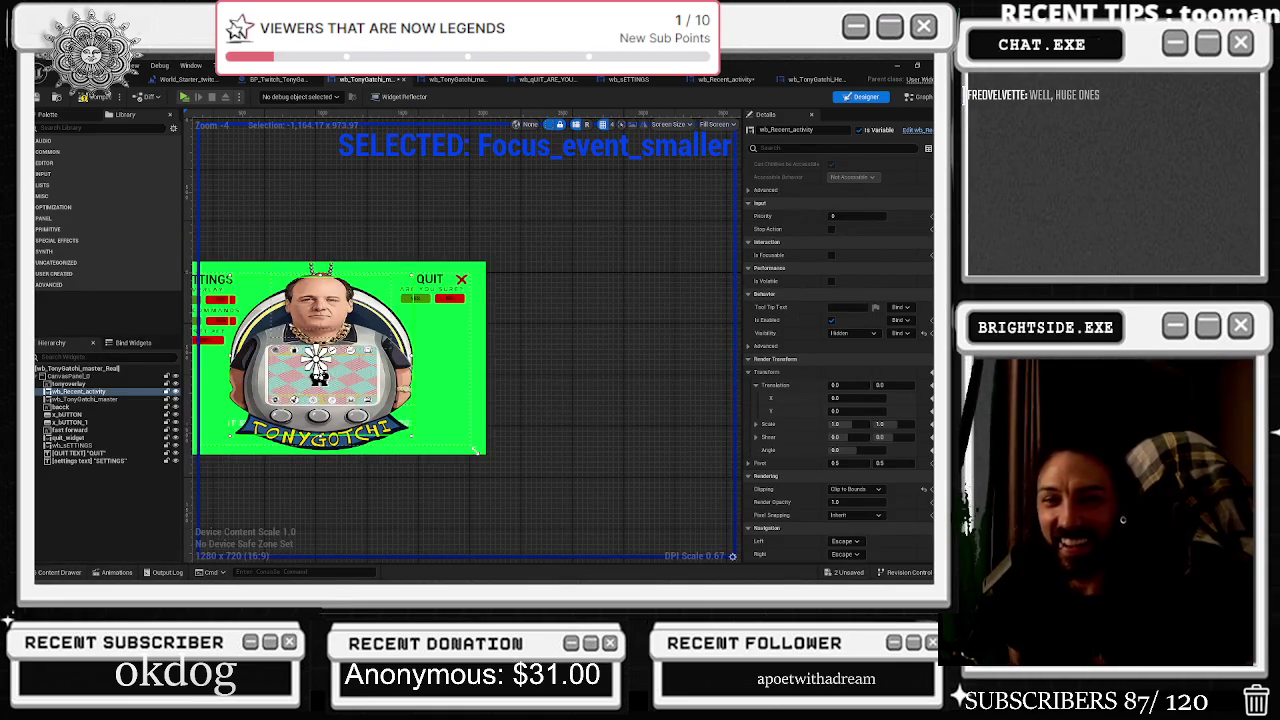
pyautogui.hotkey('alt', 'Tab')
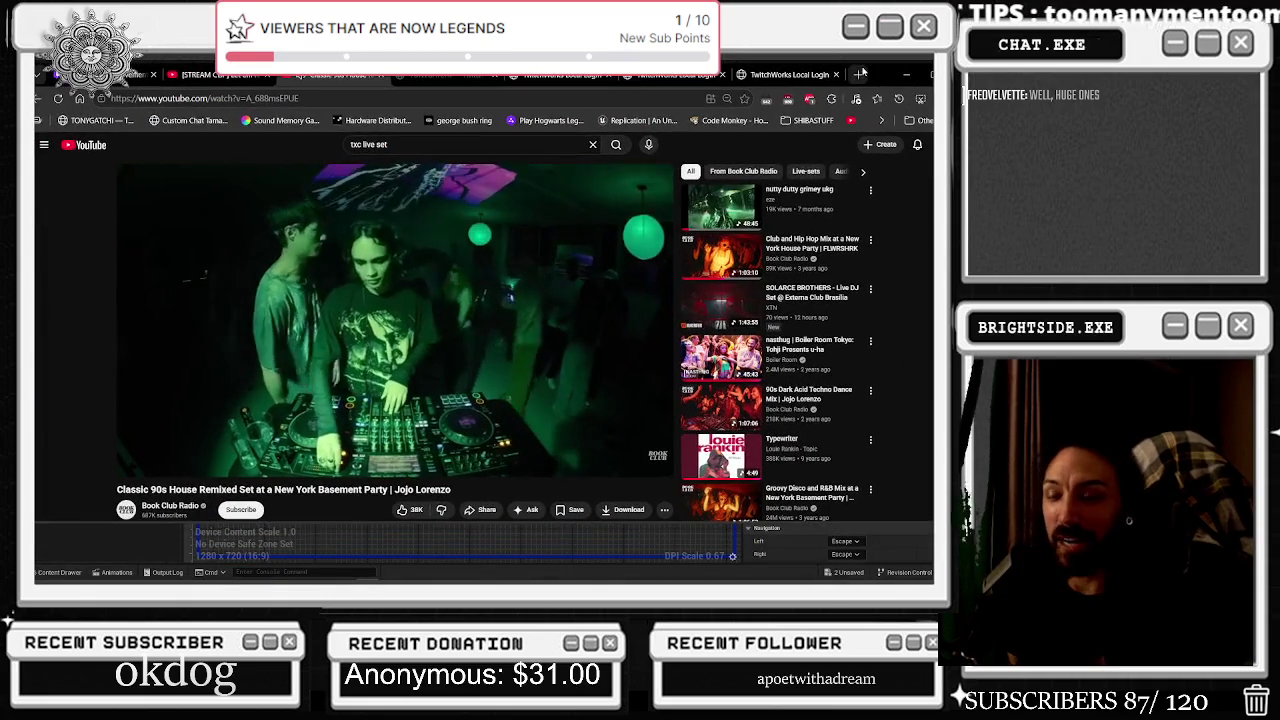
# Pause the 90s house set, play 'Typewriter' from the sidebar, and minimize the browser.
pyautogui.press('space')
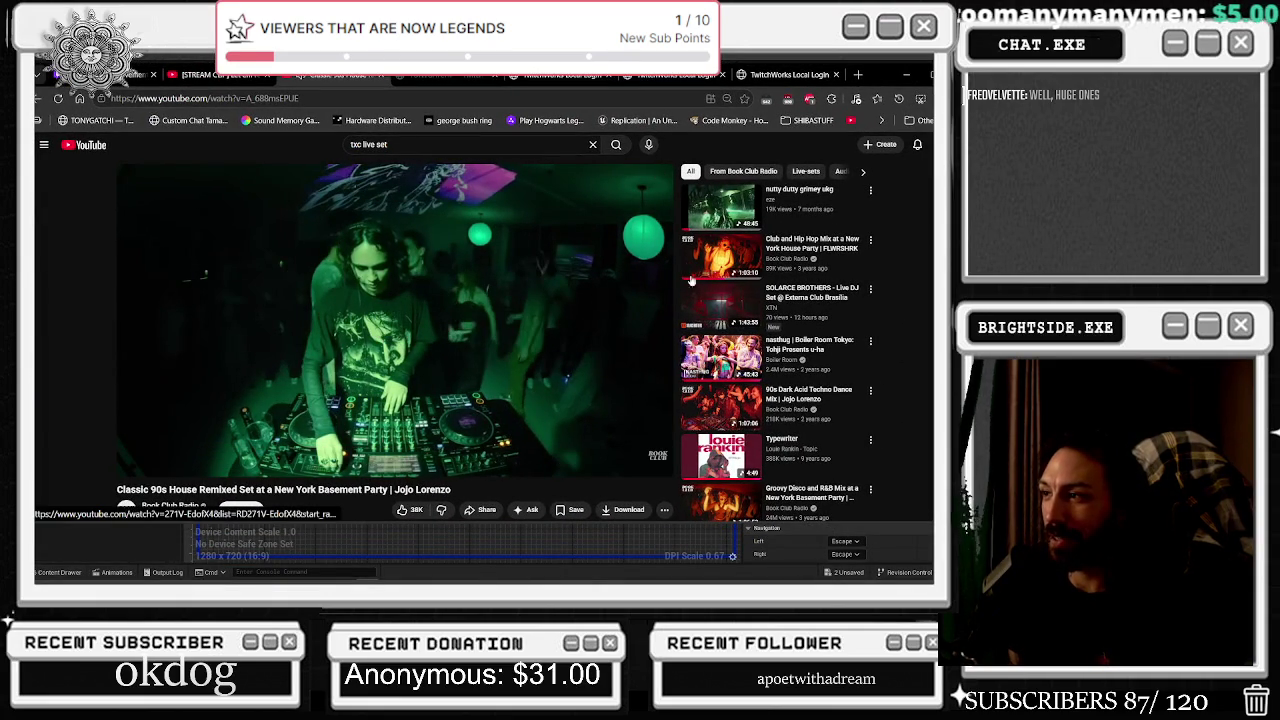
pyautogui.click(710, 481)
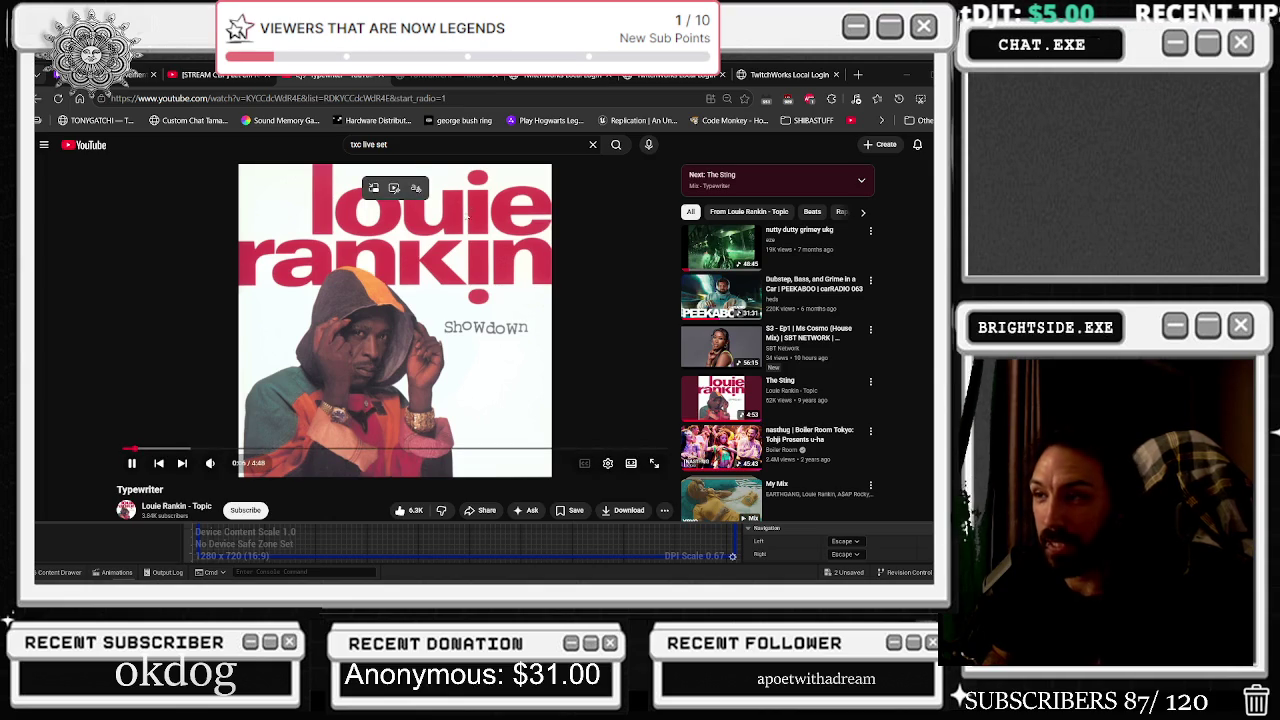
pyautogui.scroll(-2, 730, 450)
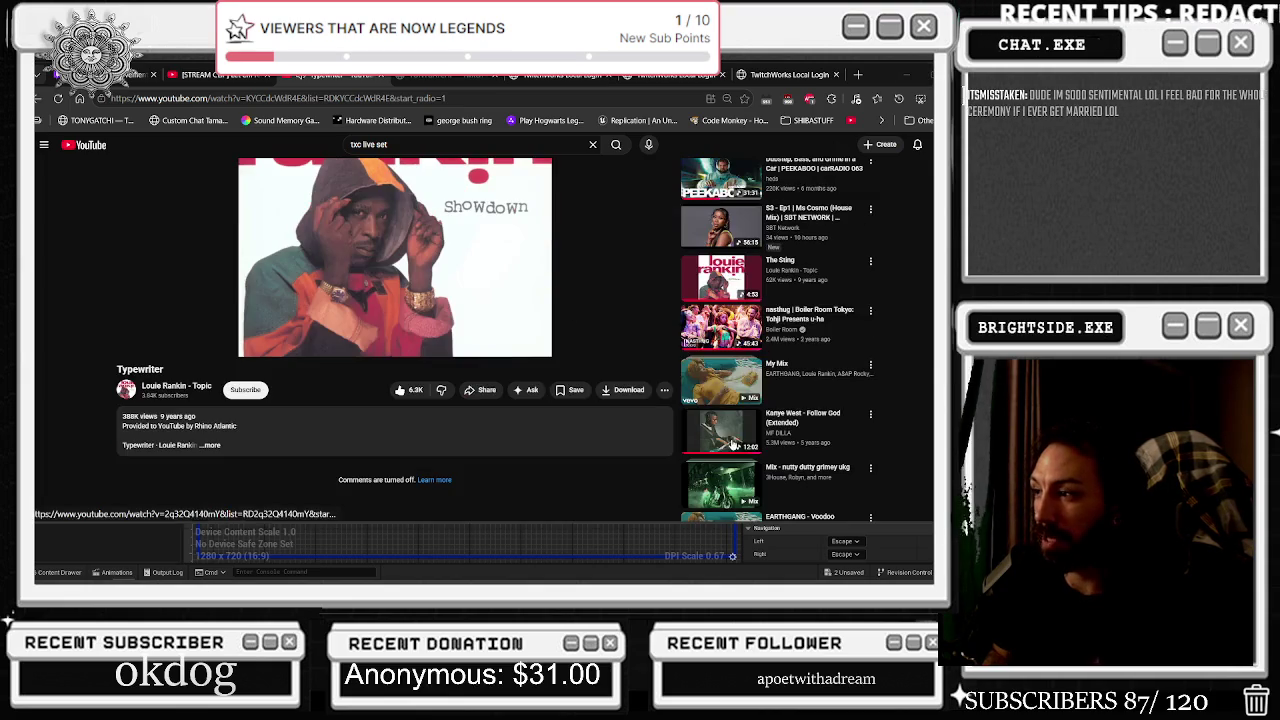
pyautogui.scroll(-1, 762, 397)
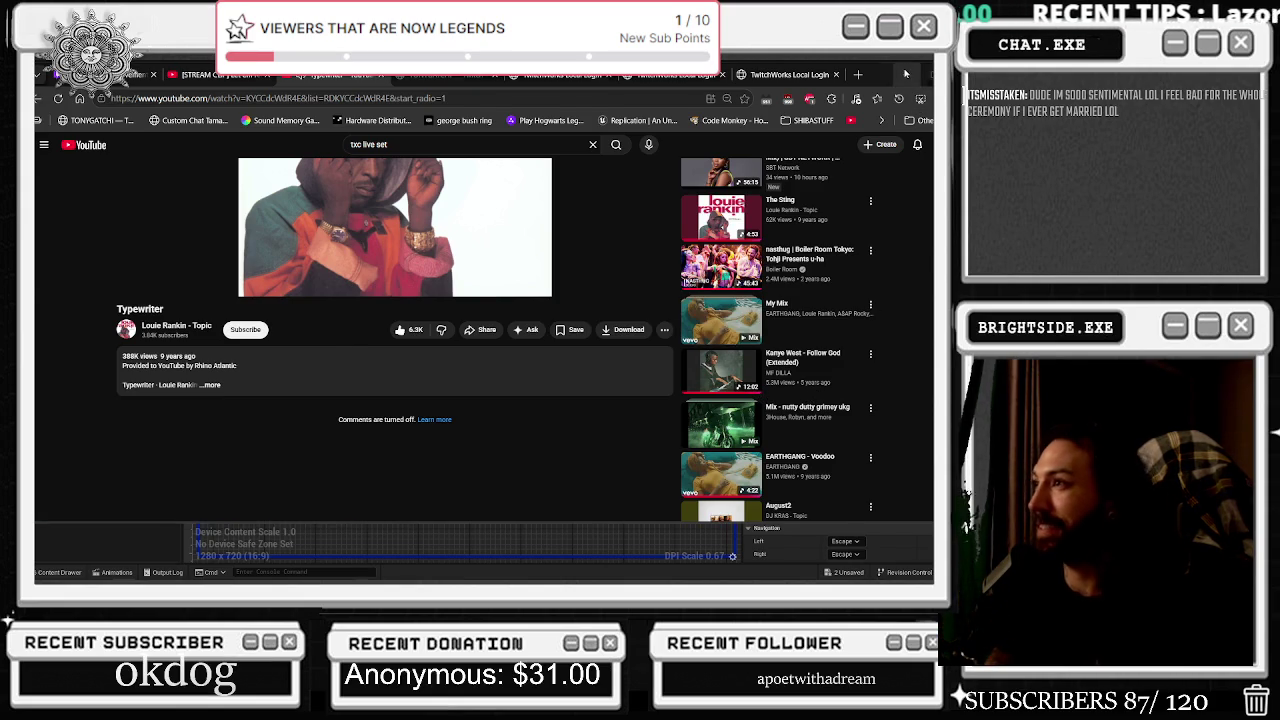
pyautogui.click(906, 74)
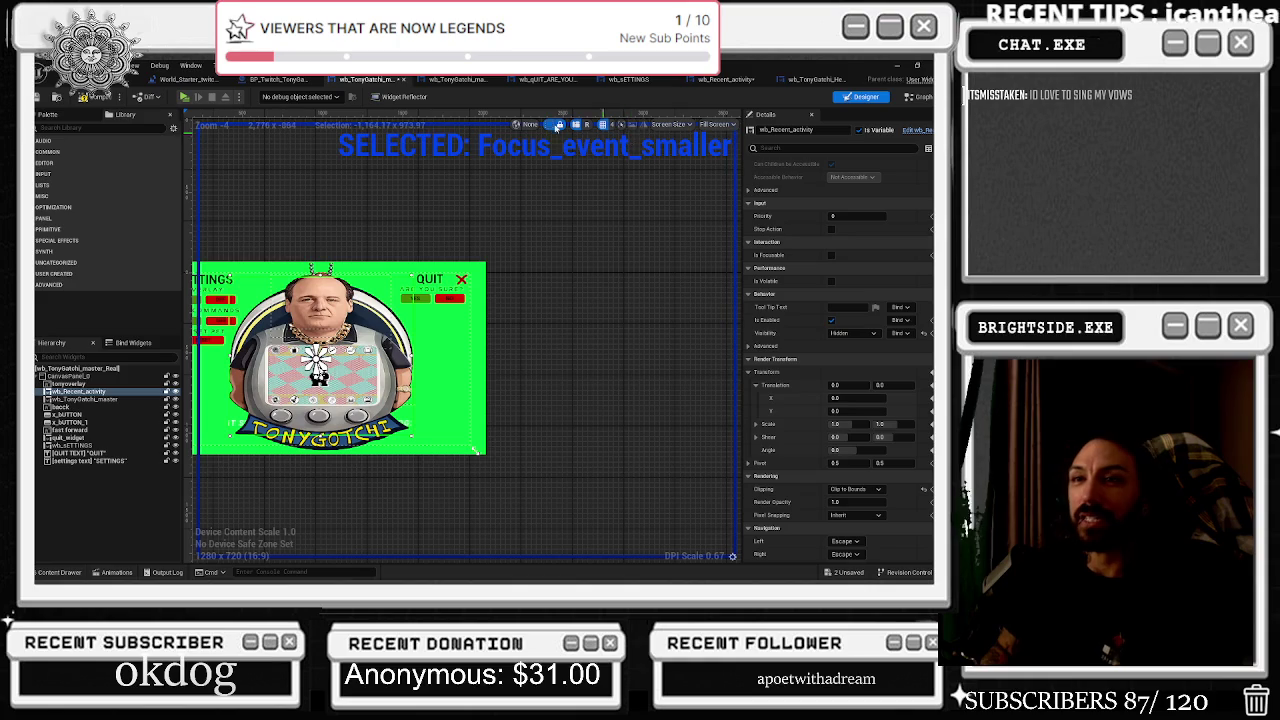
# Open the Focus_event_smaller timeline and scrub to the end of the shrink animation.
pyautogui.click(116, 572)
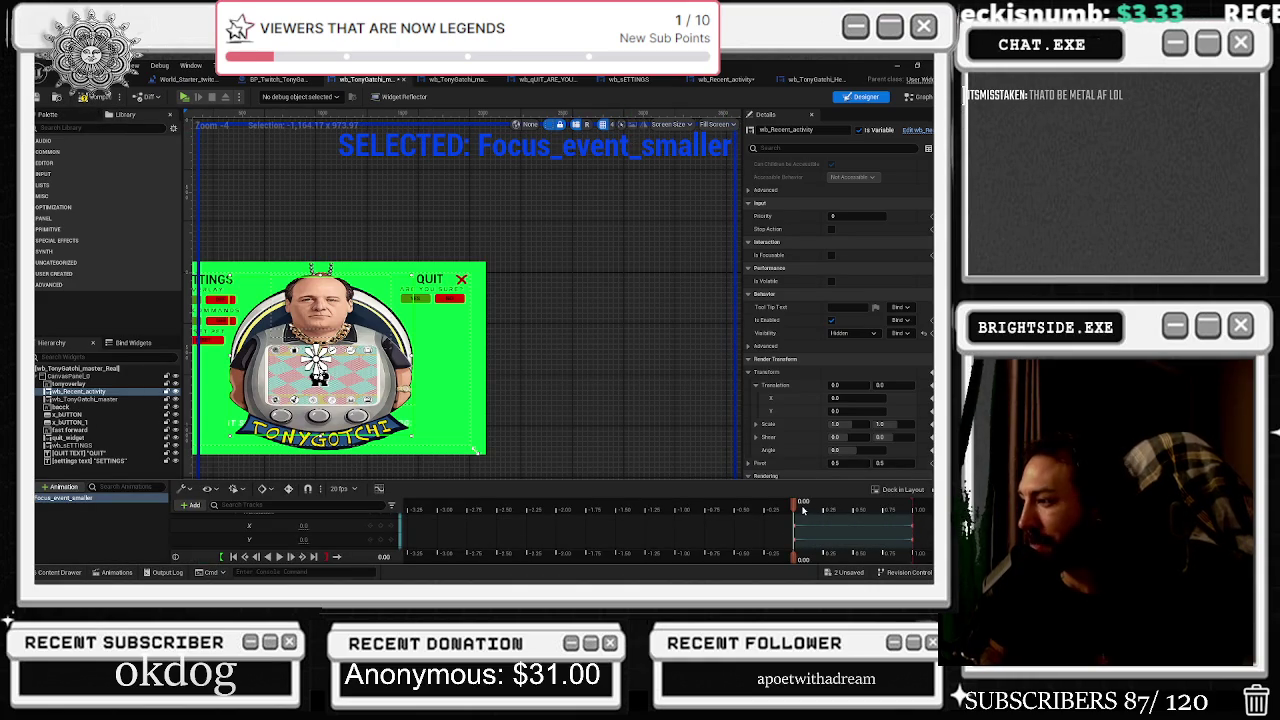
pyautogui.moveTo(803, 510); pyautogui.dragTo(910, 514)
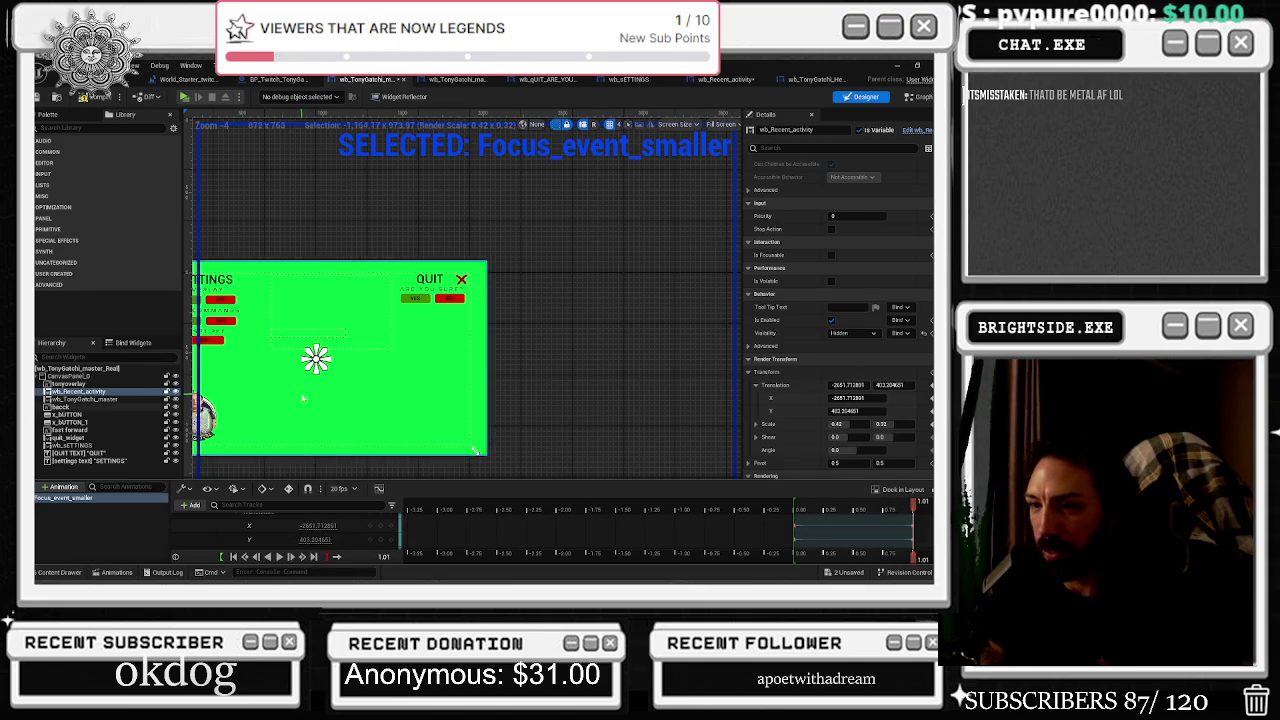
pyautogui.click(466, 390)
pyautogui.scroll(1, 466, 390)
pyautogui.scroll(1, 466, 390)
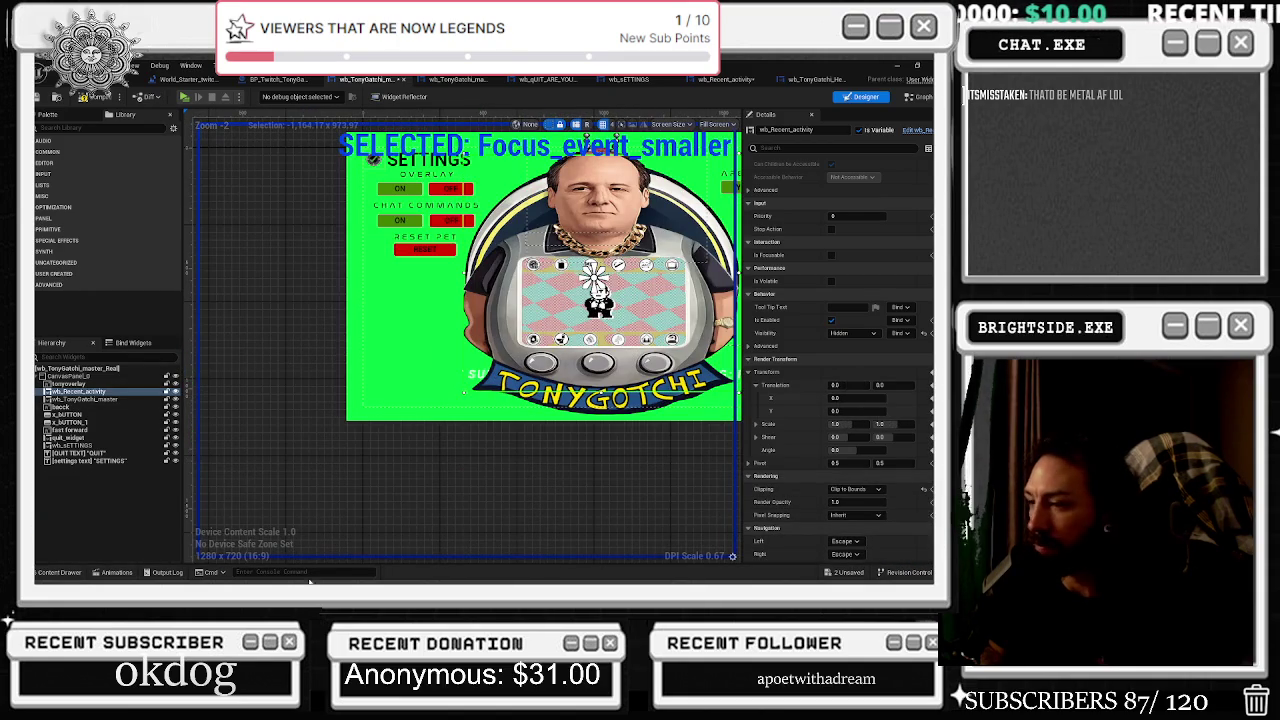
pyautogui.click(116, 572)
pyautogui.moveTo(803, 503); pyautogui.dragTo(911, 513)
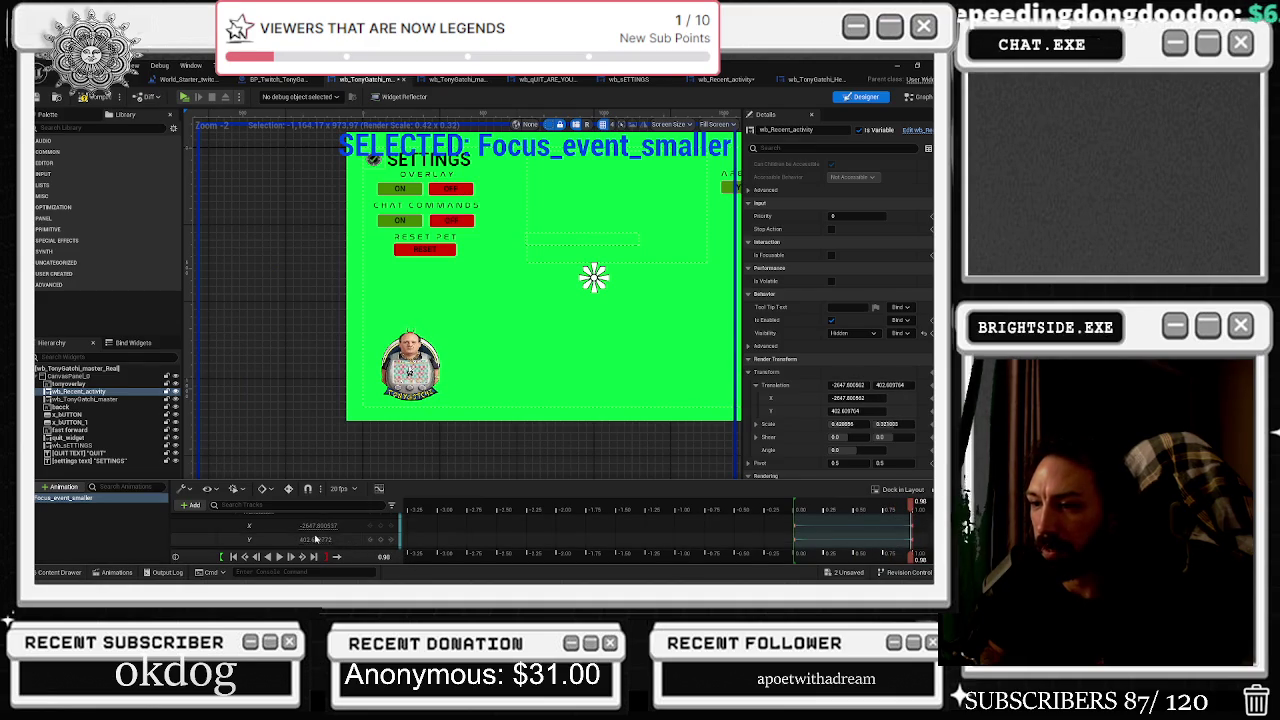
pyautogui.scroll(-6, 319, 378)
pyautogui.scroll(2, 290, 390)
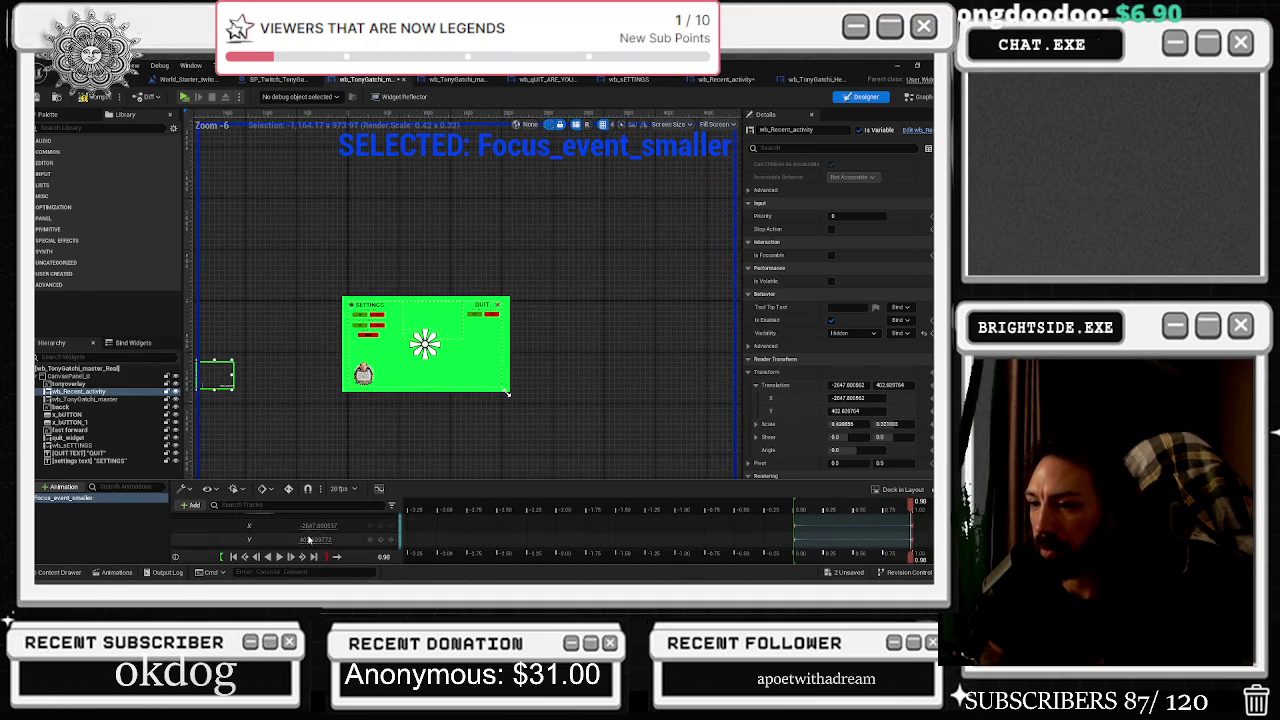
# Adjust the end key's translation so the shrunken Tonygotchi sits at a new position.
pyautogui.moveTo(318, 525)
pyautogui.mouseDown()
pyautogui.moveTo(372, 525)
pyautogui.moveTo(318, 525)
pyautogui.moveTo(329, 532)
pyautogui.mouseUp()
pyautogui.scroll(7, 360, 385)
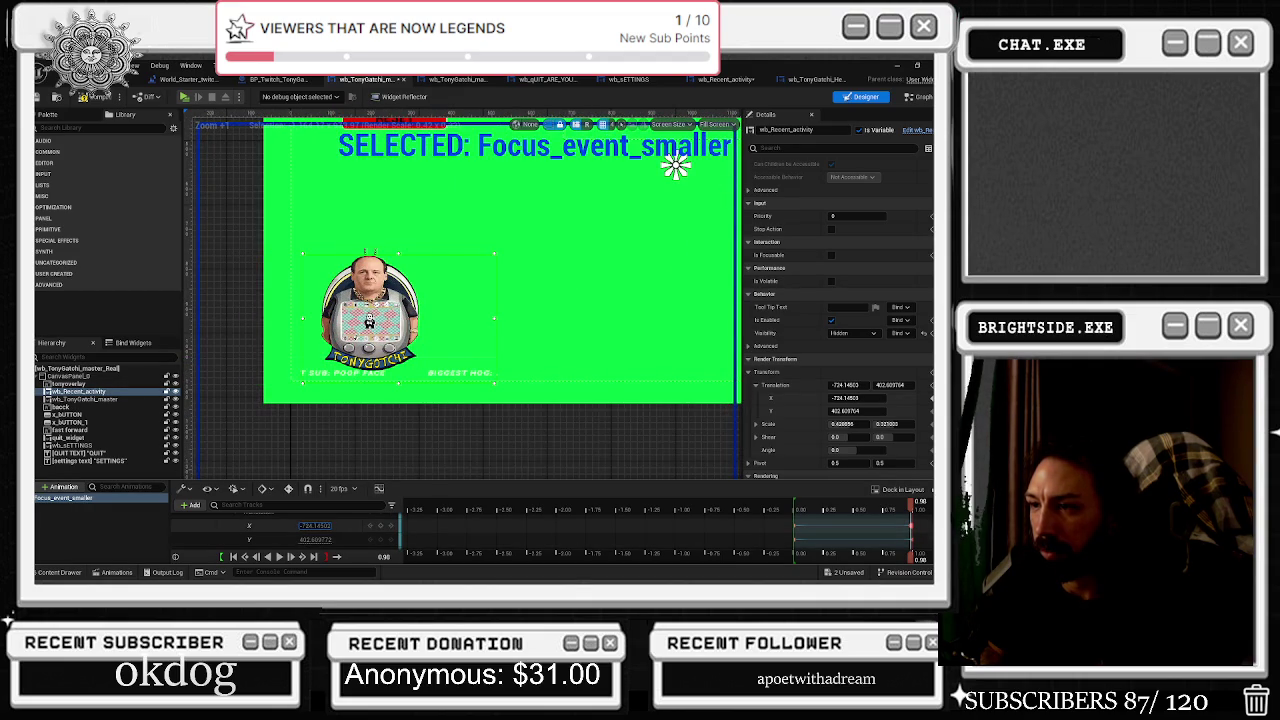
pyautogui.moveTo(316, 525); pyautogui.dragTo(308, 539)
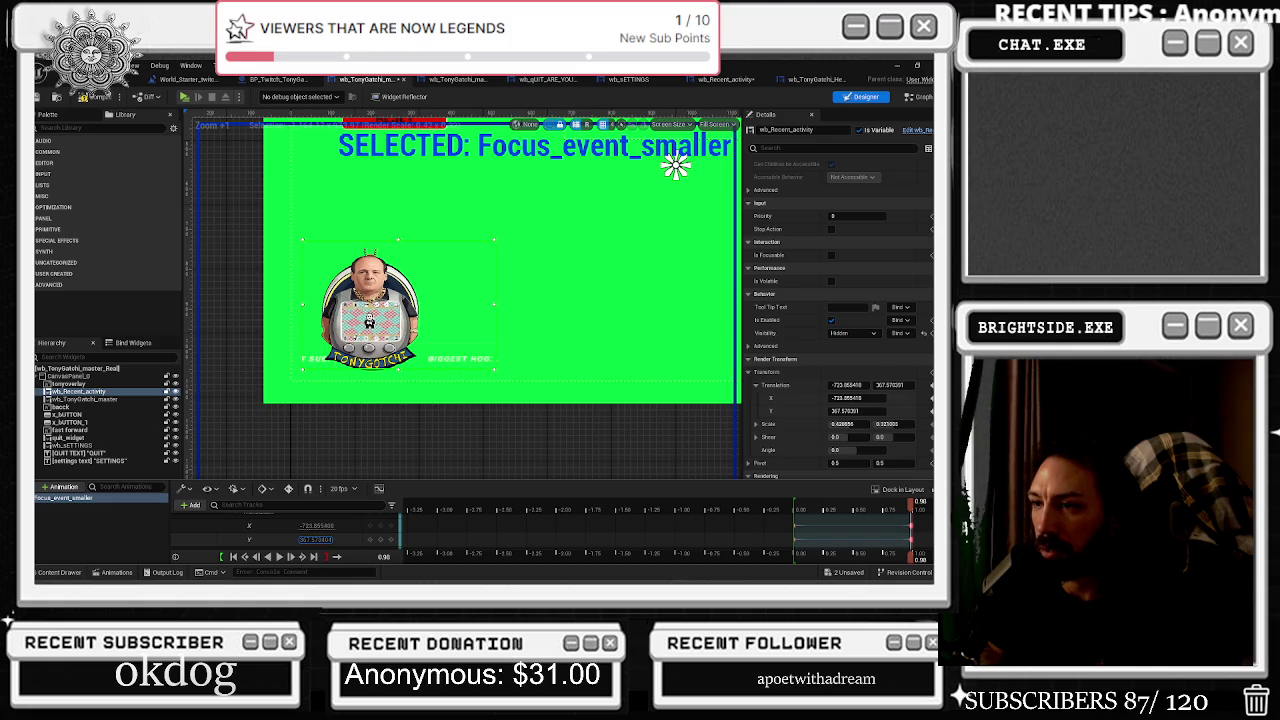
pyautogui.scroll(-2, 316, 540)
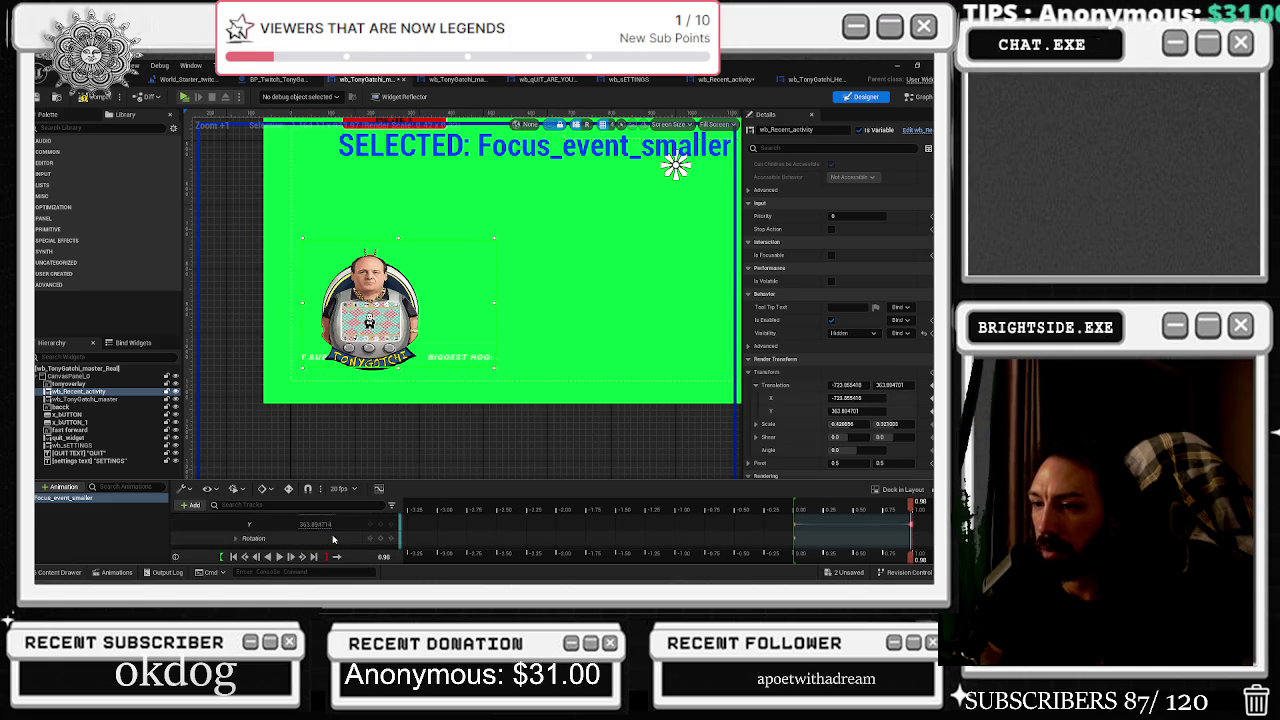
pyautogui.moveTo(312, 533); pyautogui.dragTo(312, 530)
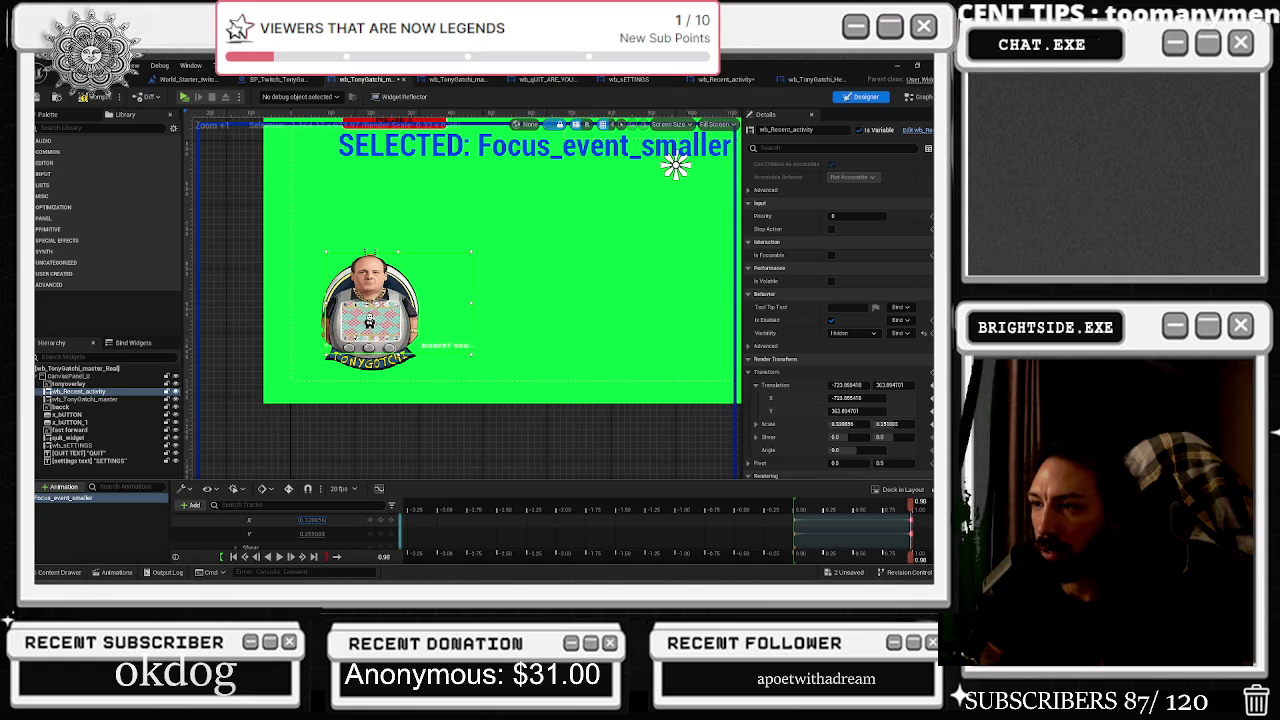
pyautogui.scroll(2, 312, 520)
pyautogui.moveTo(312, 525); pyautogui.dragTo(290, 525)
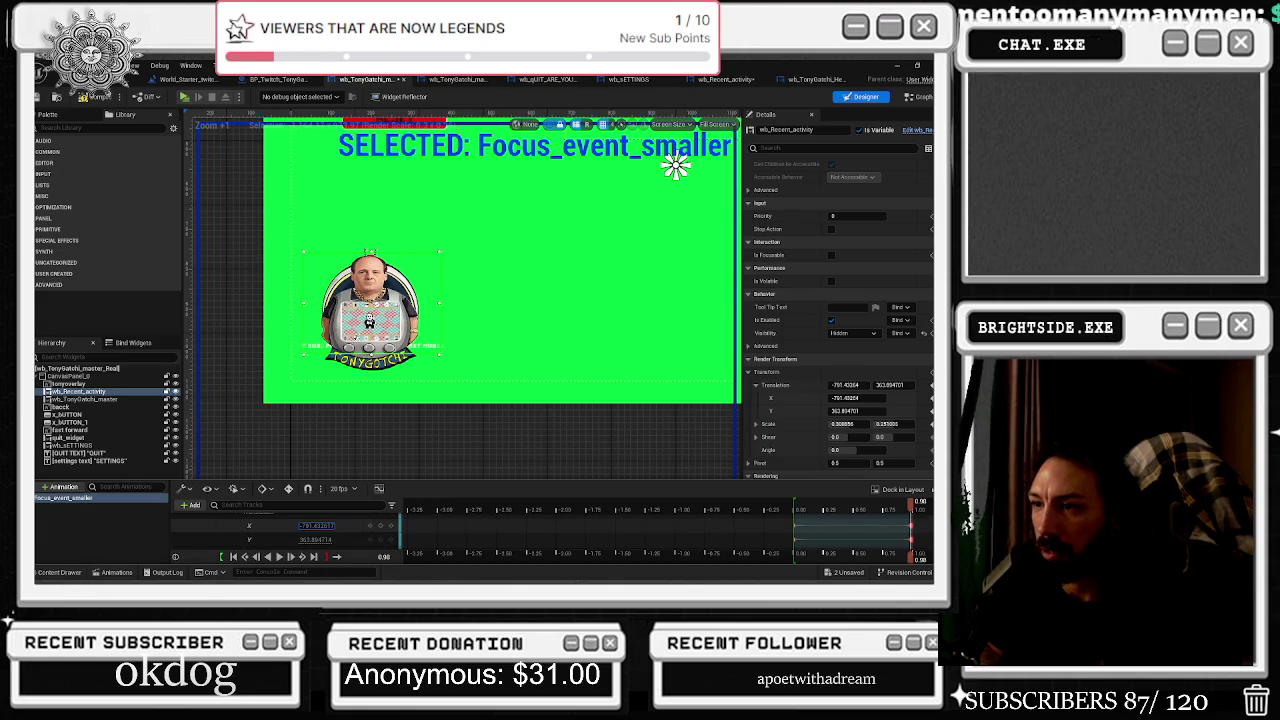
pyautogui.moveTo(321, 538); pyautogui.dragTo(327, 538)
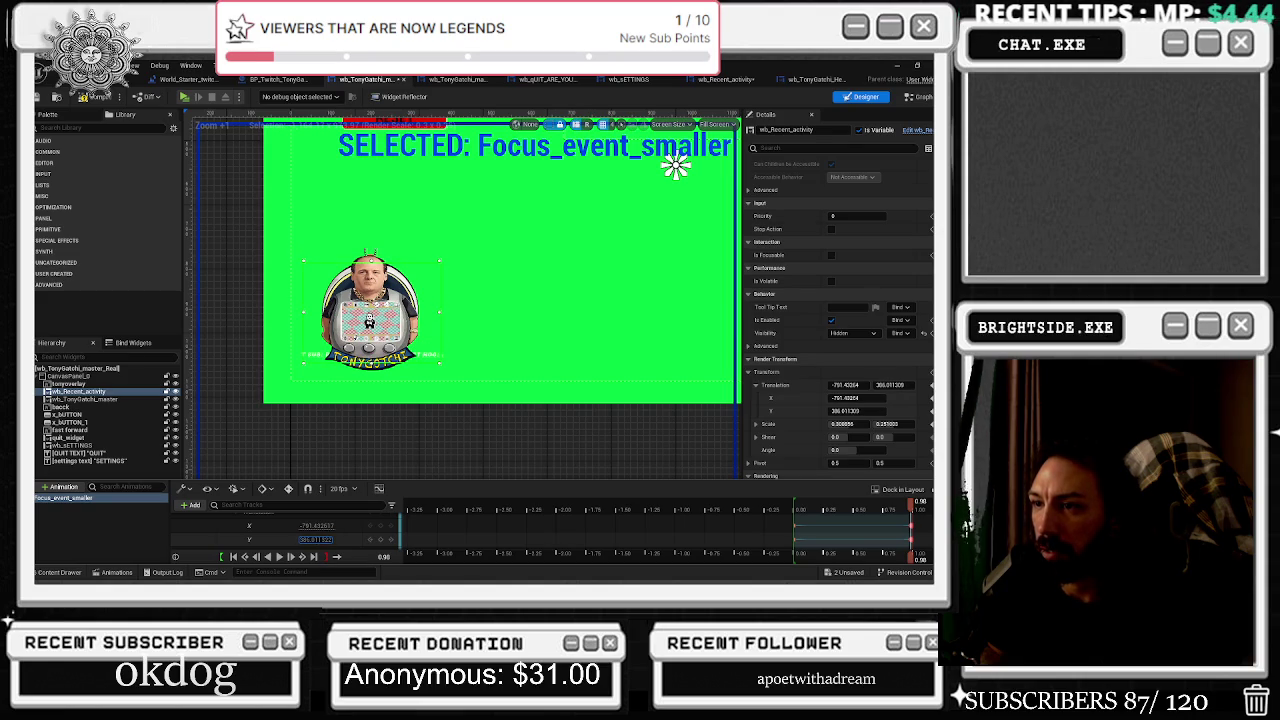
pyautogui.scroll(-4, 314, 543)
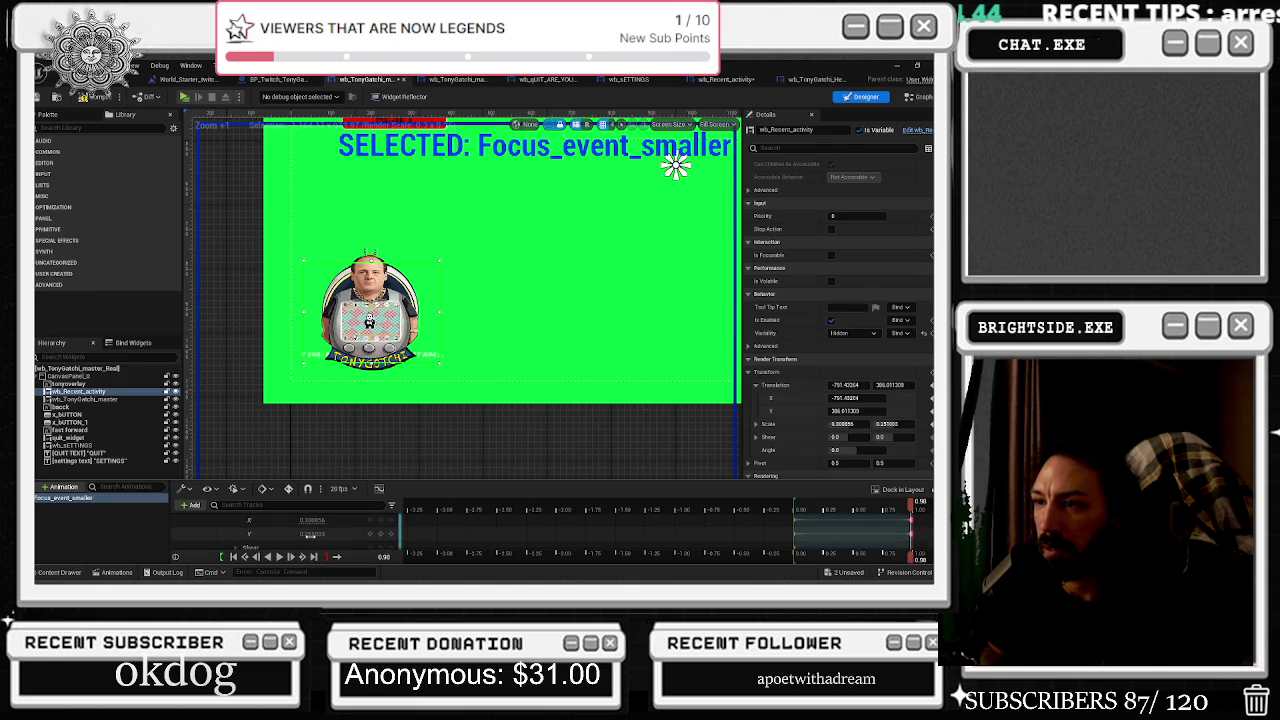
# Try a smaller Y scale, undo it with Ctrl+Z, and compile the master widget.
pyautogui.moveTo(312, 533); pyautogui.dragTo(298, 533)
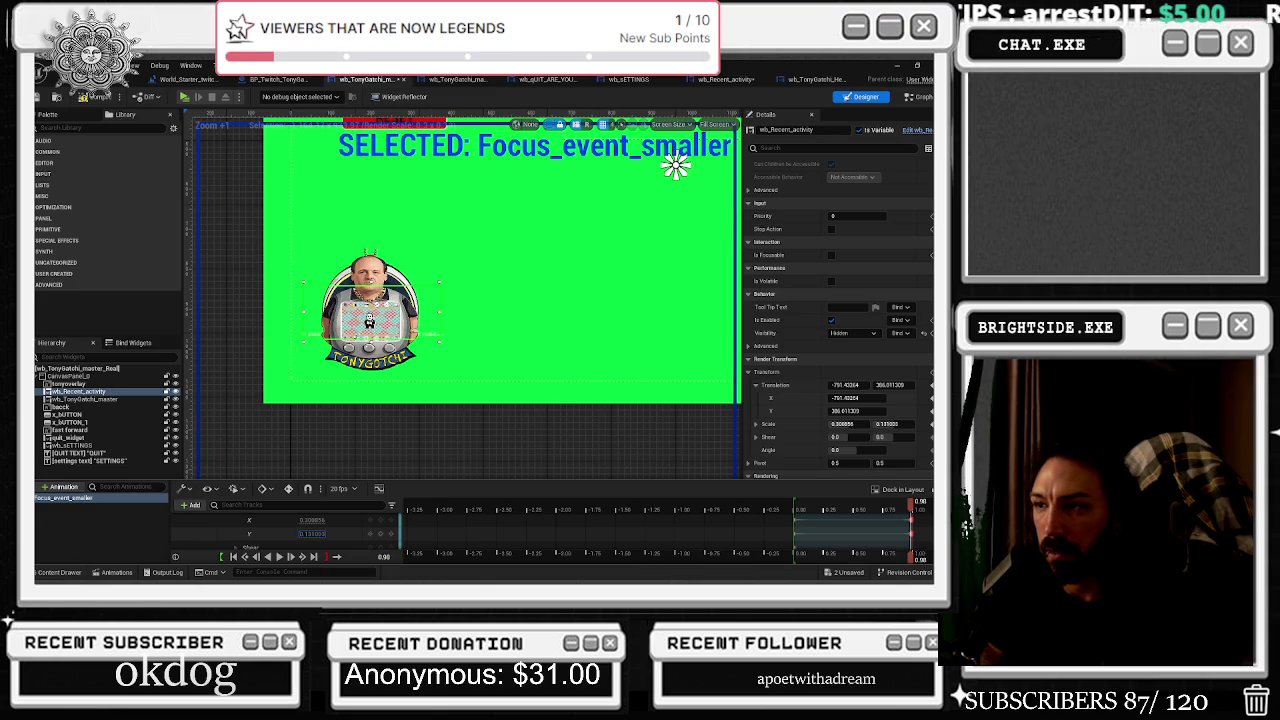
pyautogui.click(326, 536)
pyautogui.hotkey('ctrl', 'z')
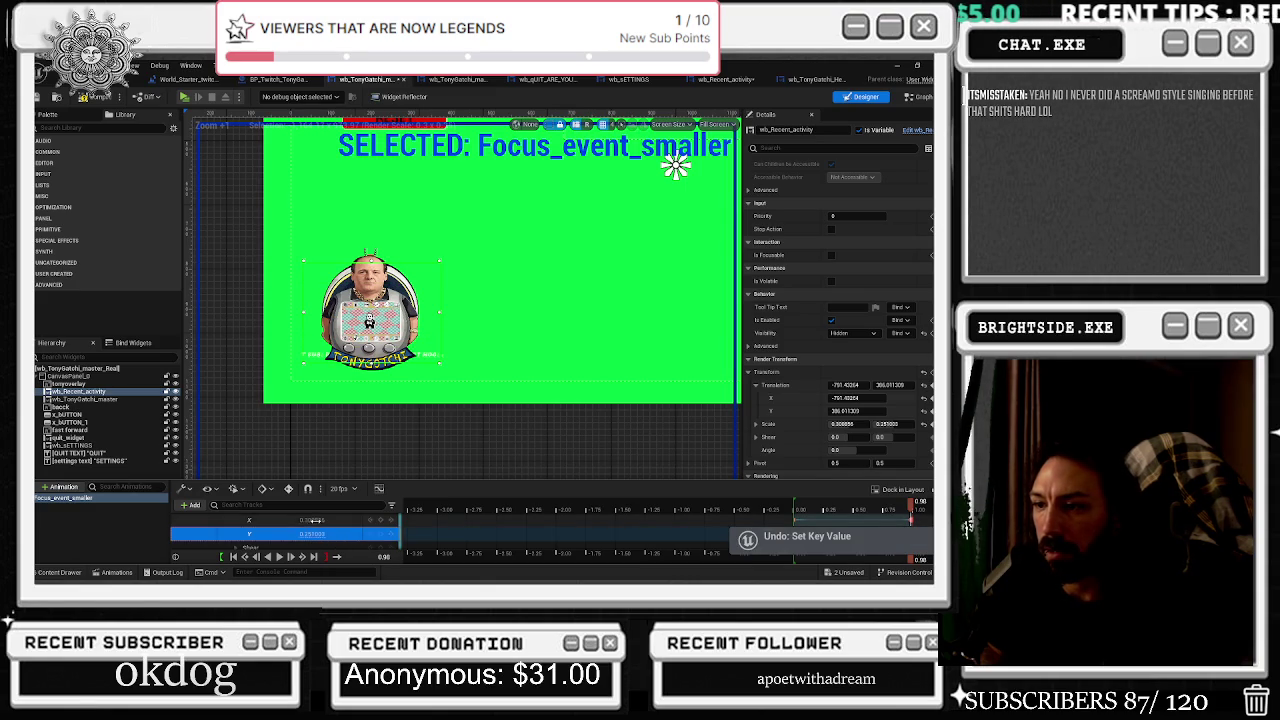
pyautogui.click(312, 520)
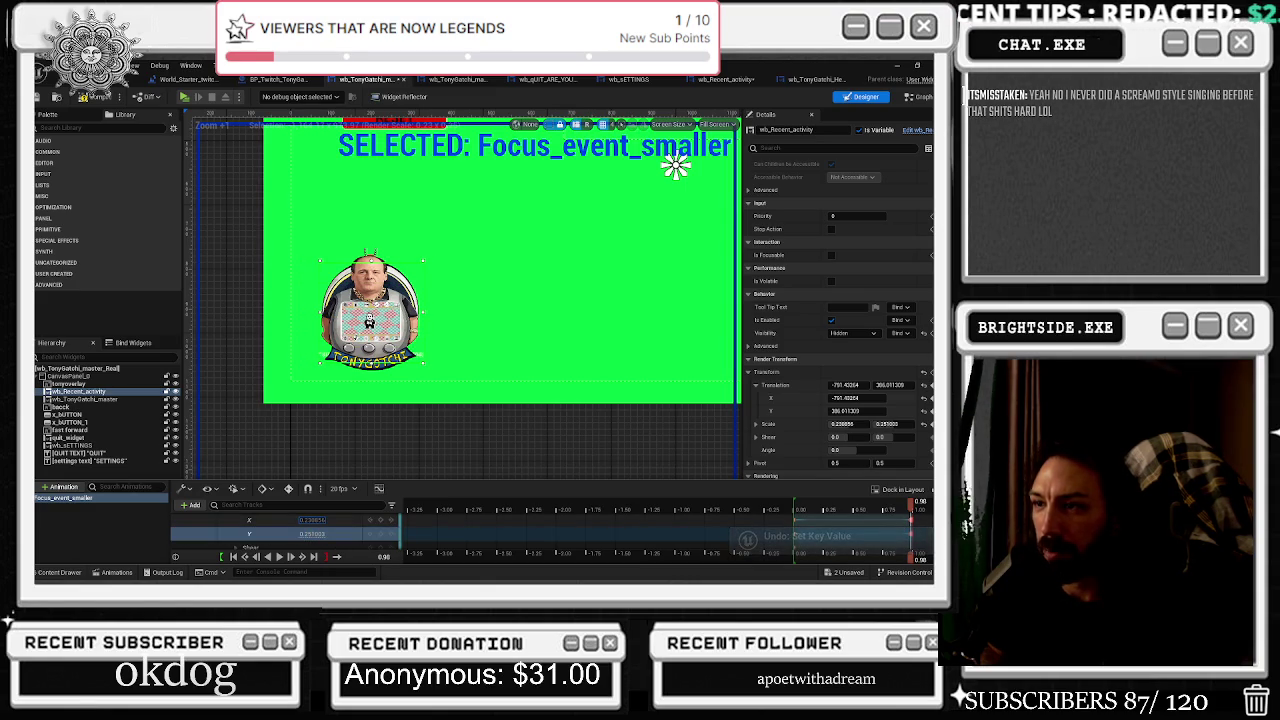
pyautogui.click(83, 97)
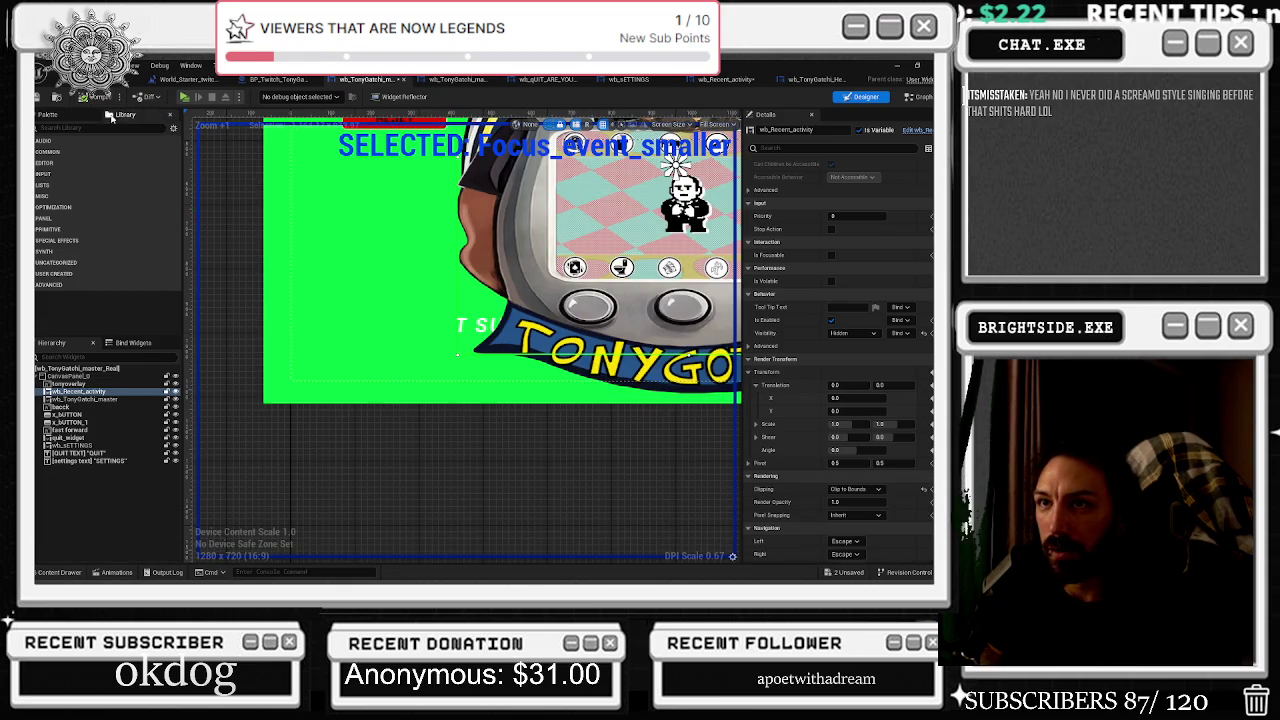
# Save all changes from the World_Starter level and launch the game in a new window.
pyautogui.click(44, 101)
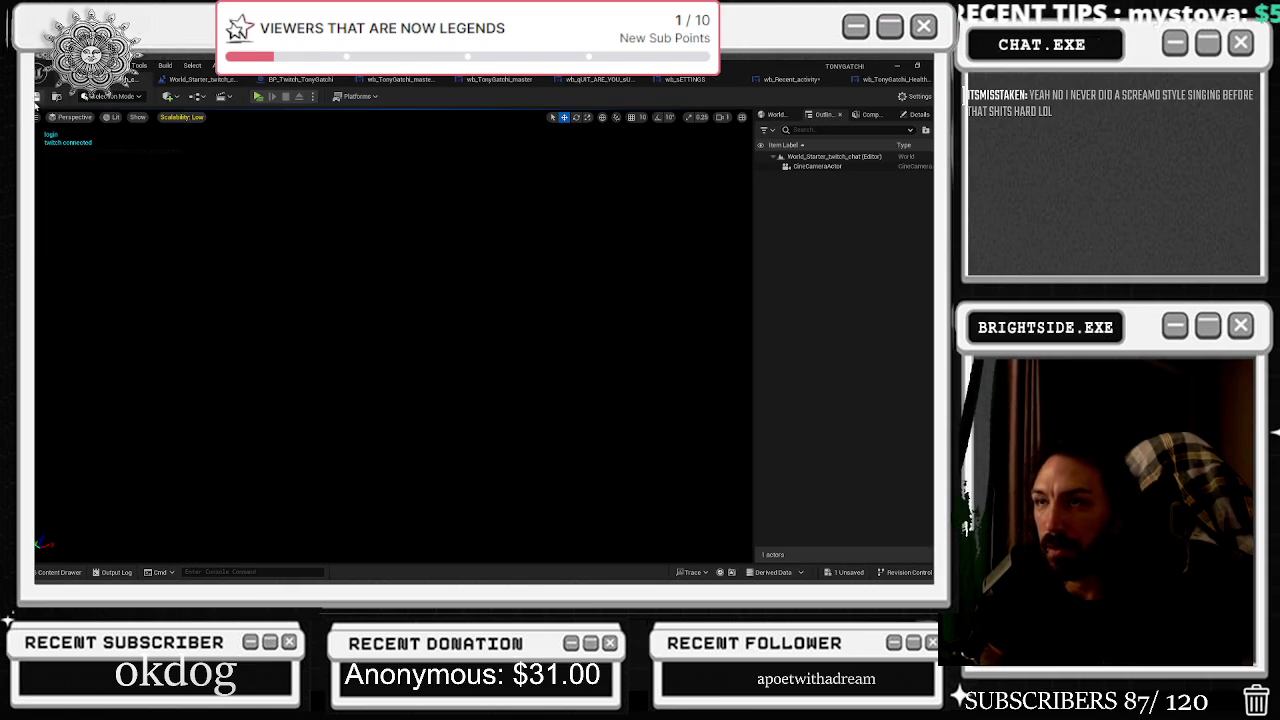
pyautogui.click(846, 572)
pyautogui.click(580, 460)
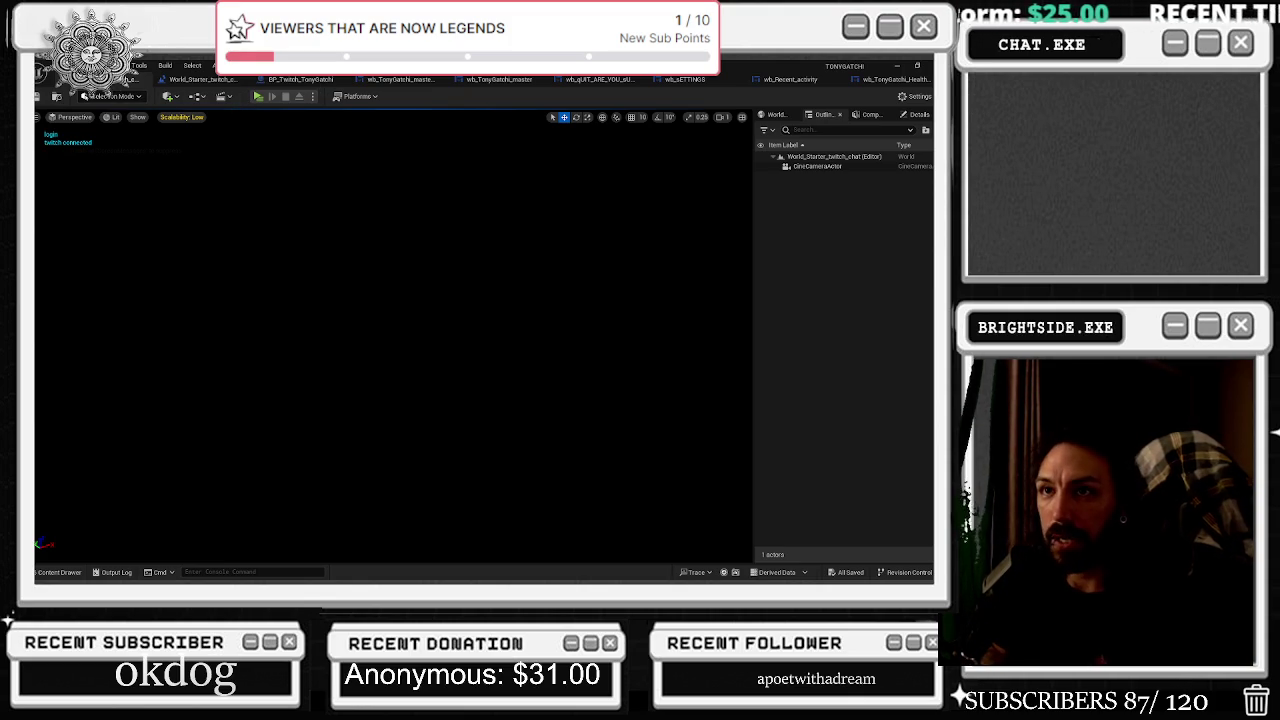
pyautogui.click(258, 96)
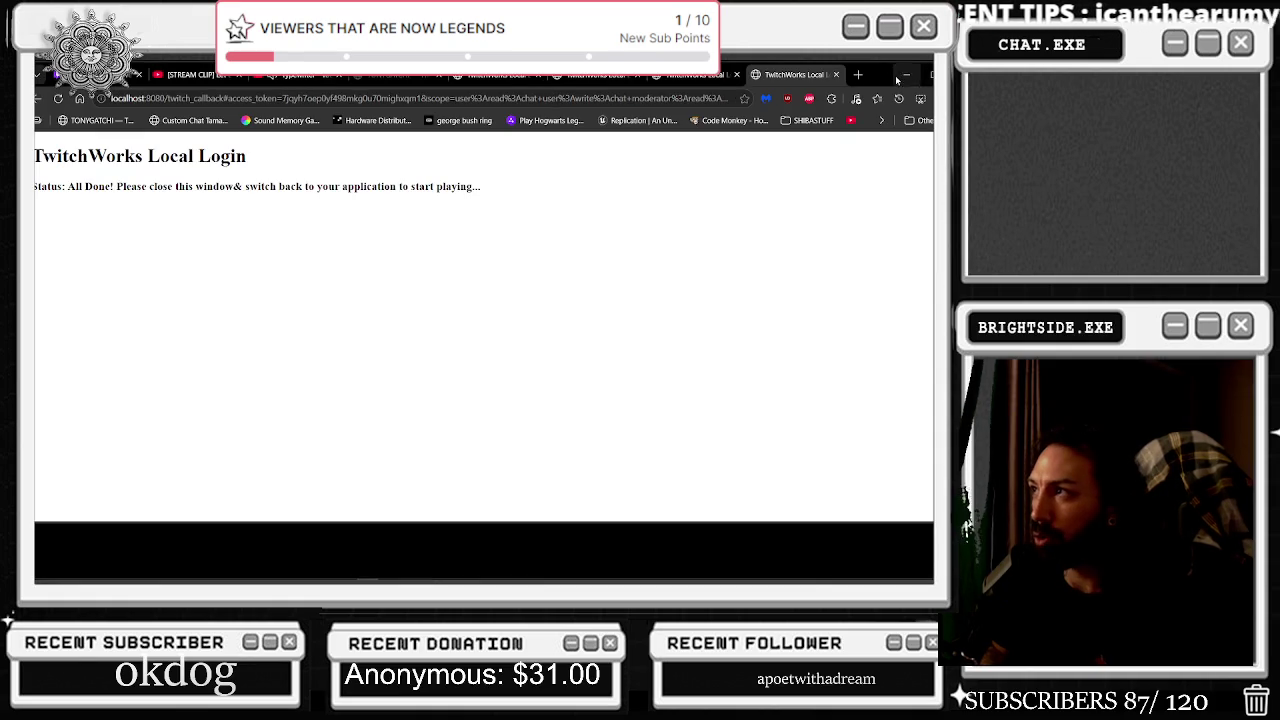
pyautogui.click(900, 70)
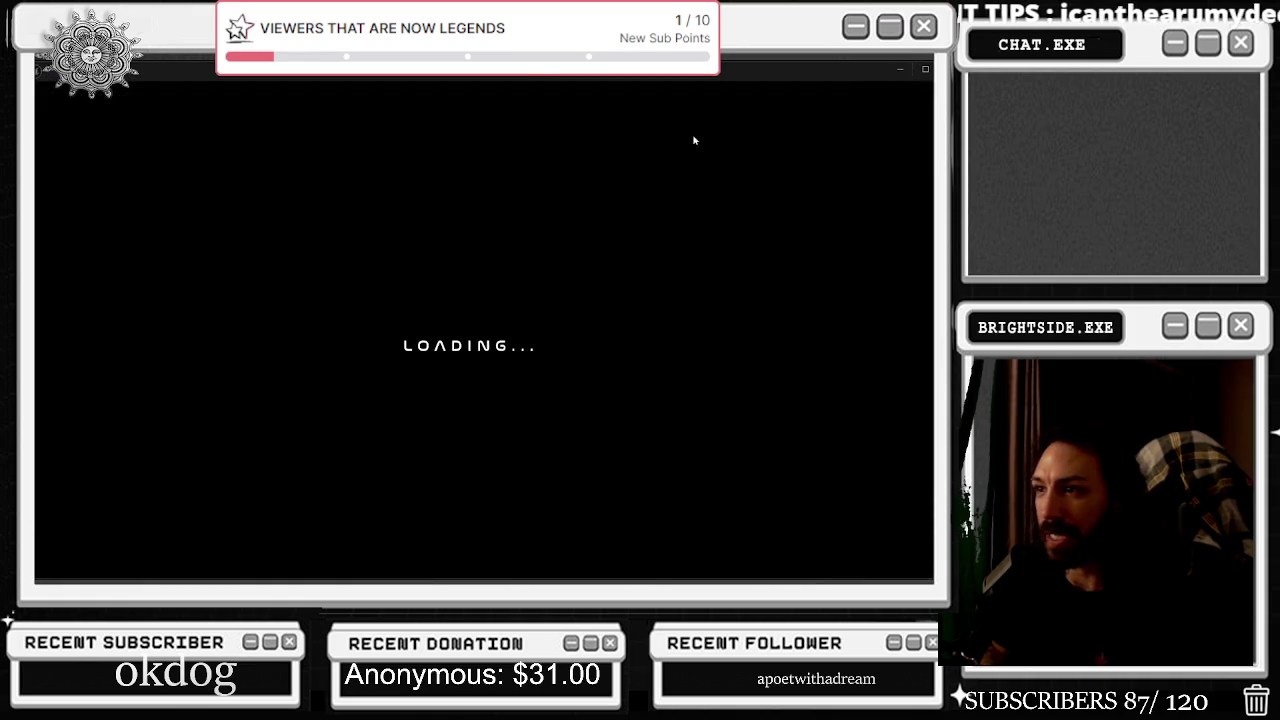
pyautogui.click(921, 66)
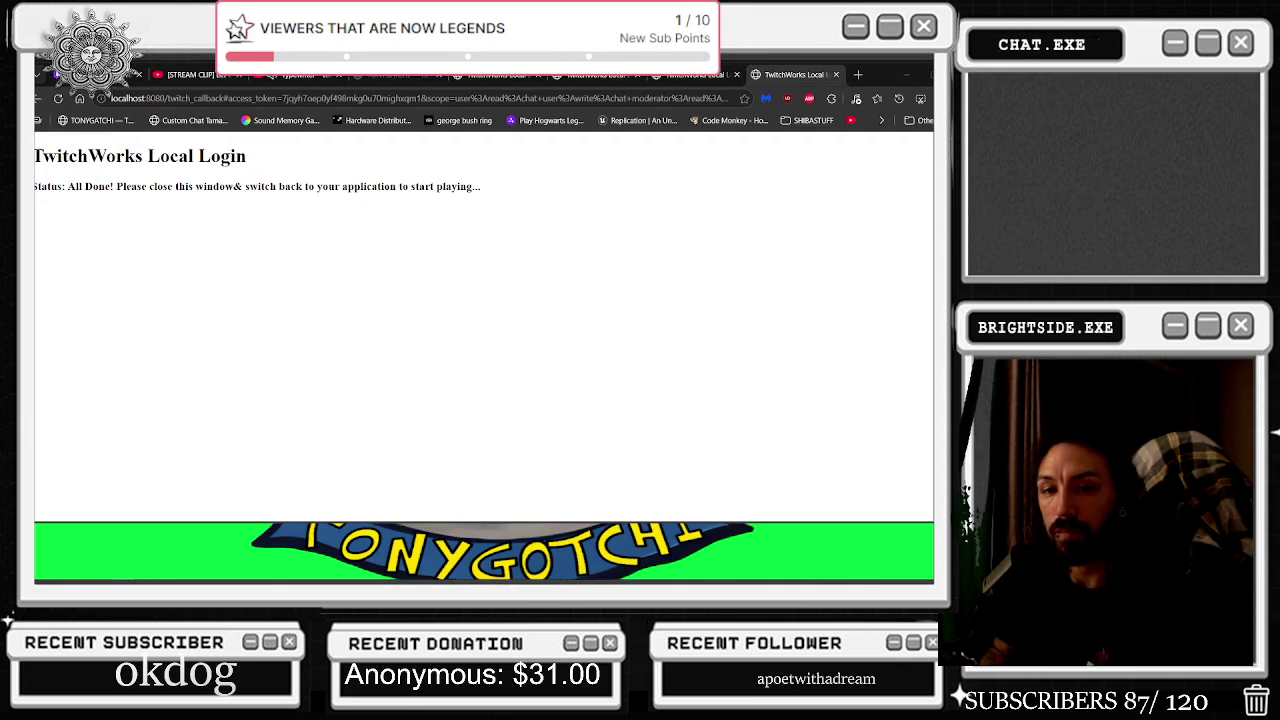
# Minimize the Chrome window showing the TwitchWorks 'All Done!' login page.
pyautogui.click(905, 75)
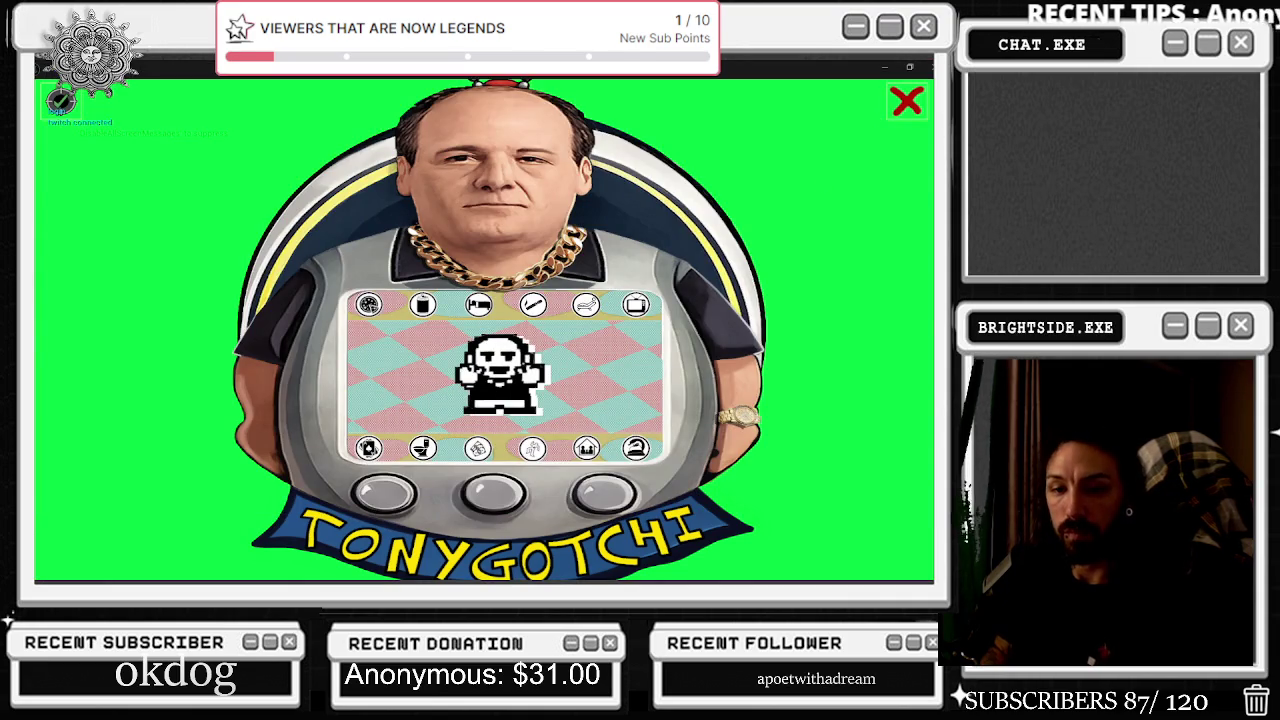
# Return to the Tonygotchi game, set Overlay OFF in the settings panel, then stop playing.
pyautogui.hotkey('alt', 'Tab')
pyautogui.press('Tab')
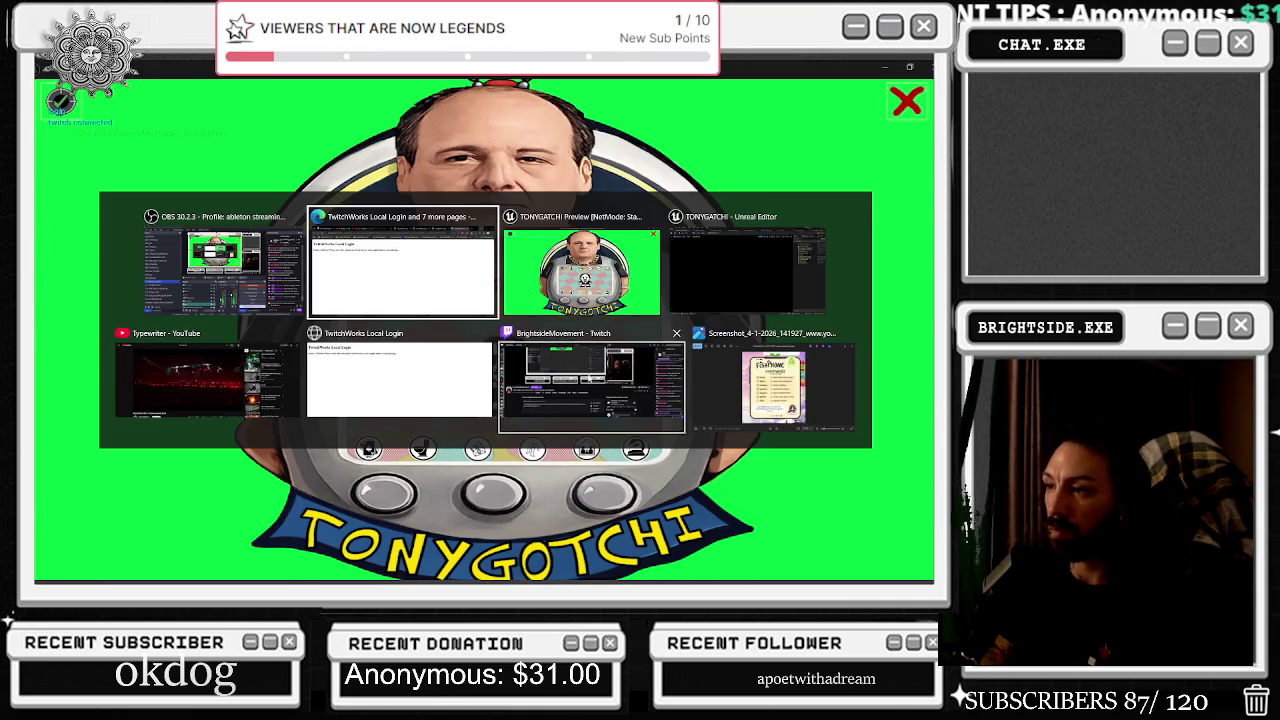
pyautogui.hotkey('alt', 'Tab')
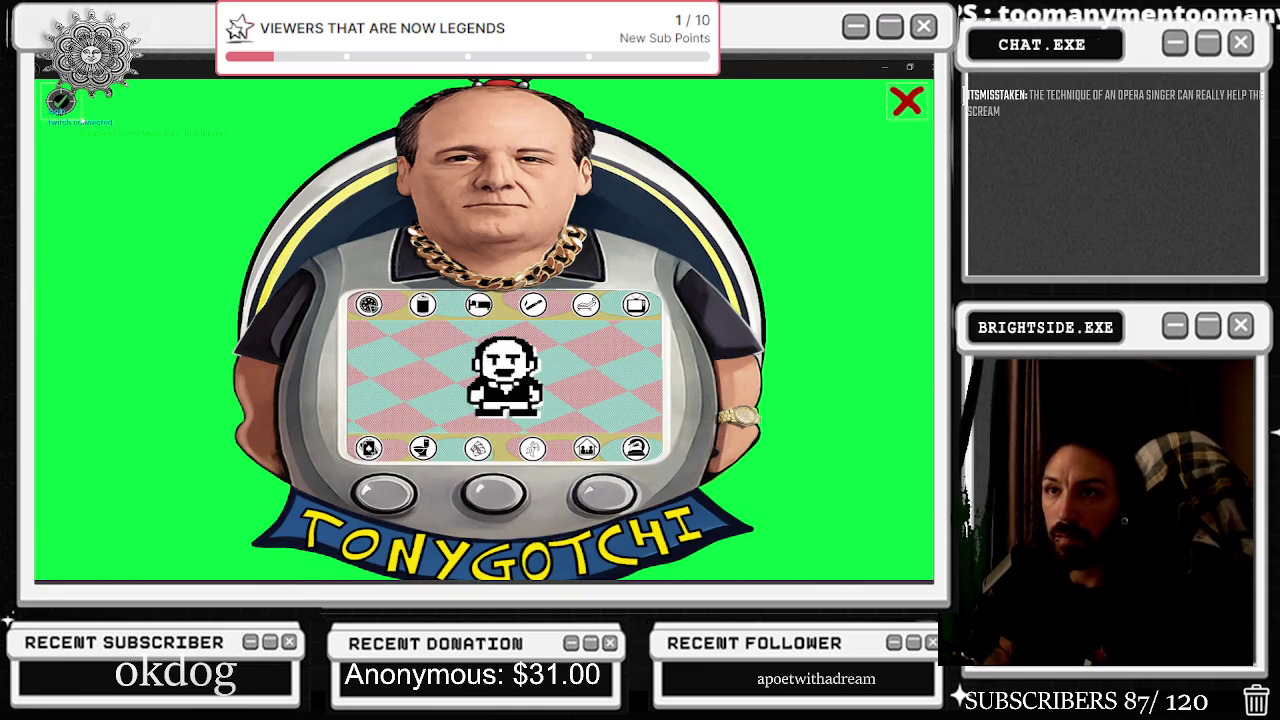
pyautogui.moveTo(150, 170)
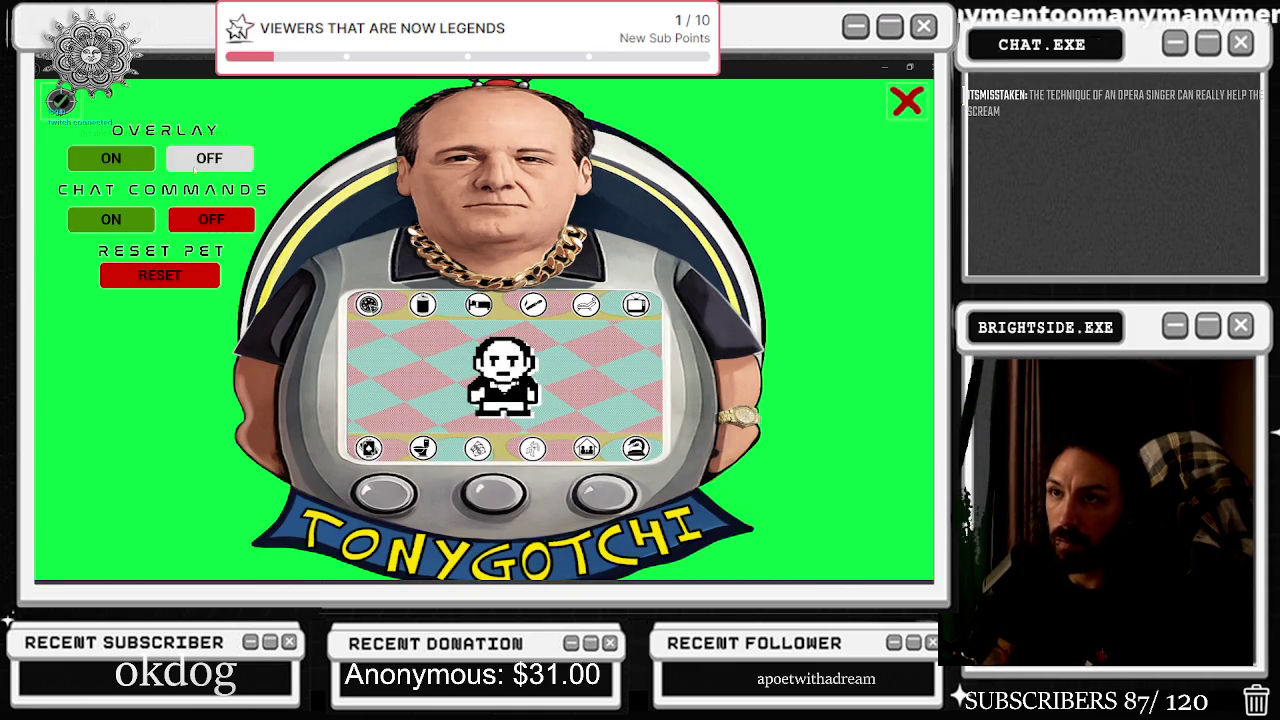
pyautogui.click(209, 158)
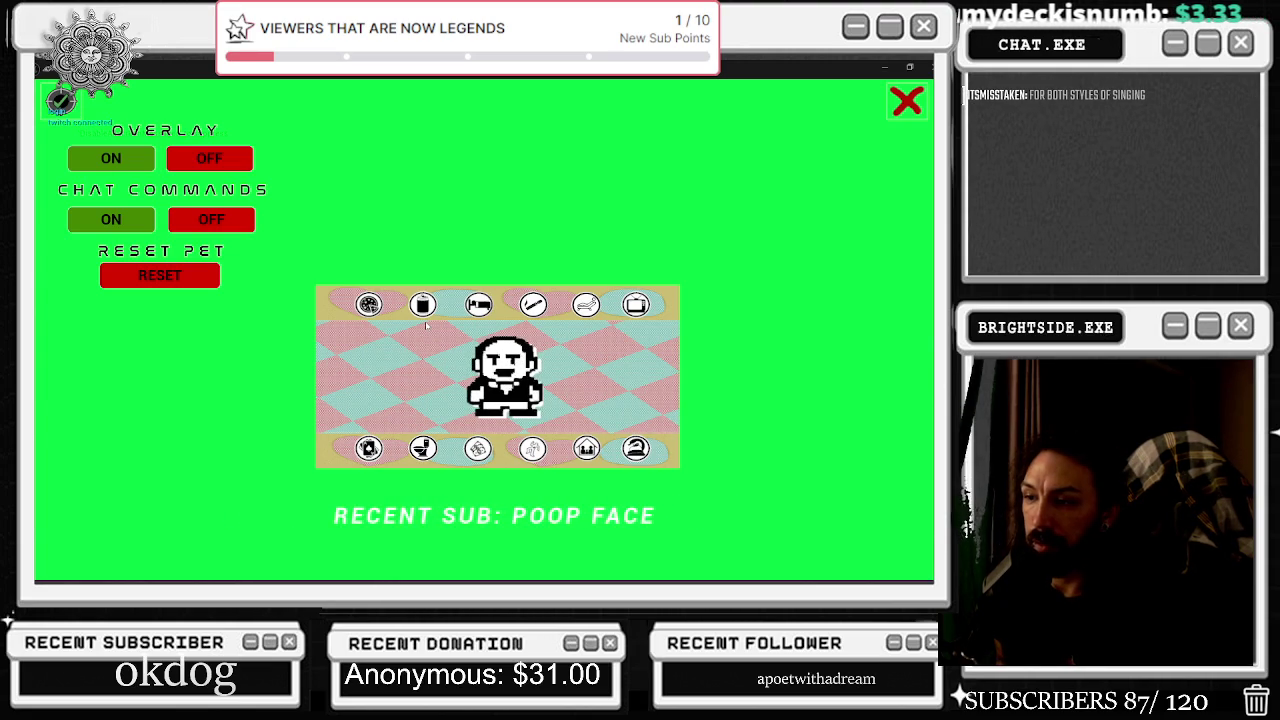
pyautogui.press('Escape')
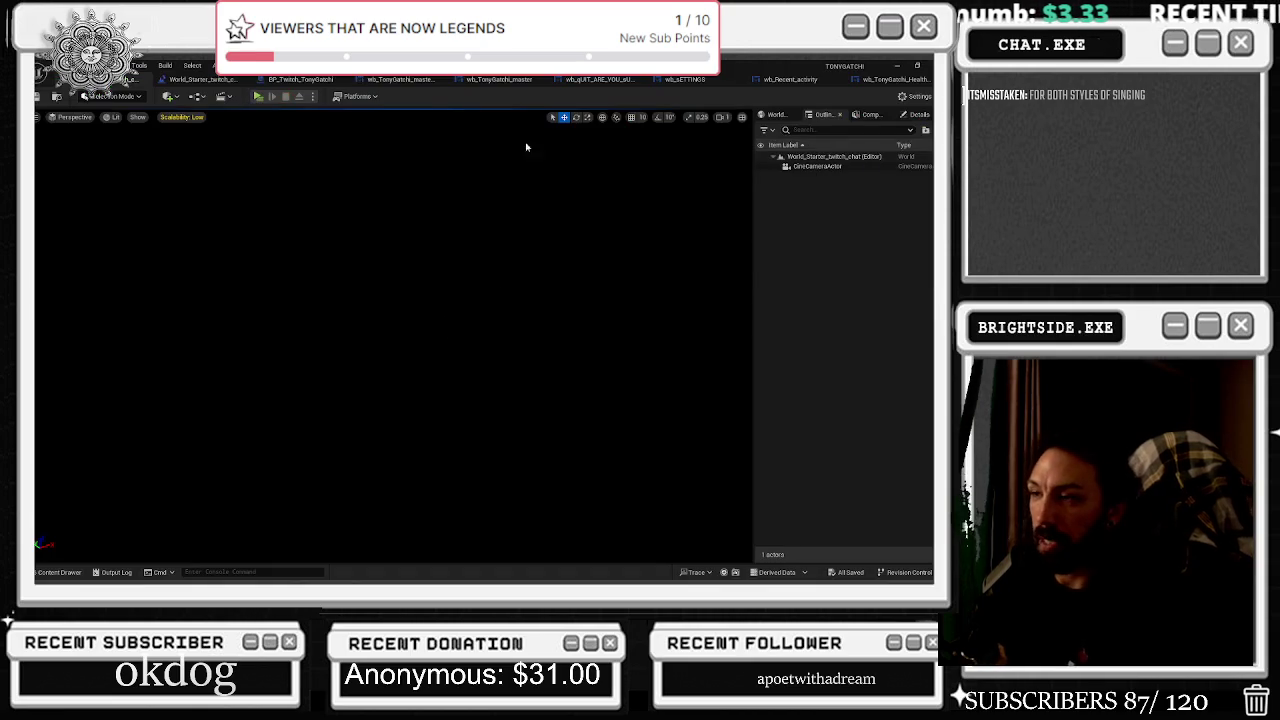
# Open the text_moving animation in the wb_Recent_activity widget's Designer.
pyautogui.click(200, 79)
pyautogui.click(293, 79)
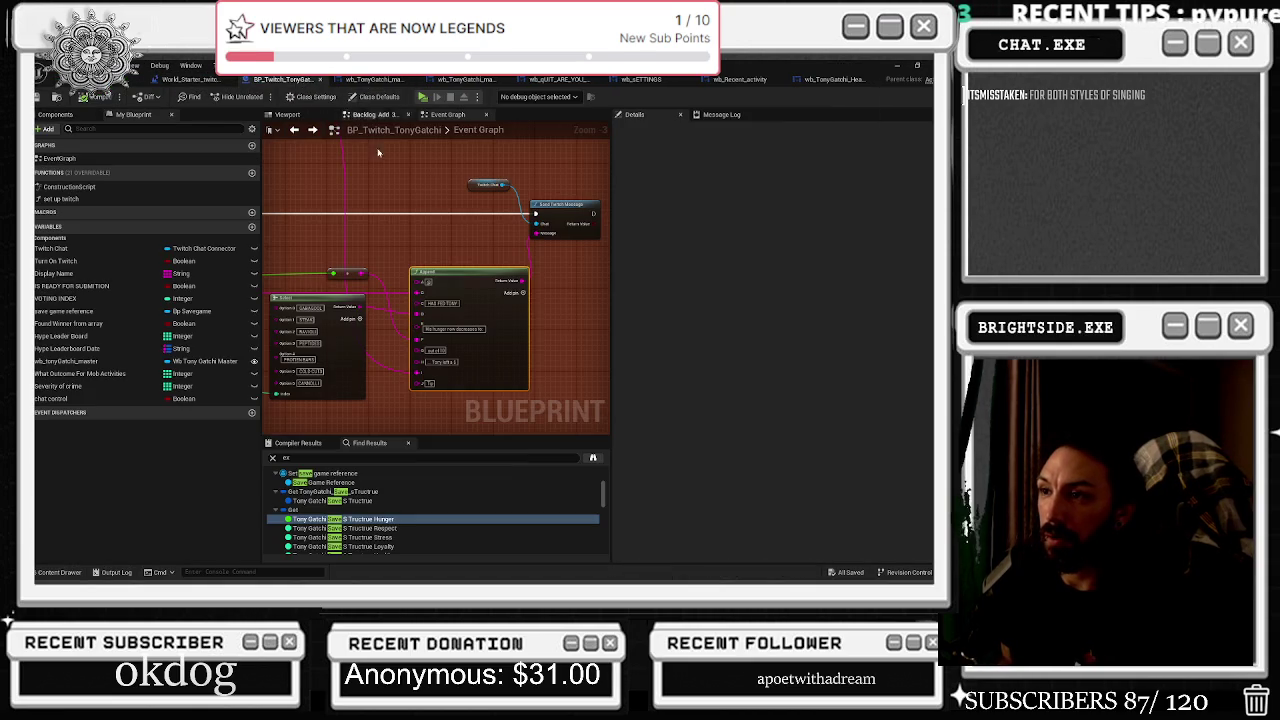
pyautogui.click(375, 79)
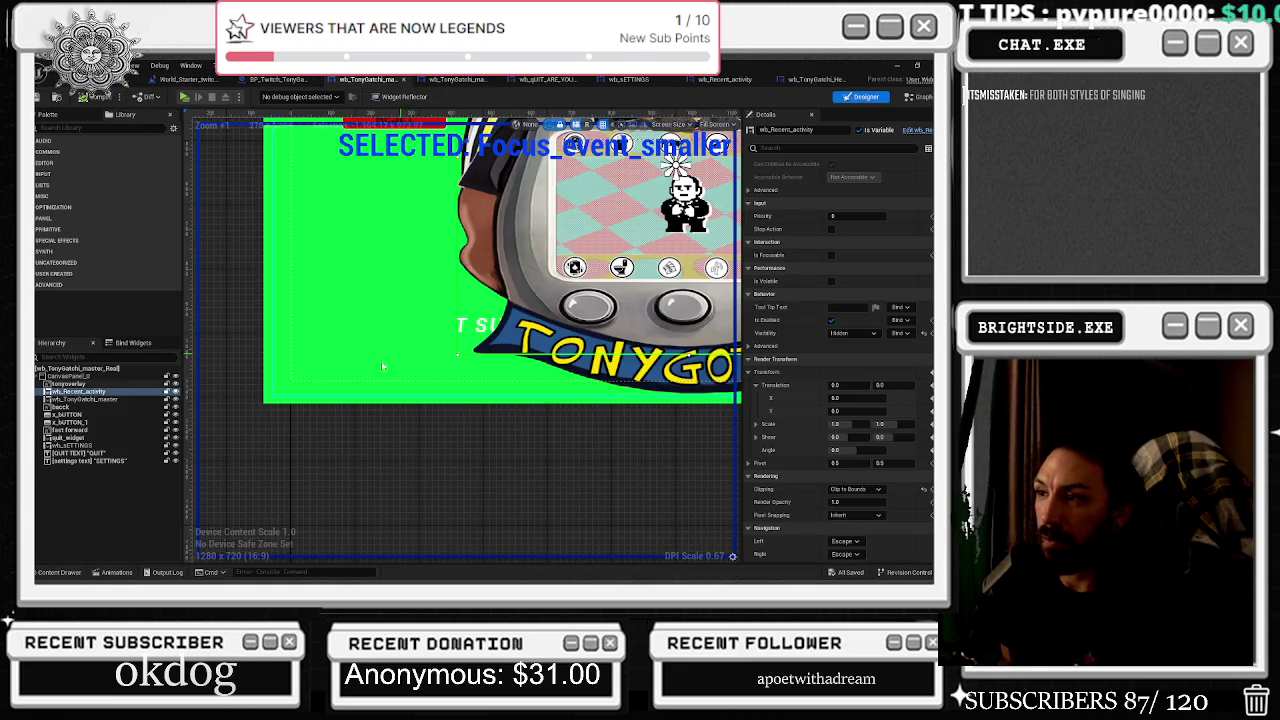
pyautogui.click(116, 572)
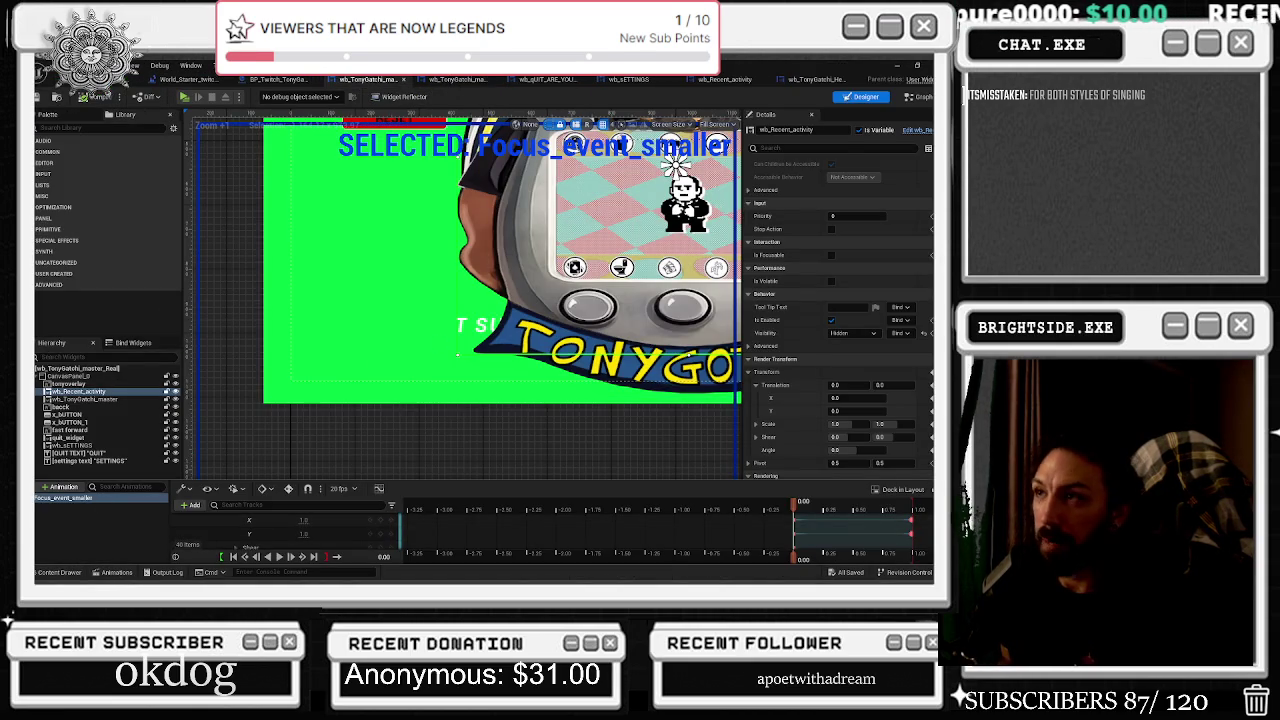
pyautogui.click(725, 79)
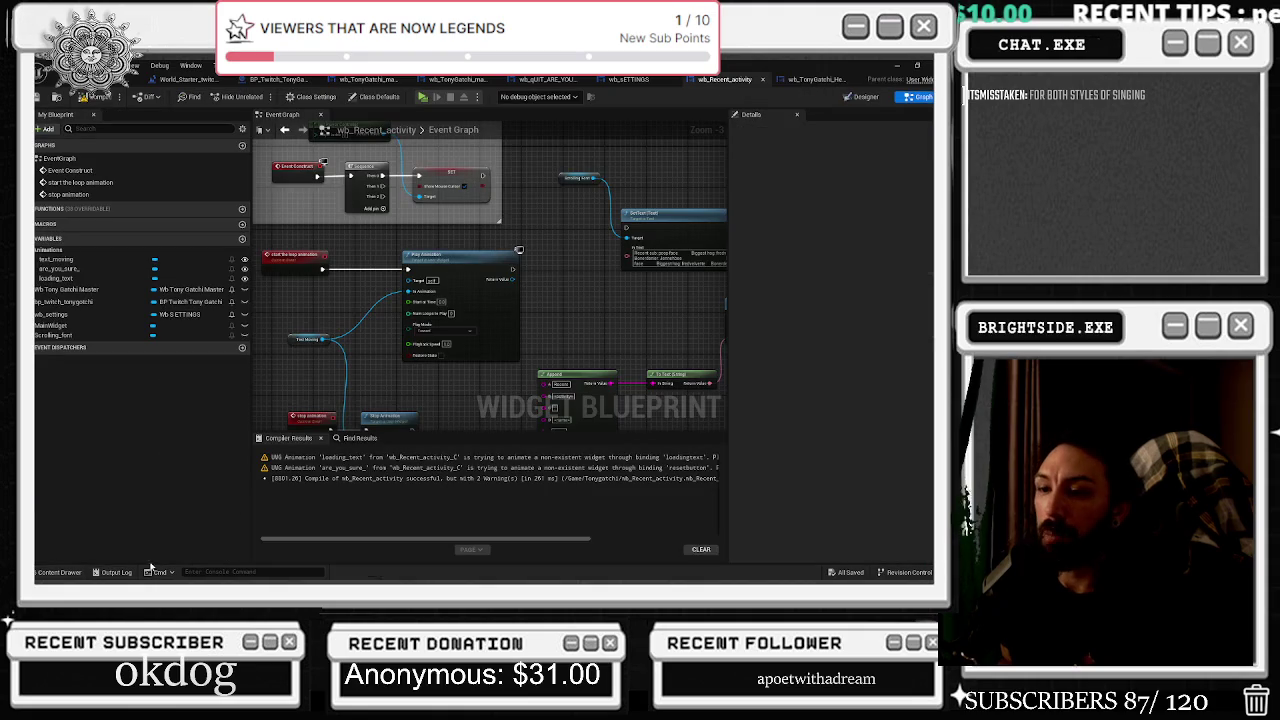
pyautogui.click(866, 96)
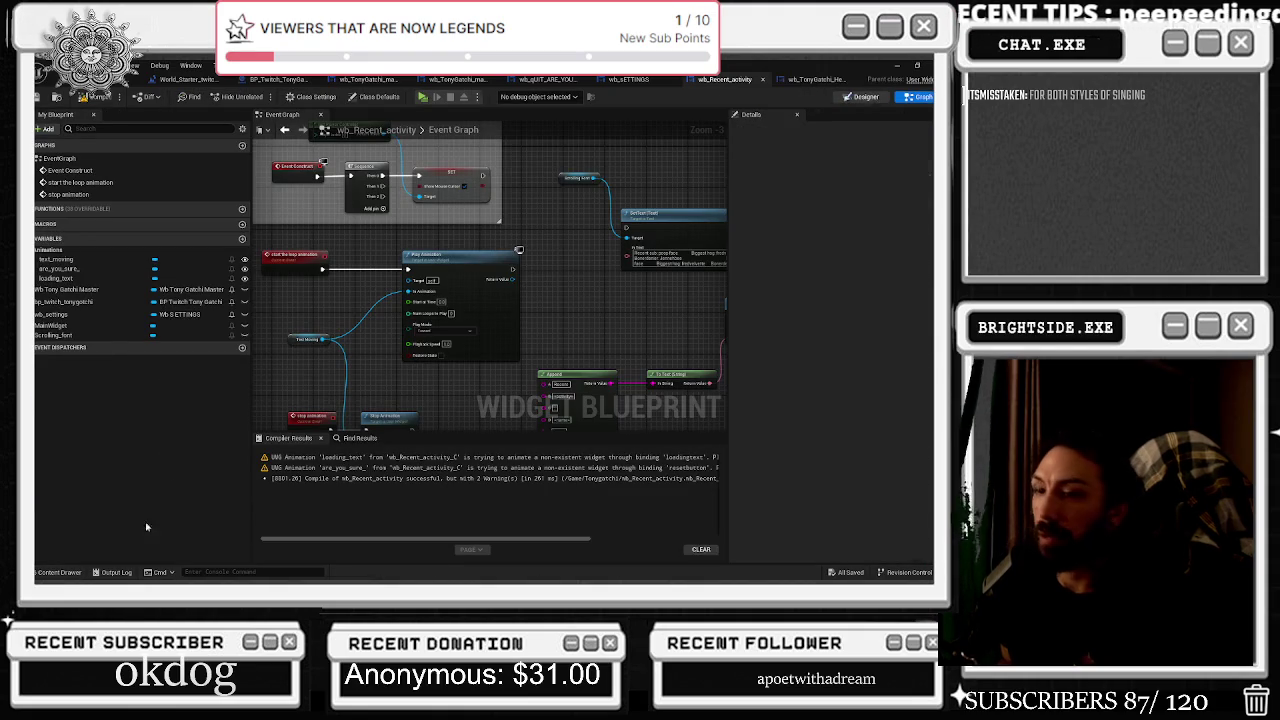
pyautogui.click(112, 573)
pyautogui.click(252, 522)
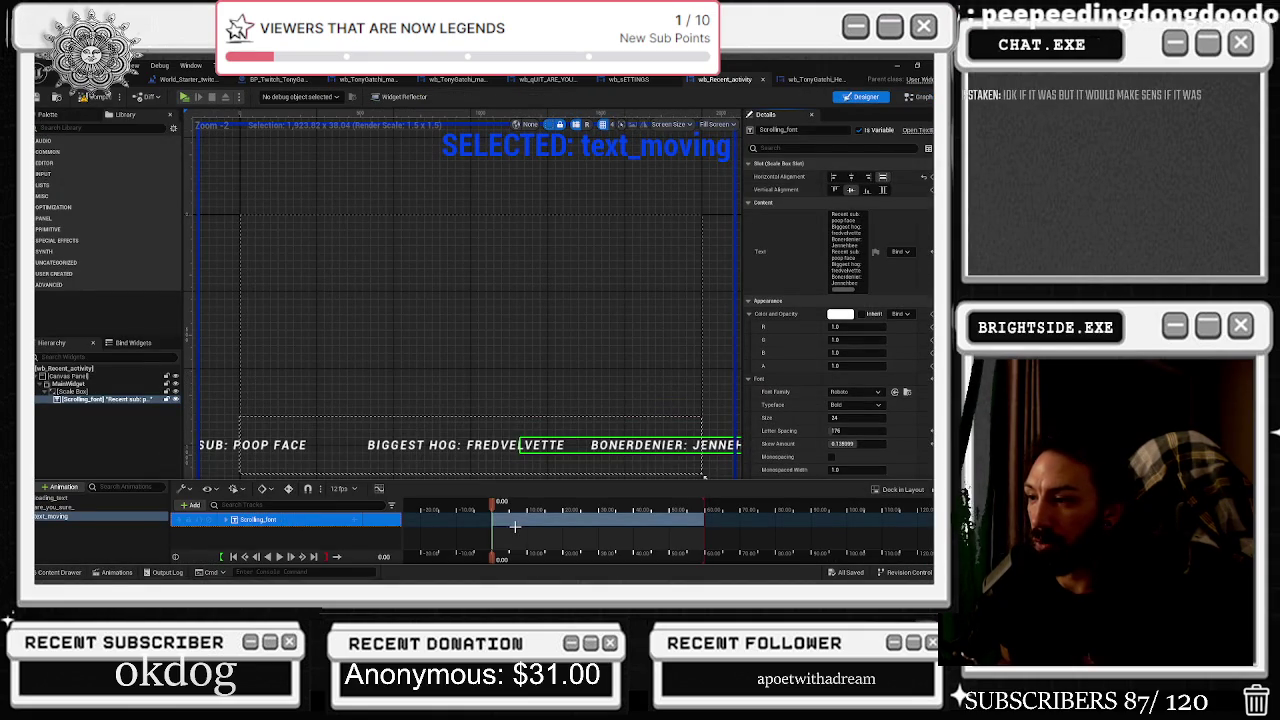
# Expand Scrolling_font's transform rows, enlarge the timeline, and select both X translation keys.
pyautogui.doubleClick(230, 519)
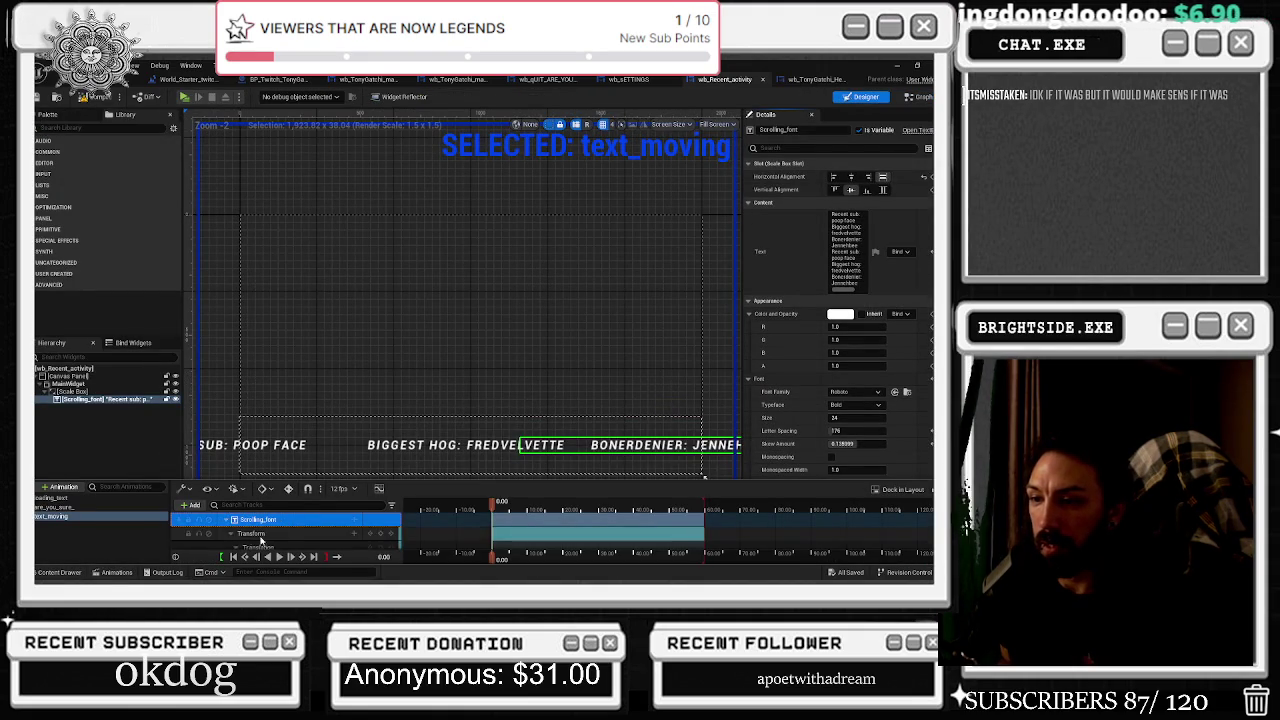
pyautogui.scroll(-3, 528, 526)
pyautogui.scroll(-3, 535, 531)
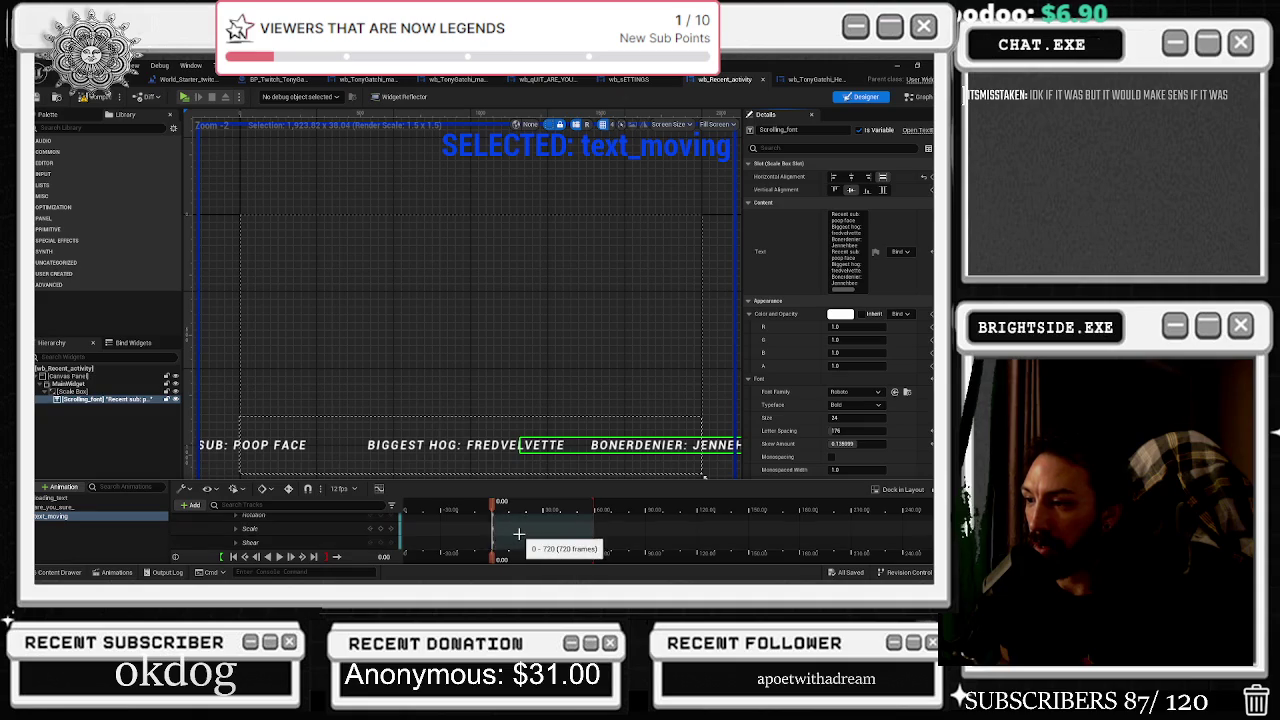
pyautogui.moveTo(537, 478); pyautogui.dragTo(537, 346)
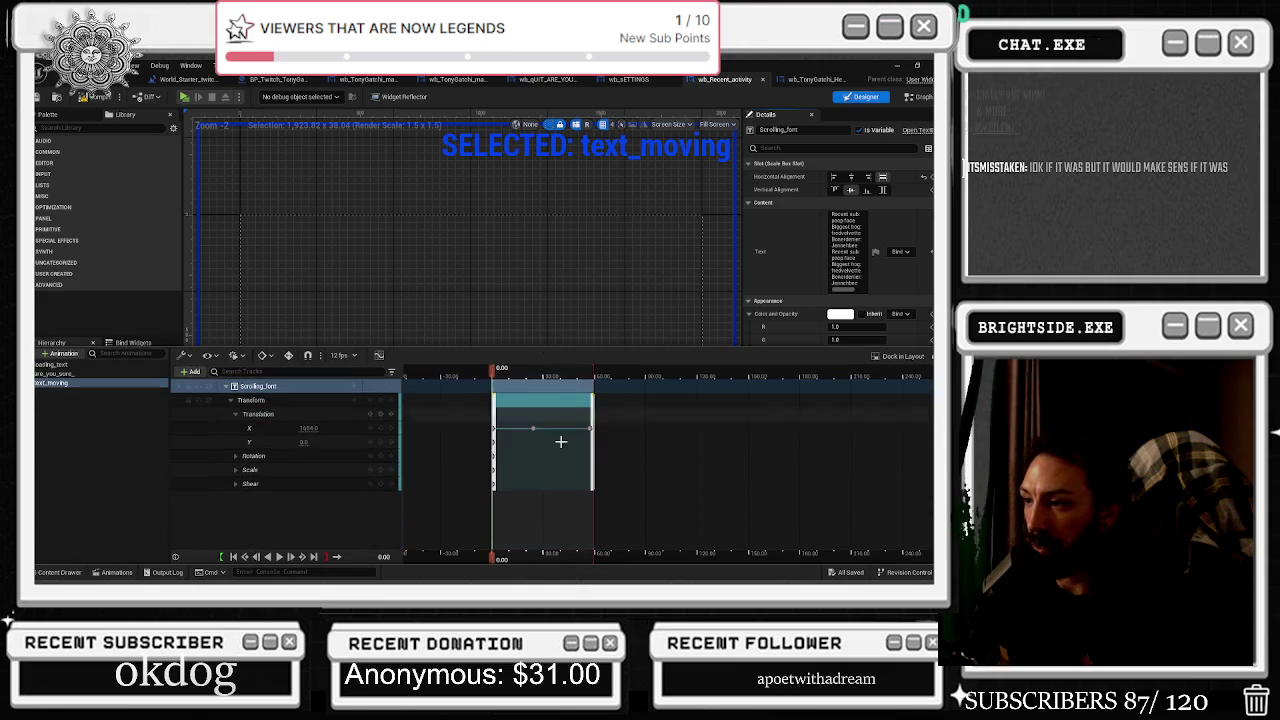
pyautogui.moveTo(492, 492)
pyautogui.mouseDown()
pyautogui.moveTo(565, 426)
pyautogui.moveTo(590, 428)
pyautogui.mouseUp()
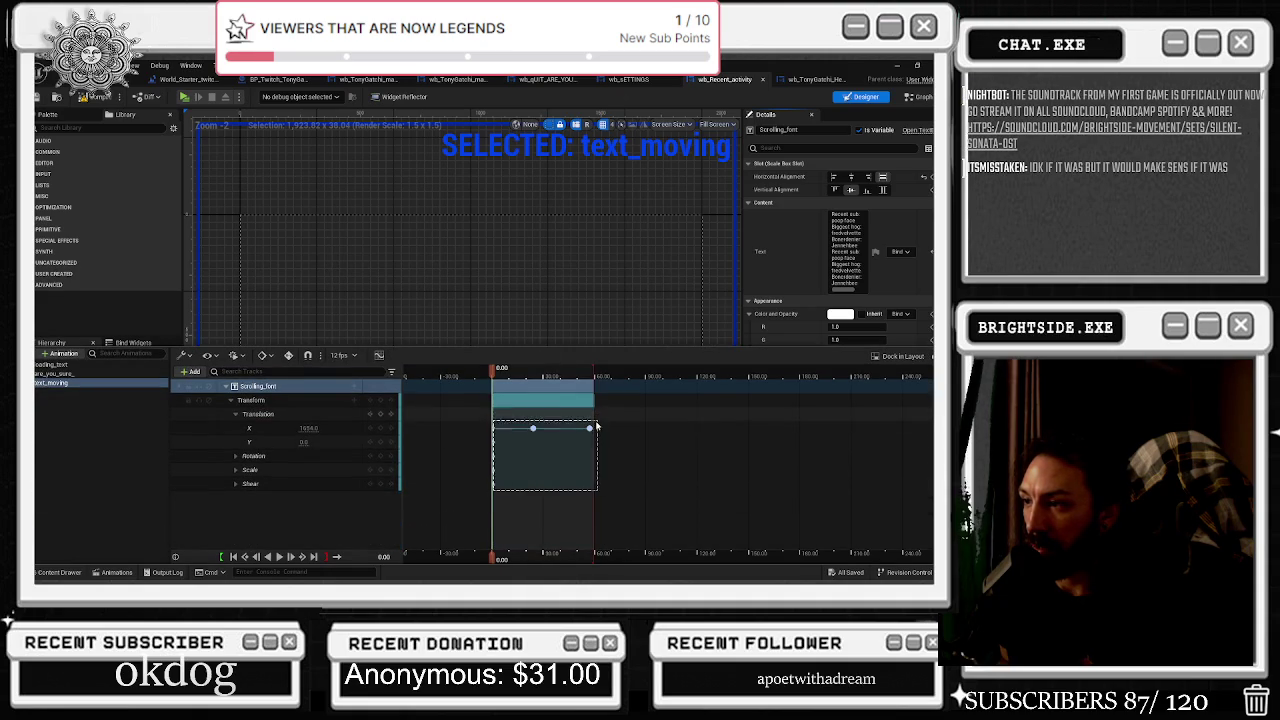
pyautogui.rightClick(590, 428)
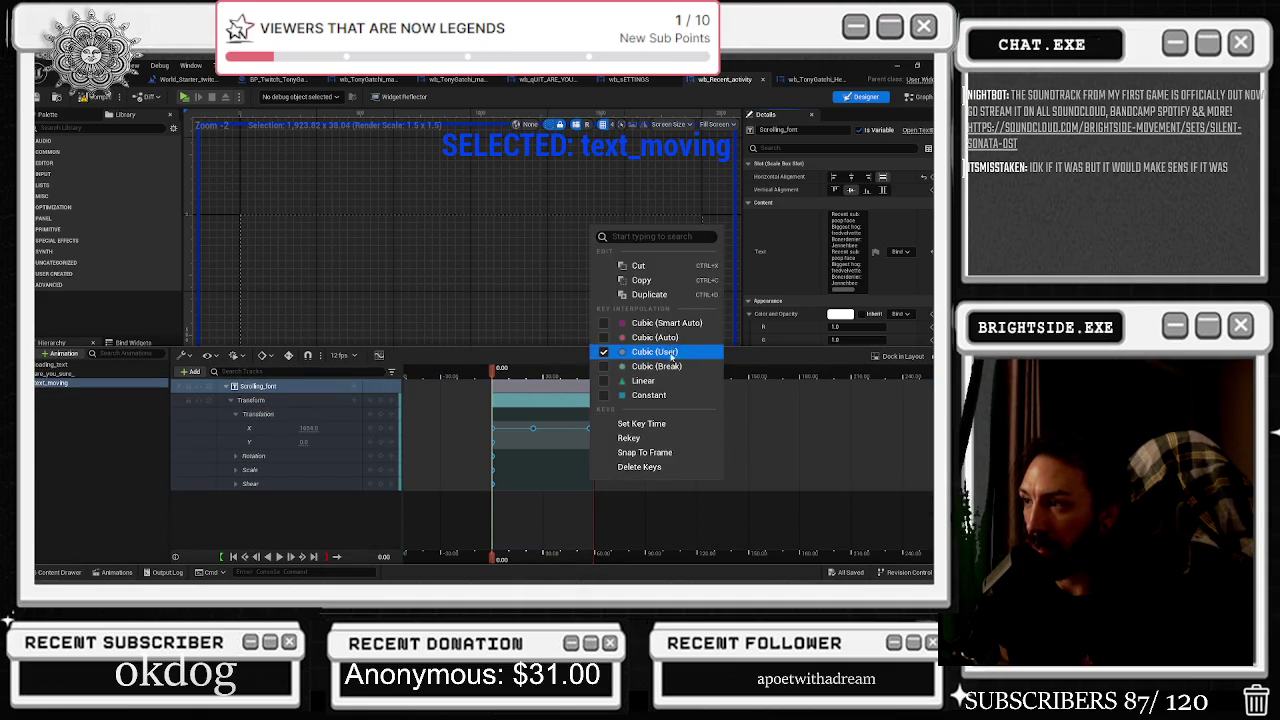
# Set the selected X translation keys to Linear interpolation, then close the animation timeline.
pyautogui.click(669, 381)
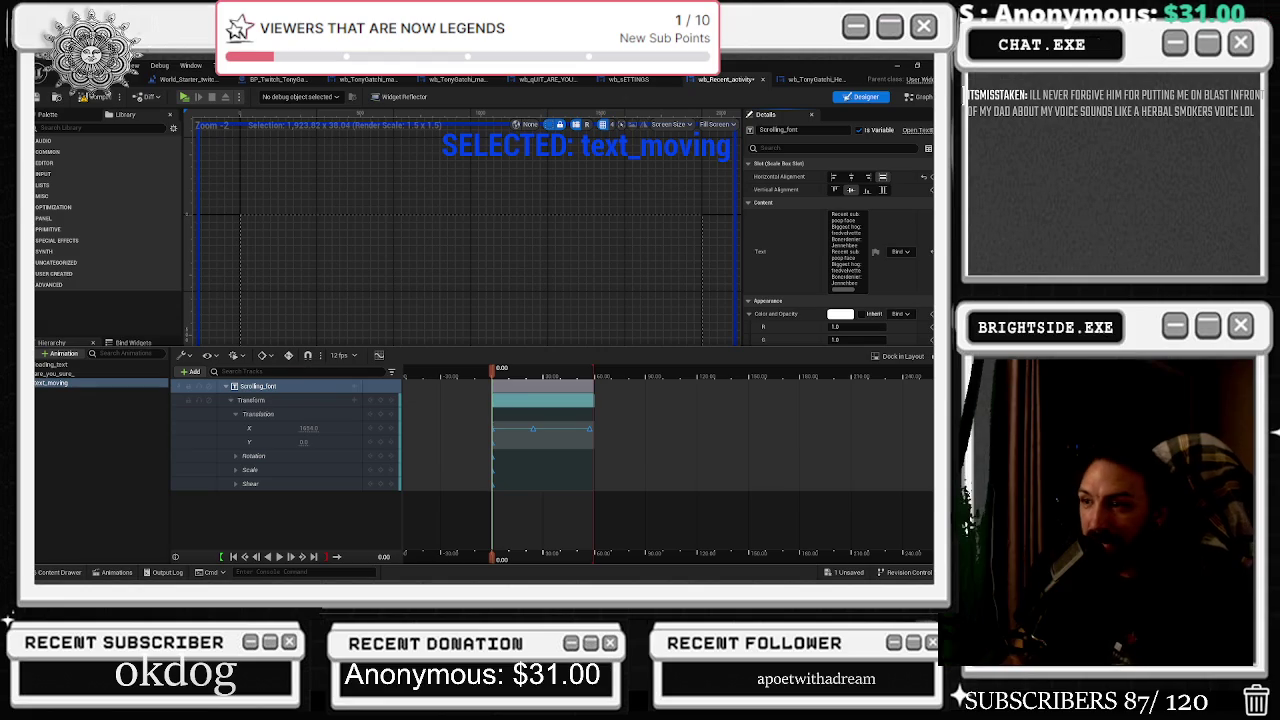
pyautogui.scroll(-2, 497, 269)
pyautogui.click(497, 269)
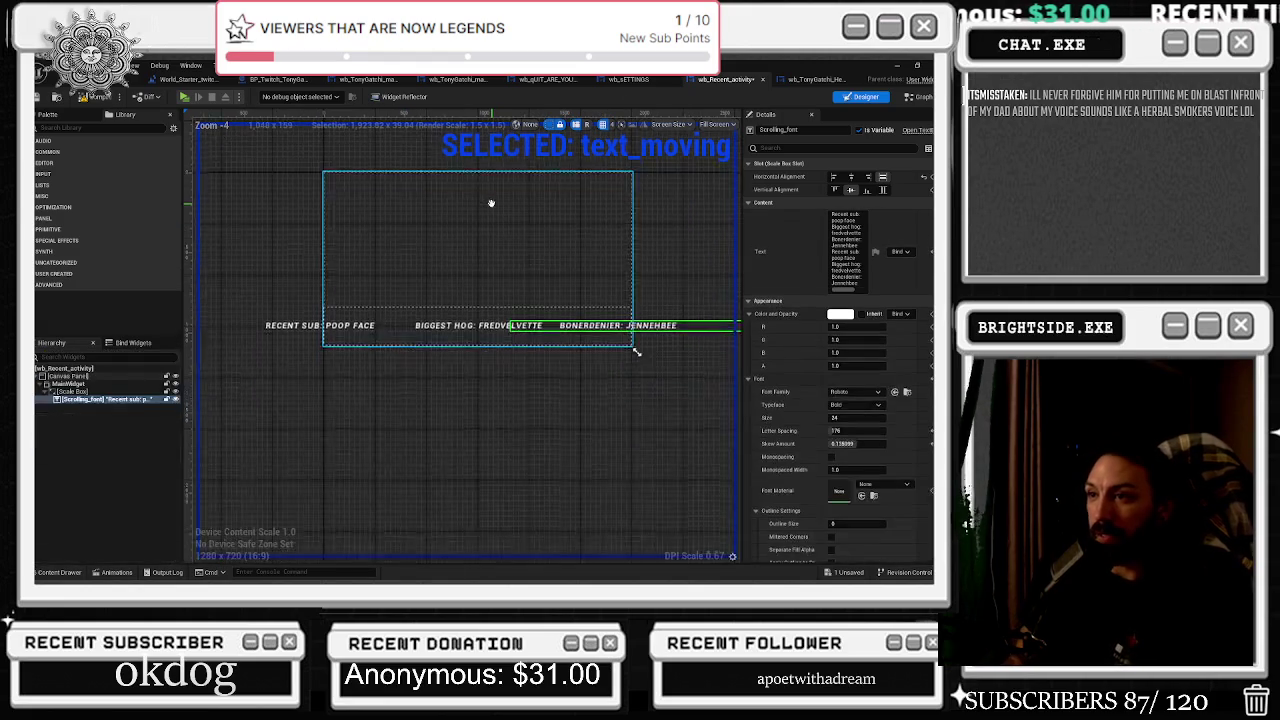
# Reopen the Animations drawer and play text_moving to preview the text scrolling left.
pyautogui.click(116, 572)
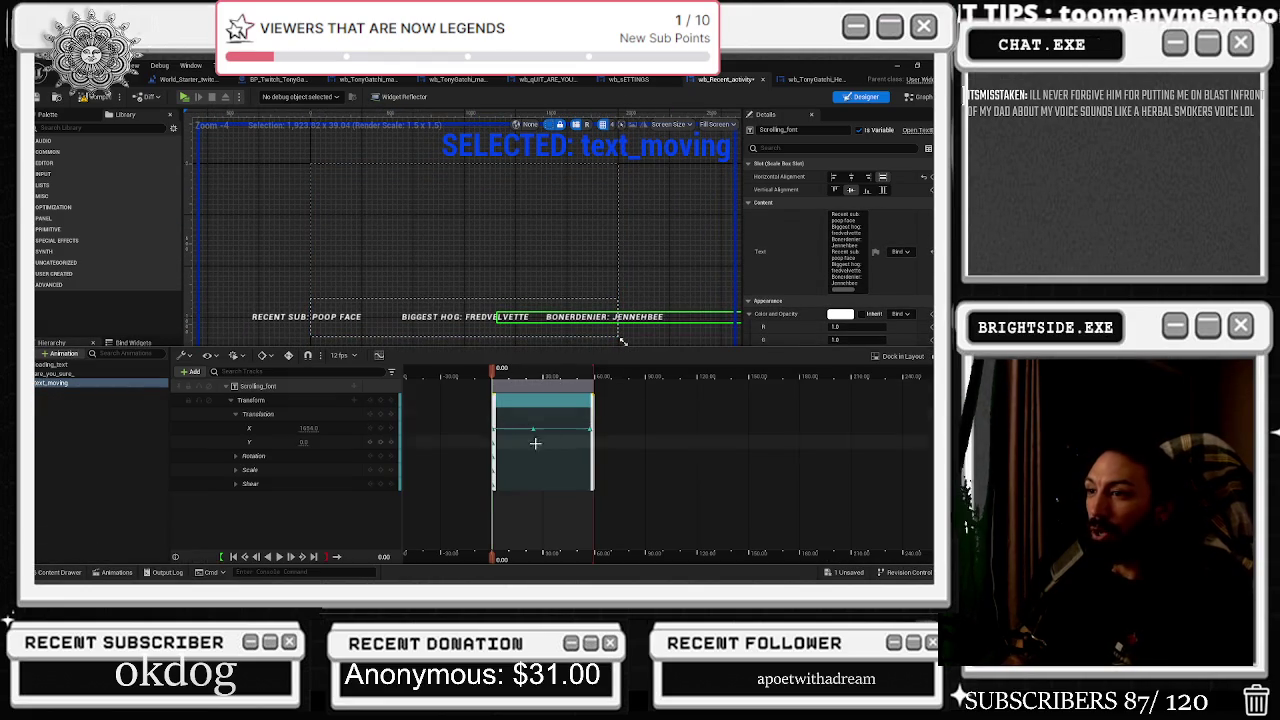
pyautogui.press('space')
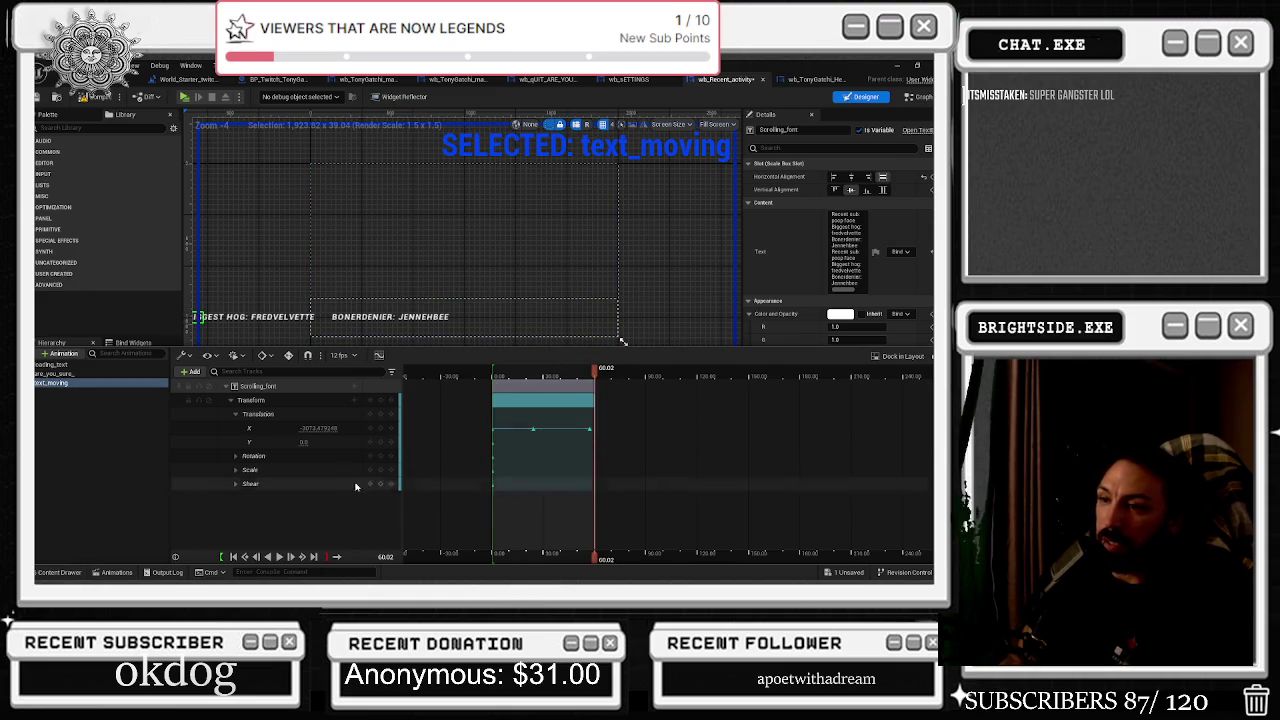
# At frame 58.65, key the text's X position at about -2902.5 with Linear interpolation.
pyautogui.click(586, 428)
pyautogui.moveTo(586, 373); pyautogui.dragTo(594, 375)
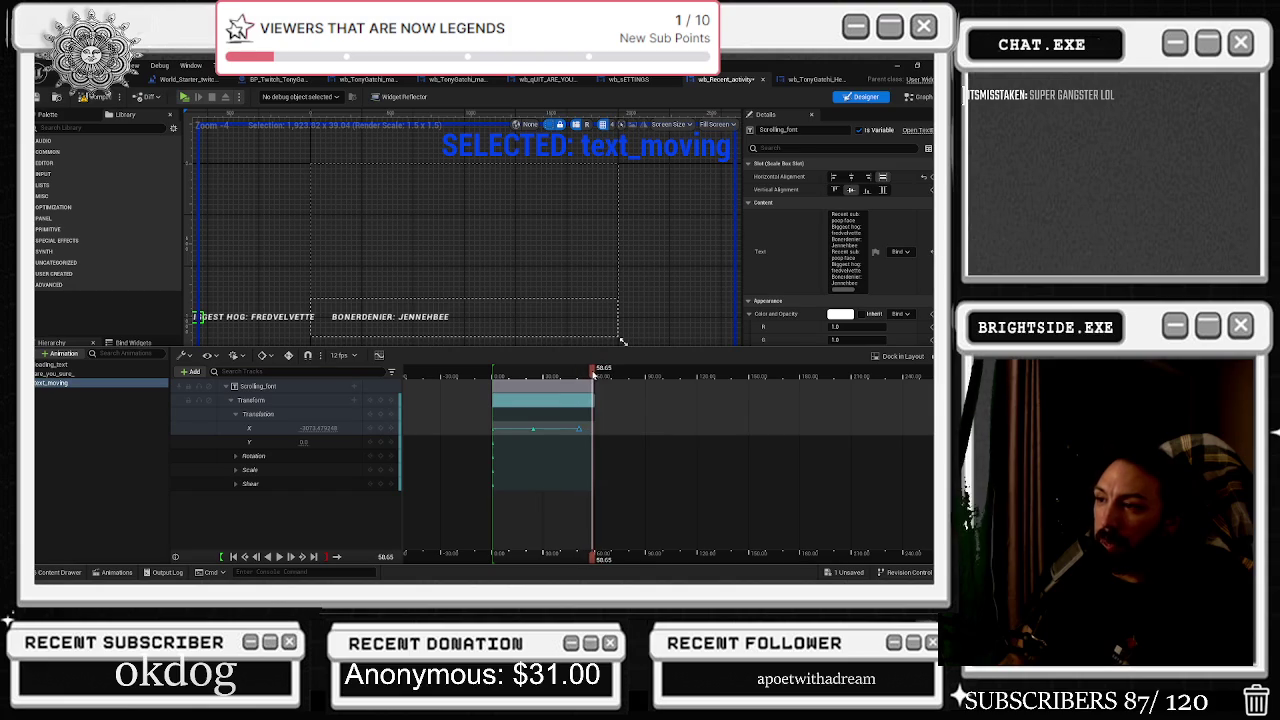
pyautogui.moveTo(318, 428); pyautogui.dragTo(386, 440)
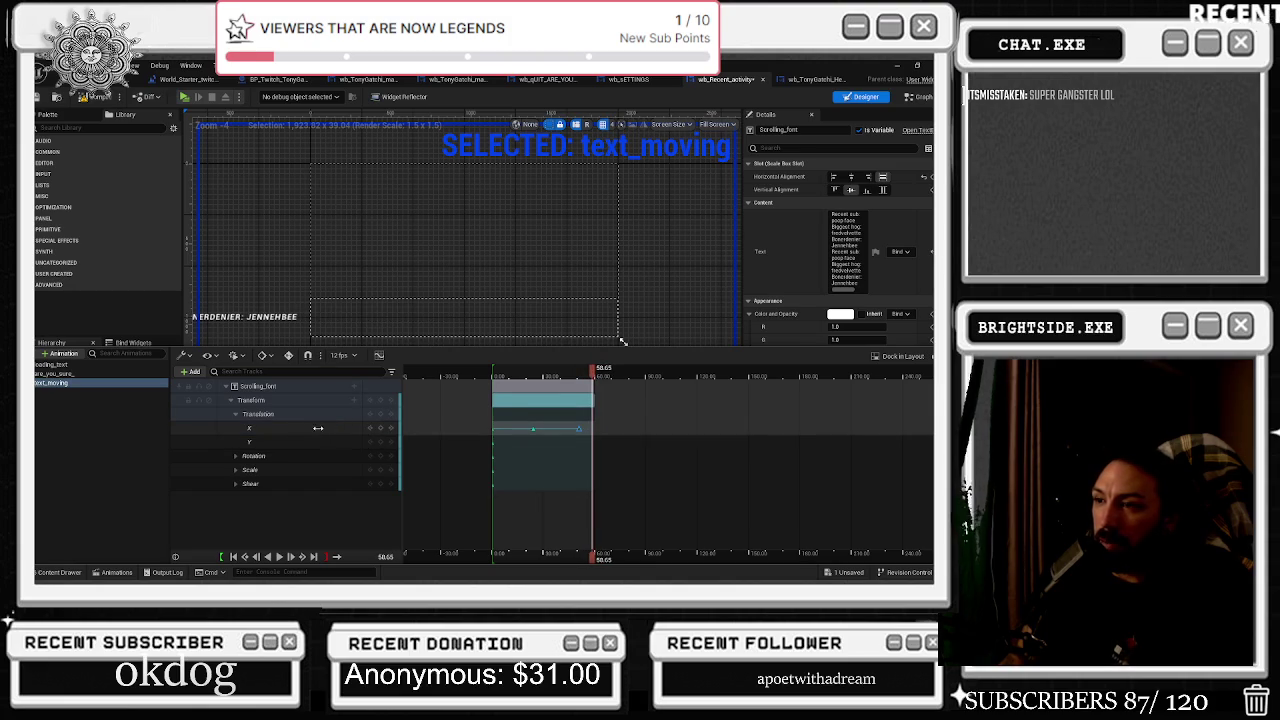
pyautogui.click(386, 441)
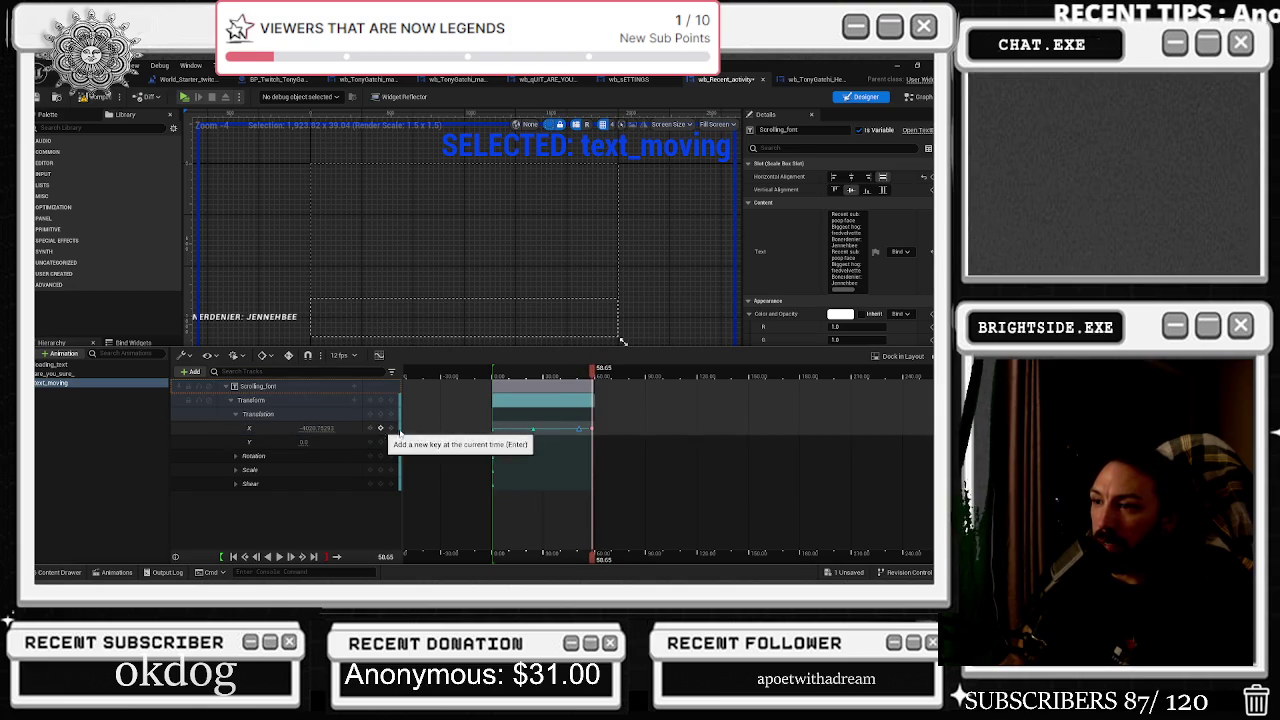
pyautogui.rightClick(600, 428)
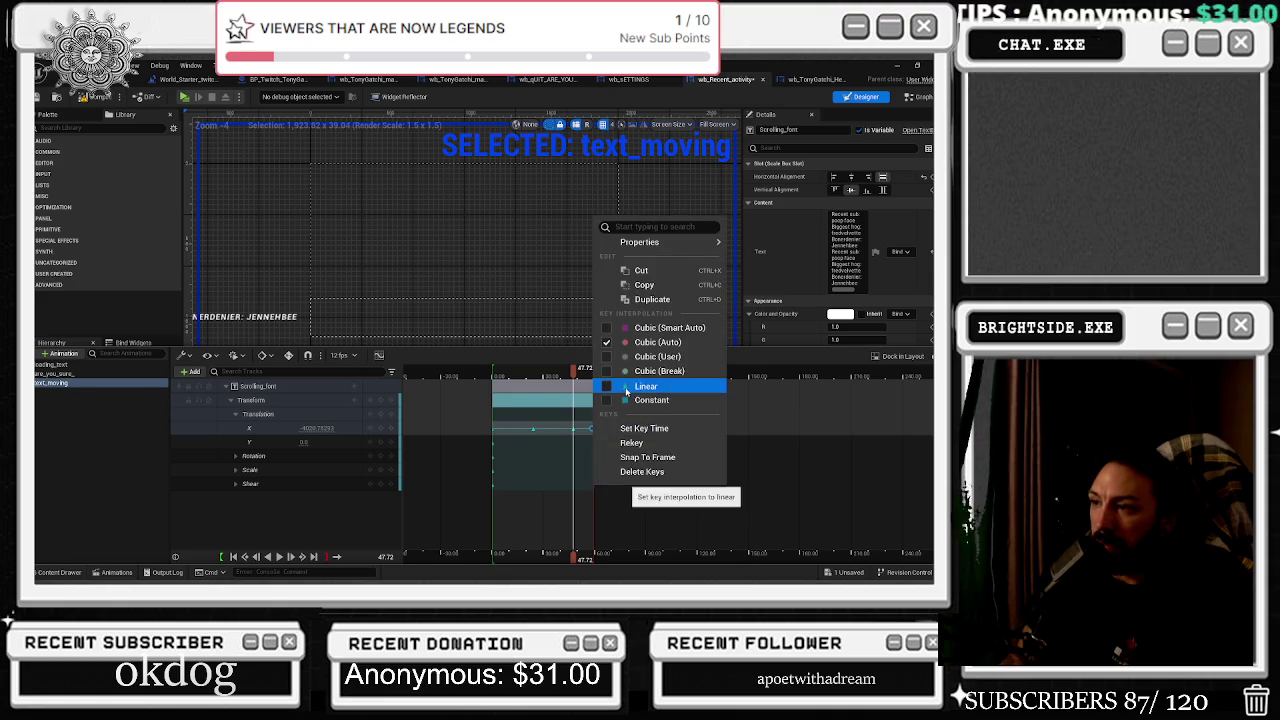
pyautogui.click(572, 431)
# Rewind the playhead and replay text_moving to check the steady leftward scroll.
pyautogui.click(566, 375)
pyautogui.click(512, 375)
pyautogui.press('space')
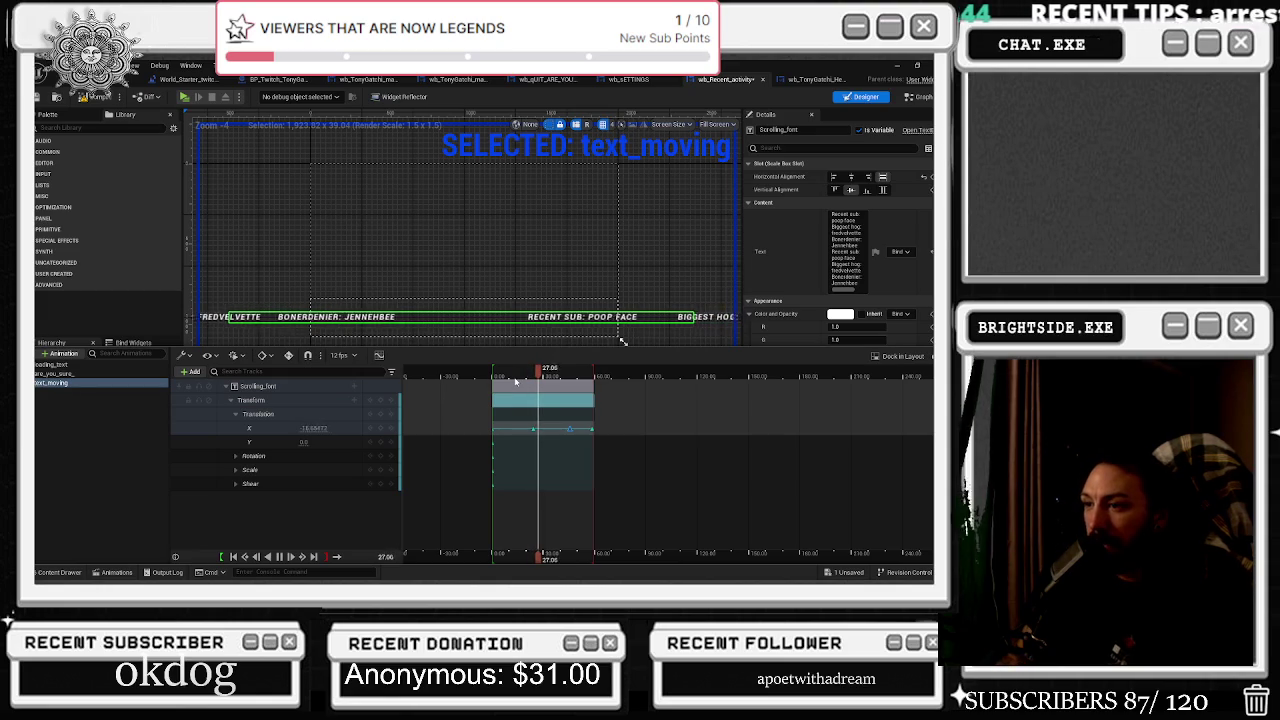
pyautogui.click(563, 426)
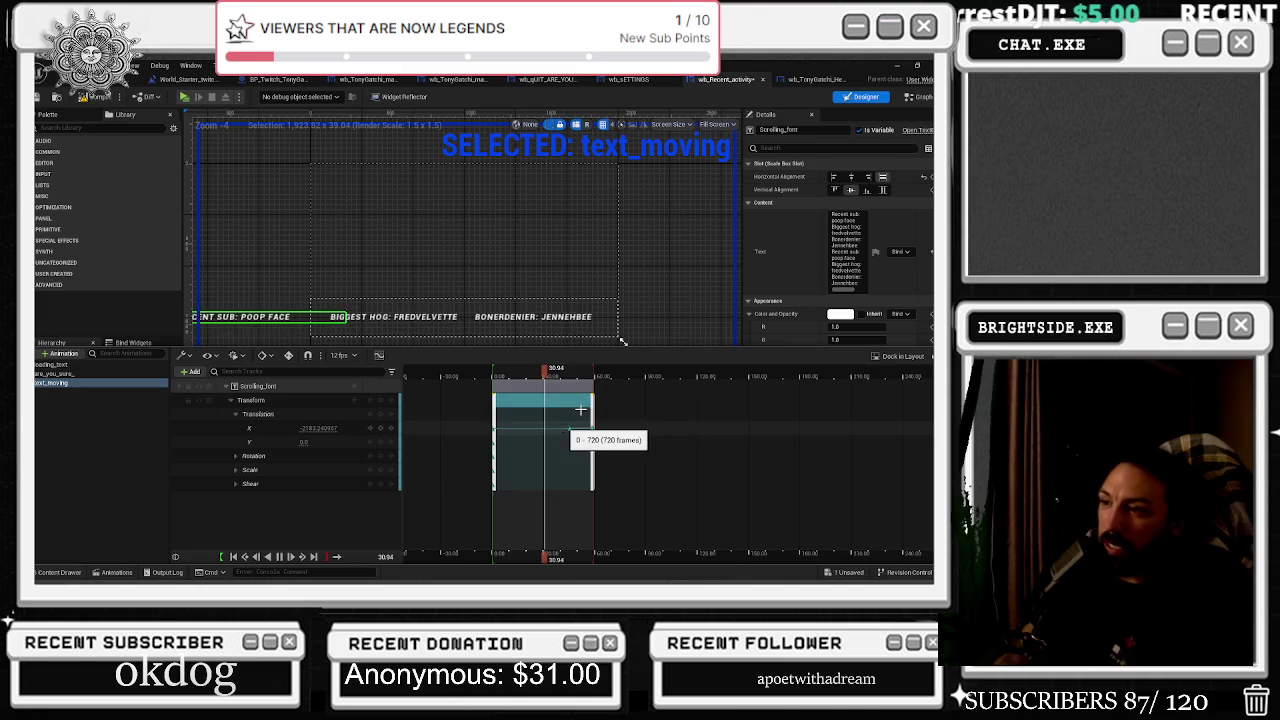
pyautogui.press('space')
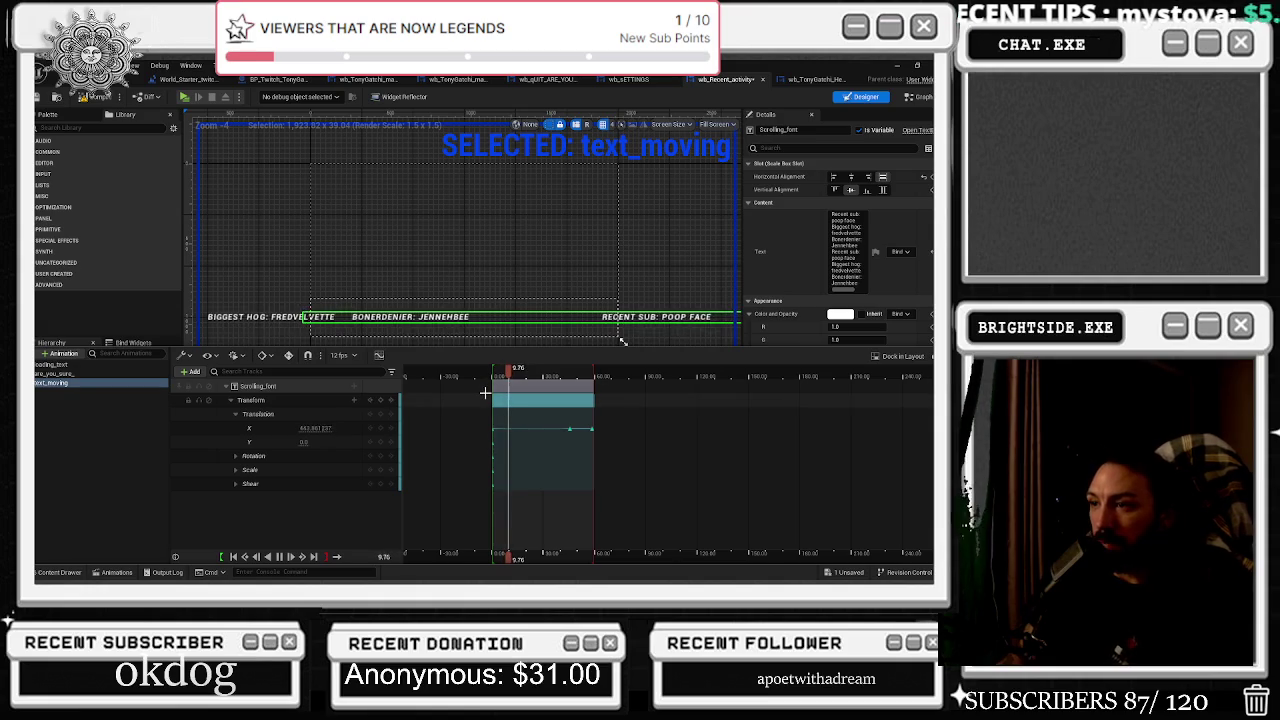
# Scrub through text_moving to check the scroll, then compile wb_Recent_activity.
pyautogui.scroll(-1, 512, 186)
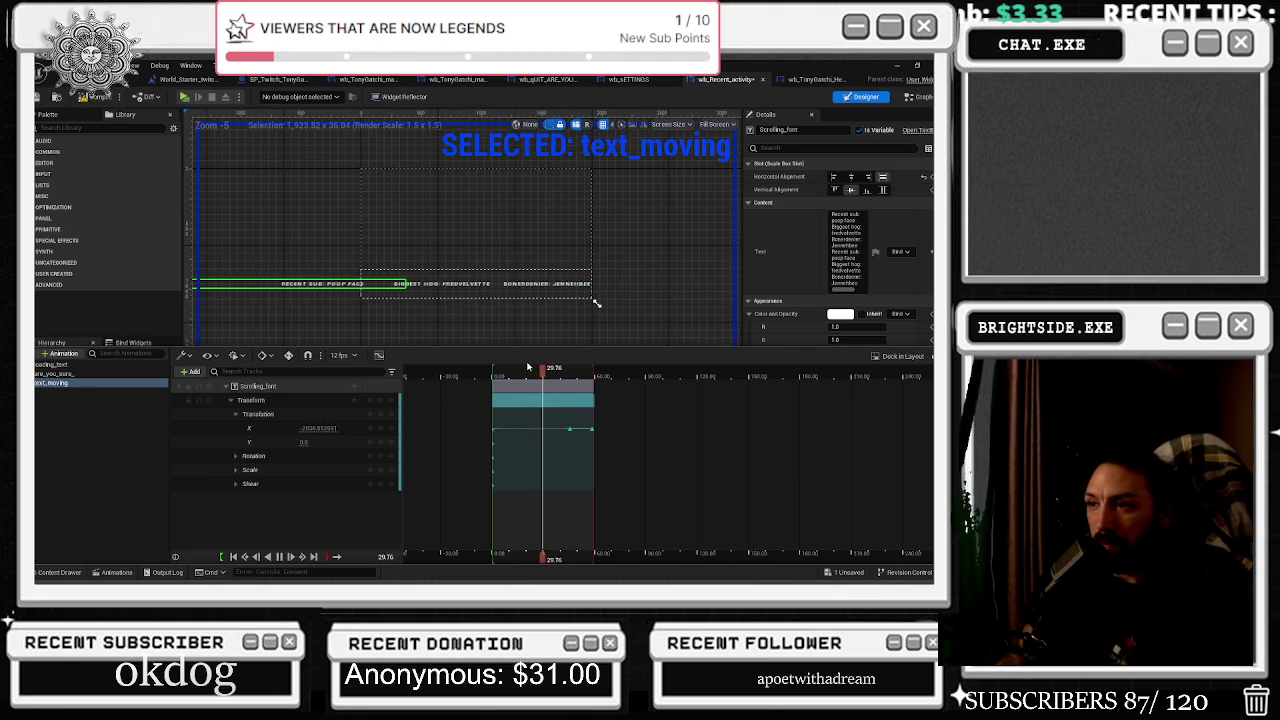
pyautogui.moveTo(546, 369)
pyautogui.mouseDown()
pyautogui.moveTo(590, 392)
pyautogui.moveTo(497, 380)
pyautogui.mouseUp()
pyautogui.click(66, 100)
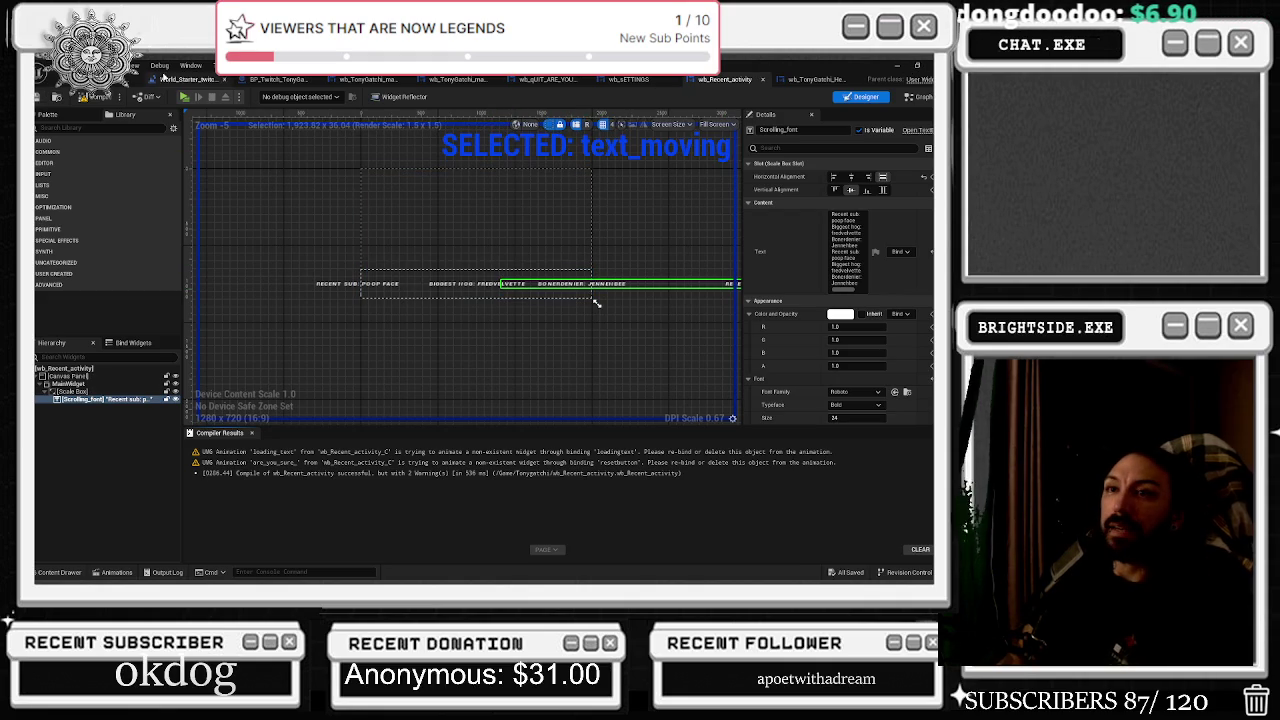
# Open the wb_TonyGatchi_master designer and frame the pet screen with its Settings and Quit panels.
pyautogui.click(165, 79)
pyautogui.click(168, 96)
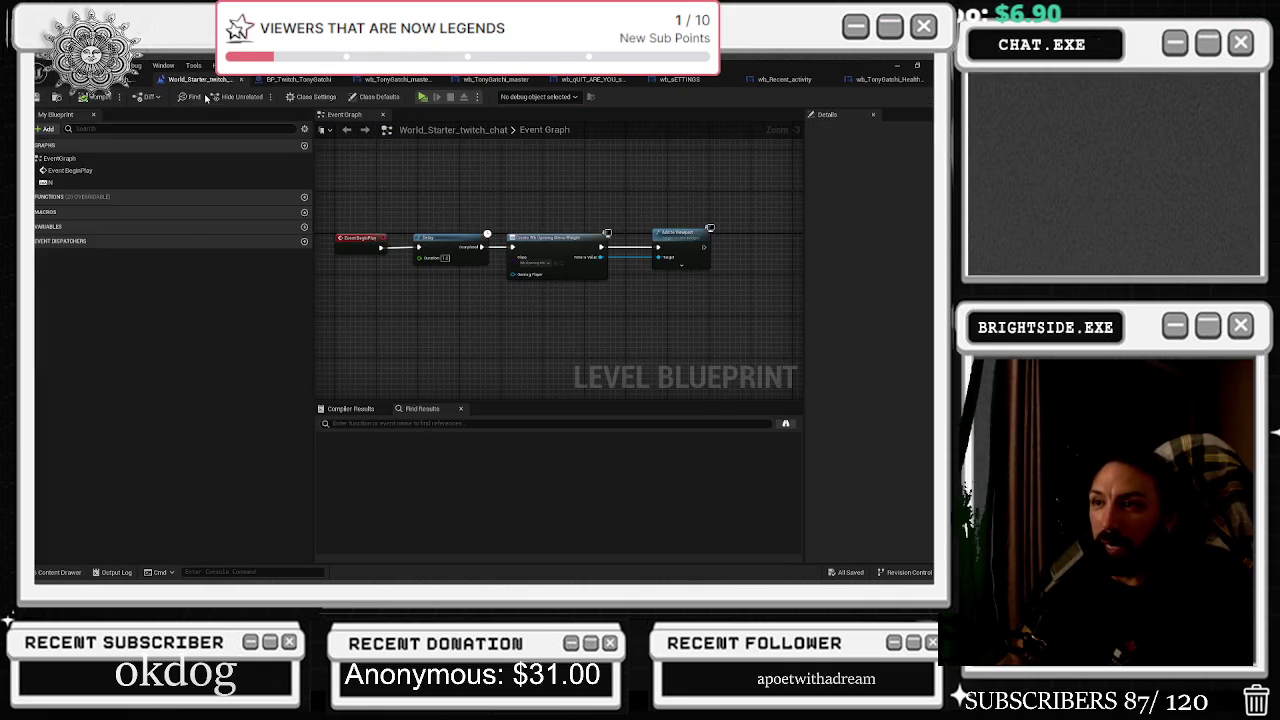
pyautogui.click(288, 79)
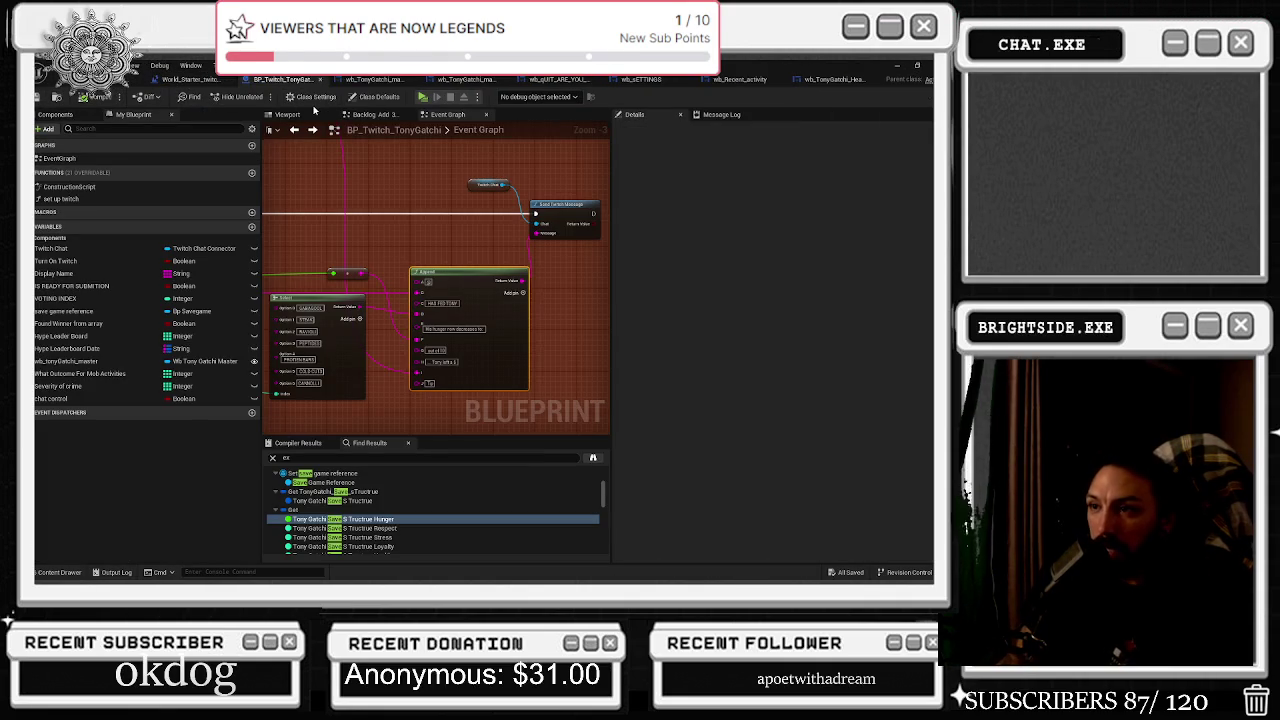
pyautogui.moveTo(346, 273); pyautogui.dragTo(365, 273)
pyautogui.click(370, 79)
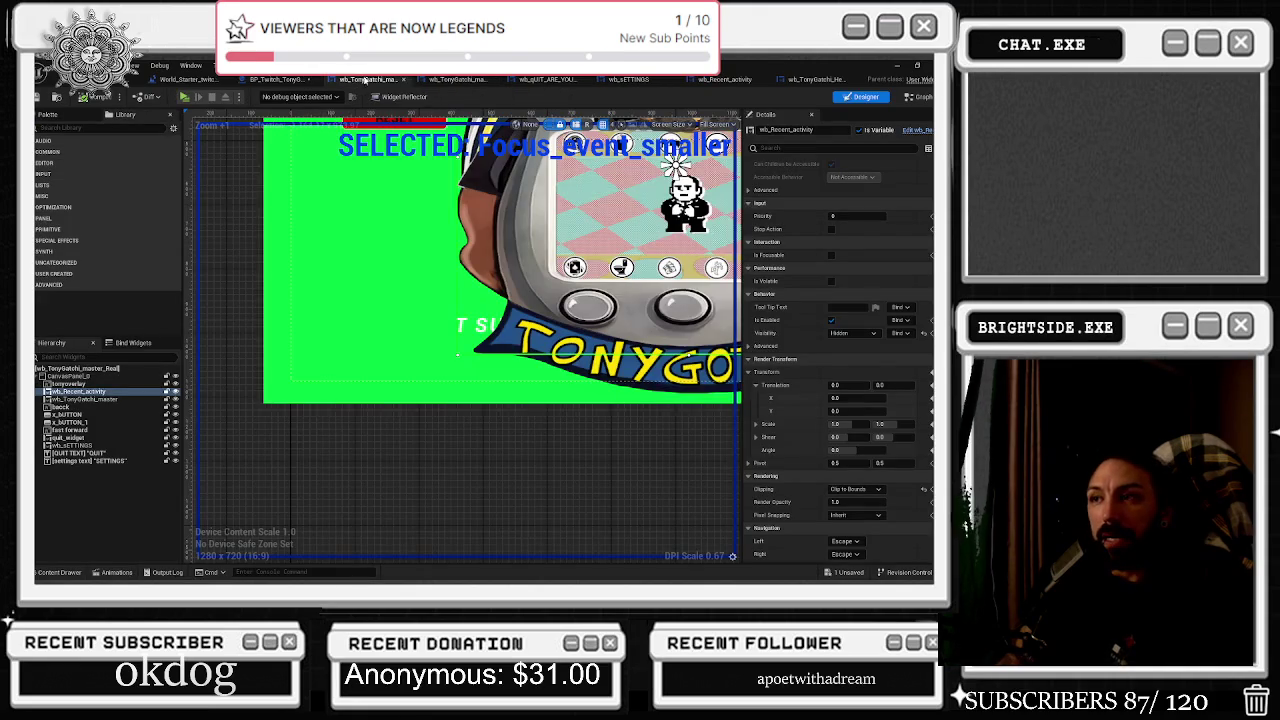
pyautogui.moveTo(373, 369); pyautogui.dragTo(360, 412)
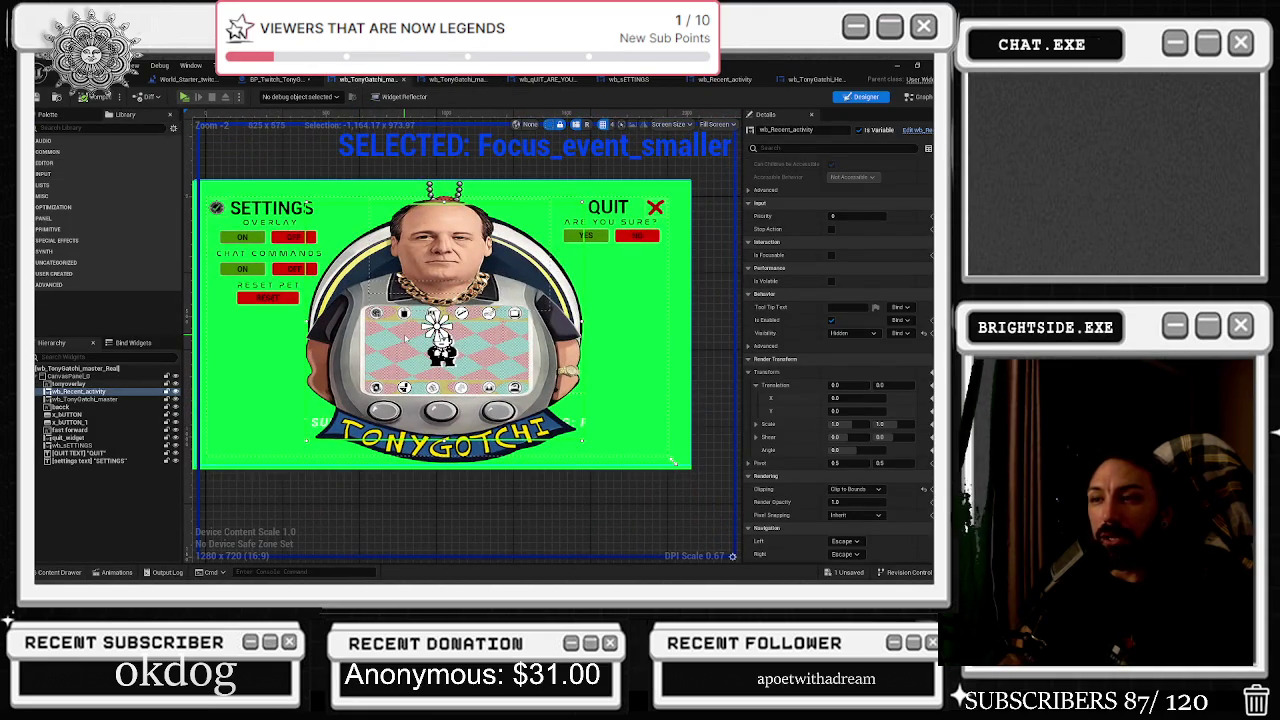
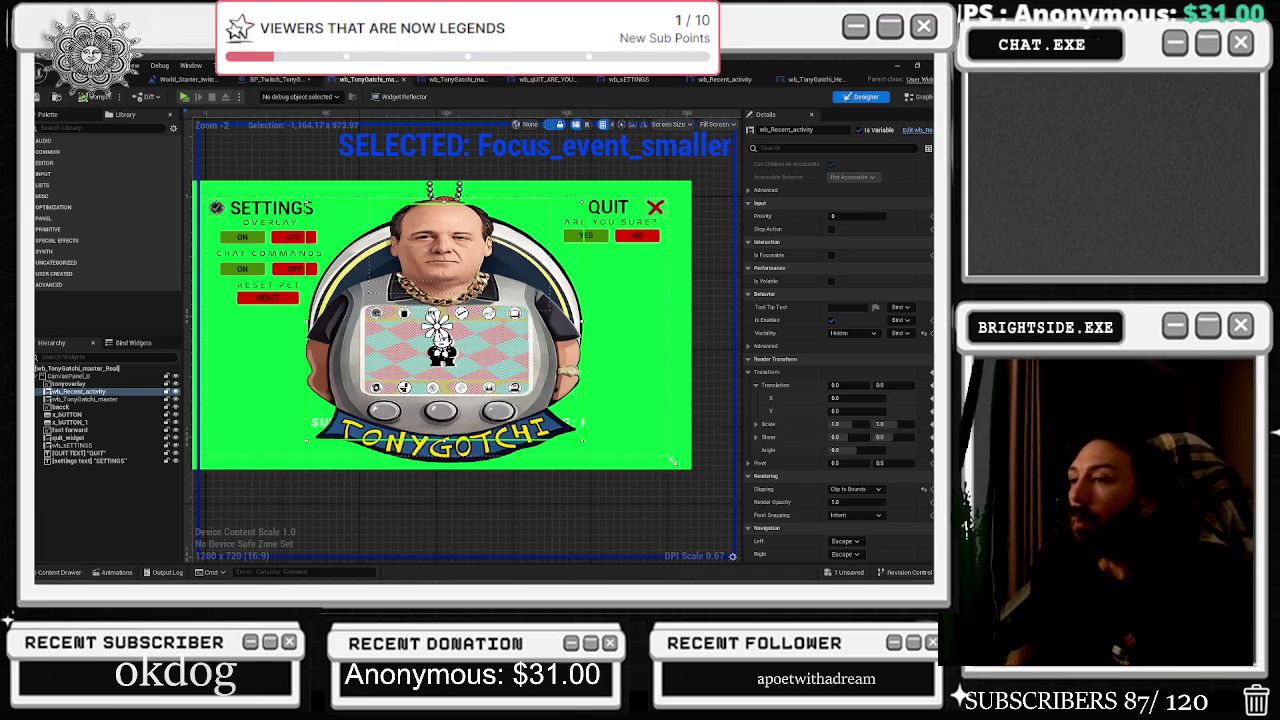
# Cycle through the World_Starter, BP_Twitch_TonyGatchi, wb_TonyGatchi_master and wb_SETTINGS tabs to review their graphs.
pyautogui.click(185, 79)
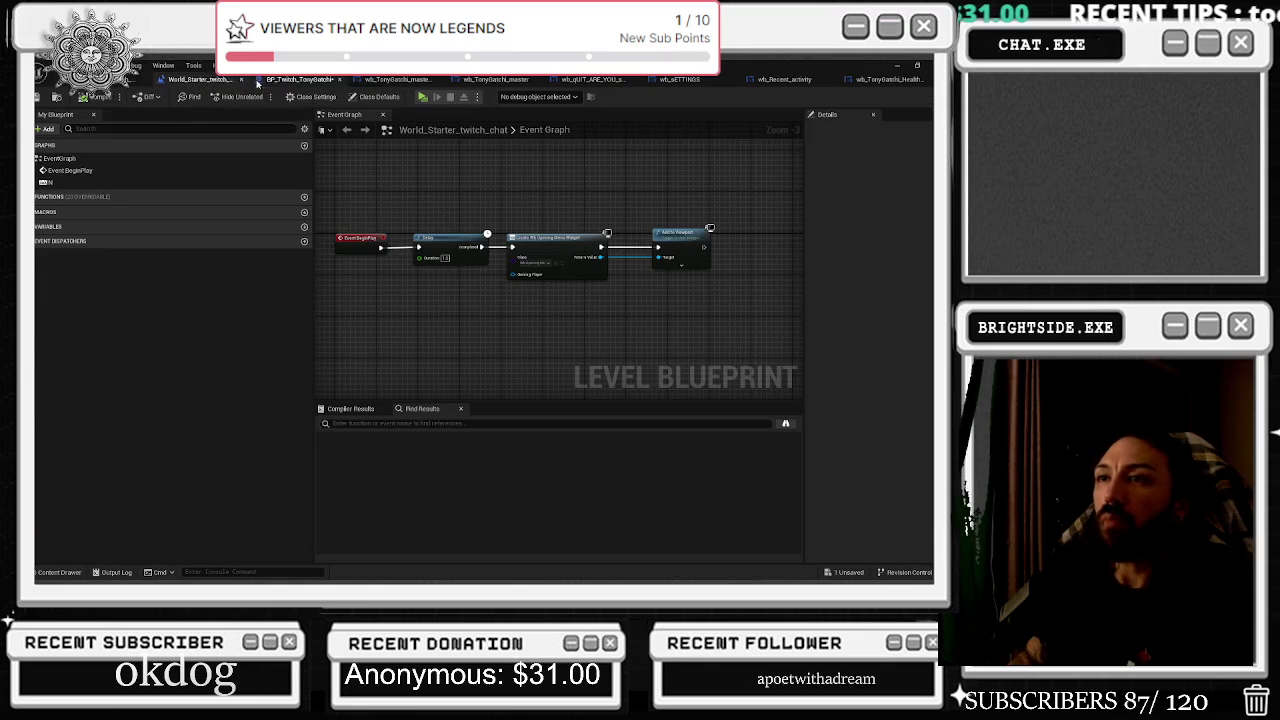
pyautogui.click(272, 80)
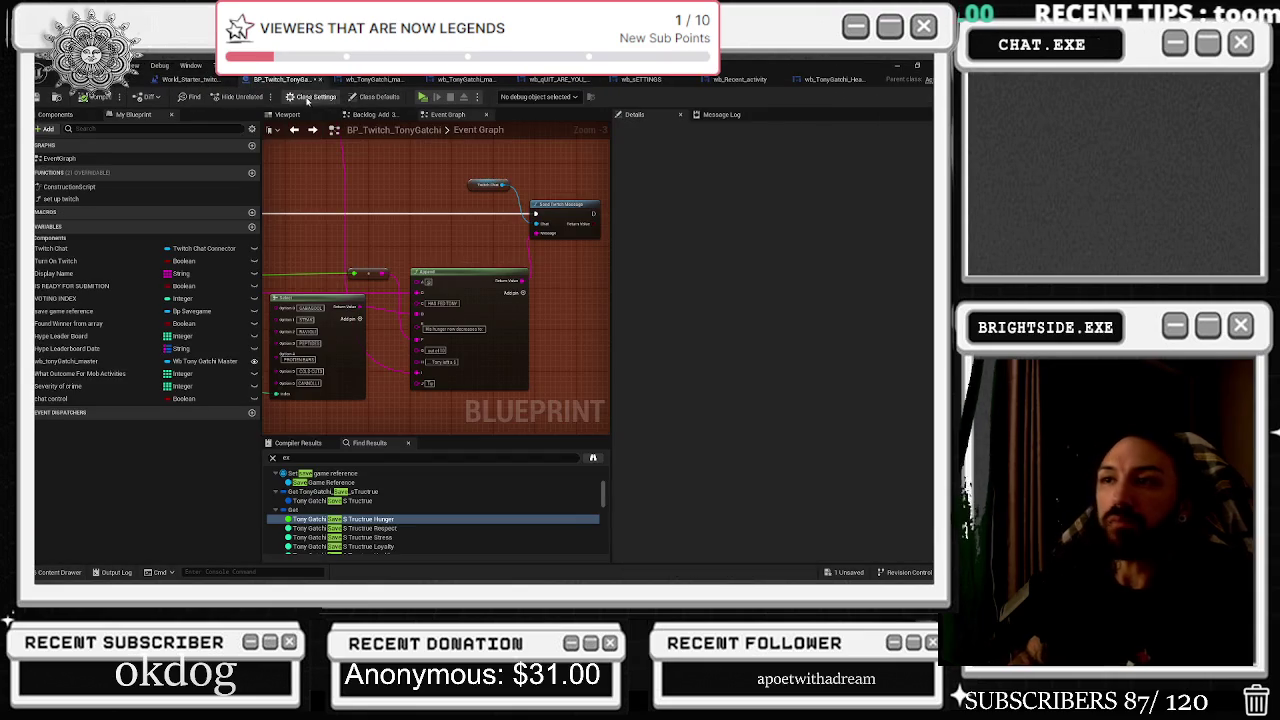
pyautogui.click(398, 79)
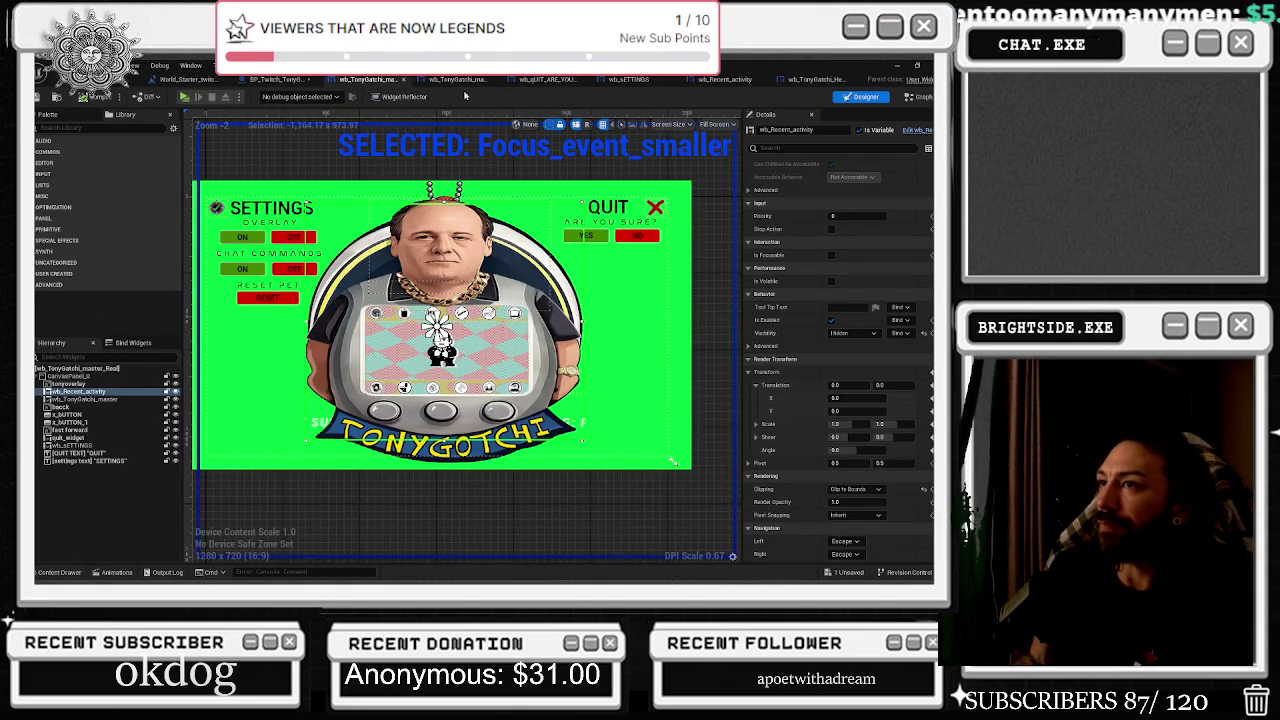
pyautogui.click(372, 80)
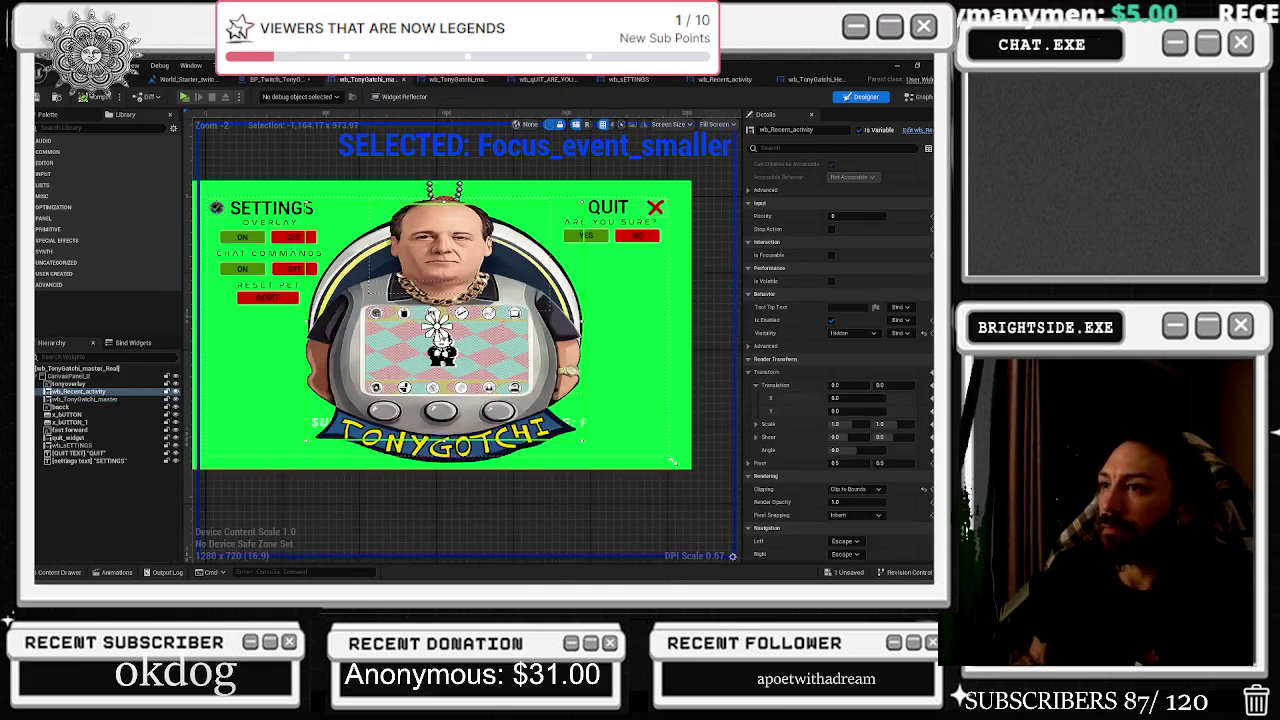
pyautogui.click(557, 80)
pyautogui.click(628, 79)
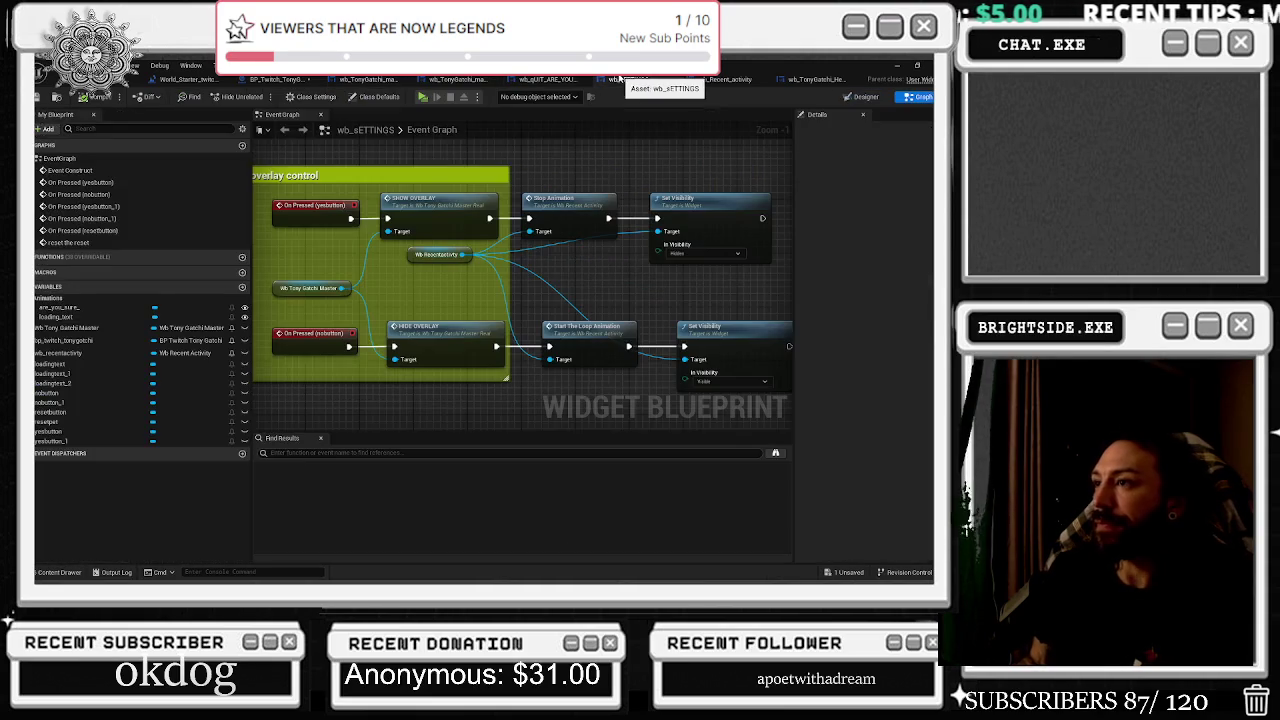
pyautogui.click(724, 79)
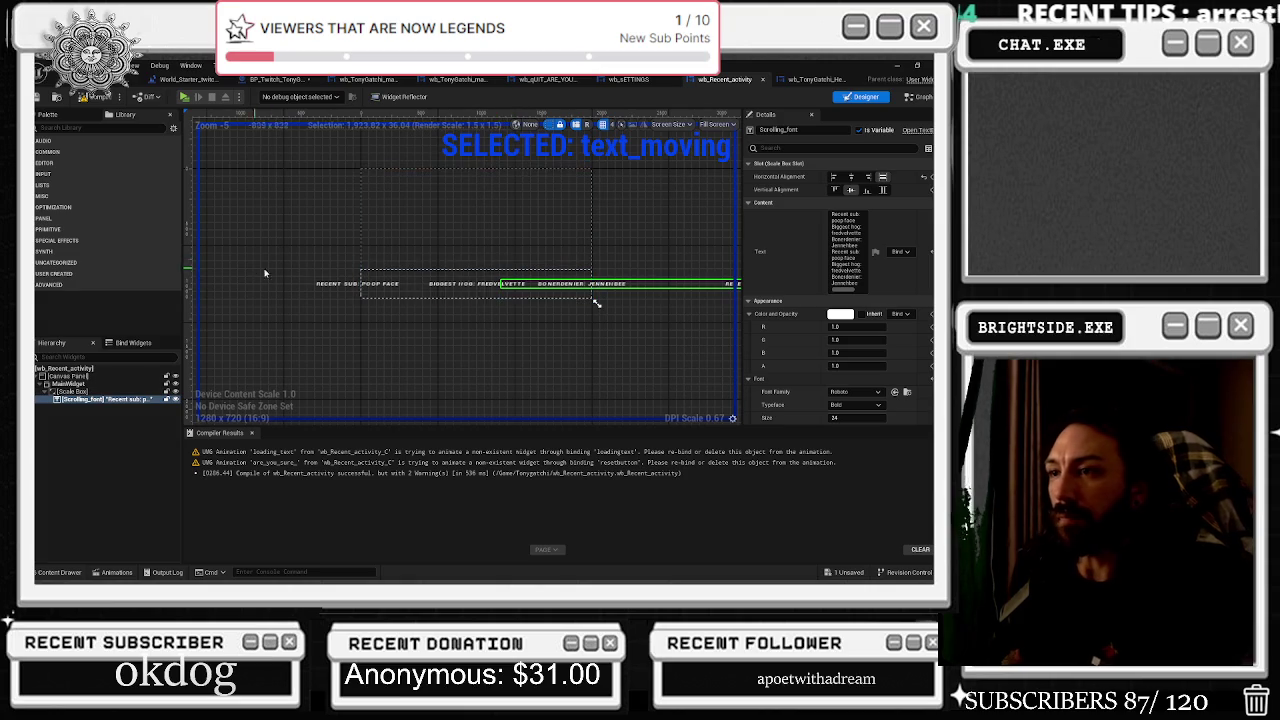
# Pan the wb_Recent_activity Designer to Scrolling_font and double-click it to jump into its event graph.
pyautogui.moveTo(348, 302); pyautogui.dragTo(286, 323)
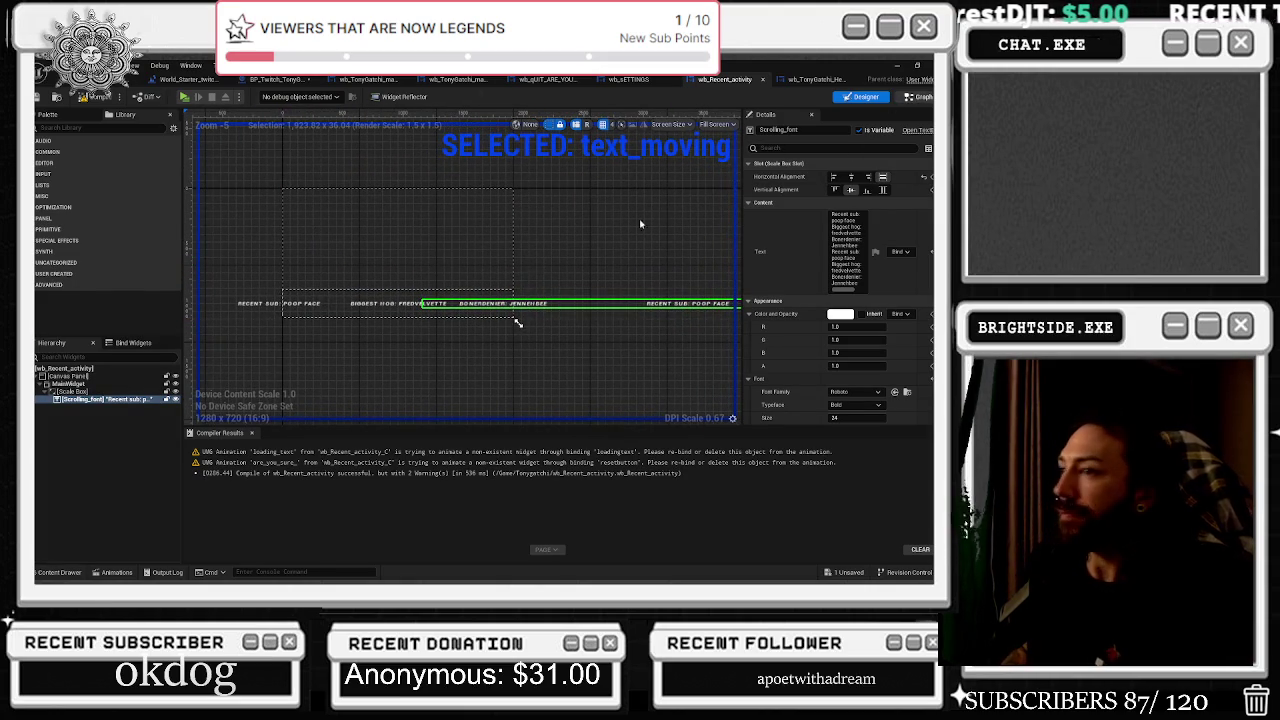
pyautogui.doubleClick(517, 321)
pyautogui.scroll(-1, 629, 335)
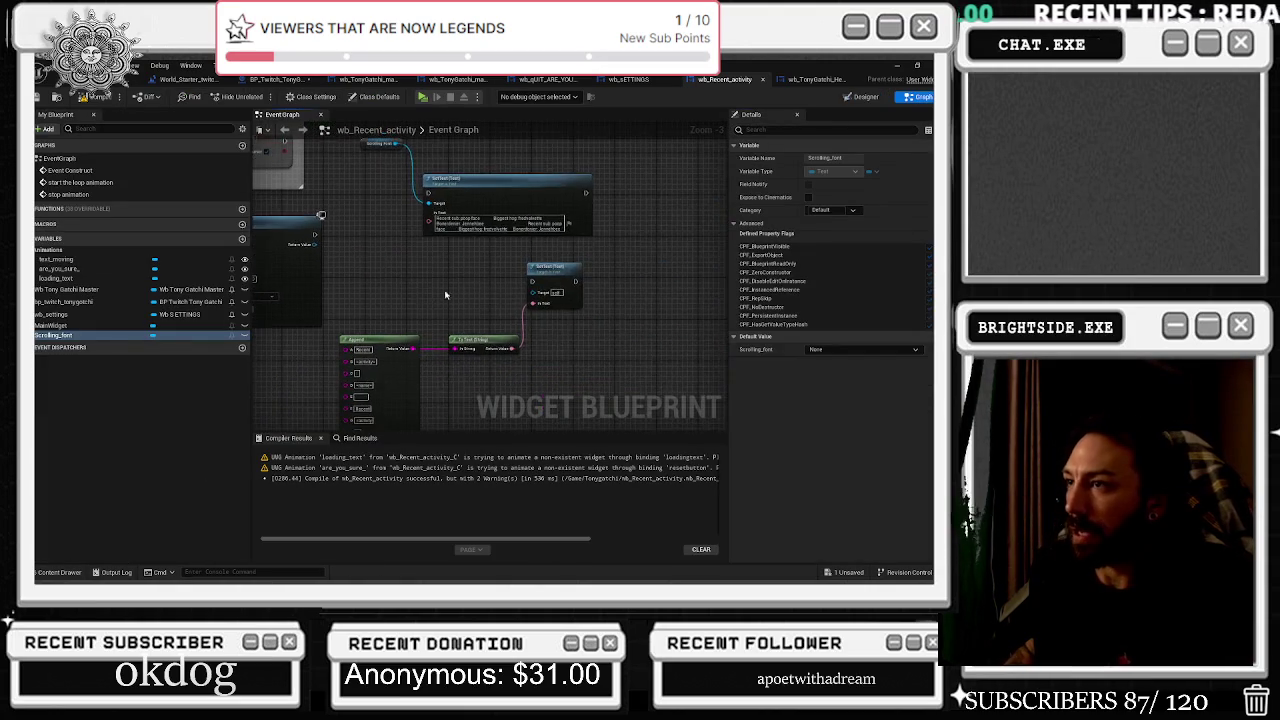
pyautogui.click(520, 270)
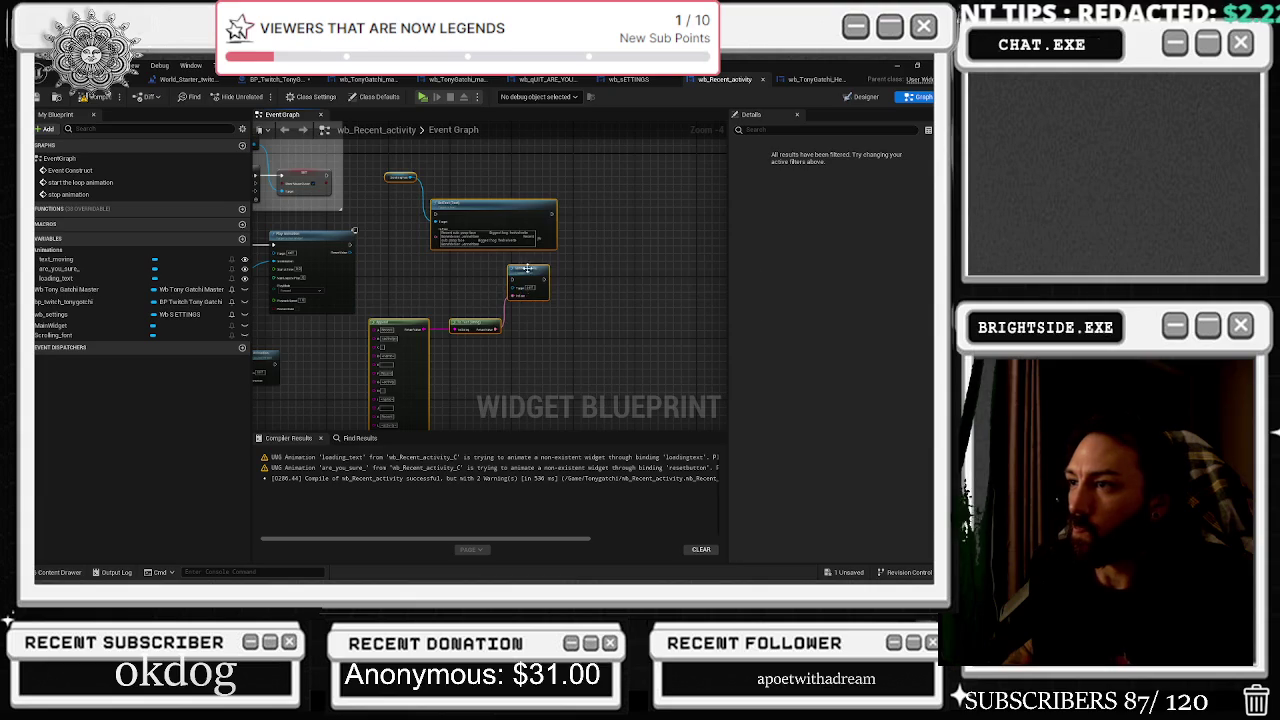
pyautogui.scroll(-3, 619, 273)
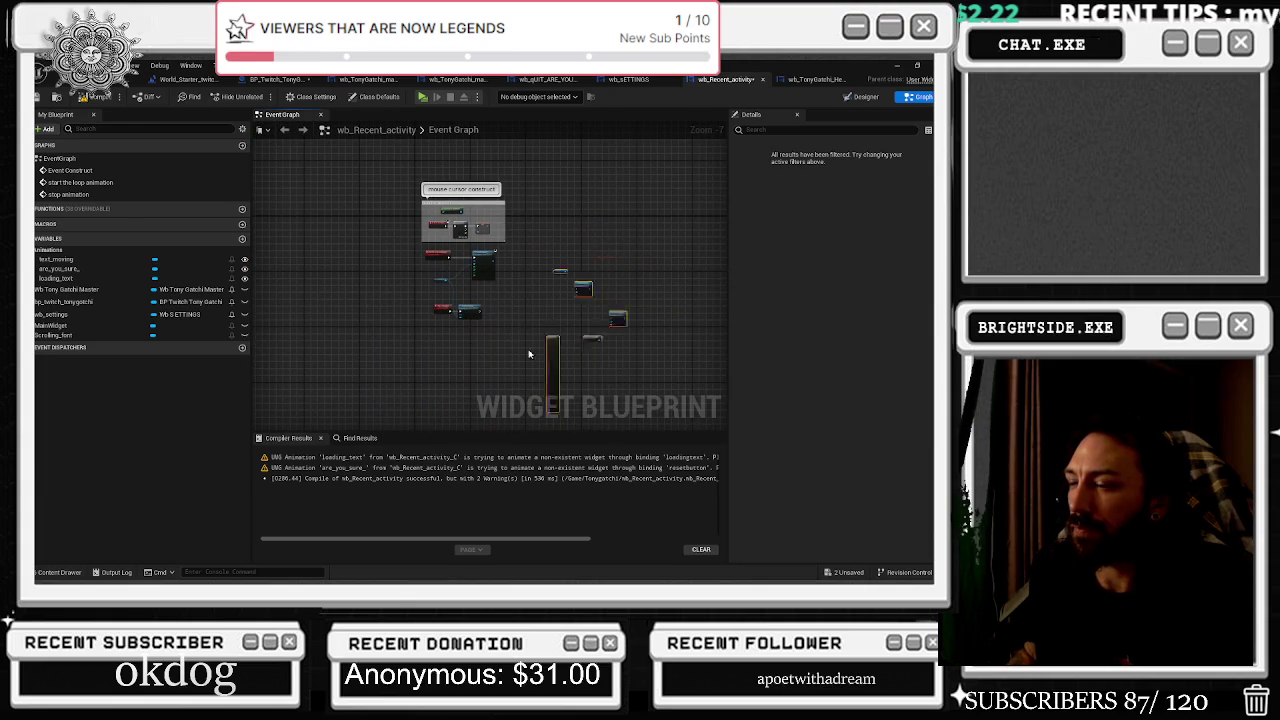
pyautogui.scroll(5, 462, 348)
pyautogui.scroll(-1, 462, 348)
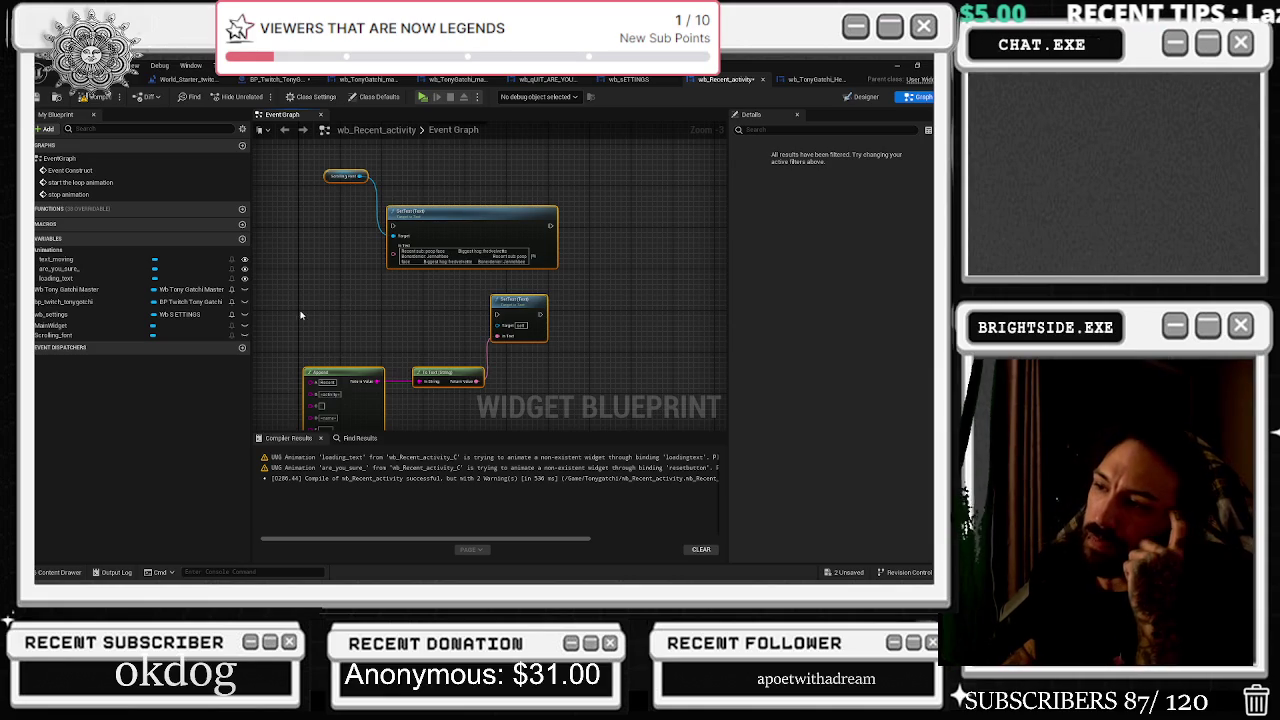
pyautogui.moveTo(540, 390); pyautogui.dragTo(628, 306)
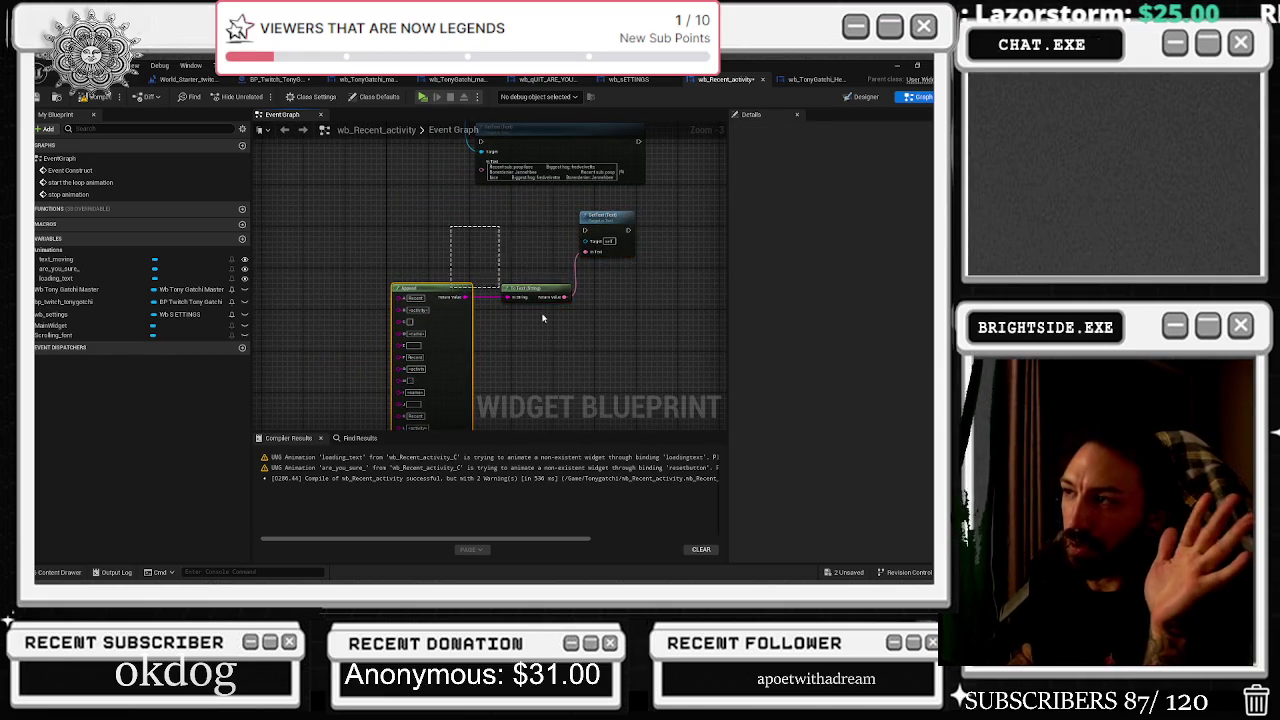
pyautogui.moveTo(610, 230); pyautogui.dragTo(658, 240)
pyautogui.rightClick(489, 262)
# Add a Custom Event named 'load the text bar' and wire its exec output into Set Text.
pyautogui.write('custom')
pyautogui.press('Return')
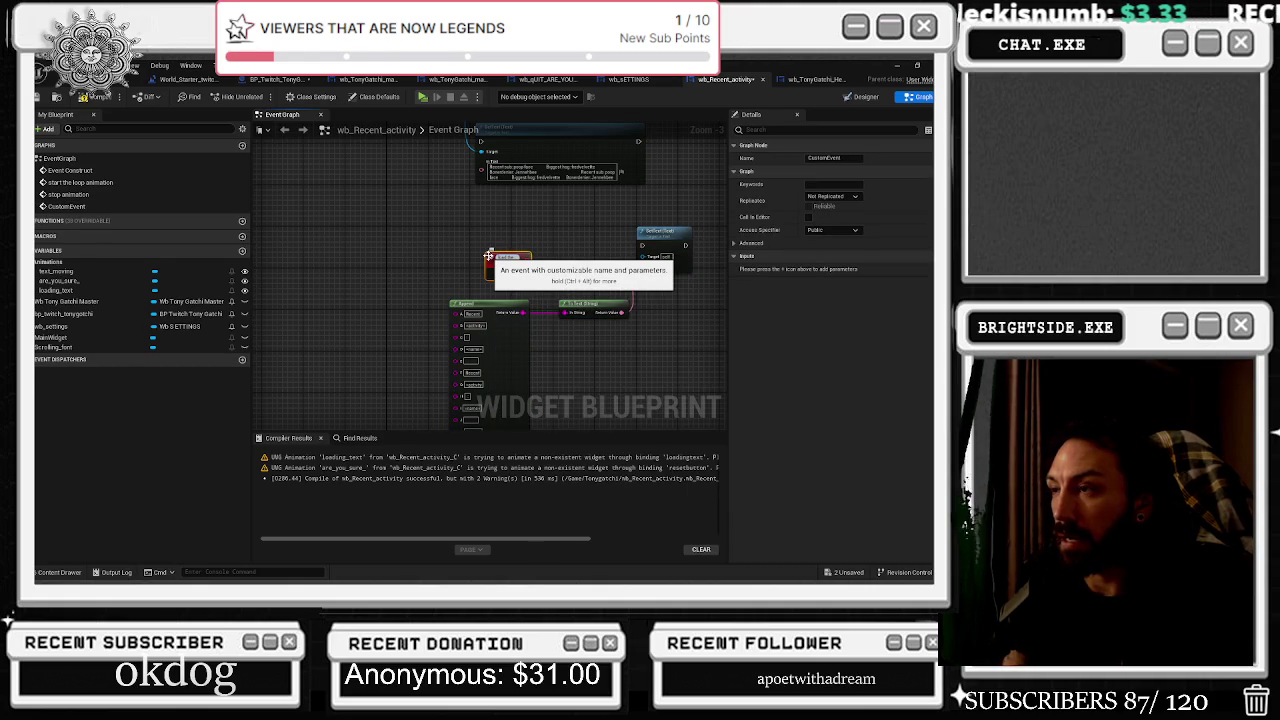
pyautogui.press('Return')
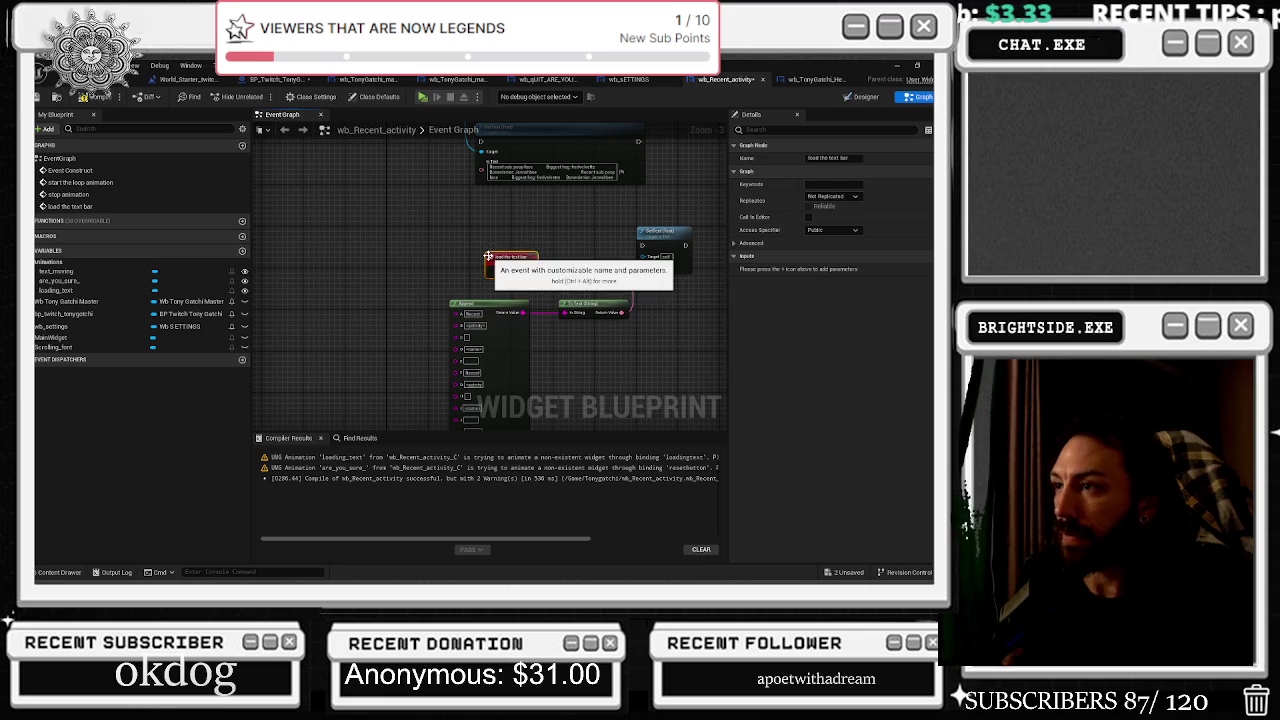
pyautogui.scroll(3, 500, 262)
pyautogui.moveTo(538, 283); pyautogui.dragTo(706, 245)
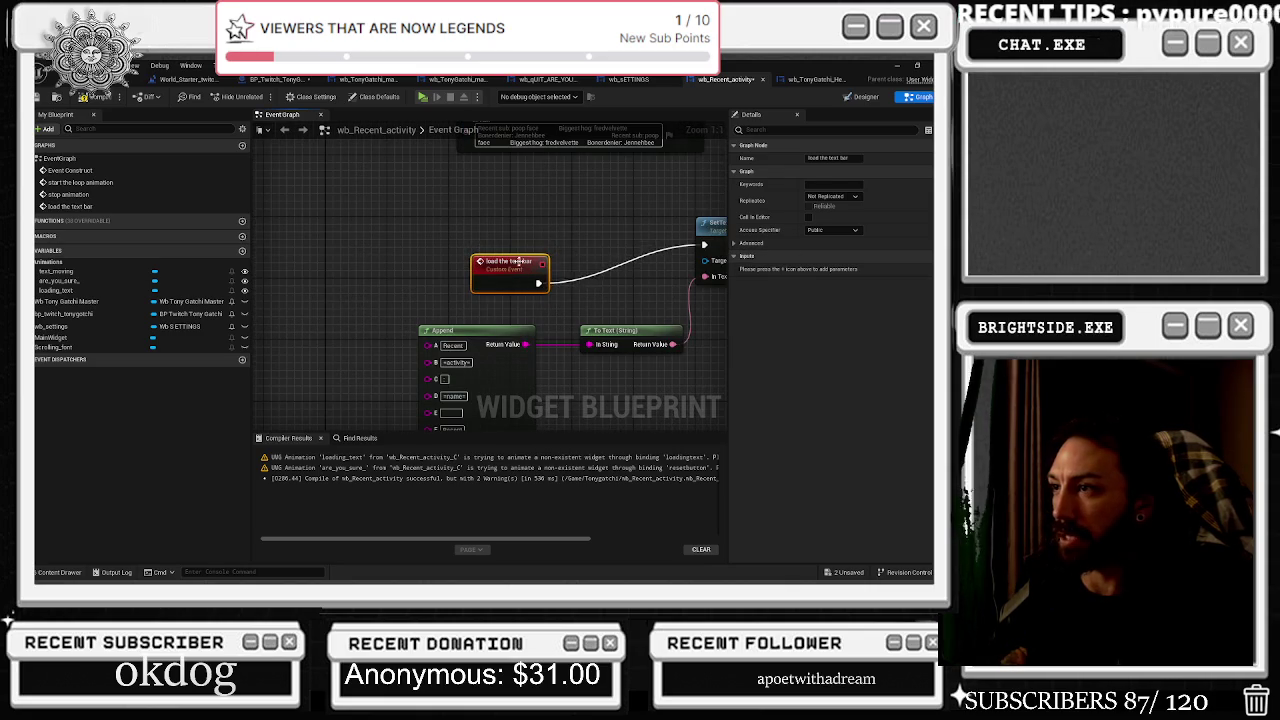
pyautogui.moveTo(505, 262); pyautogui.dragTo(466, 230)
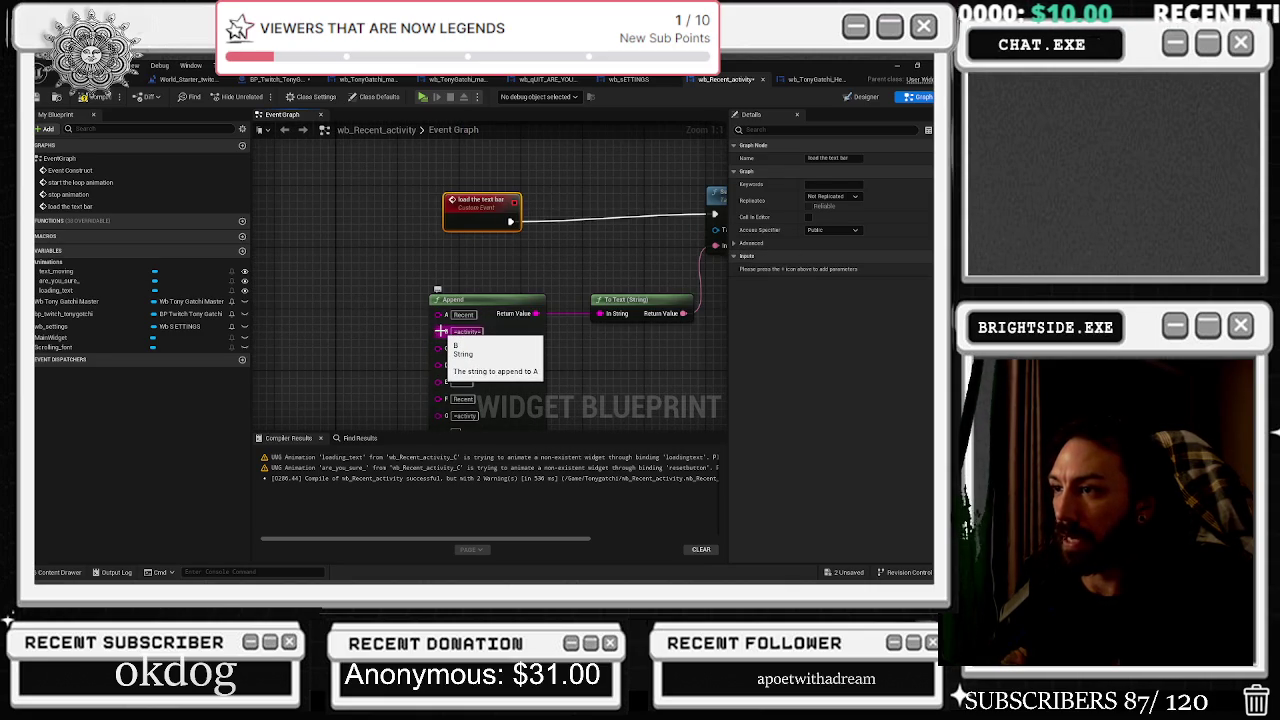
# Promote Append pins B and D to String variables 'Activity 1' and 'name 1'.
pyautogui.rightClick(440, 331)
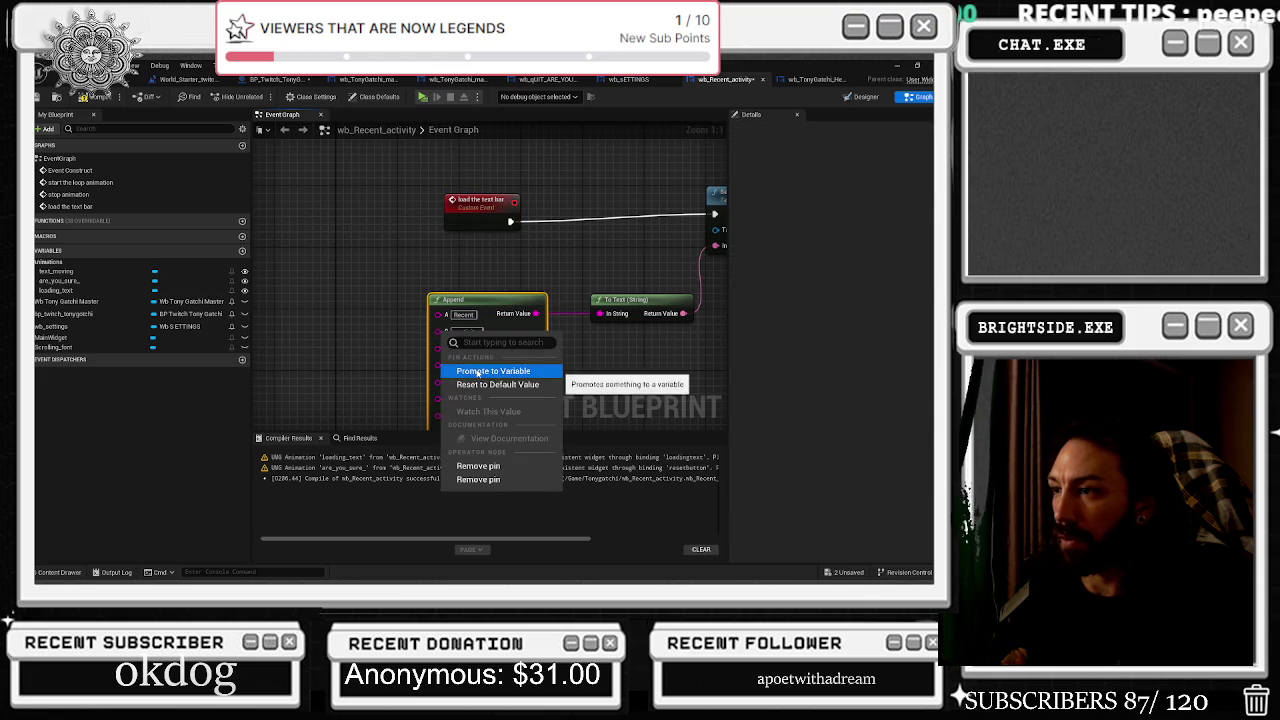
pyautogui.click(483, 369)
pyautogui.write('Activit')
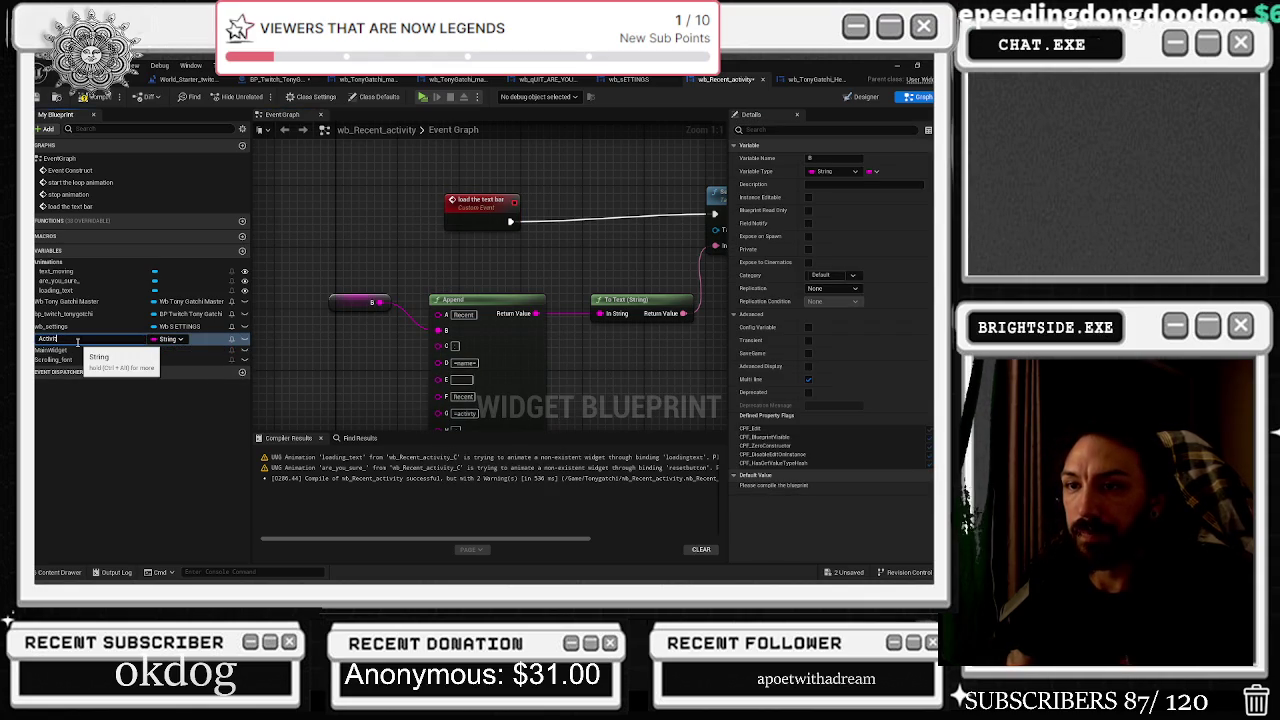
pyautogui.write(' 1')
pyautogui.press('Return')
pyautogui.moveTo(332, 305); pyautogui.dragTo(317, 328)
pyautogui.moveTo(436, 378); pyautogui.dragTo(441, 305)
pyautogui.rightClick(444, 289)
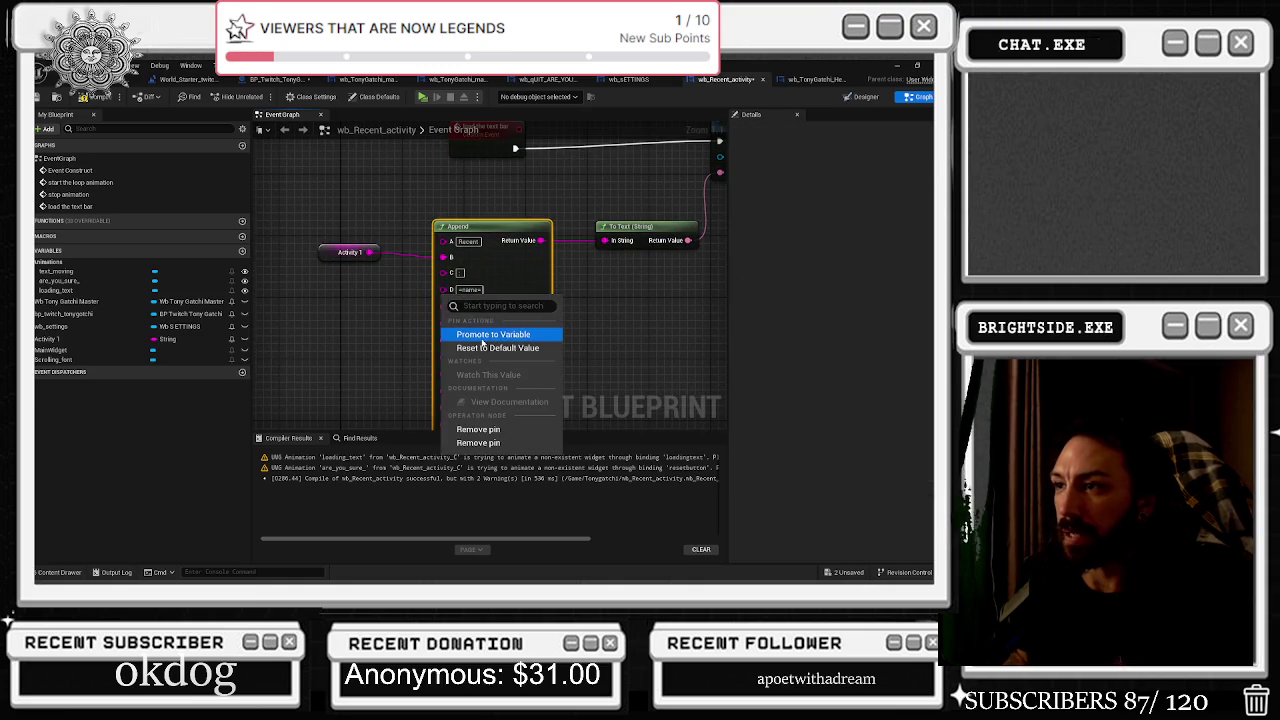
pyautogui.click(484, 337)
pyautogui.write('name 1')
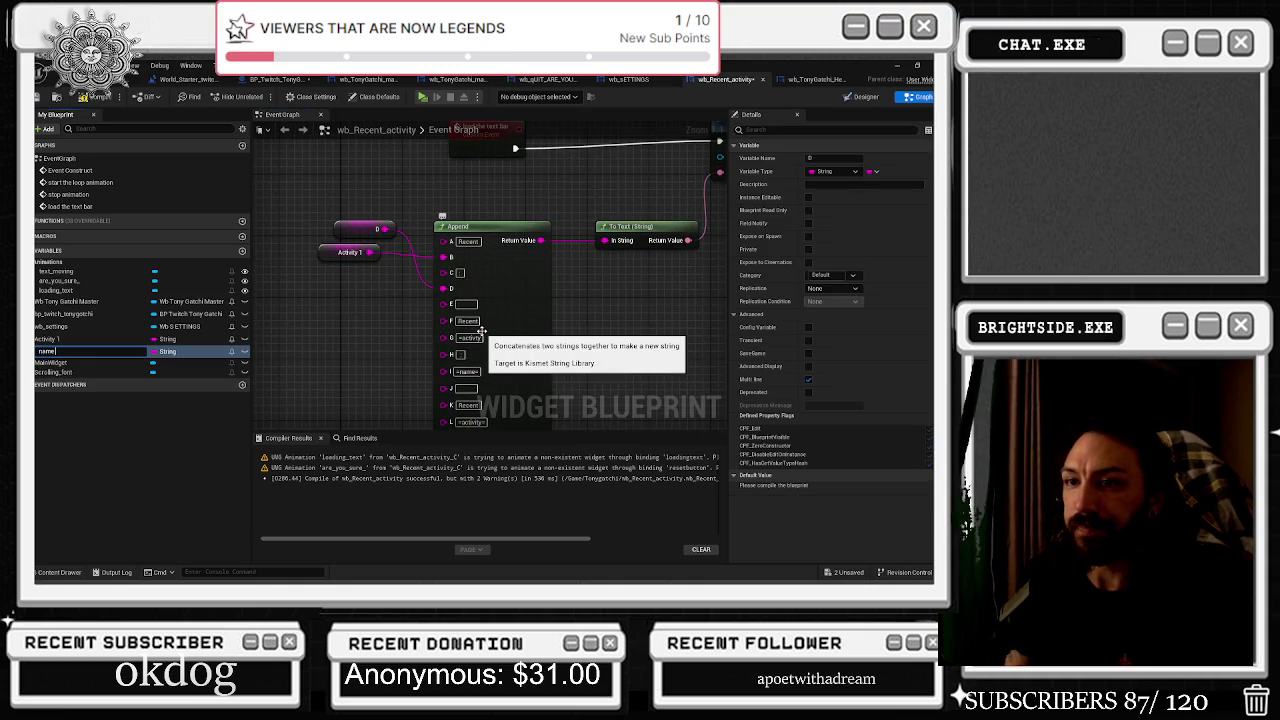
pyautogui.press('Return')
pyautogui.moveTo(353, 235); pyautogui.dragTo(336, 289)
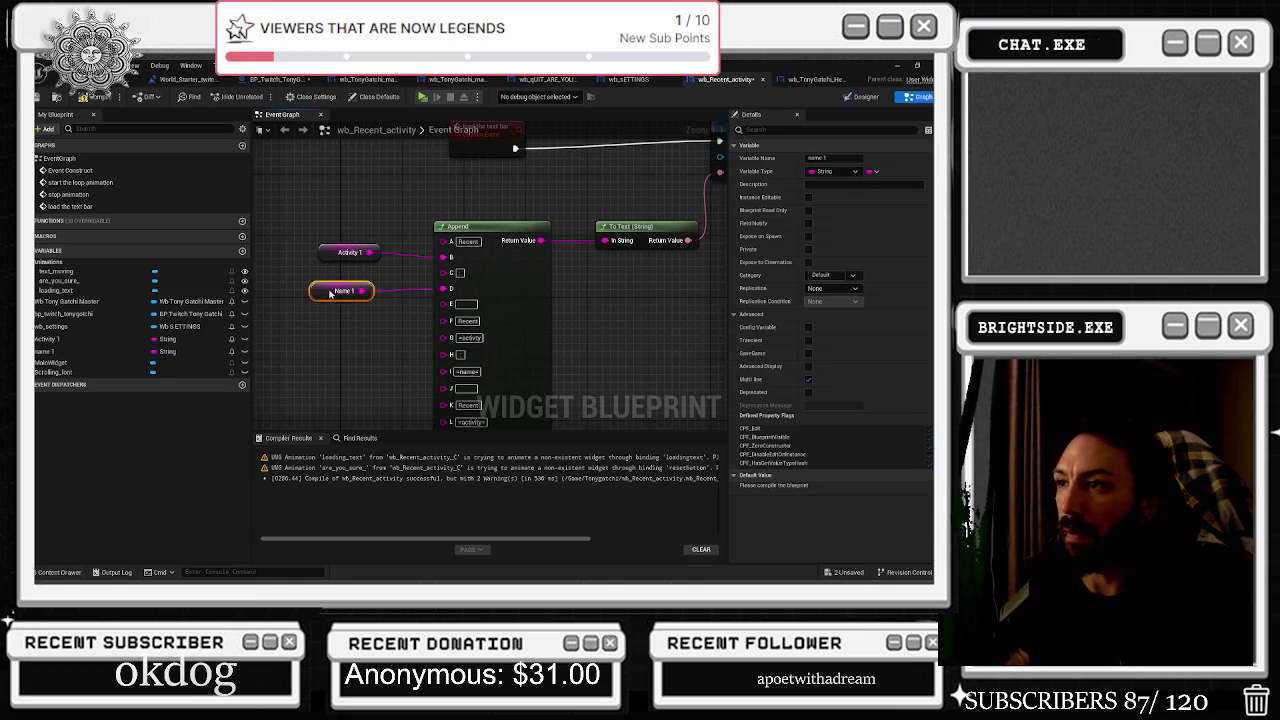
pyautogui.scroll(-1, 343, 271)
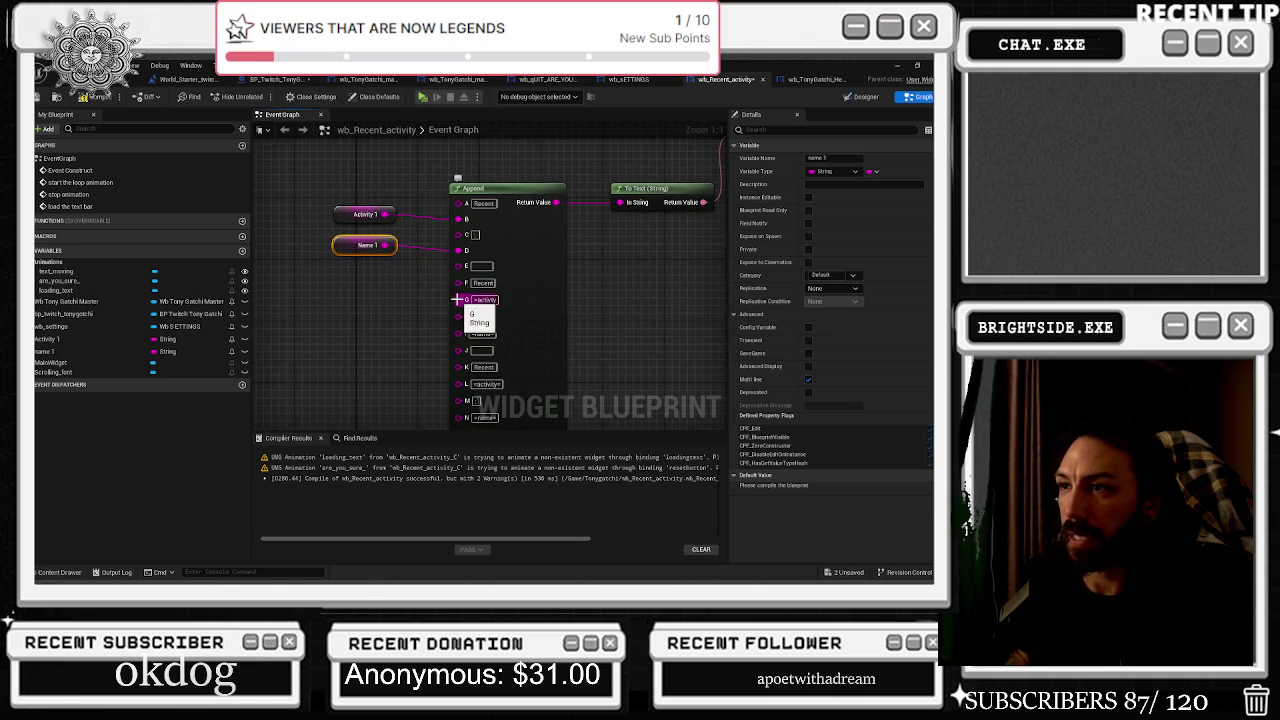
# Promote Append pins G and I to variables 'activity 2' and 'name 2', placed beside their pins.
pyautogui.rightClick(468, 312)
pyautogui.click(522, 343)
pyautogui.write('activi')
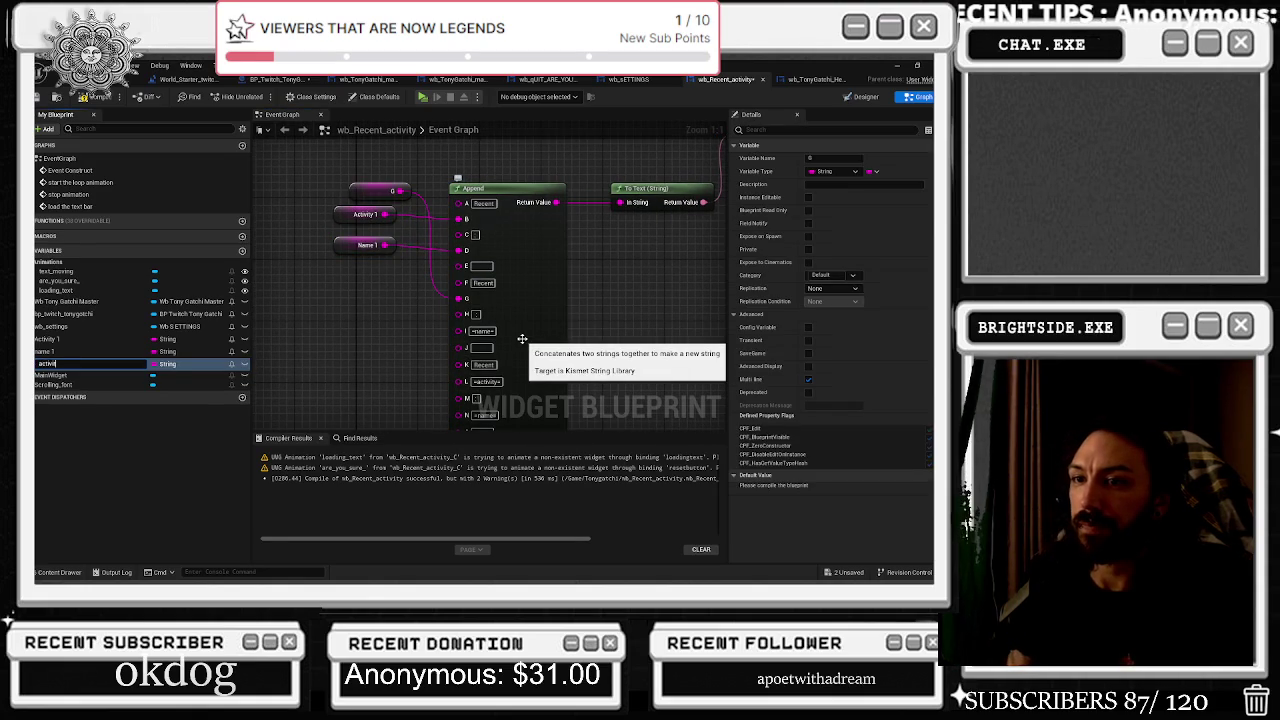
pyautogui.write('ty 2')
pyautogui.press('Return')
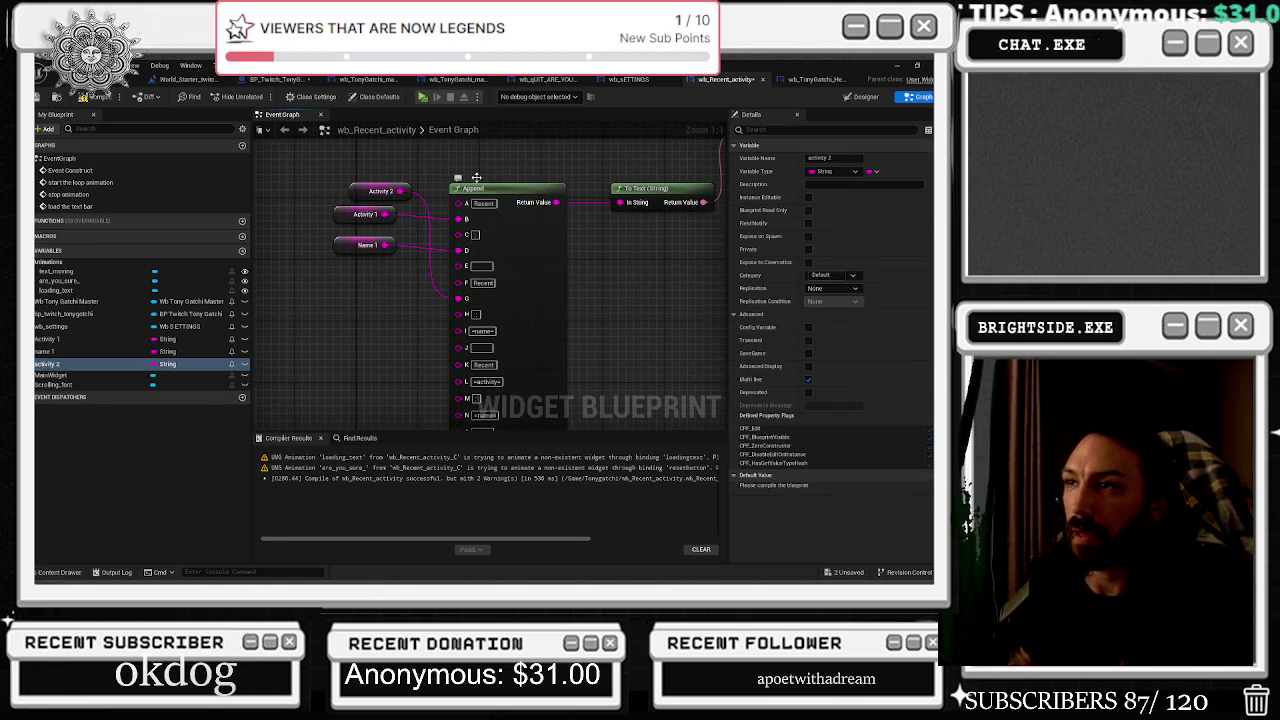
pyautogui.moveTo(380, 194); pyautogui.dragTo(362, 302)
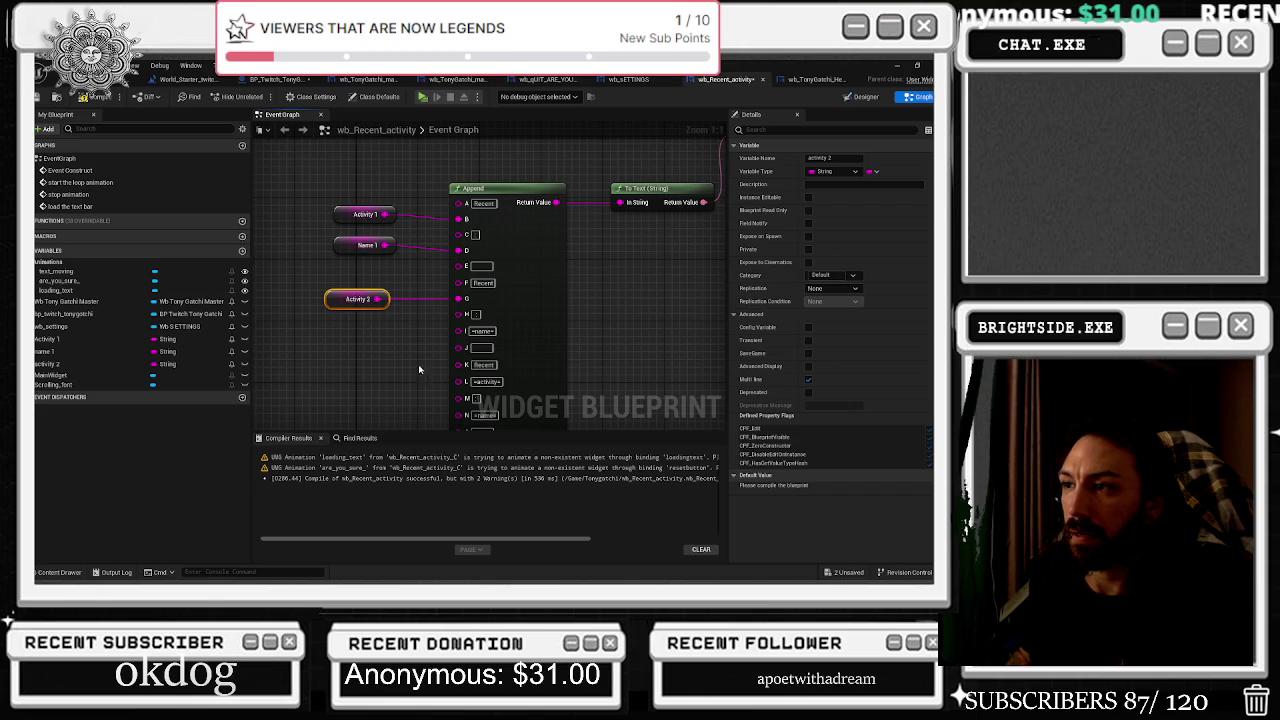
pyautogui.rightClick(473, 331)
pyautogui.click(505, 370)
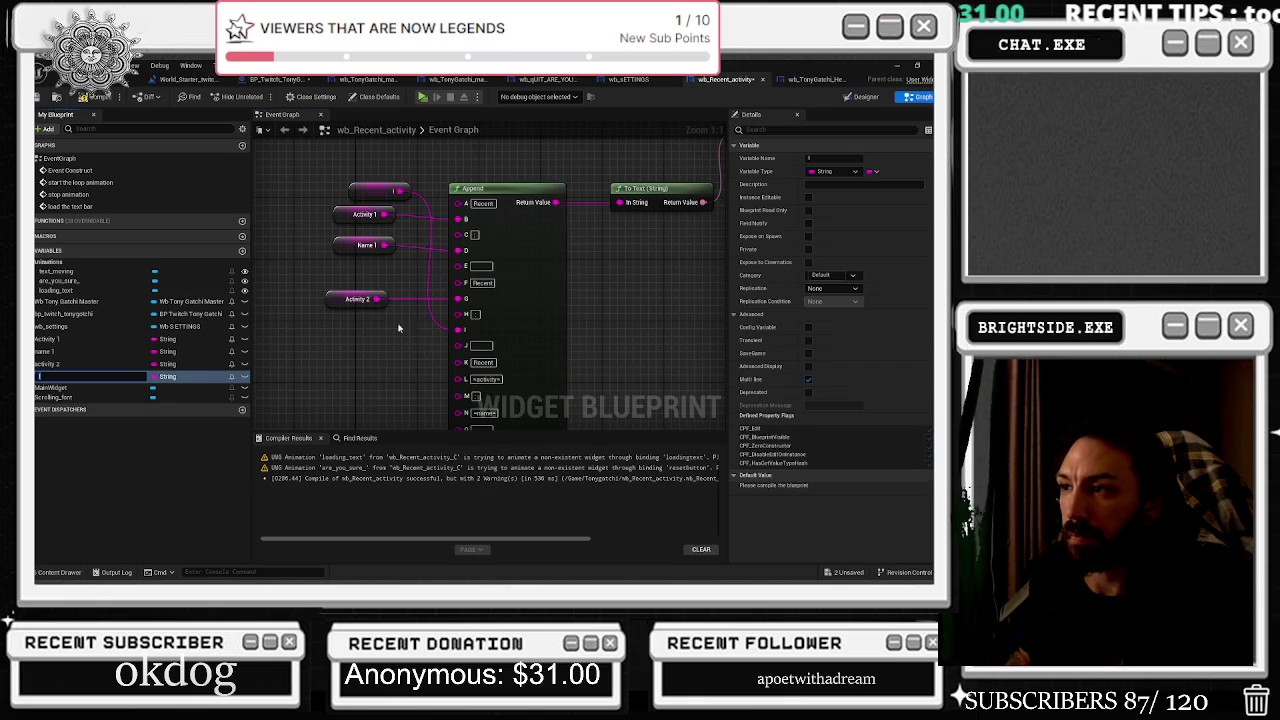
pyautogui.write('name 2')
pyautogui.press('Return')
pyautogui.moveTo(378, 190)
pyautogui.mouseDown()
pyautogui.moveTo(343, 331)
pyautogui.moveTo(354, 334)
pyautogui.mouseUp()
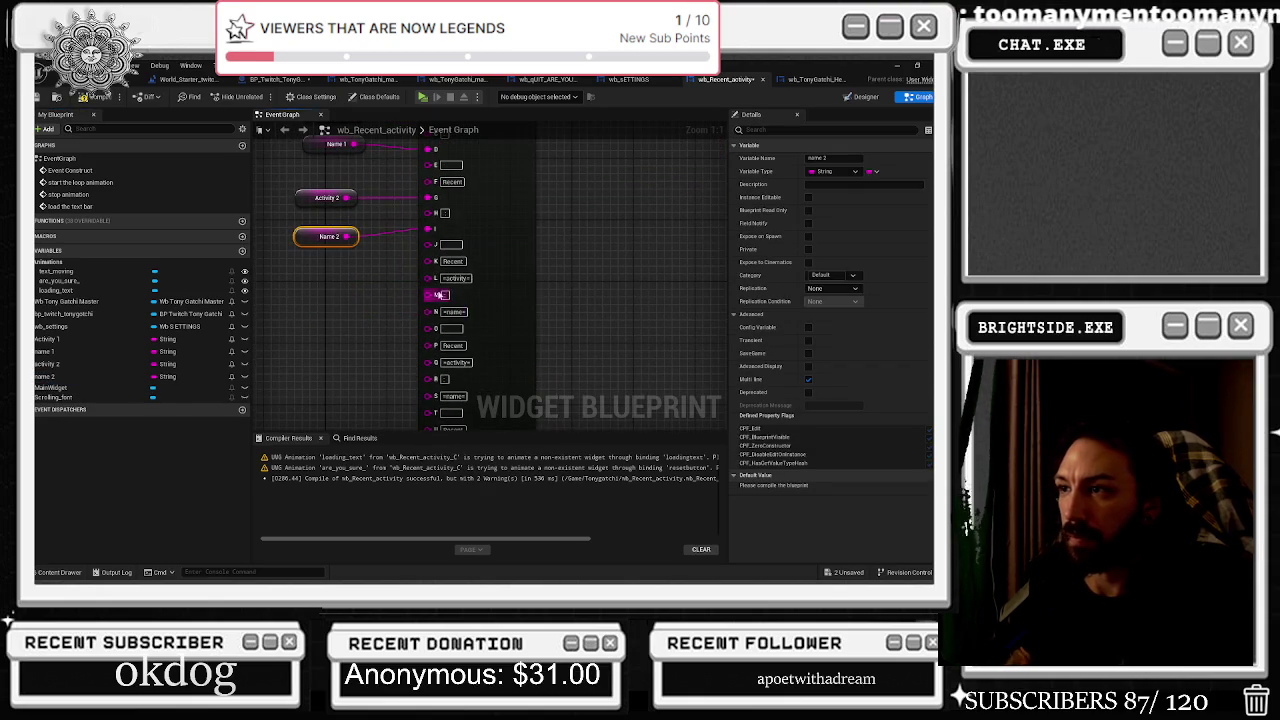
# Promote Append pins L and O to variables 'activity 3' and 'name 3'.
pyautogui.rightClick(433, 285)
pyautogui.click(468, 321)
pyautogui.write('activity 3')
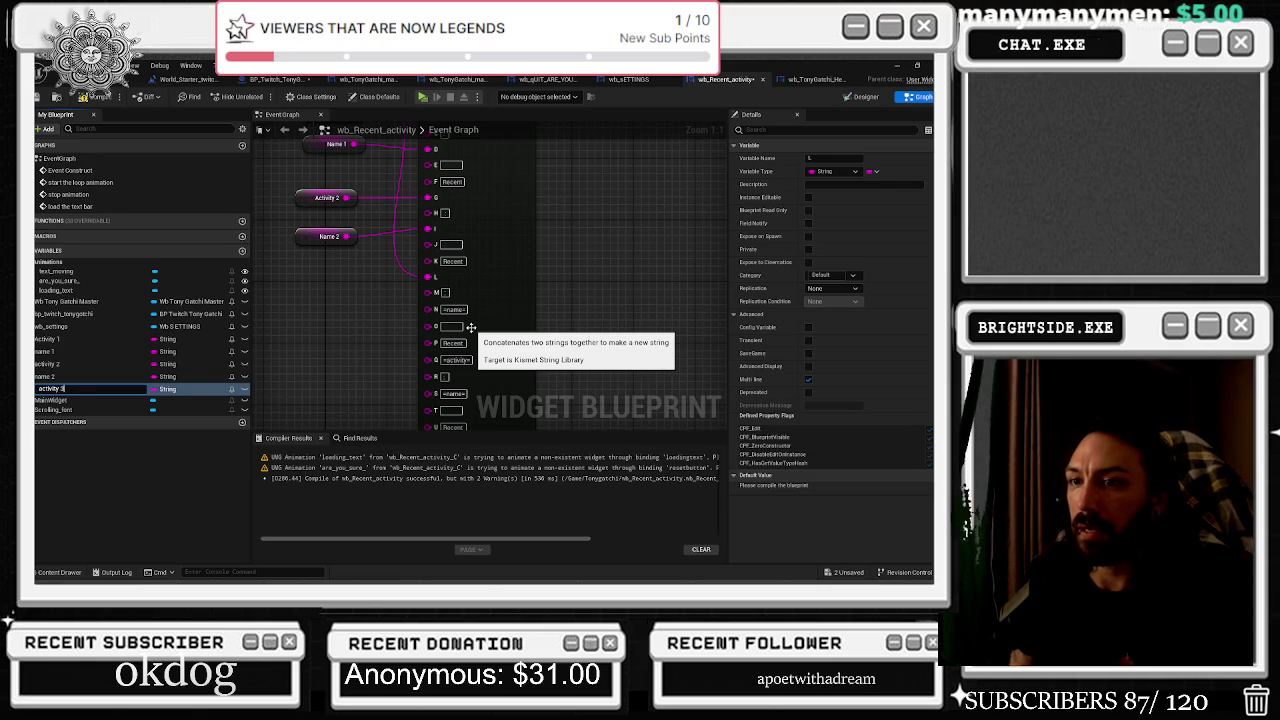
pyautogui.press('Return')
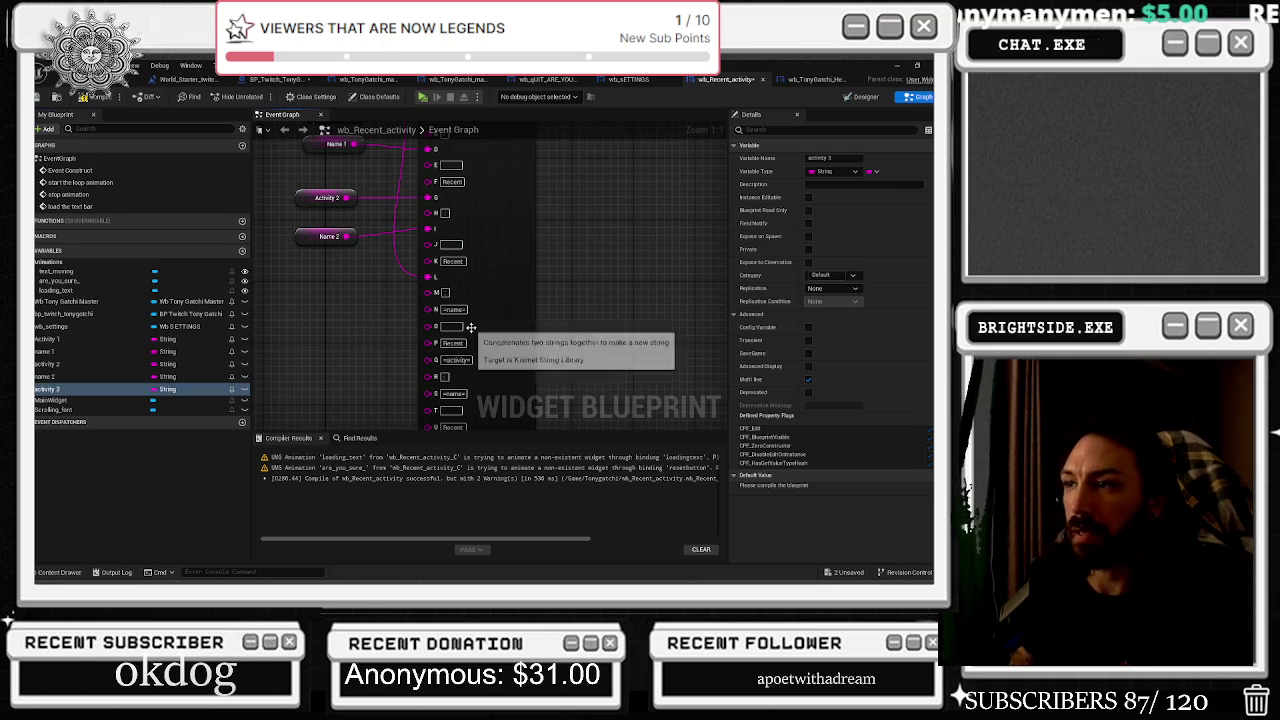
pyautogui.rightClick(437, 326)
pyautogui.click(463, 356)
pyautogui.write('N')
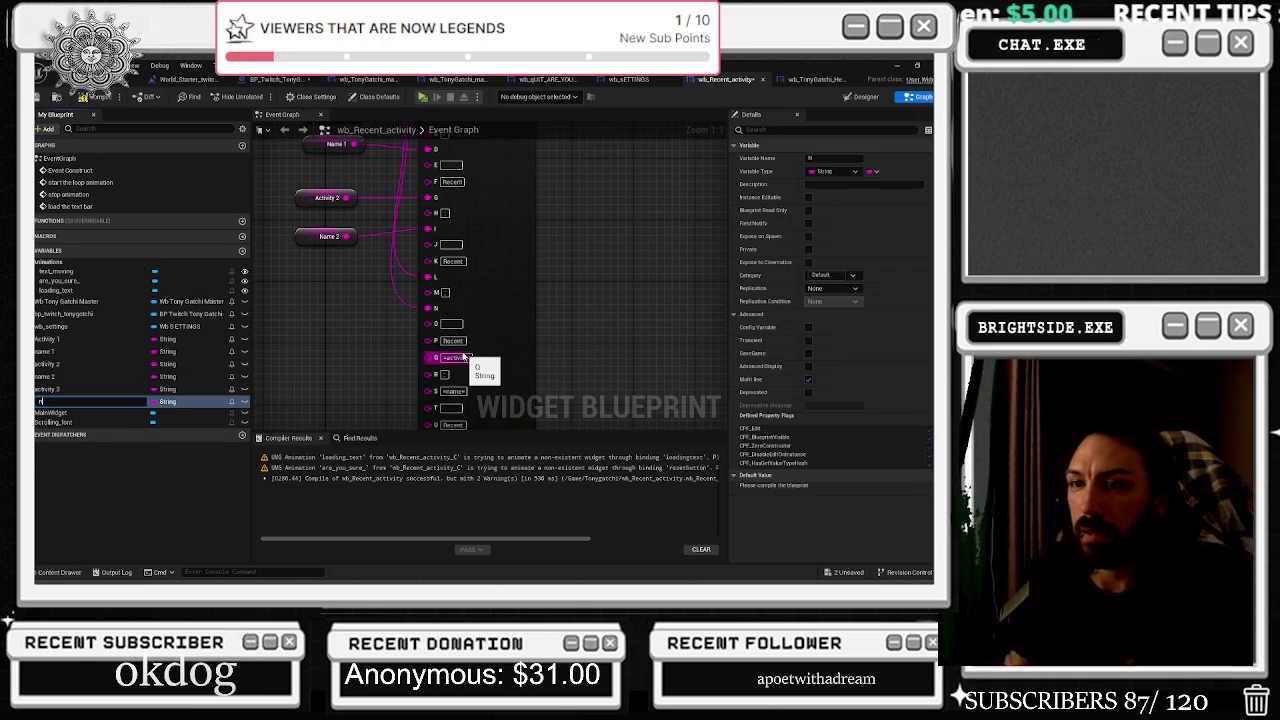
pyautogui.press('Return')
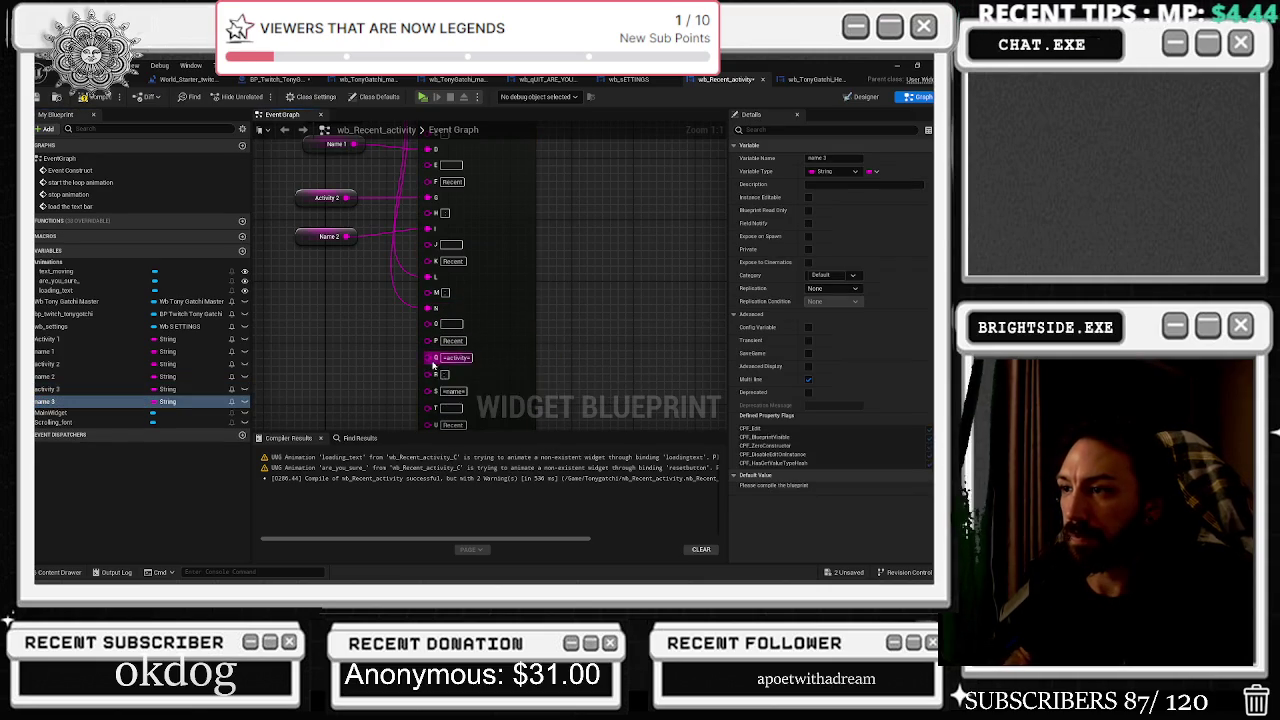
# Promote the Q and S pins to variables 'activity 4' and 'name 4'.
pyautogui.rightClick(433, 366)
pyautogui.click(462, 392)
pyautogui.write('activity 4')
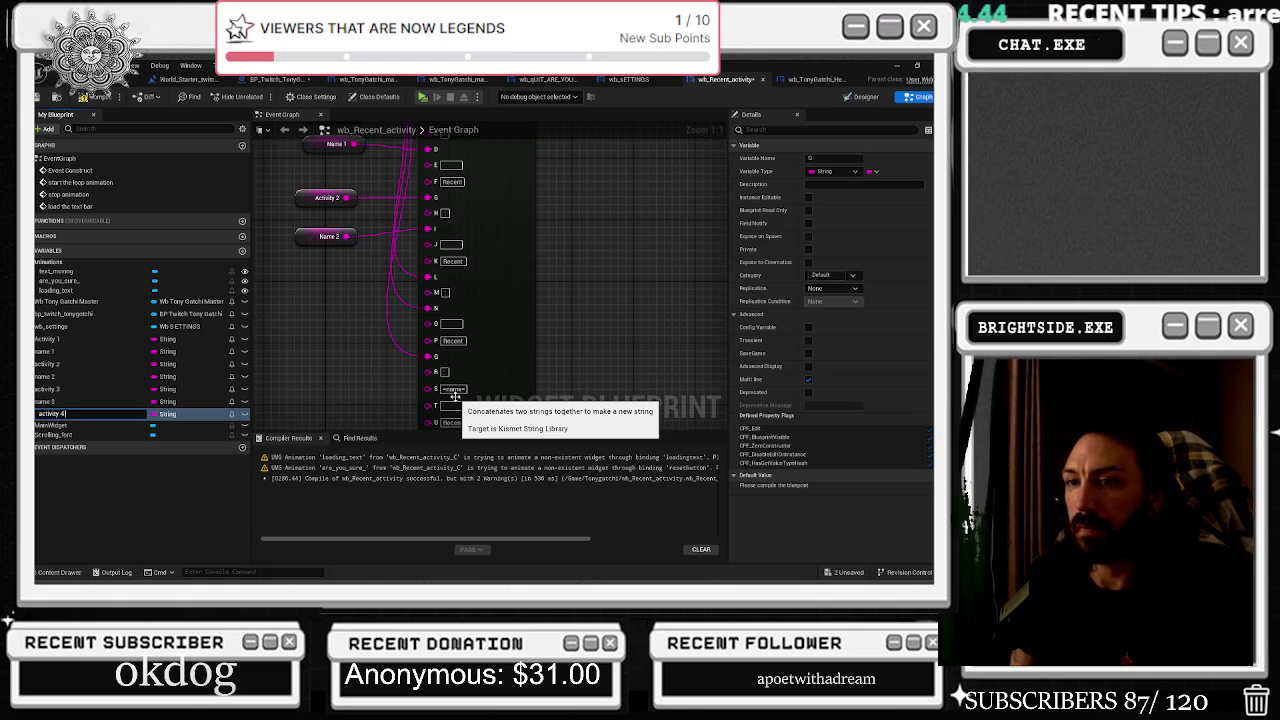
pyautogui.press('Return')
pyautogui.rightClick(427, 390)
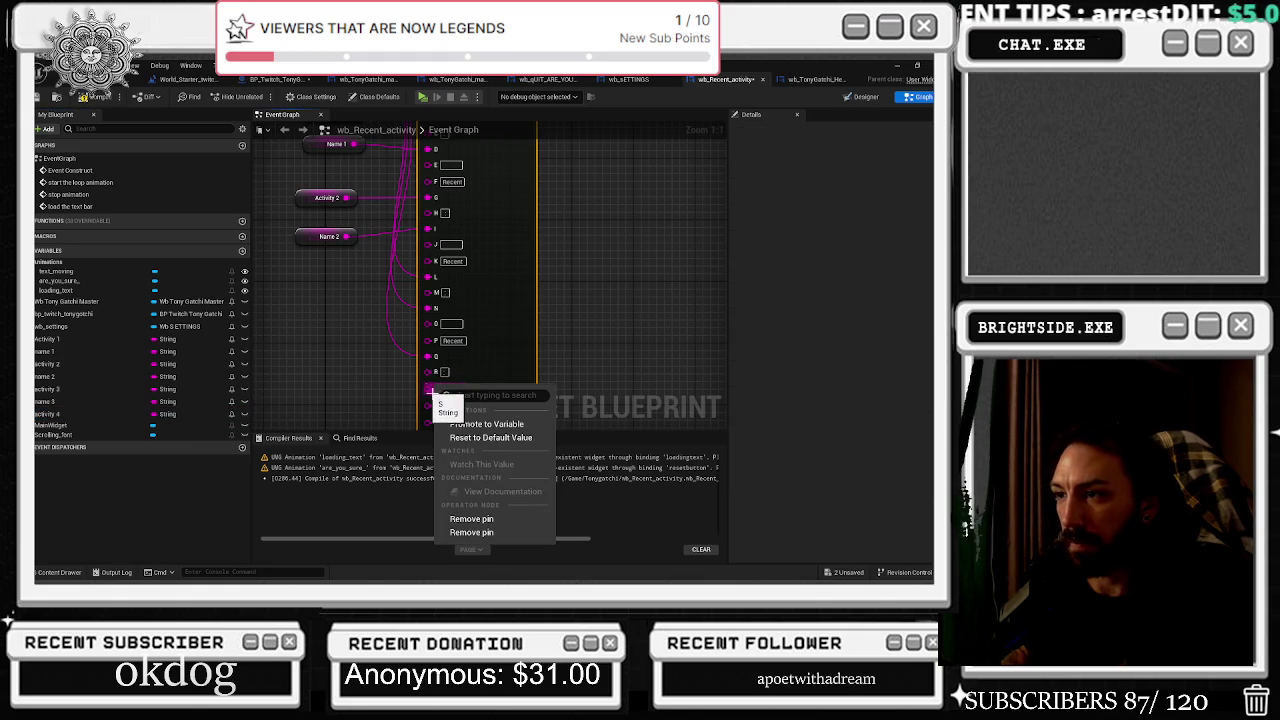
pyautogui.click(486, 424)
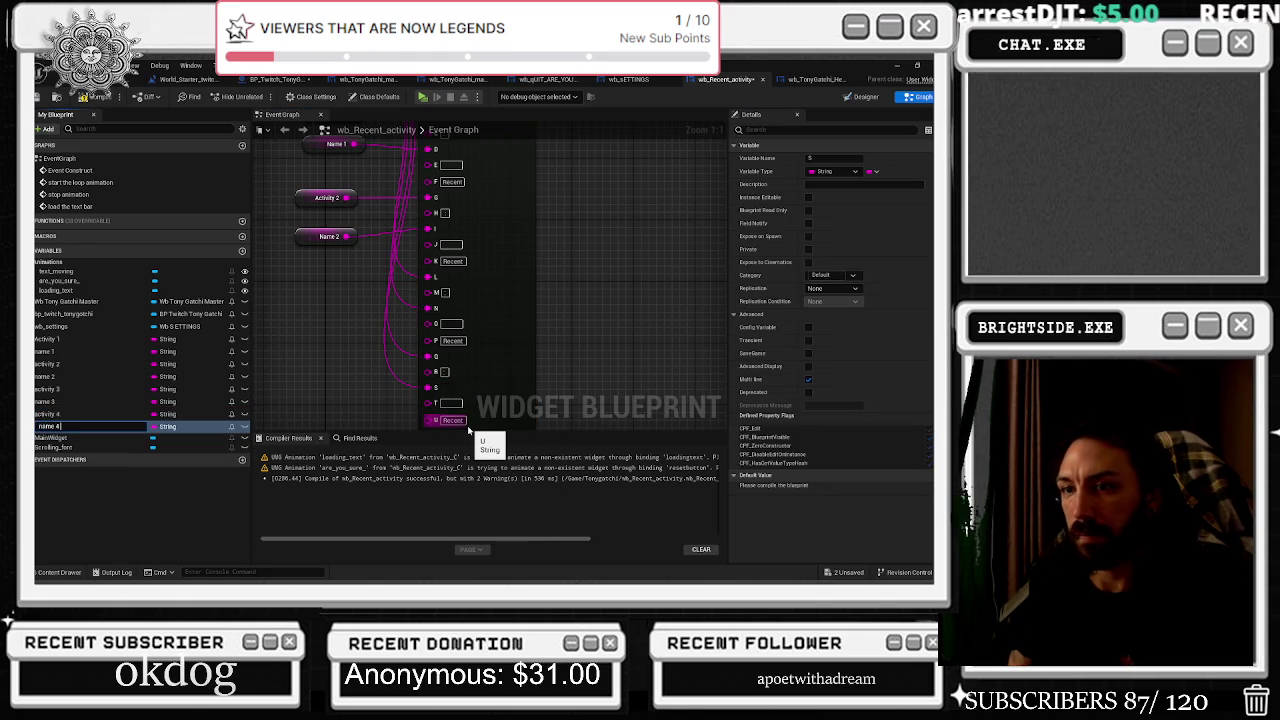
pyautogui.press('Return')
# Promote the V and X pins to variables 'activity' and 'name 5'.
pyautogui.moveTo(483, 437)
pyautogui.mouseDown()
pyautogui.moveTo(480, 345)
pyautogui.moveTo(492, 351)
pyautogui.mouseUp()
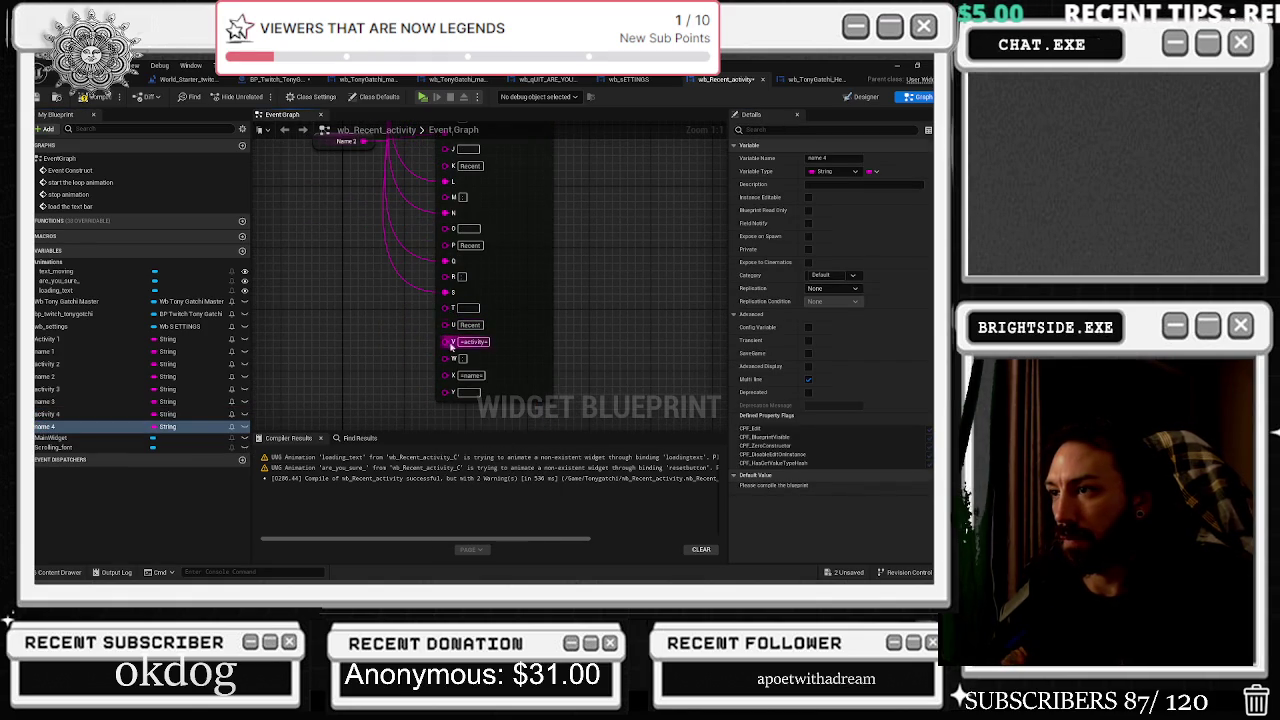
pyautogui.rightClick(452, 341)
pyautogui.click(480, 378)
pyautogui.write('activity')
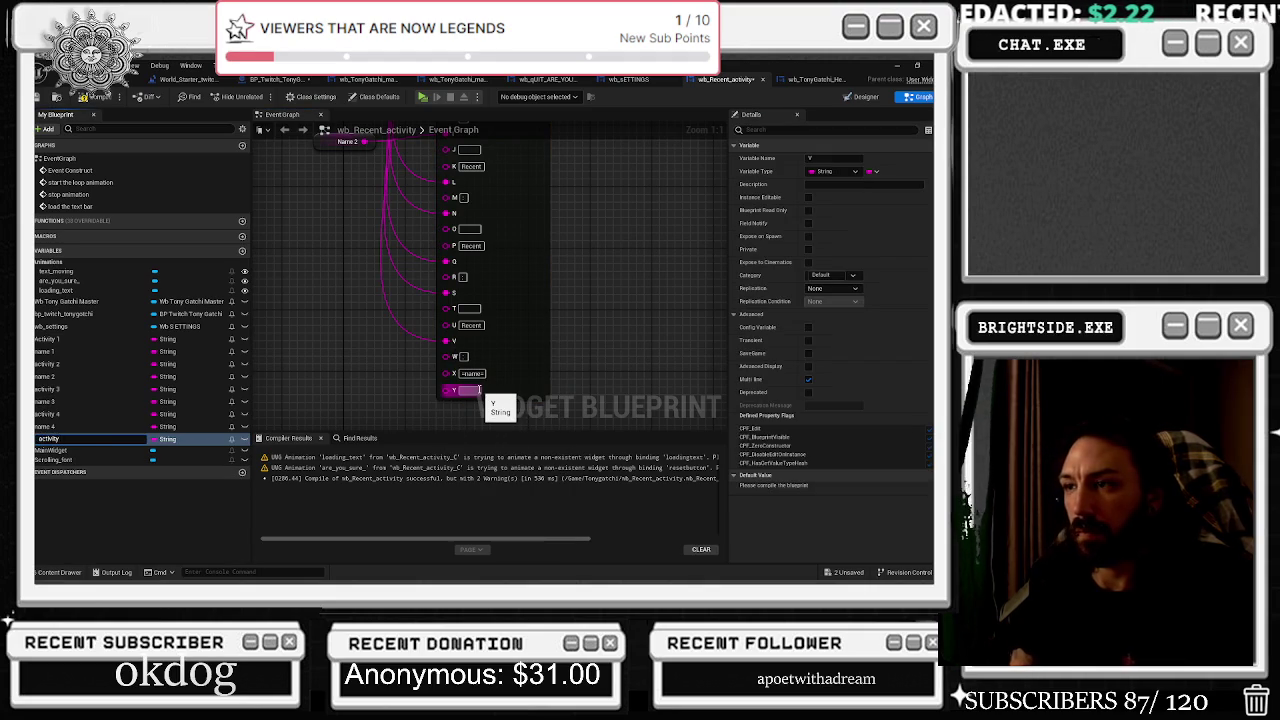
pyautogui.press('Return')
pyautogui.rightClick(447, 374)
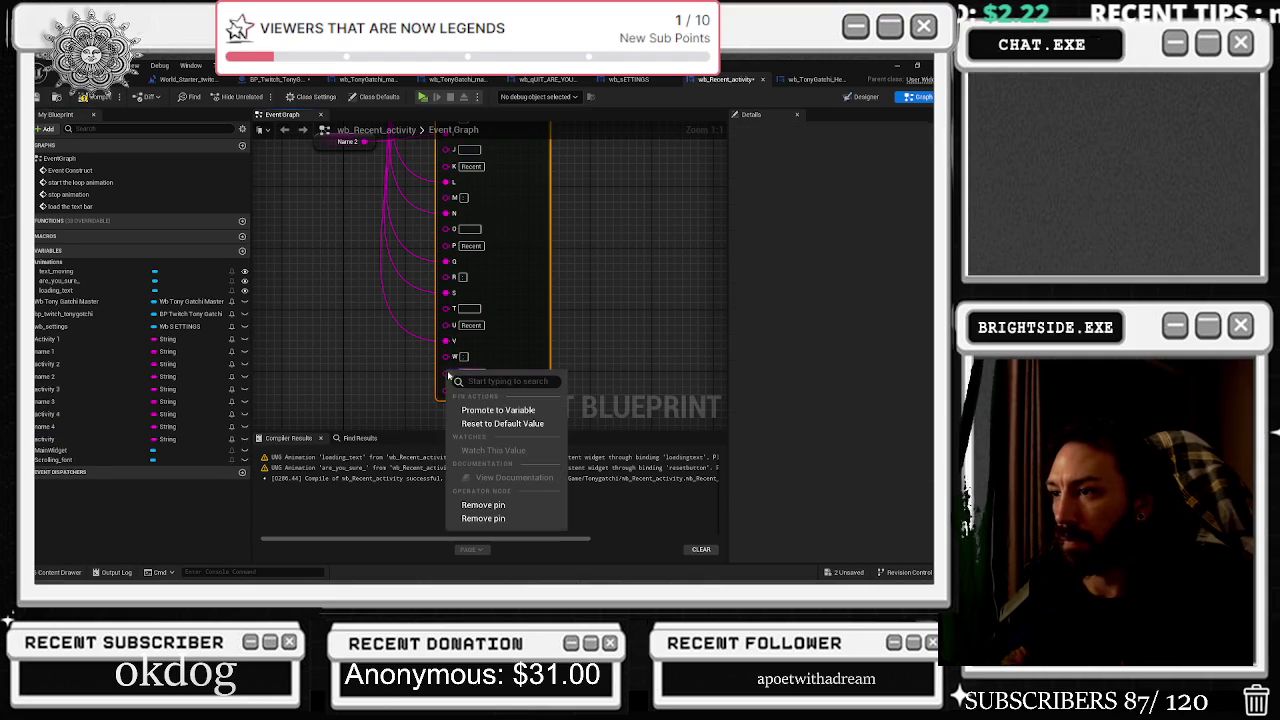
pyautogui.click(465, 410)
pyautogui.write('name 5')
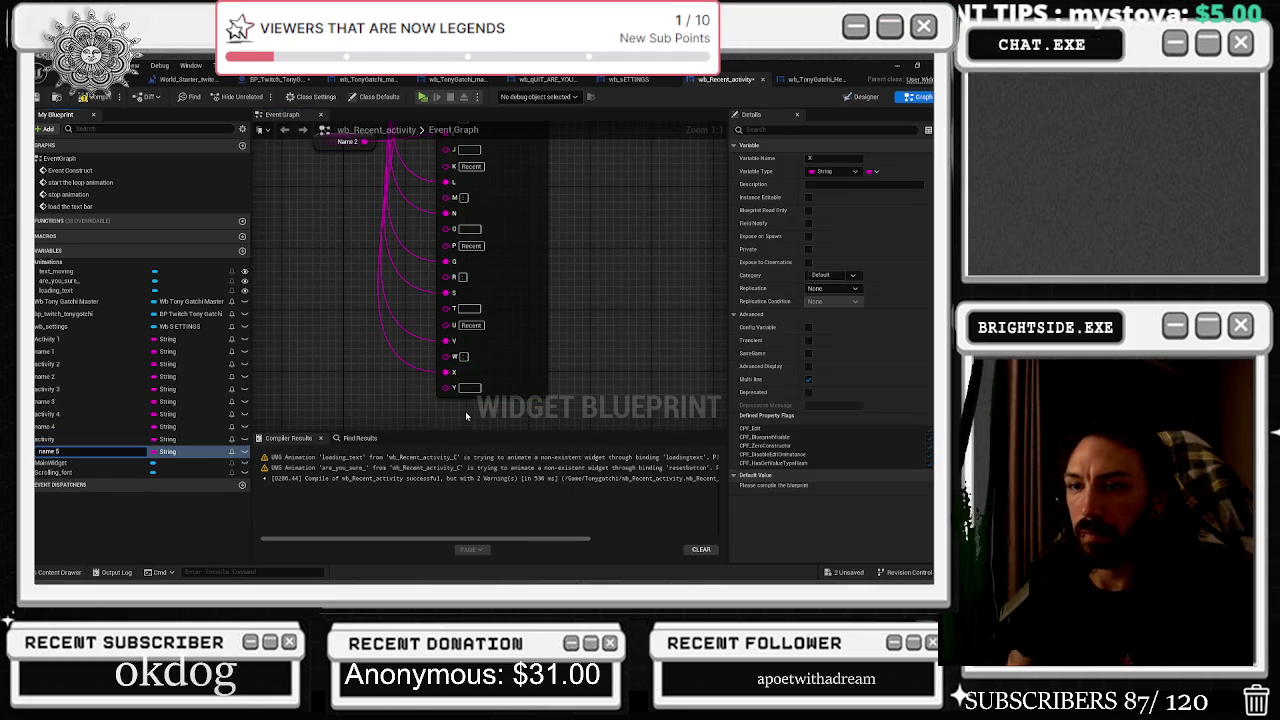
pyautogui.press('Return')
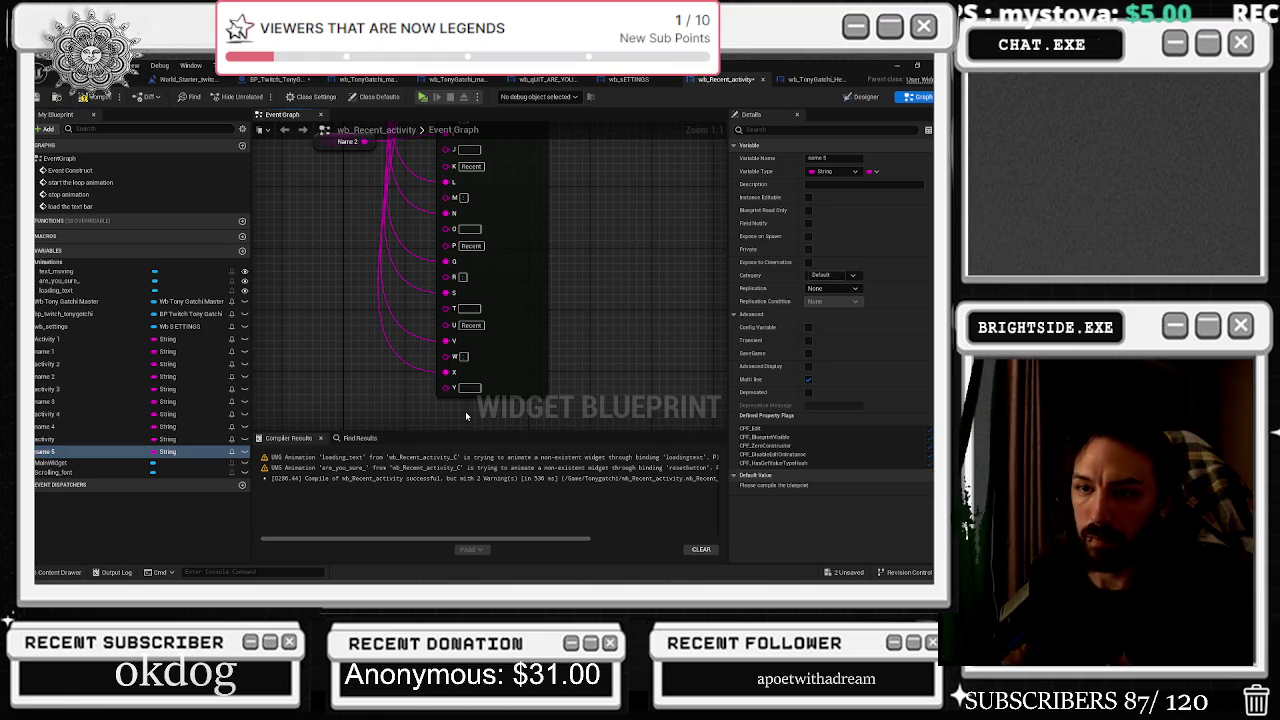
# Rename the 'activity' variable to 'activity 5'.
pyautogui.click(76, 440)
pyautogui.click(76, 440)
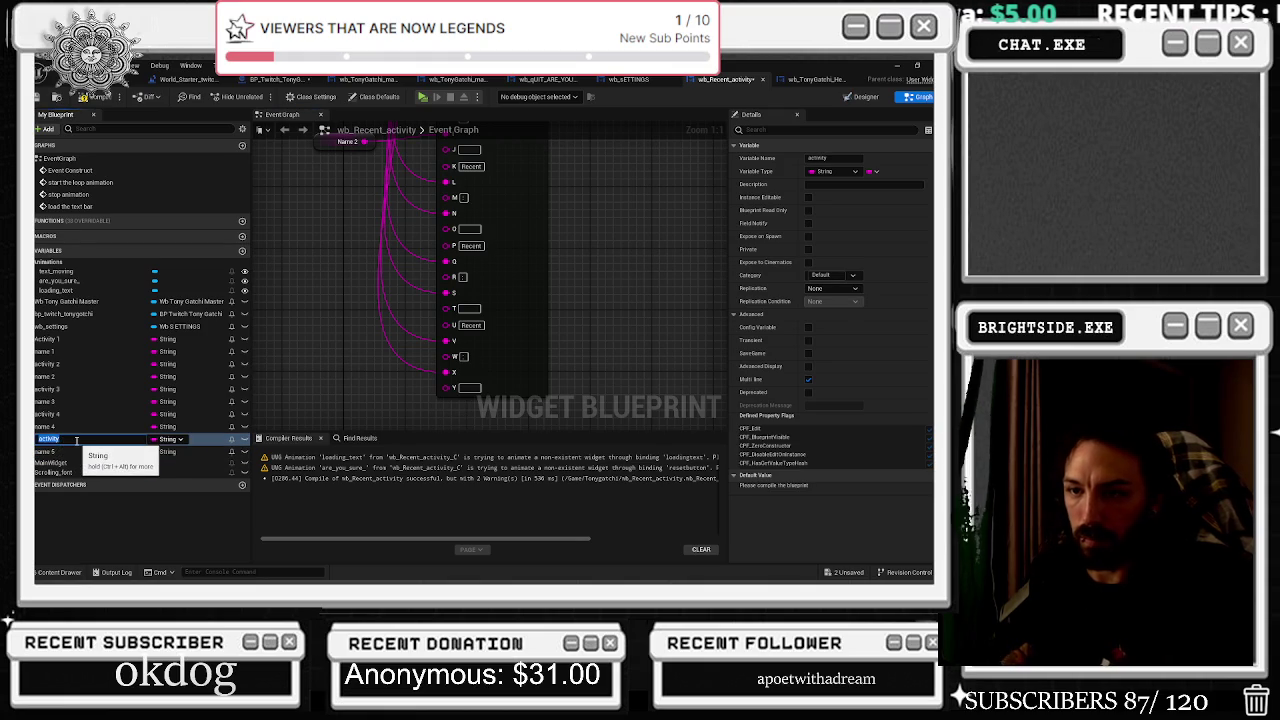
pyautogui.click(76, 440)
pyautogui.write('5')
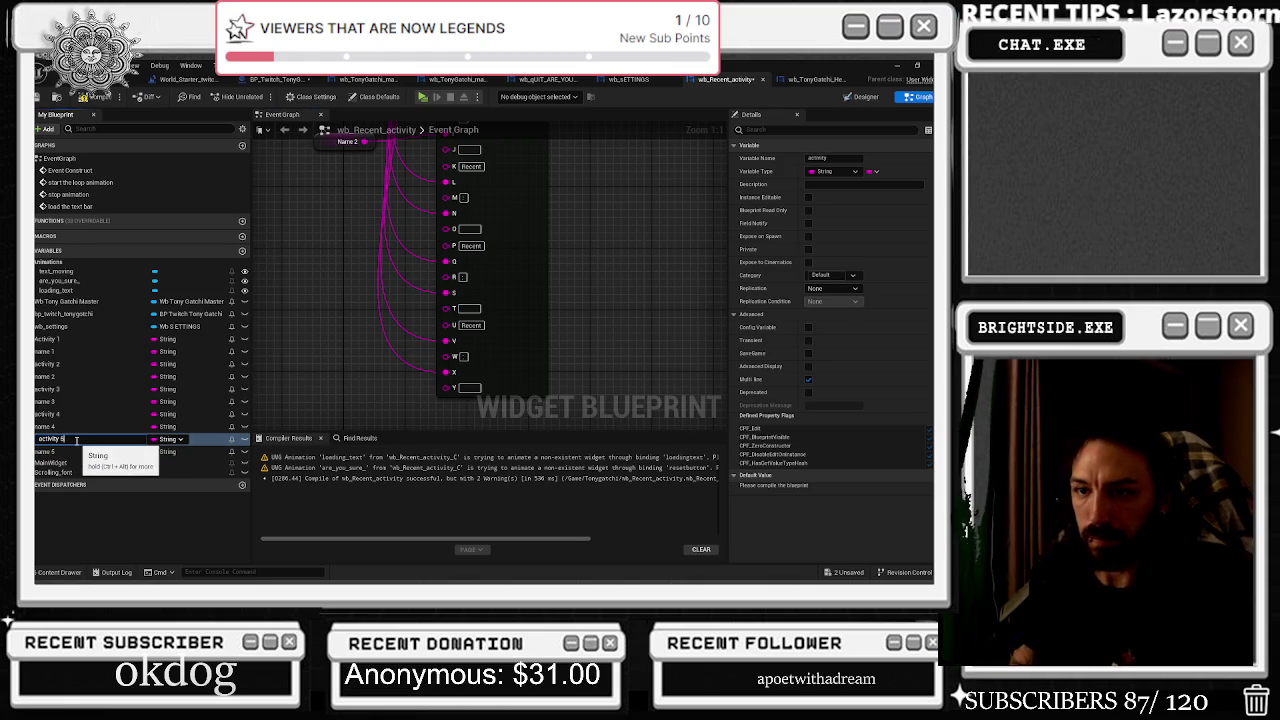
pyautogui.press('Return')
# Move the Name 5 and Activity 5 getters down beside their Append pins.
pyautogui.moveTo(441, 315)
pyautogui.mouseDown()
pyautogui.moveTo(420, 380)
pyautogui.moveTo(390, 200)
pyautogui.moveTo(371, 262)
pyautogui.moveTo(343, 262)
pyautogui.moveTo(362, 357)
pyautogui.mouseUp()
pyautogui.scroll(-1, 390, 200)
pyautogui.moveTo(341, 411); pyautogui.dragTo(349, 397)
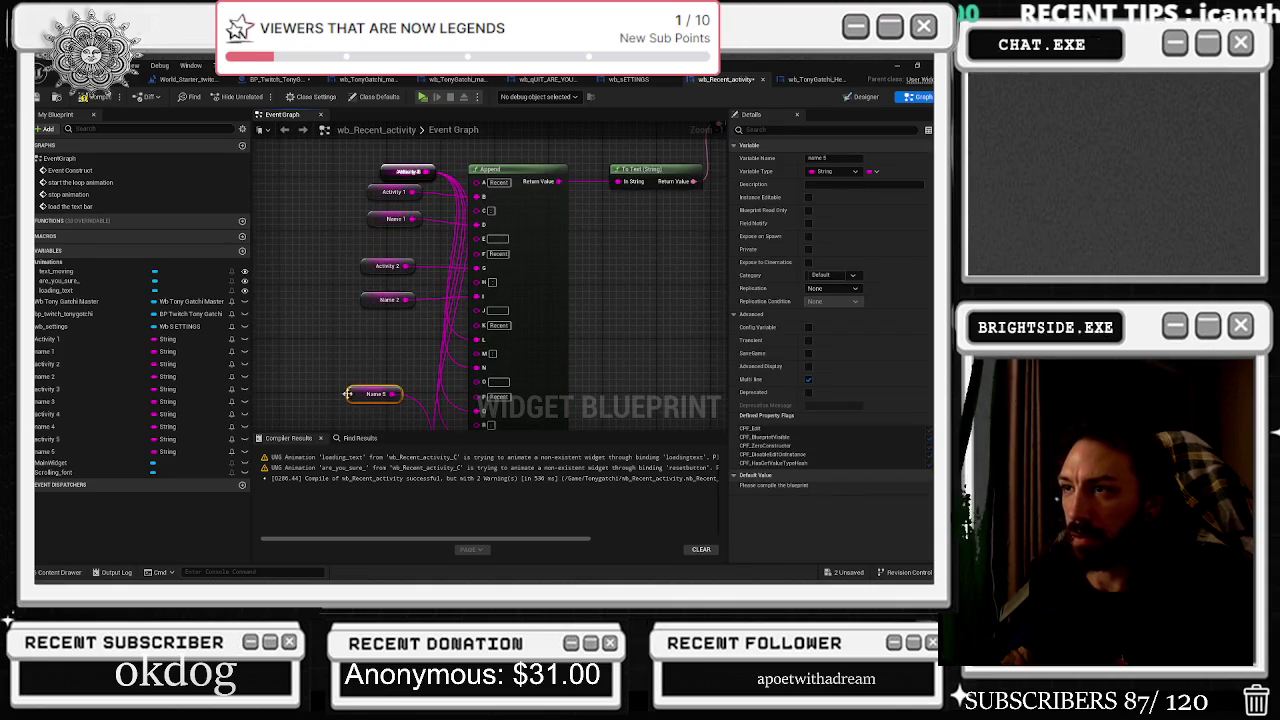
pyautogui.moveTo(378, 177)
pyautogui.mouseDown()
pyautogui.moveTo(352, 285)
pyautogui.moveTo(352, 440)
pyautogui.mouseUp()
# Separate the stacked Name 4, Activity 4 and Name 3 getters into an ordered column.
pyautogui.moveTo(389, 150)
pyautogui.mouseDown()
pyautogui.moveTo(385, 140)
pyautogui.moveTo(366, 240)
pyautogui.moveTo(360, 395)
pyautogui.moveTo(339, 375)
pyautogui.moveTo(336, 307)
pyautogui.moveTo(334, 373)
pyautogui.mouseUp()
pyautogui.click(324, 289)
pyautogui.moveTo(333, 313); pyautogui.dragTo(336, 348)
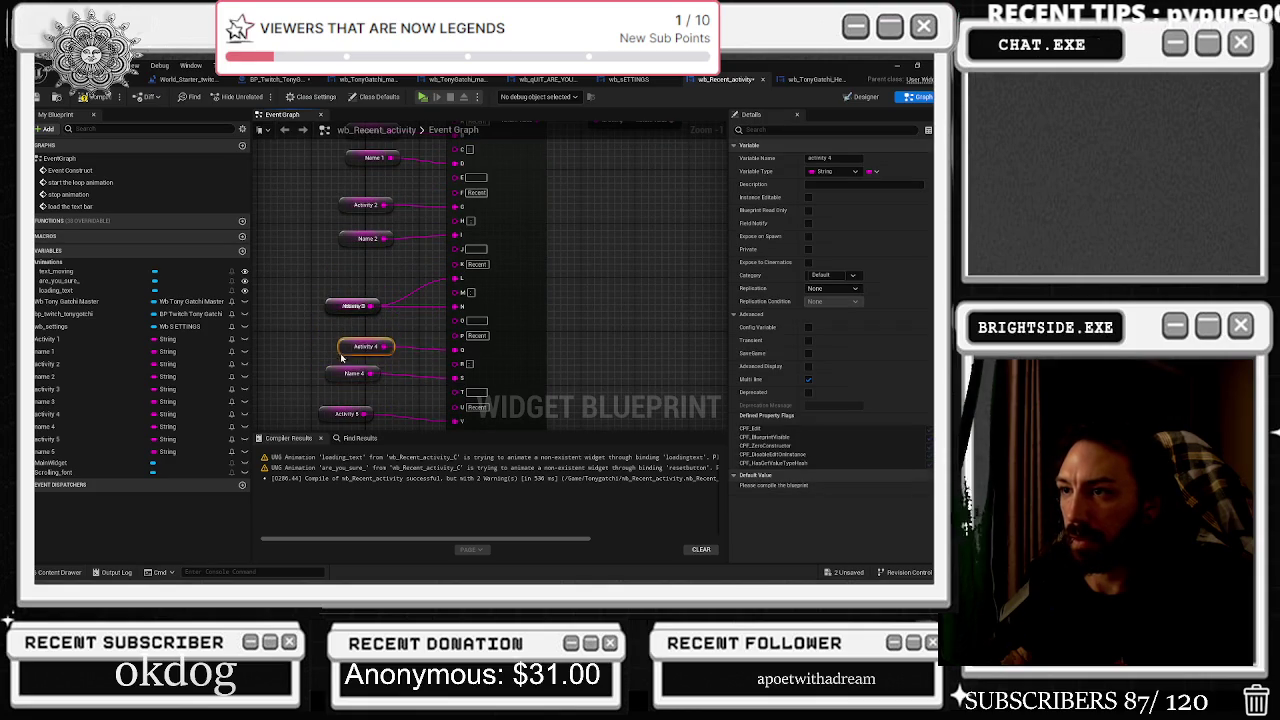
pyautogui.click(337, 308)
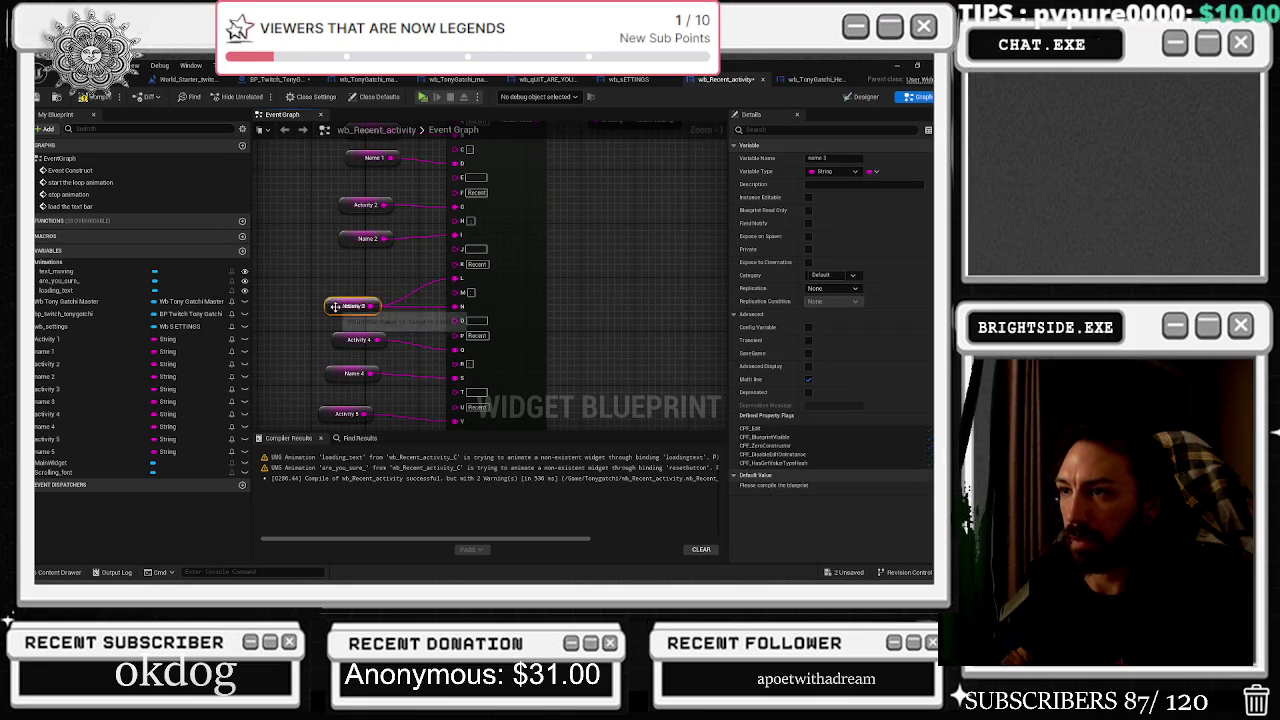
pyautogui.moveTo(335, 312)
pyautogui.mouseDown()
pyautogui.moveTo(352, 275)
pyautogui.moveTo(357, 298)
pyautogui.mouseUp()
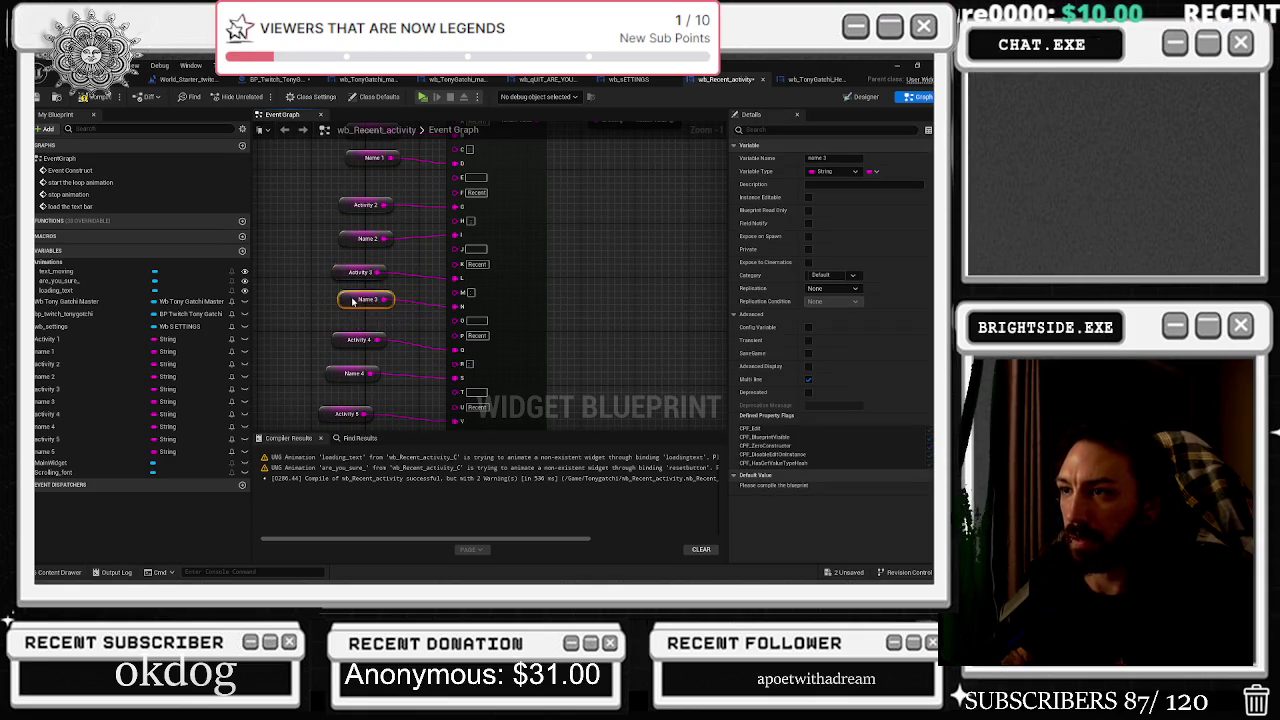
pyautogui.scroll(-3, 381, 306)
pyautogui.moveTo(392, 188); pyautogui.dragTo(352, 384)
pyautogui.scroll(1, 423, 371)
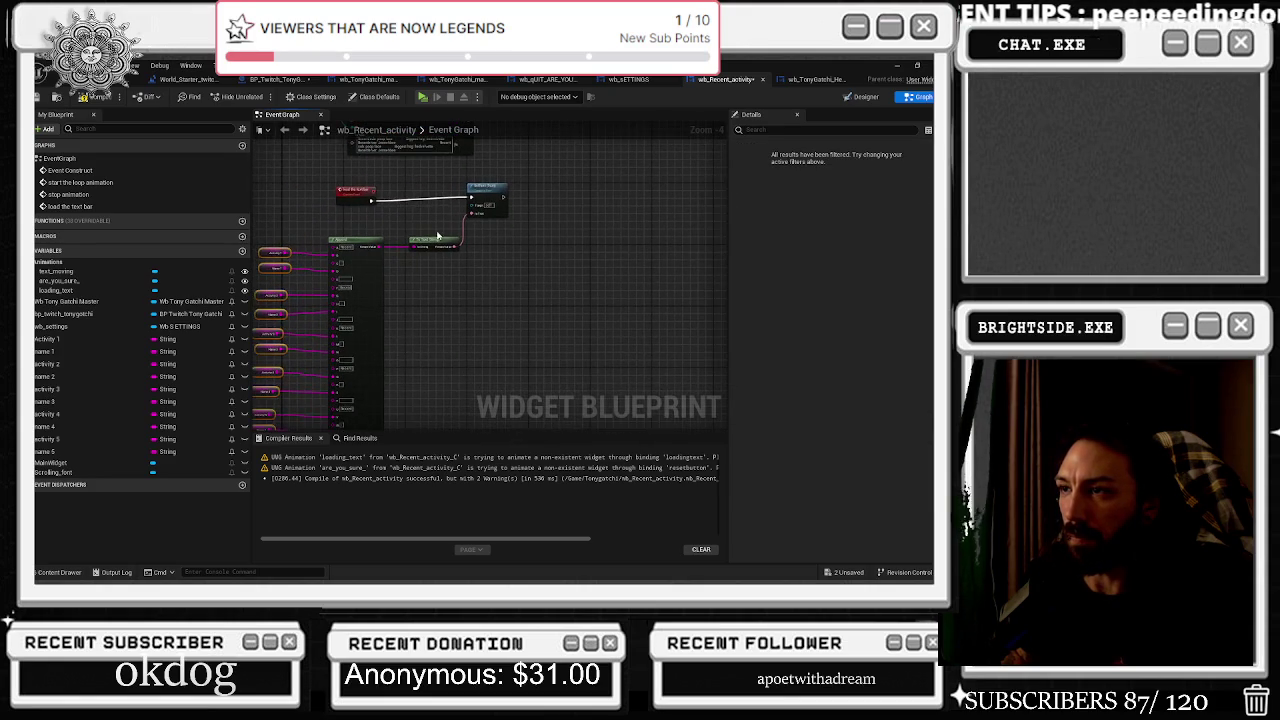
pyautogui.scroll(-1, 475, 301)
pyautogui.click(478, 283)
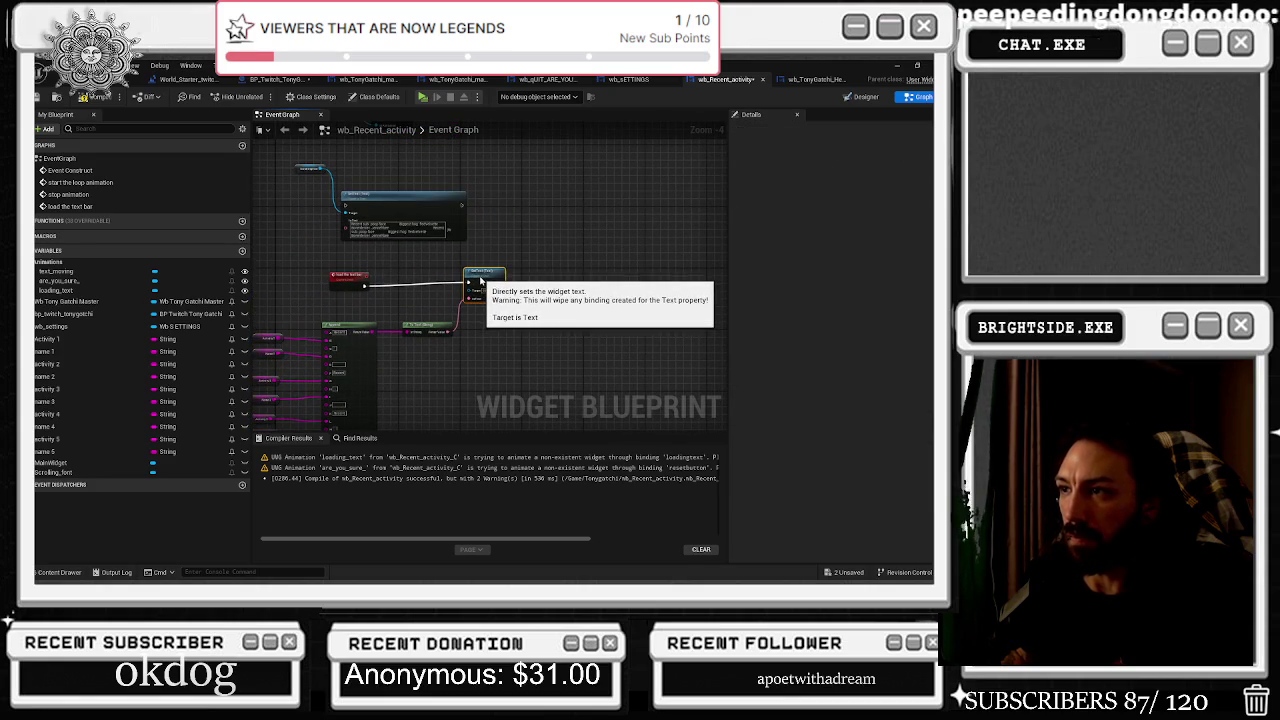
# Insert a 0.2-second Delay between 'load the text bar' and SetText, then compile the widget.
pyautogui.moveTo(345, 280); pyautogui.dragTo(365, 280)
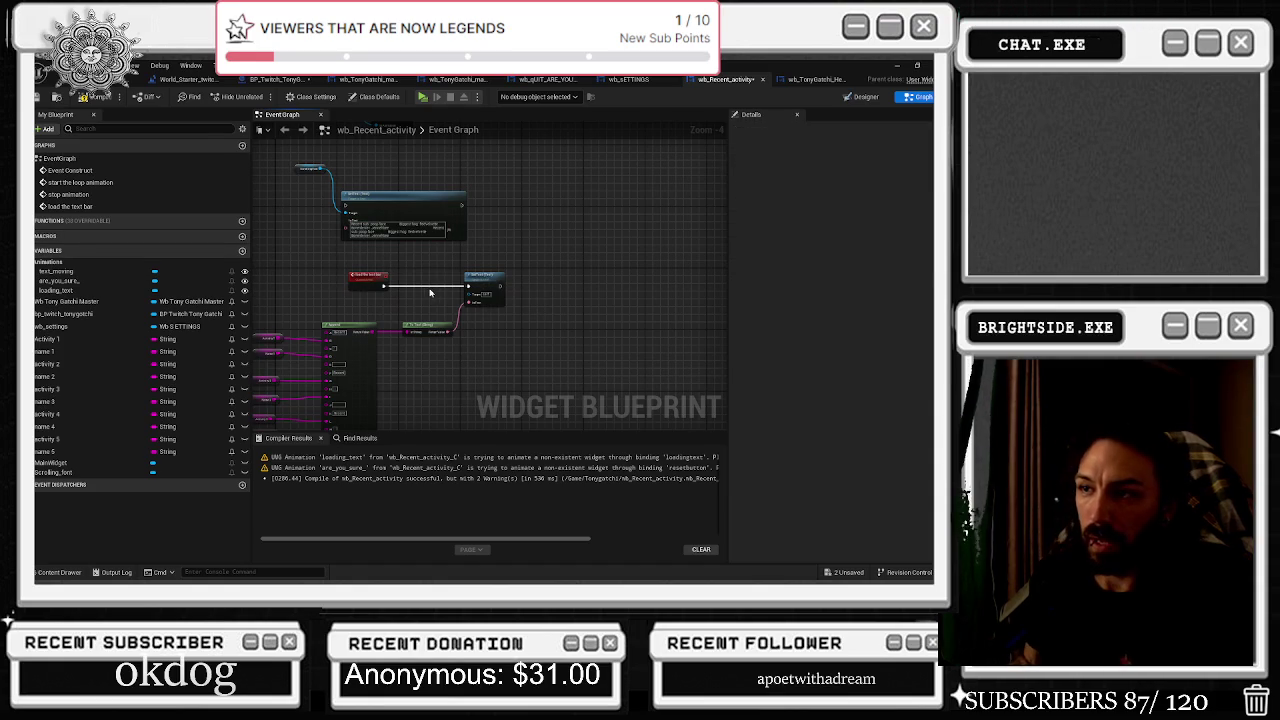
pyautogui.scroll(1, 405, 288)
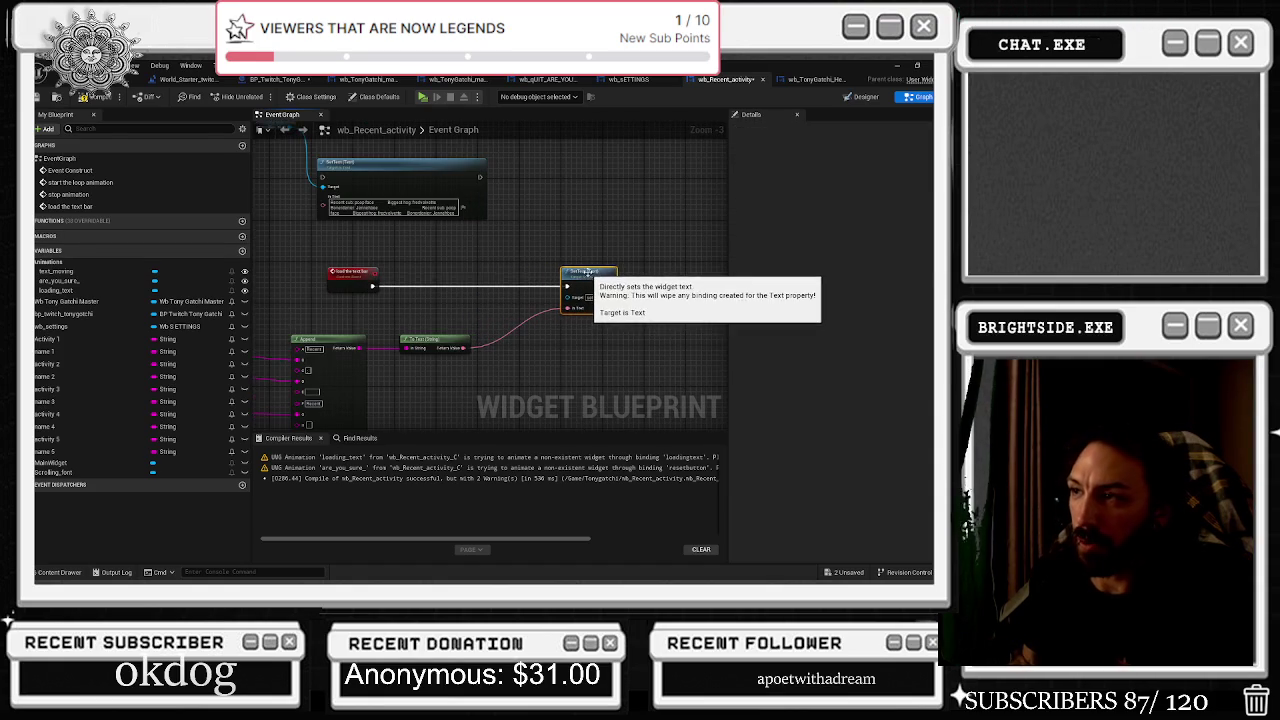
pyautogui.scroll(2, 348, 285)
pyautogui.moveTo(348, 285); pyautogui.dragTo(286, 285)
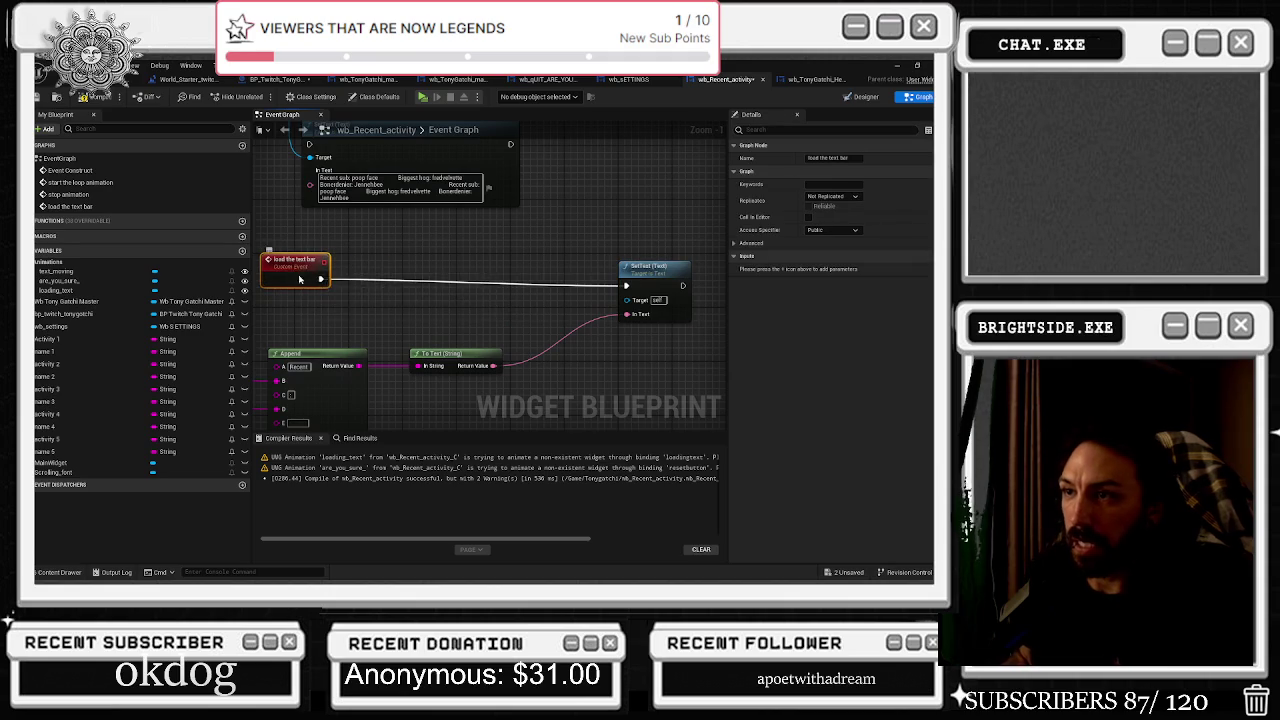
pyautogui.press('d')
pyautogui.click(505, 270)
pyautogui.moveTo(595, 285)
pyautogui.mouseDown()
pyautogui.moveTo(626, 285)
pyautogui.moveTo(511, 285)
pyautogui.mouseUp()
pyautogui.moveTo(595, 285); pyautogui.dragTo(627, 285)
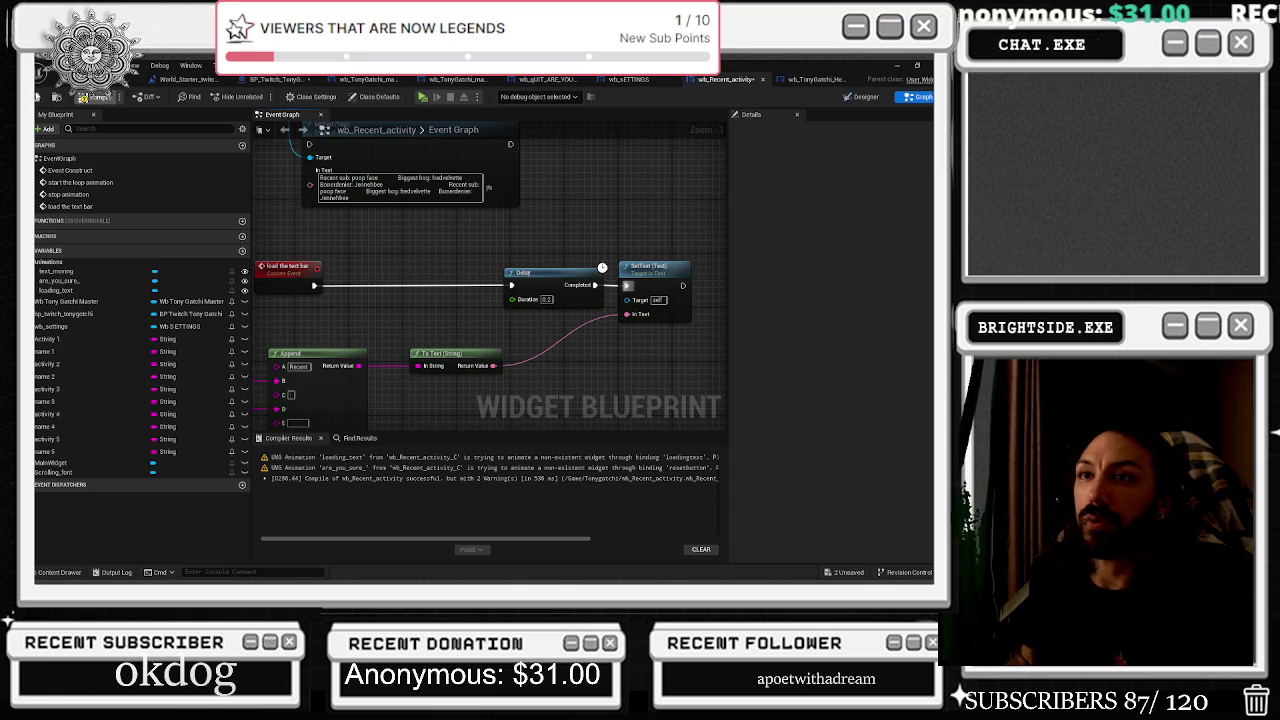
pyautogui.click(85, 97)
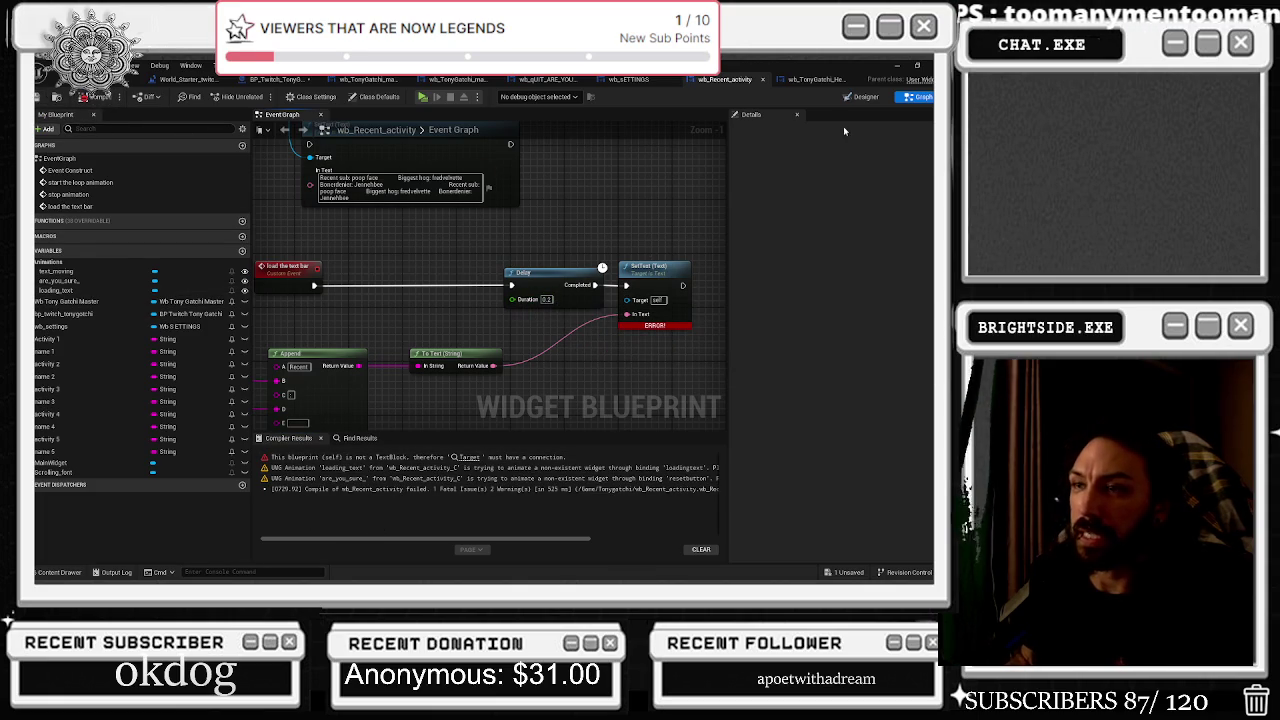
pyautogui.click(866, 96)
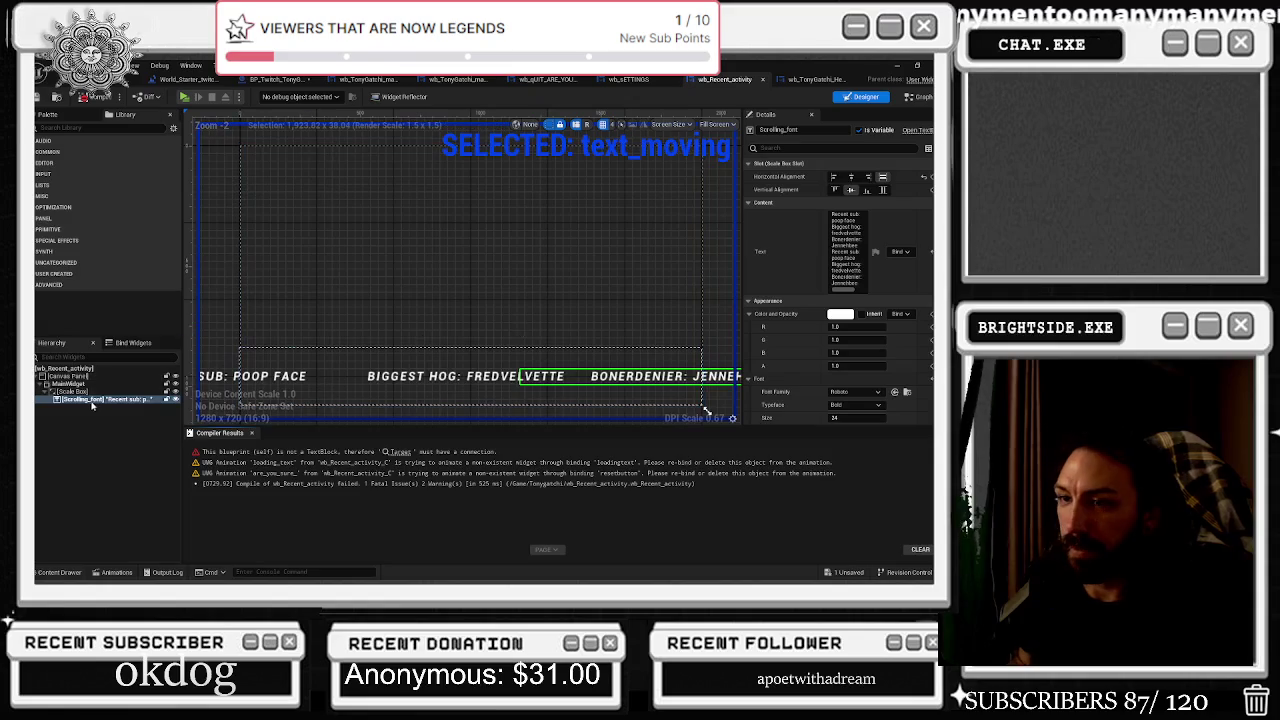
# Drop a Scrolling_font getter beside SetText to supply its Target pin.
pyautogui.click(918, 96)
pyautogui.moveTo(60, 472)
pyautogui.mouseDown()
pyautogui.moveTo(545, 265)
pyautogui.moveTo(555, 237)
pyautogui.moveTo(626, 299)
pyautogui.mouseUp()
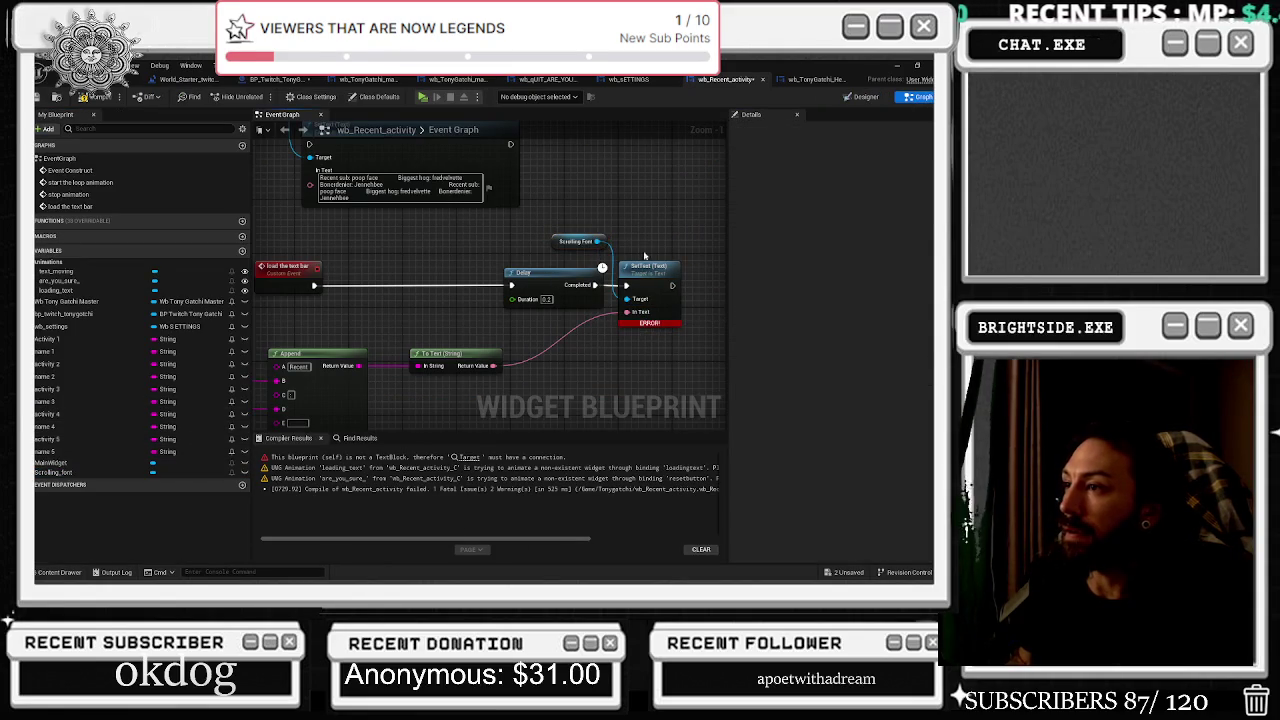
pyautogui.moveTo(464, 323); pyautogui.dragTo(510, 300)
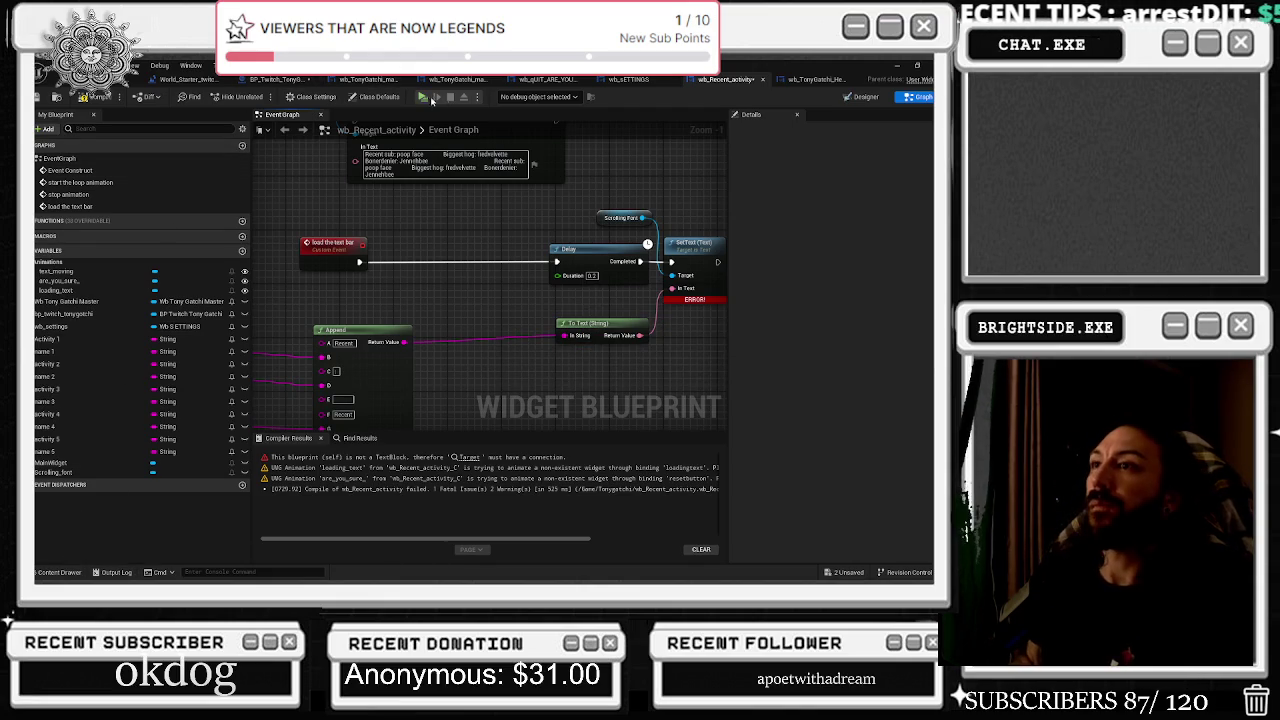
# Search all blueprints for 'bubble' and open bp_leaderboards' Bubble Sort Fuction graph.
pyautogui.rightClick(76, 275)
pyautogui.moveTo(130, 316)
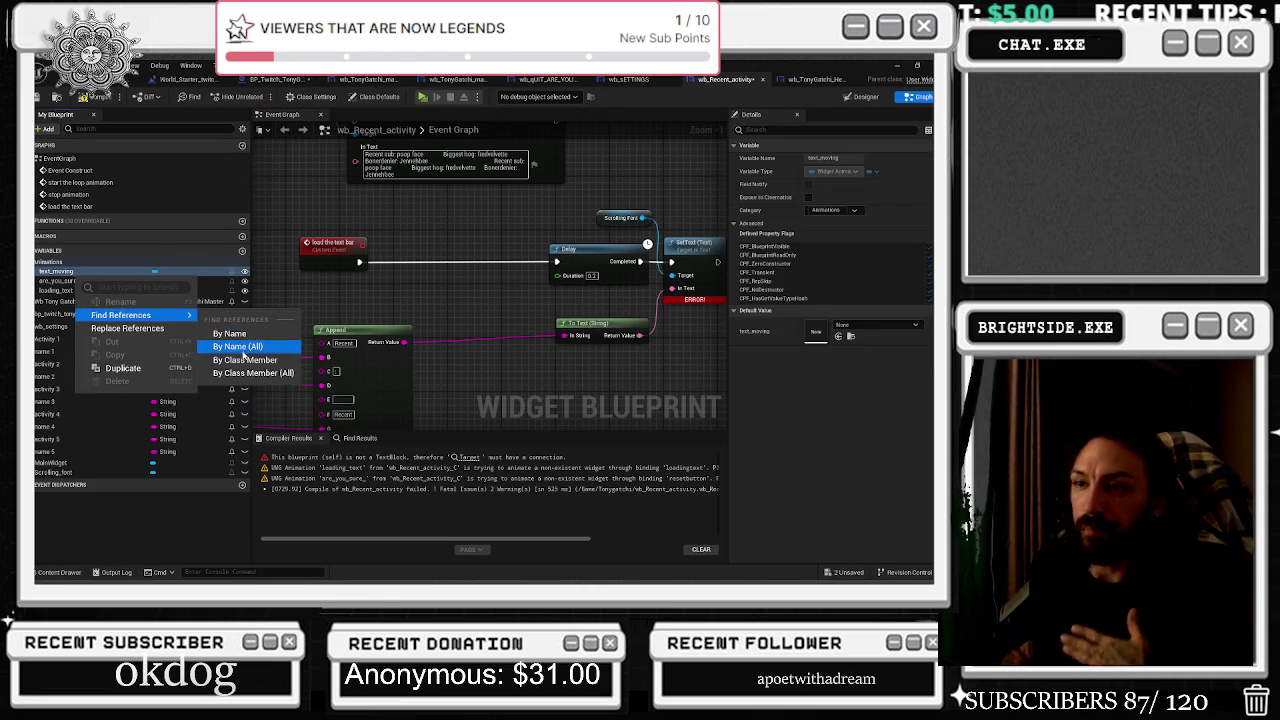
pyautogui.click(240, 340)
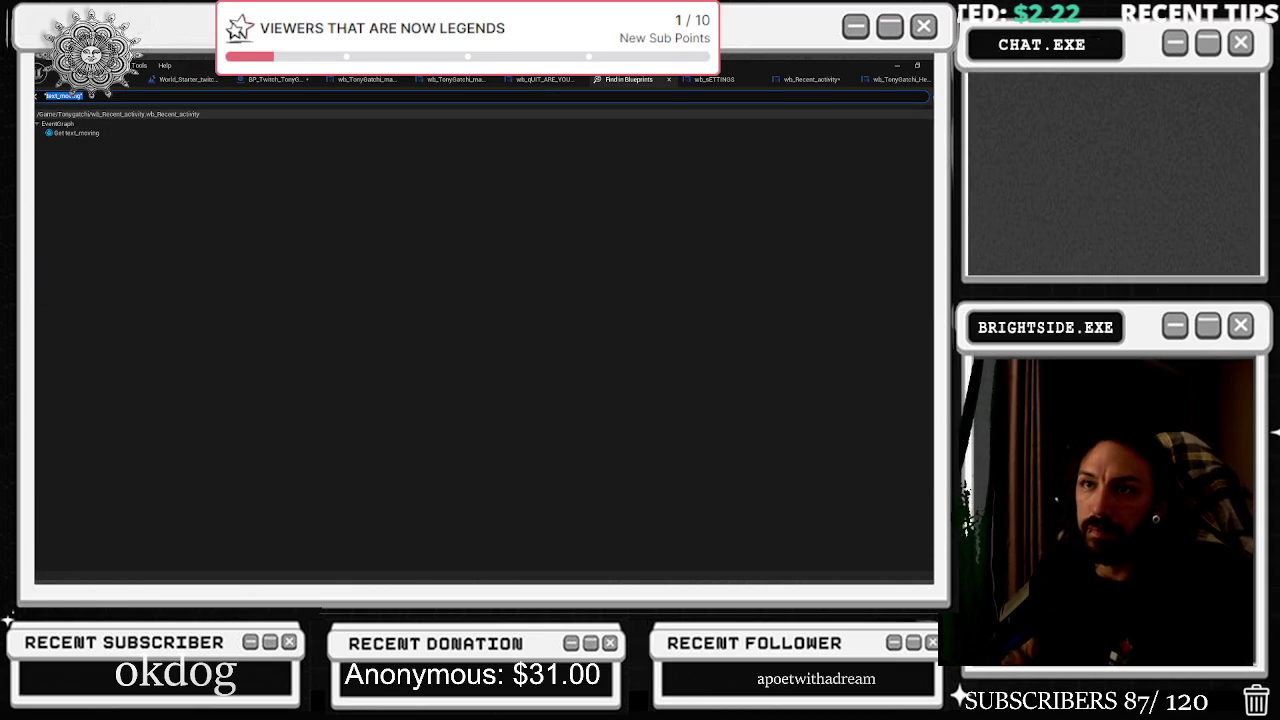
pyautogui.write('ble')
pyautogui.press('Return')
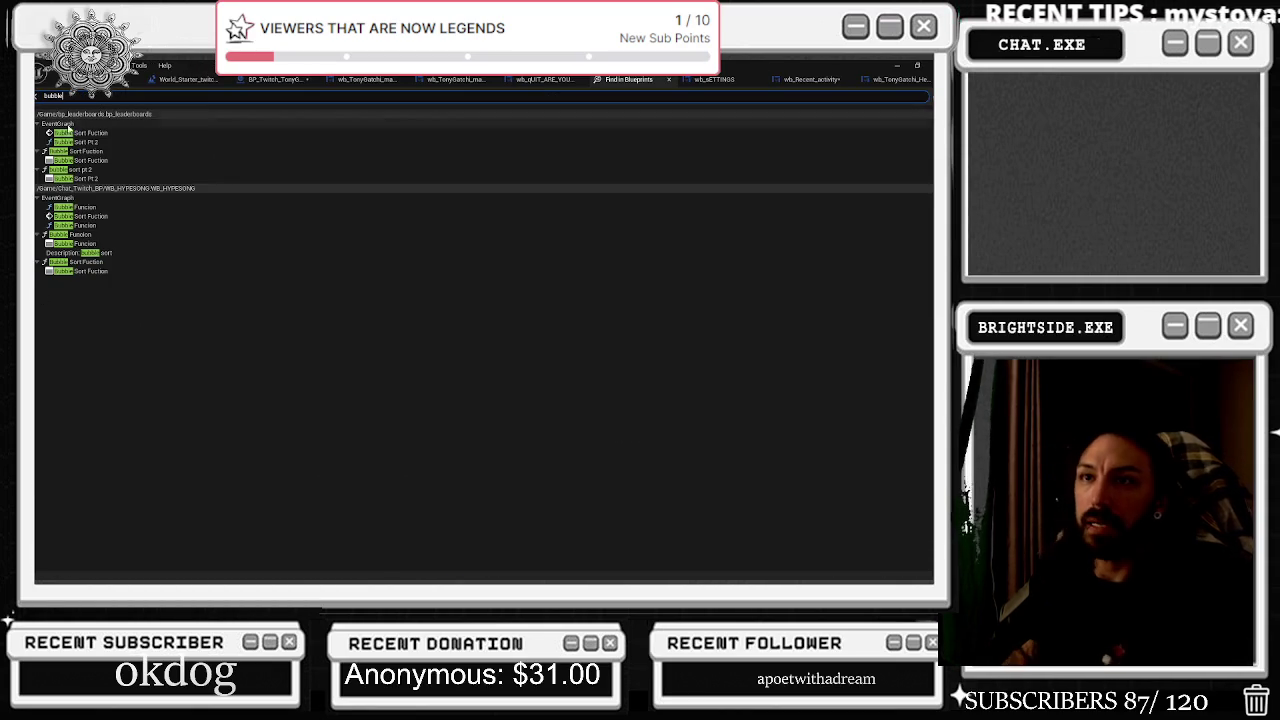
pyautogui.click(184, 133)
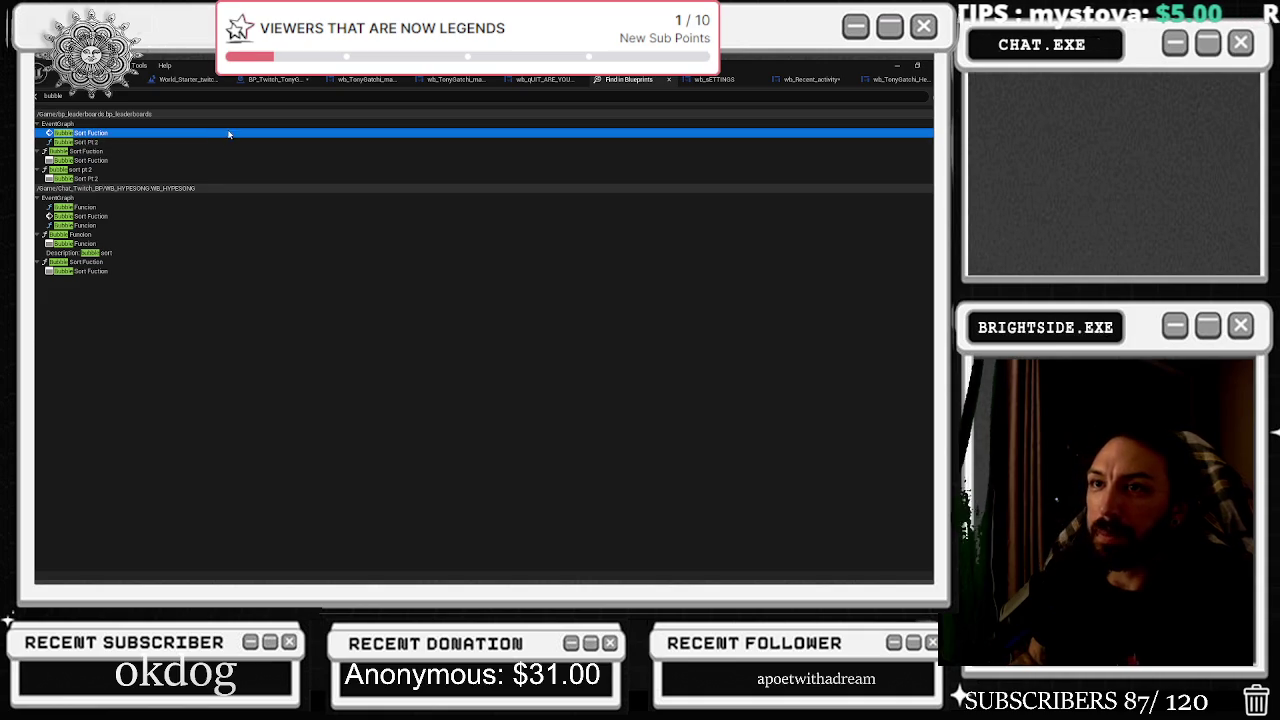
pyautogui.click(108, 151)
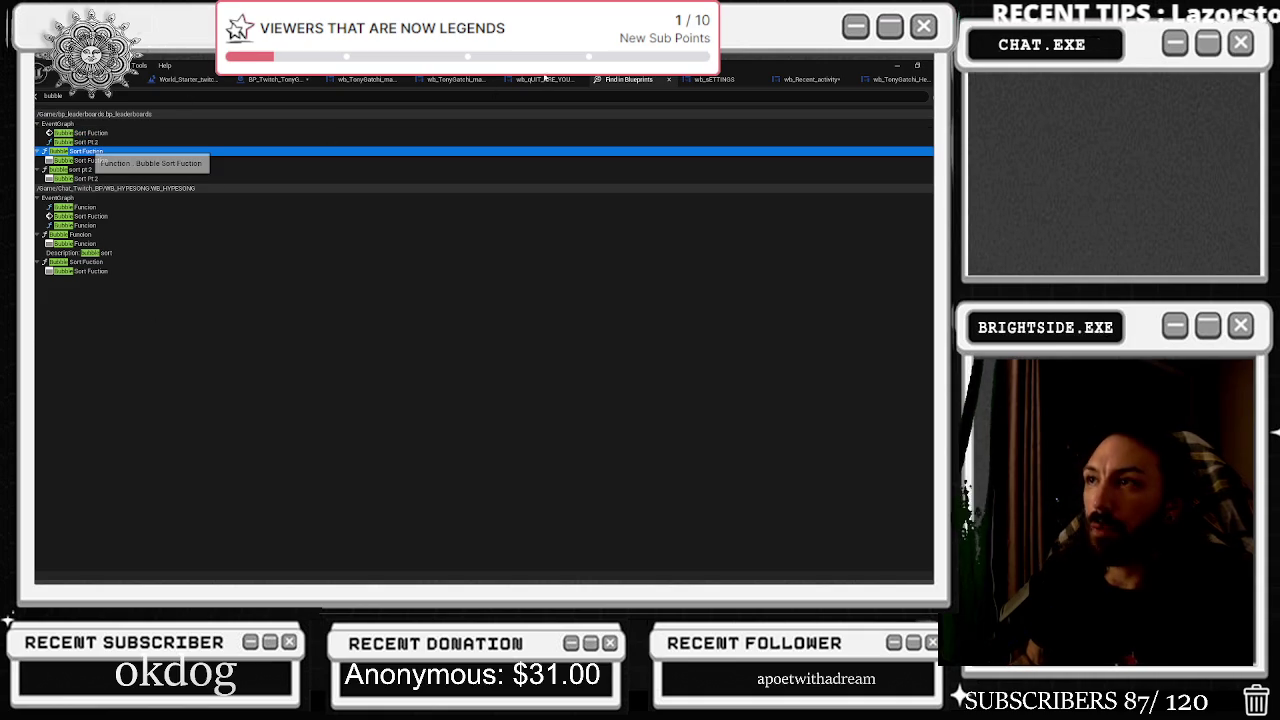
pyautogui.doubleClick(108, 151)
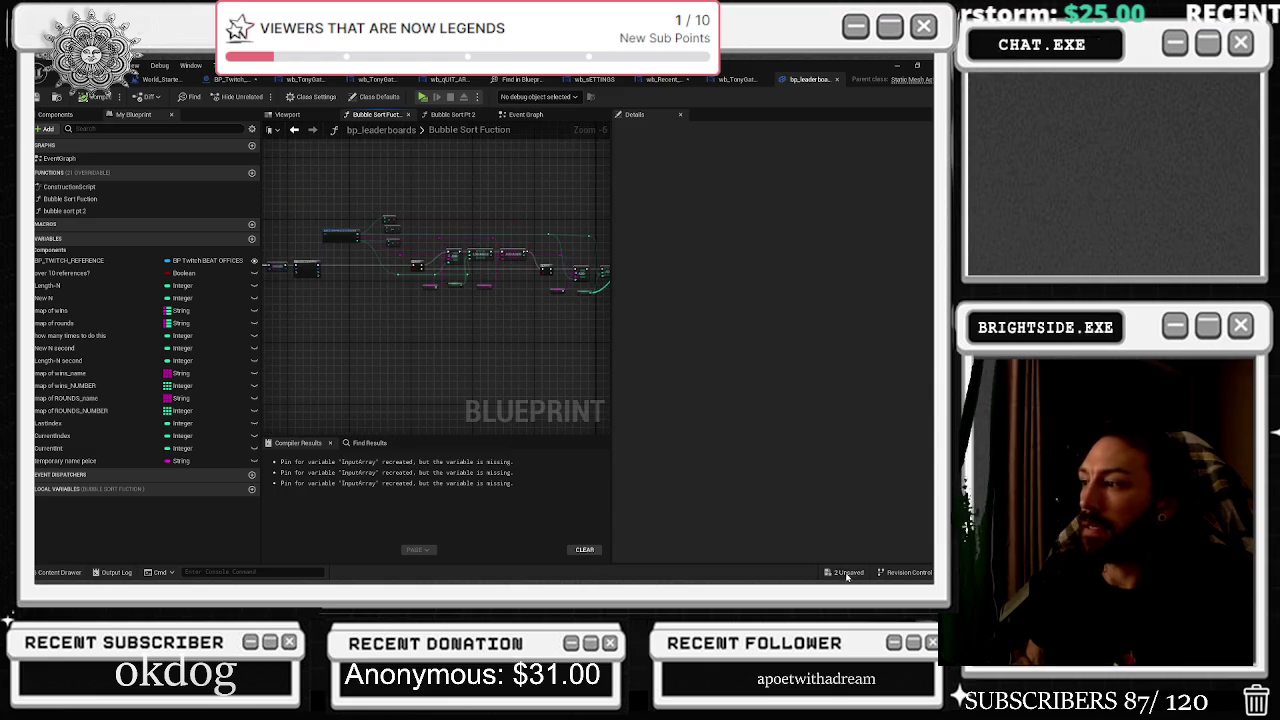
# Save the unsaved bp_leaderboards changes and maximize the editor window.
pyautogui.click(845, 572)
pyautogui.click(580, 462)
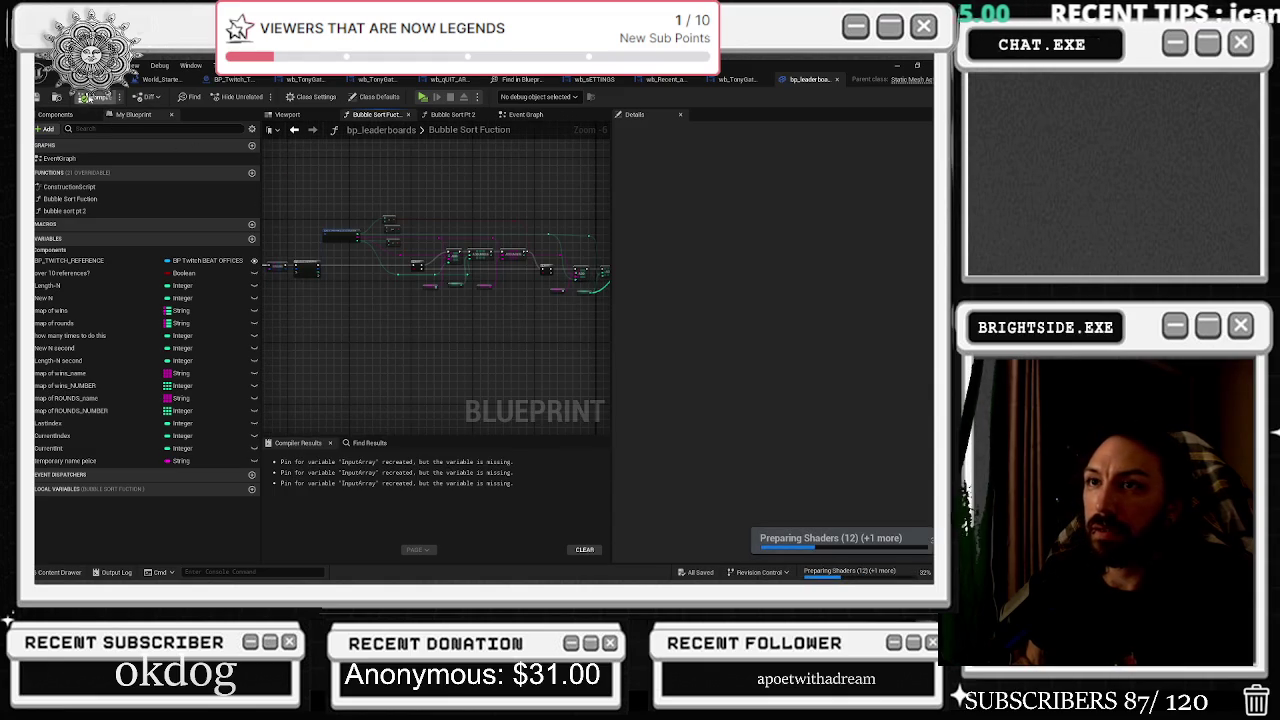
pyautogui.moveTo(36, 97); pyautogui.dragTo(7, 212)
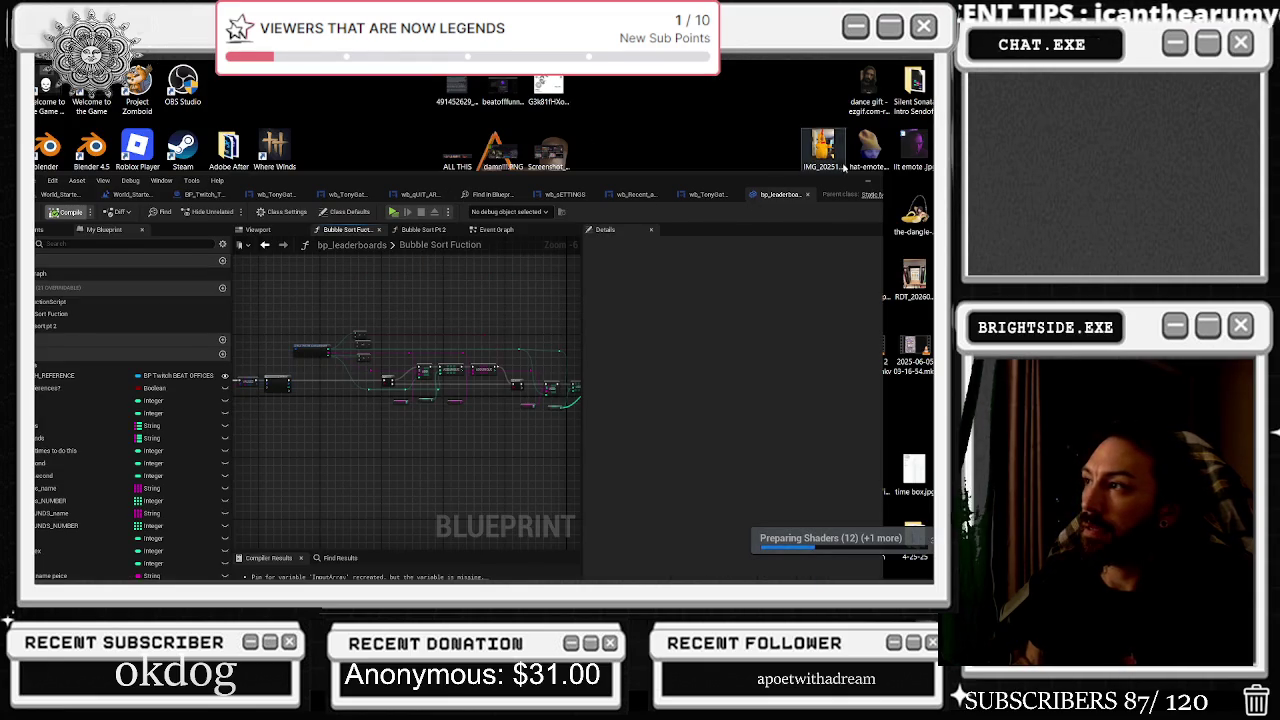
pyautogui.click(849, 180)
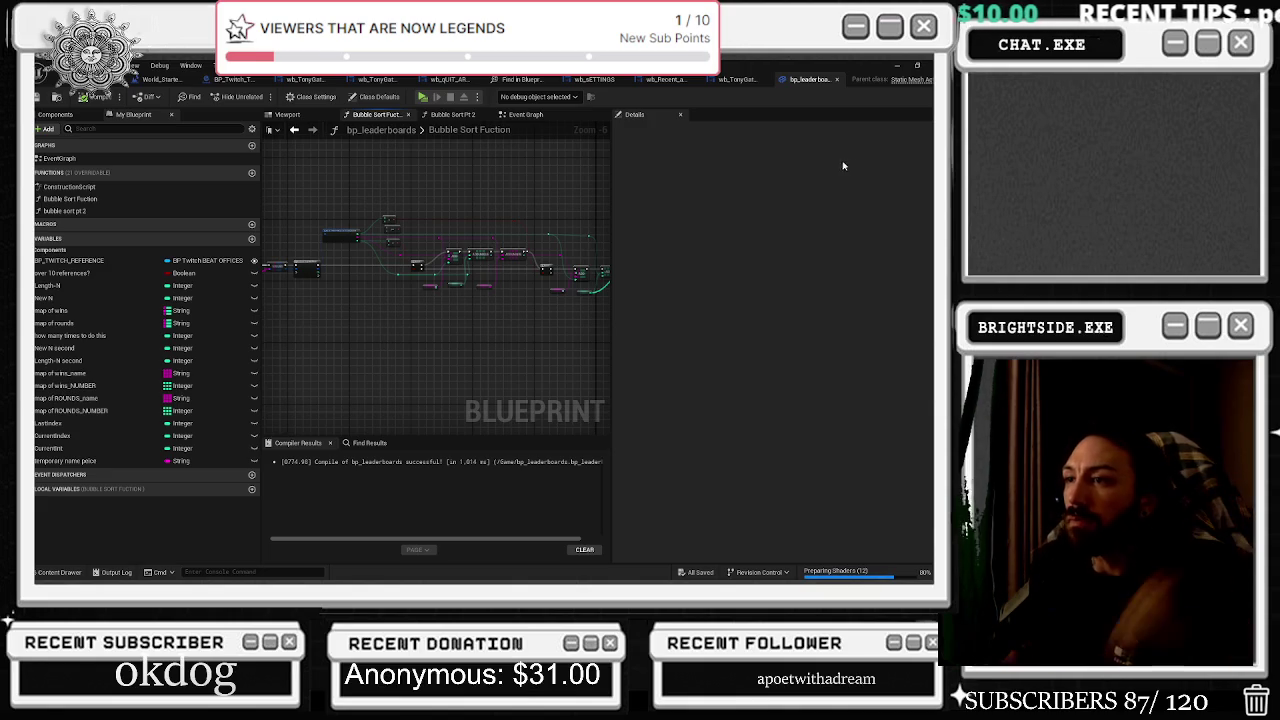
# Pan through the Bubble Sort Fuction graph past the BP TWITCH REFERENCE and Break STRUCTURE nodes.
pyautogui.scroll(7, 430, 289)
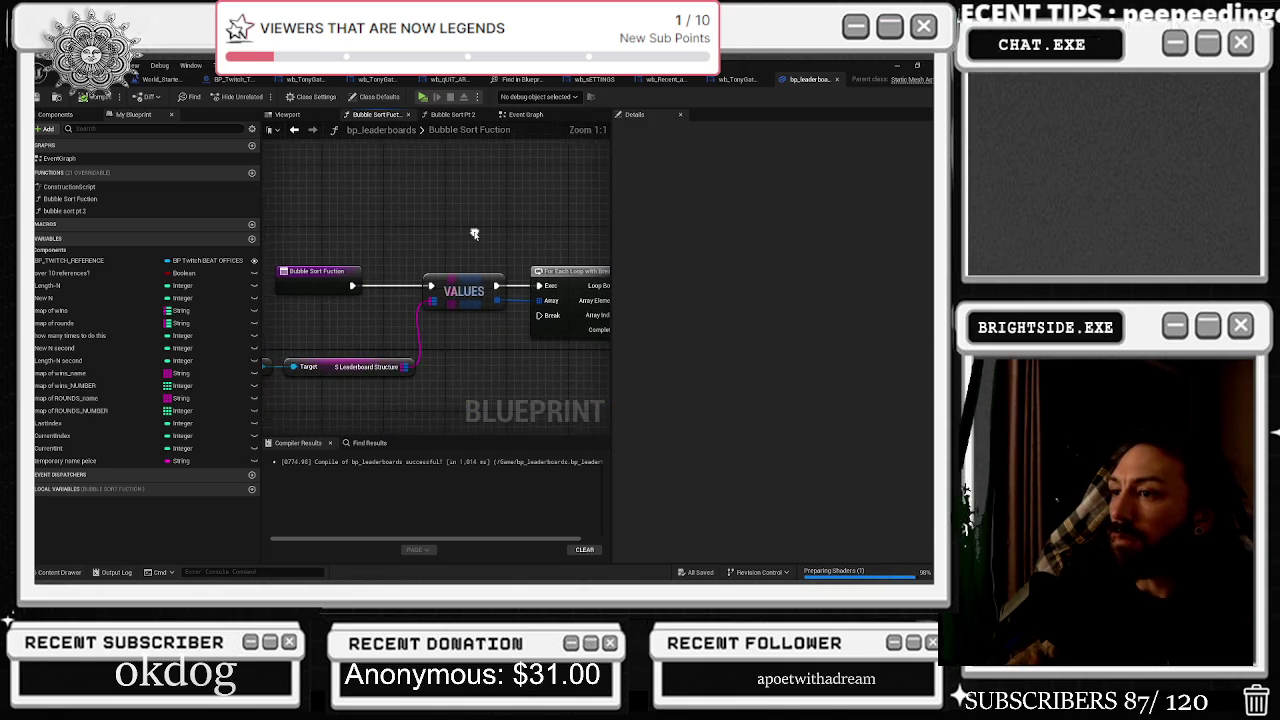
pyautogui.moveTo(290, 342); pyautogui.dragTo(558, 404)
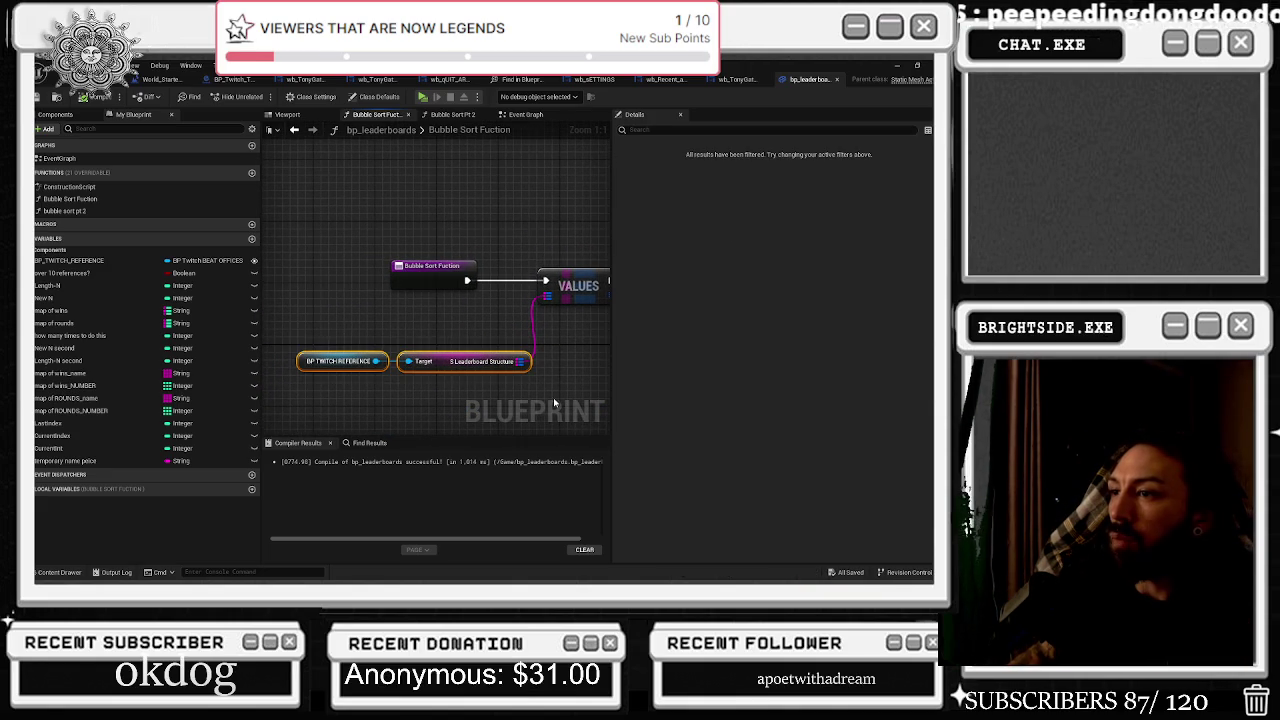
pyautogui.moveTo(563, 330)
pyautogui.mouseDown()
pyautogui.moveTo(420, 330)
pyautogui.moveTo(500, 327)
pyautogui.moveTo(398, 355)
pyautogui.mouseUp()
pyautogui.scroll(-1, 500, 327)
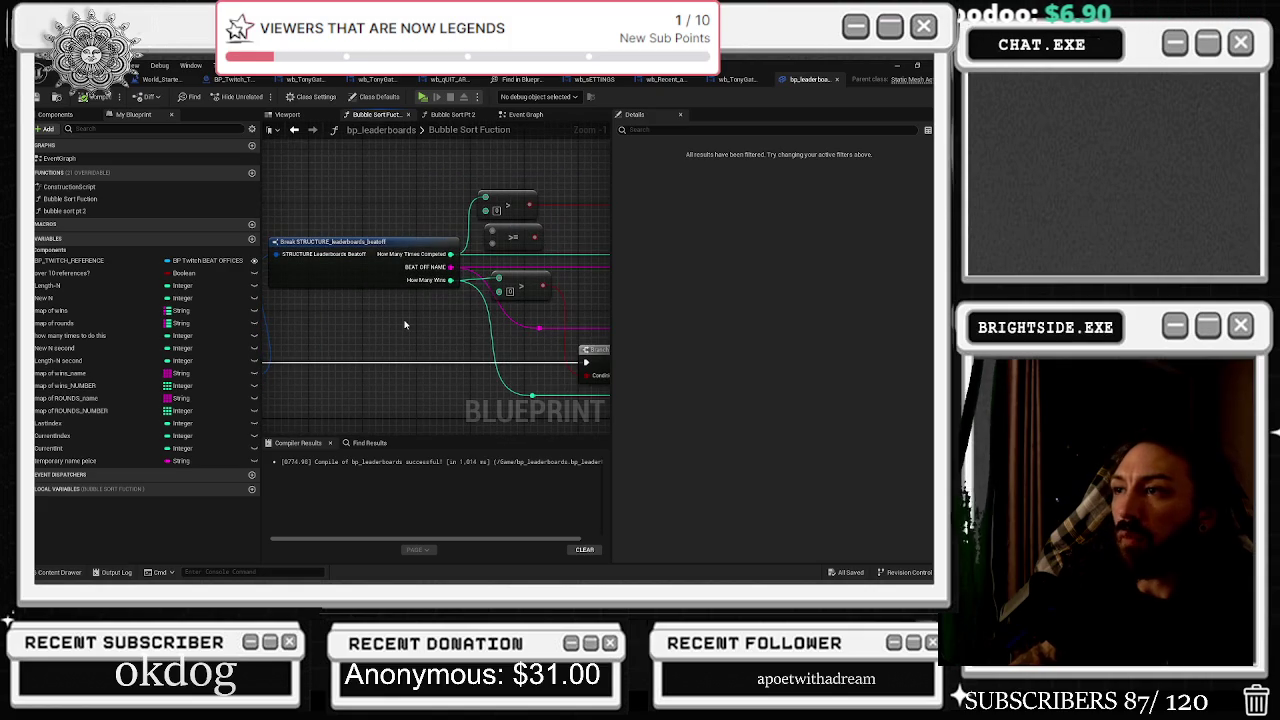
pyautogui.scroll(-3, 405, 324)
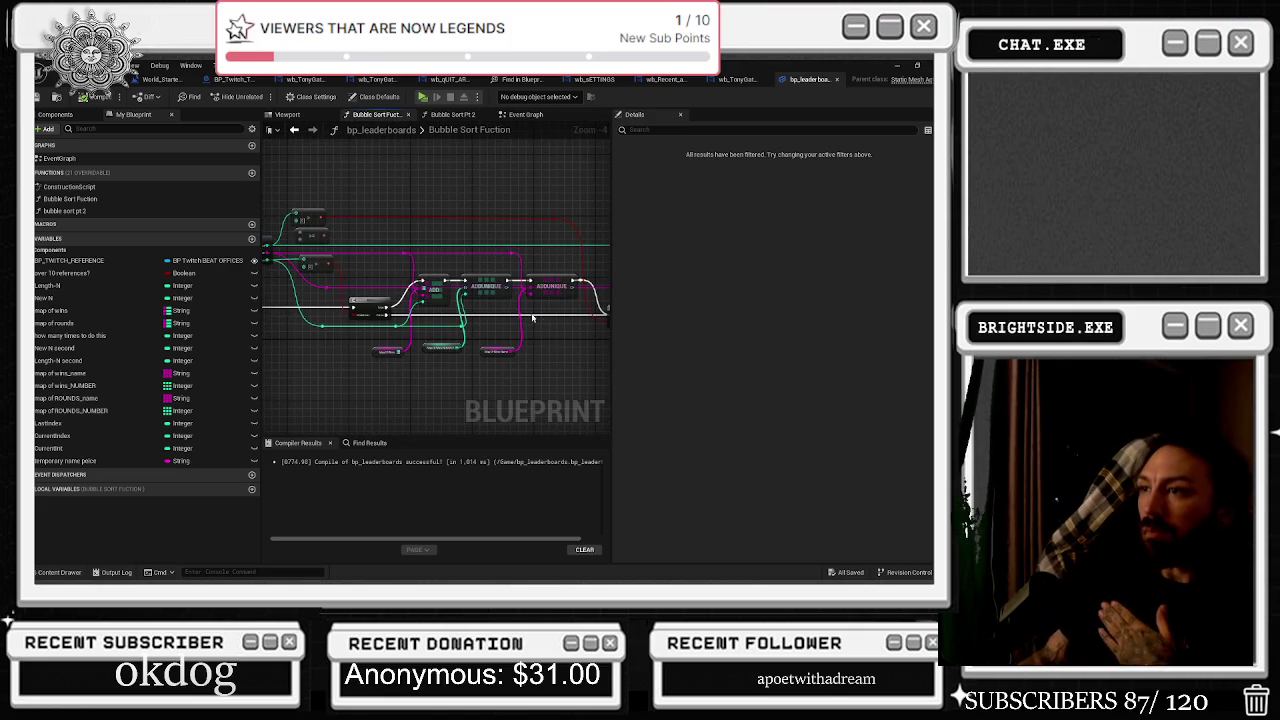
pyautogui.moveTo(533, 321); pyautogui.dragTo(331, 310)
pyautogui.moveTo(486, 318)
pyautogui.mouseDown()
pyautogui.moveTo(430, 316)
pyautogui.moveTo(545, 340)
pyautogui.mouseUp()
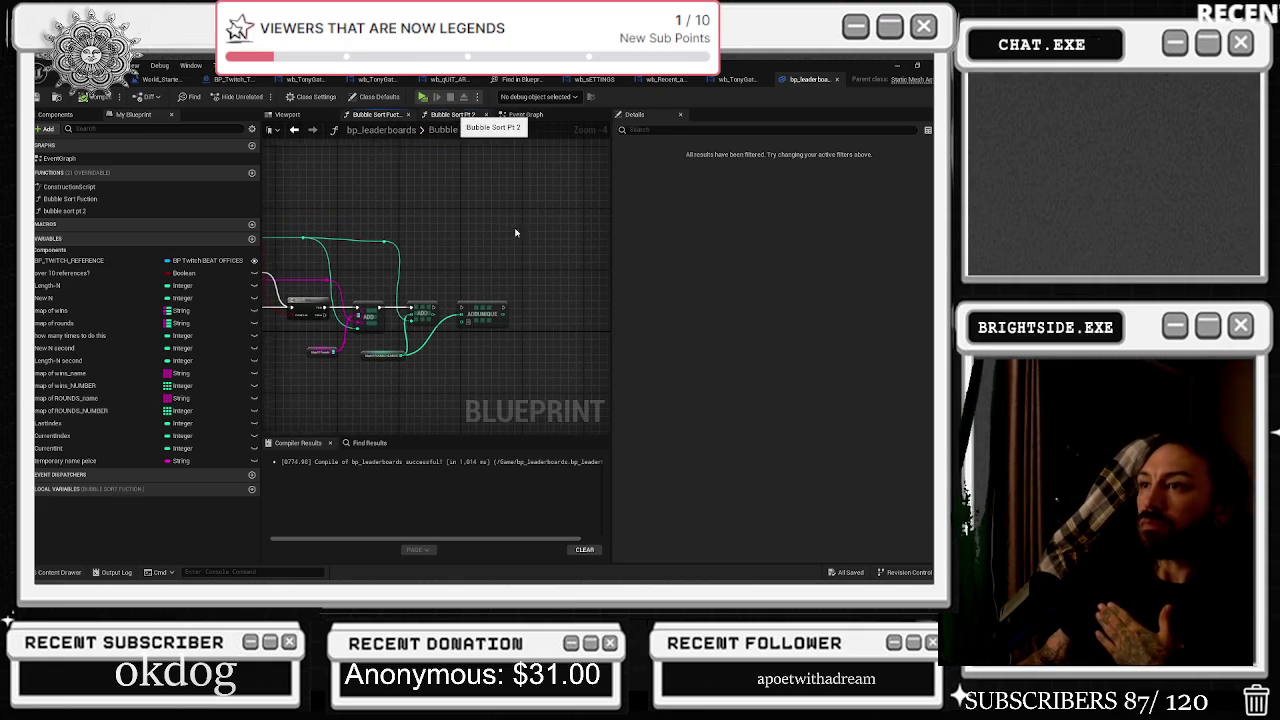
# Review the two SWAP nodes in the Bubble Sort Pt 2 function graph.
pyautogui.click(458, 116)
pyautogui.scroll(2, 431, 250)
pyautogui.scroll(1, 400, 286)
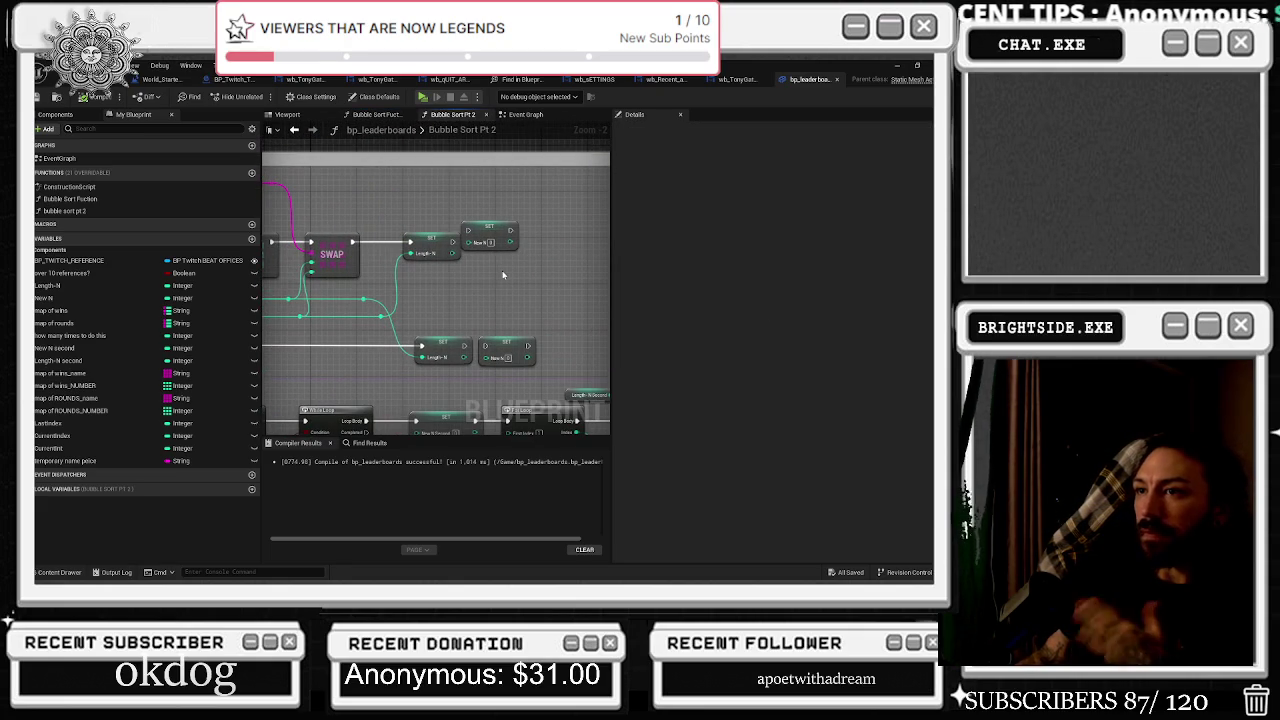
pyautogui.moveTo(494, 282); pyautogui.dragTo(587, 284)
pyautogui.moveTo(372, 299); pyautogui.dragTo(453, 313)
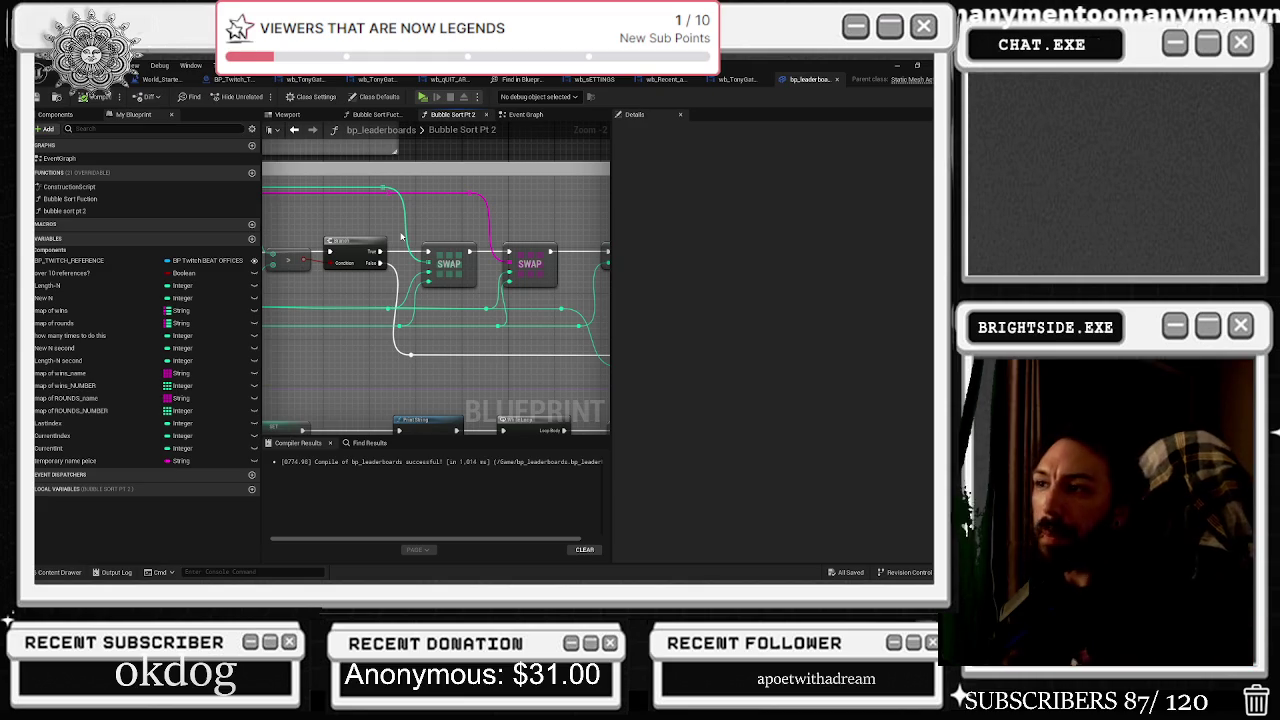
pyautogui.scroll(-2, 376, 214)
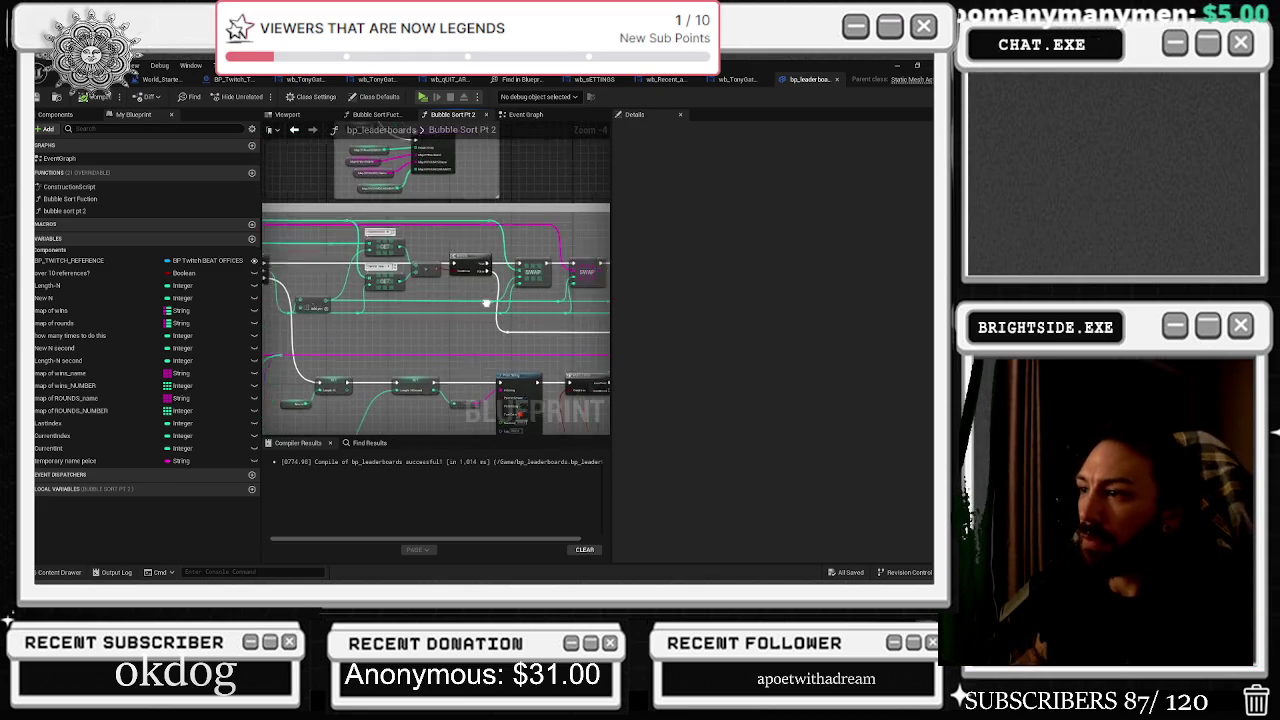
pyautogui.moveTo(498, 371); pyautogui.dragTo(519, 356)
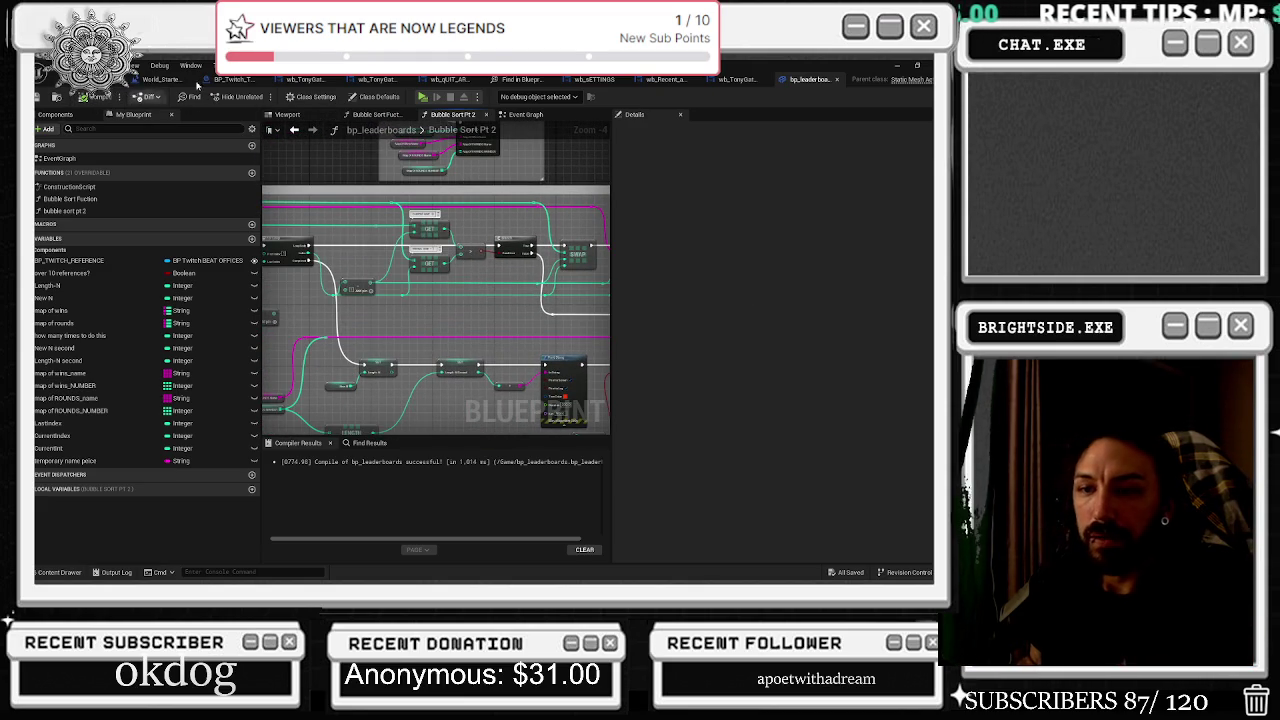
pyautogui.click(740, 79)
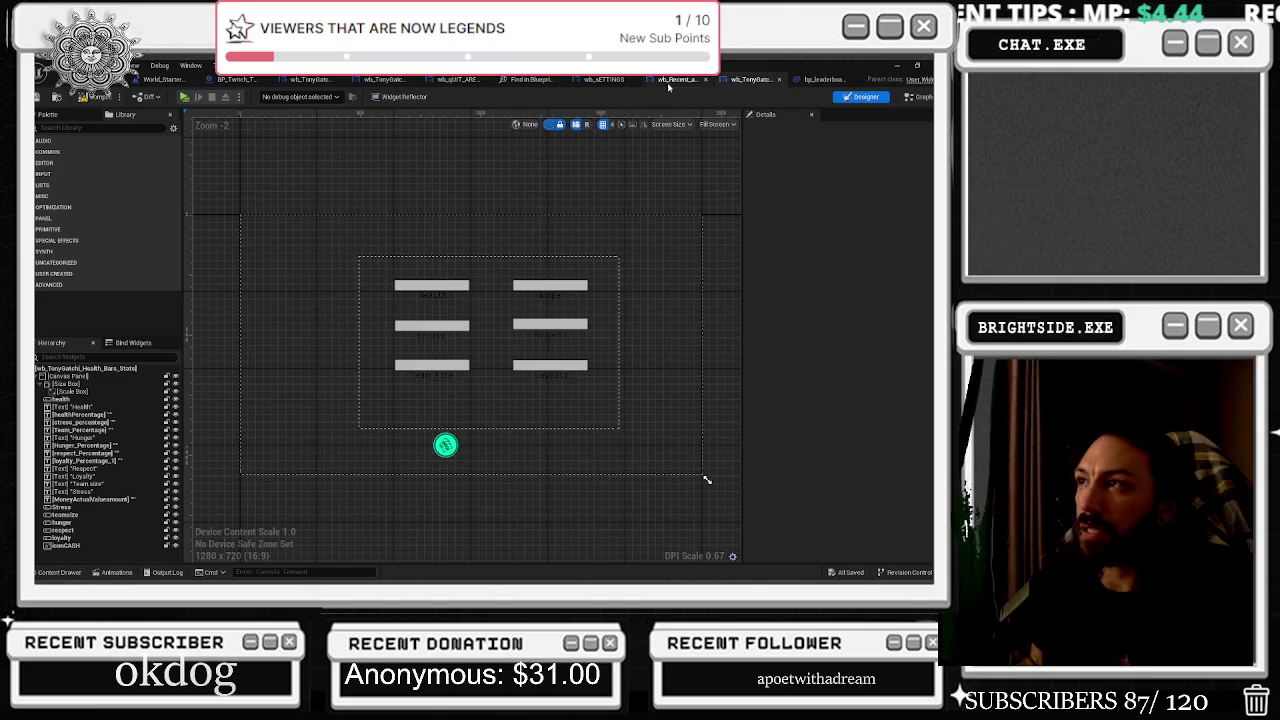
# Recompile and save wb_Recent_activity so the SetText target error clears.
pyautogui.click(676, 79)
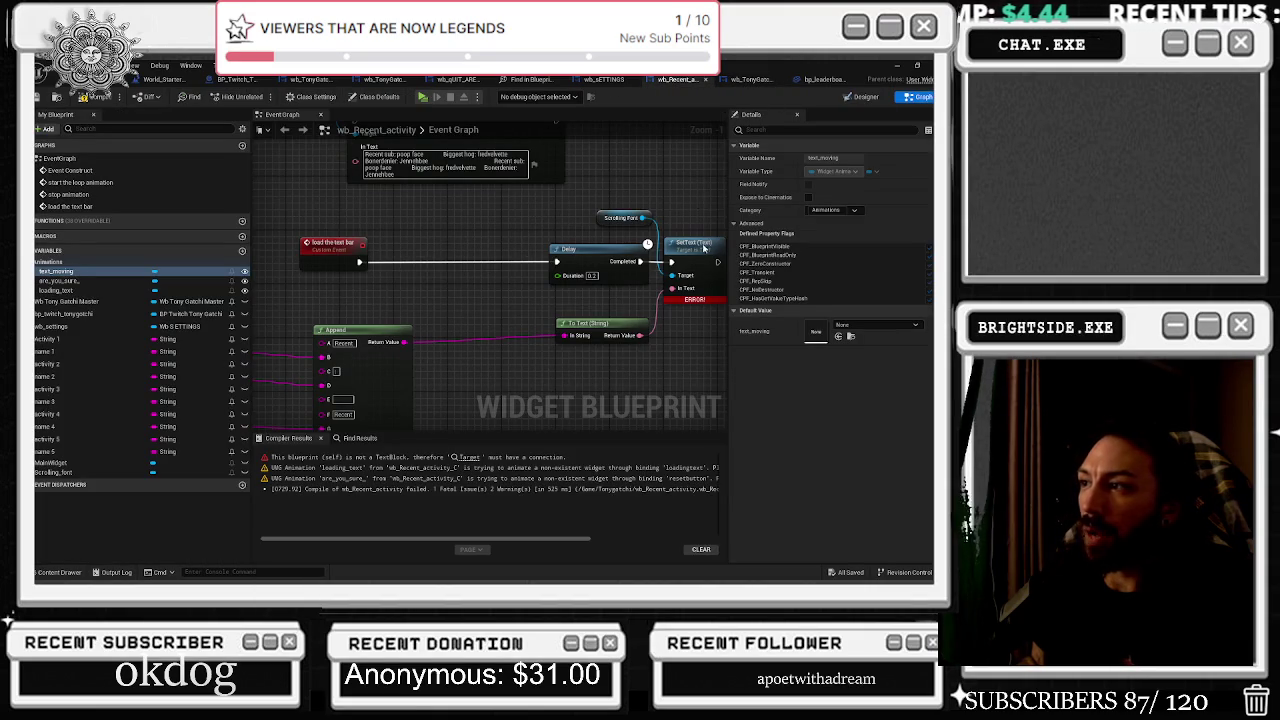
pyautogui.moveTo(632, 239)
pyautogui.mouseDown()
pyautogui.moveTo(540, 253)
pyautogui.moveTo(515, 232)
pyautogui.mouseUp()
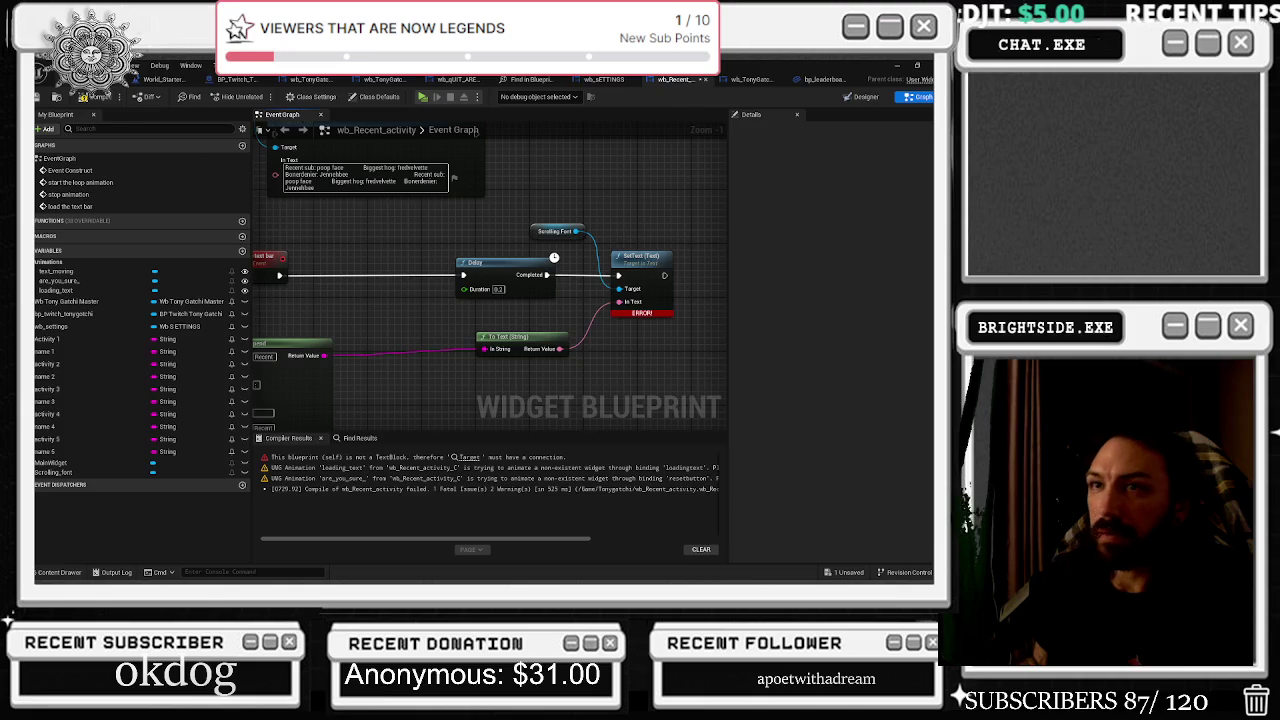
pyautogui.hotkey('ctrl', 'Tab')
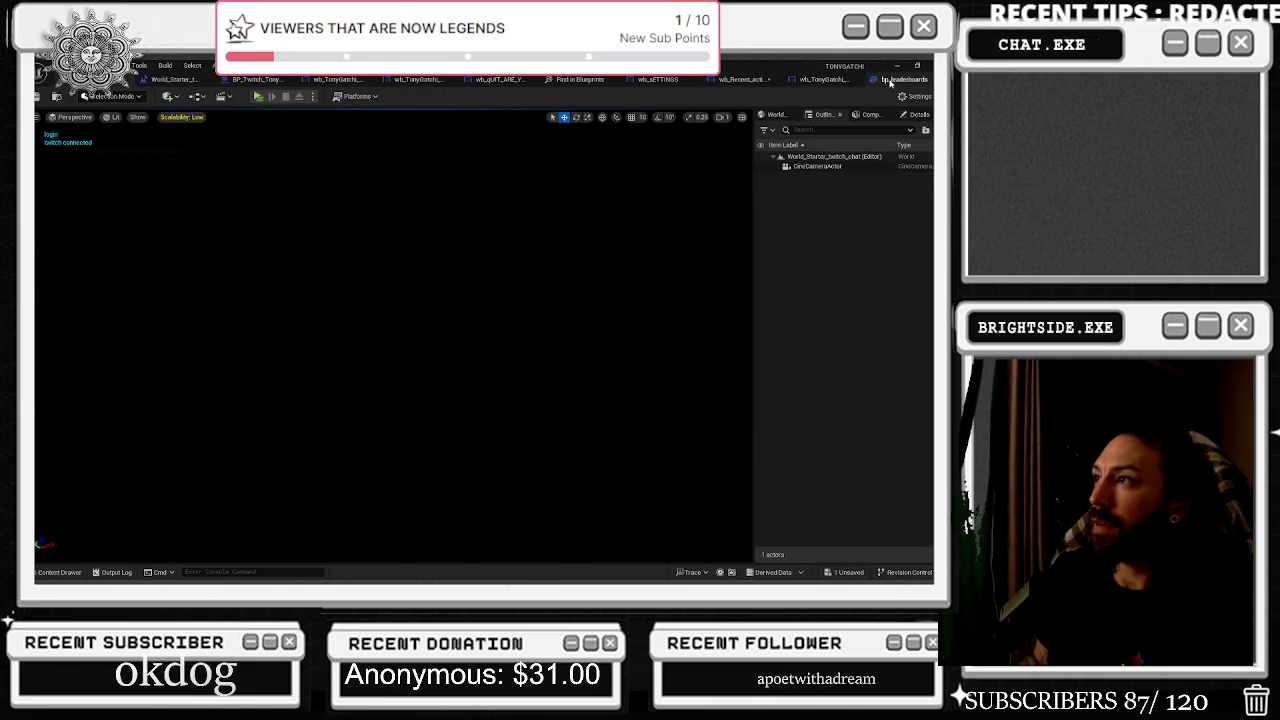
pyautogui.click(890, 81)
pyautogui.click(738, 79)
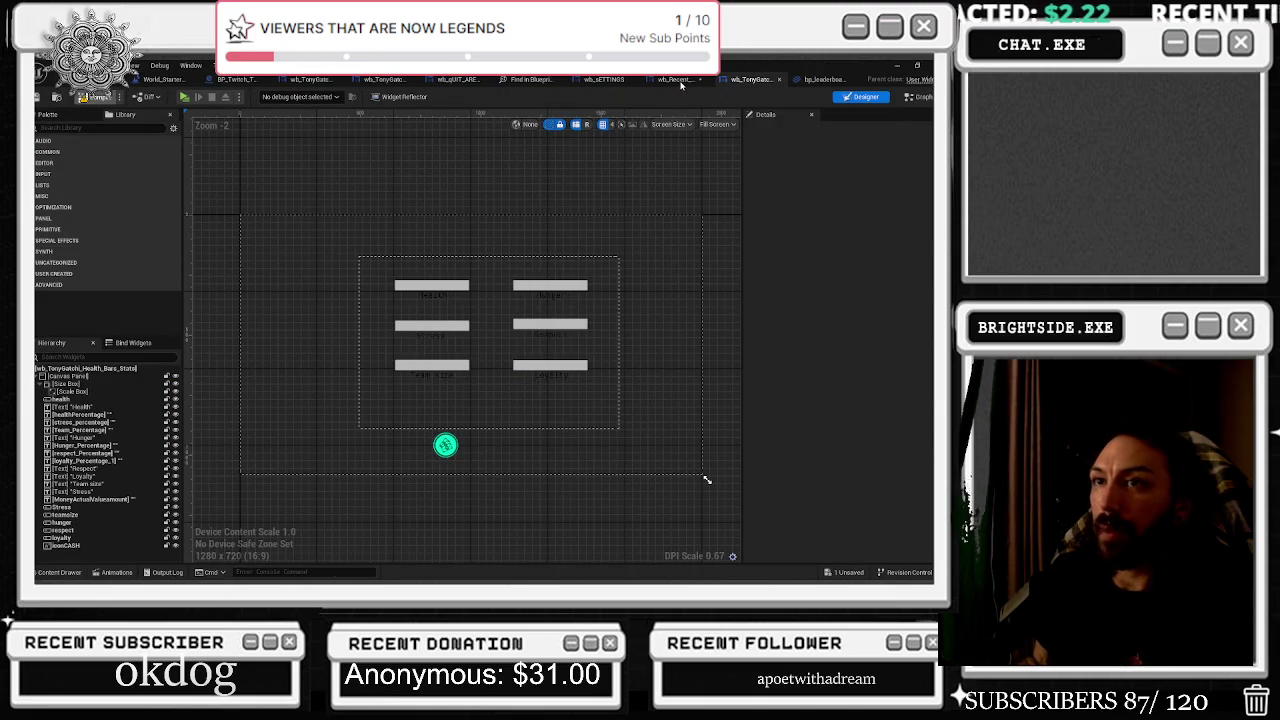
pyautogui.click(678, 81)
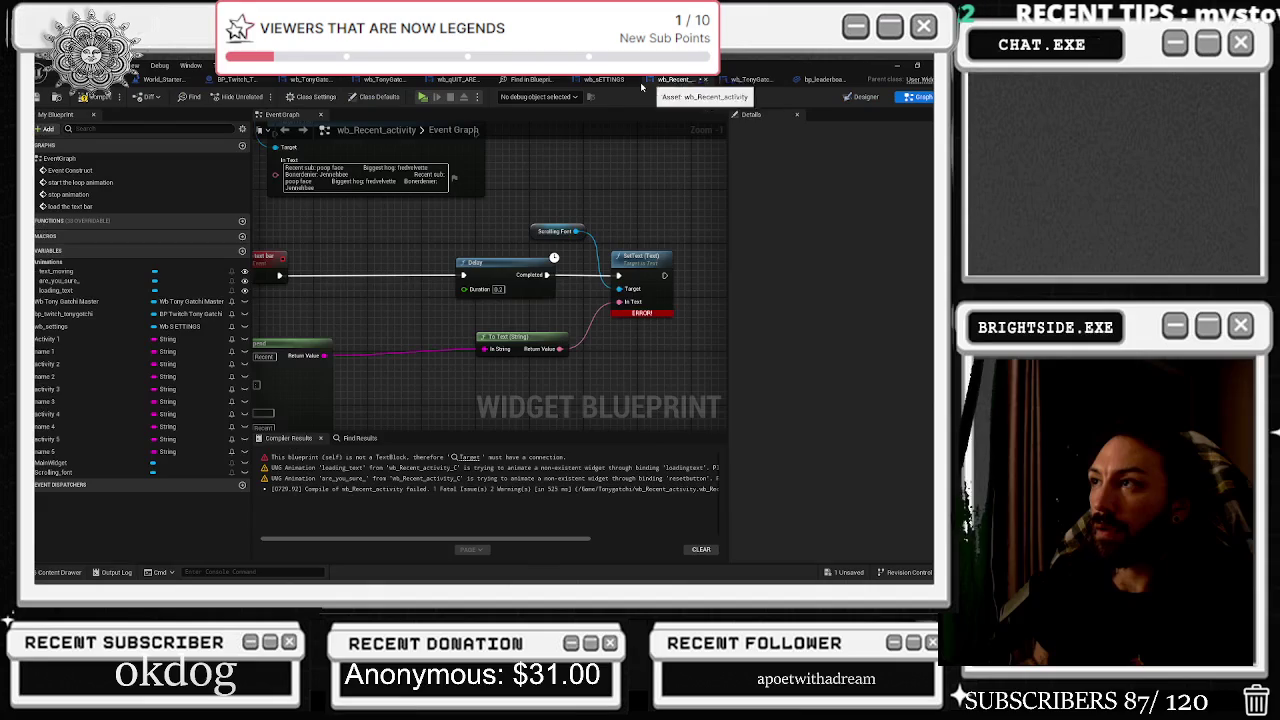
pyautogui.click(41, 98)
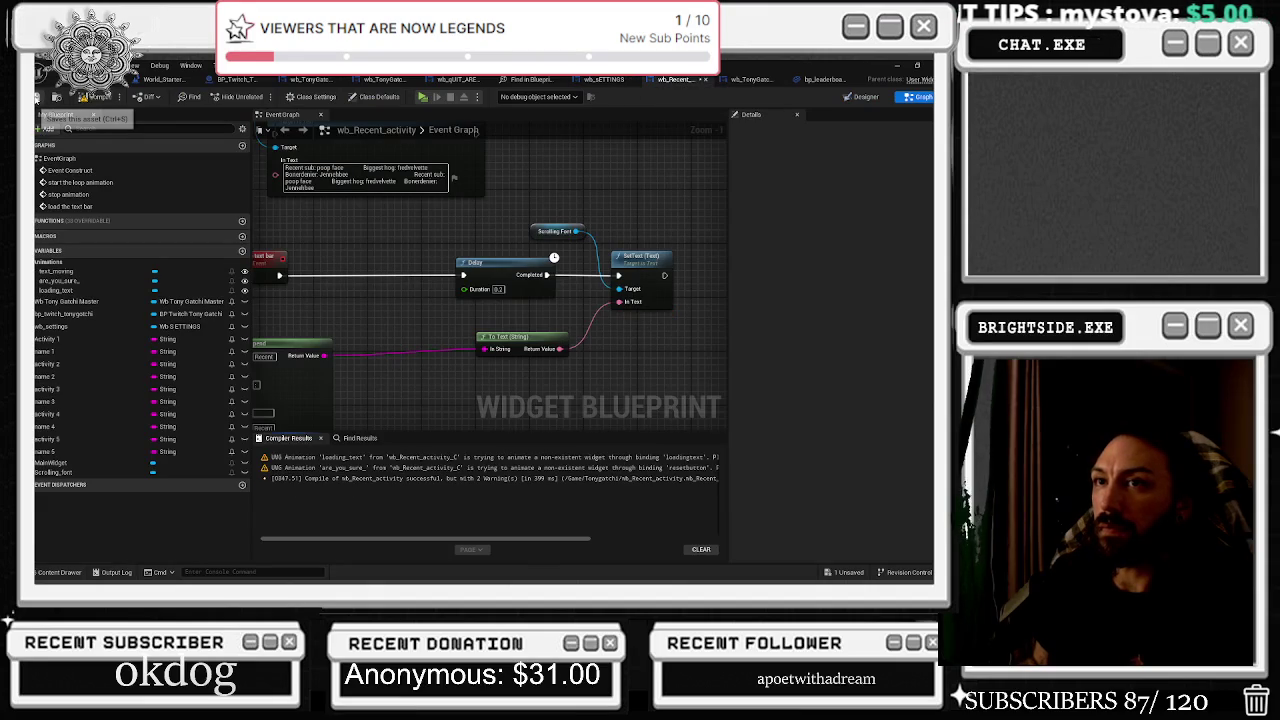
pyautogui.click(600, 80)
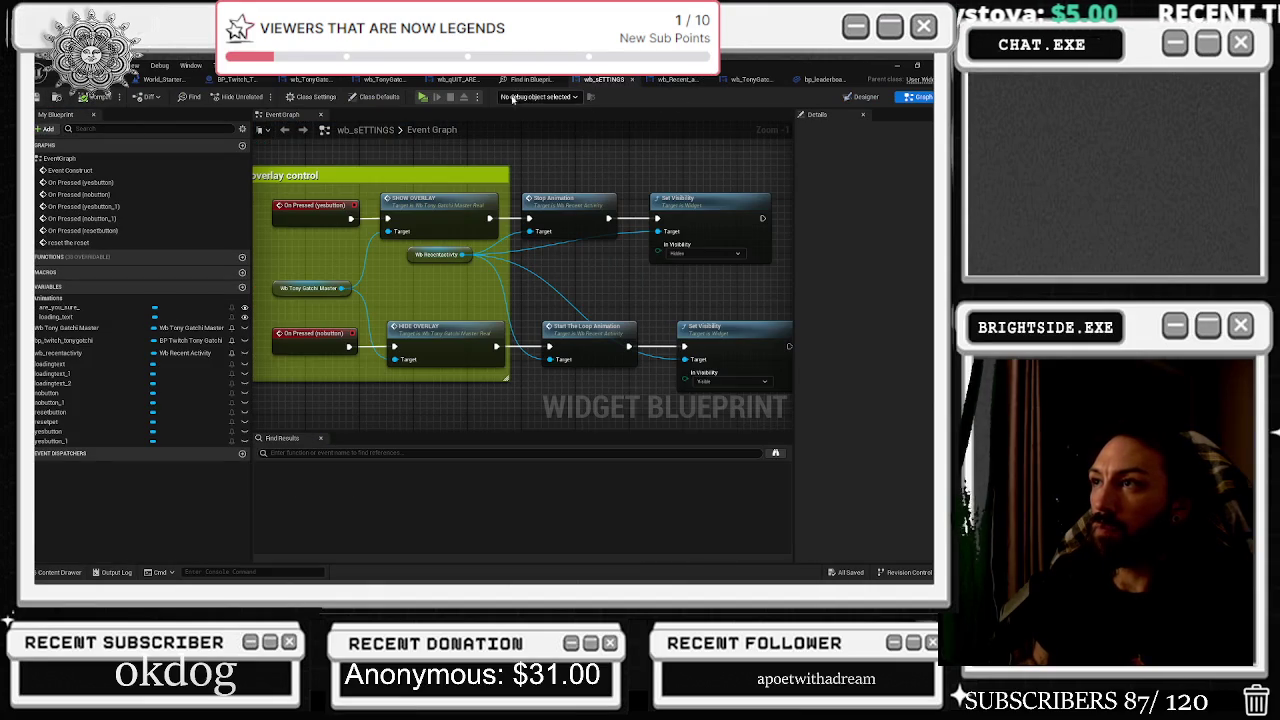
# Look over the Find in Blueprints results, then the wb_QUIT_ARE_YOU_SURE and TonyGatchi master widget designers.
pyautogui.click(540, 79)
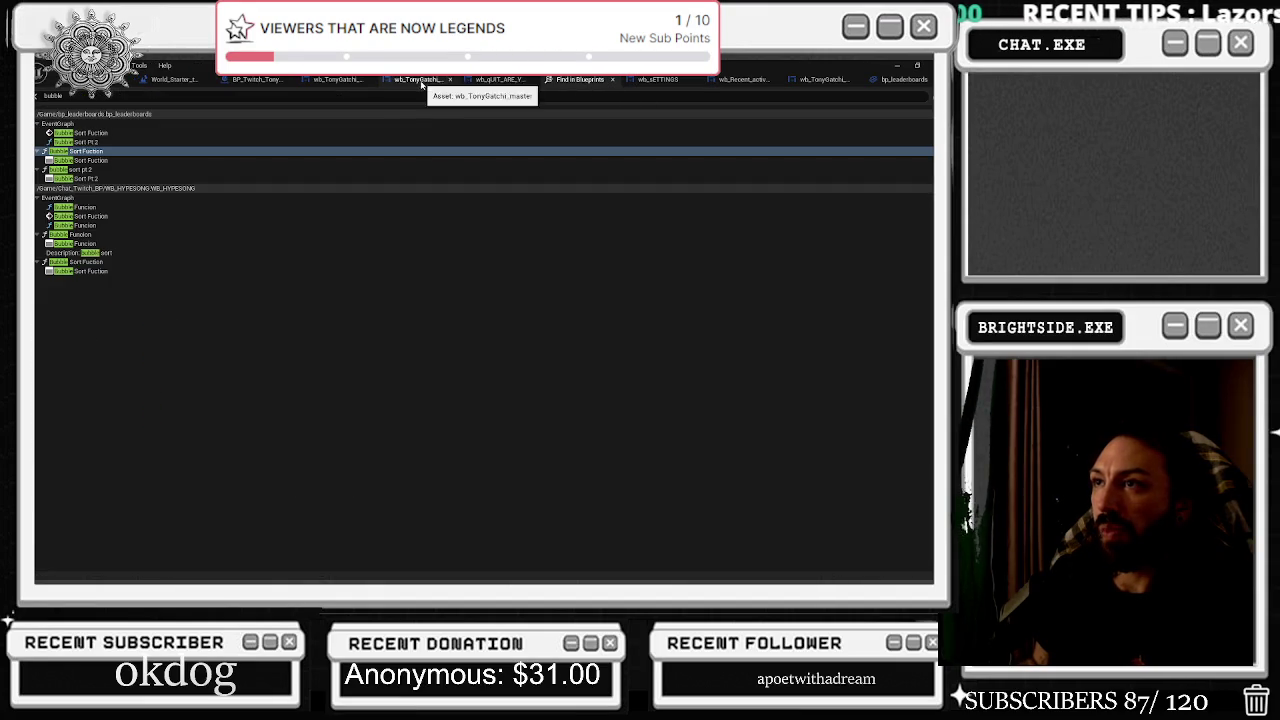
pyautogui.click(495, 80)
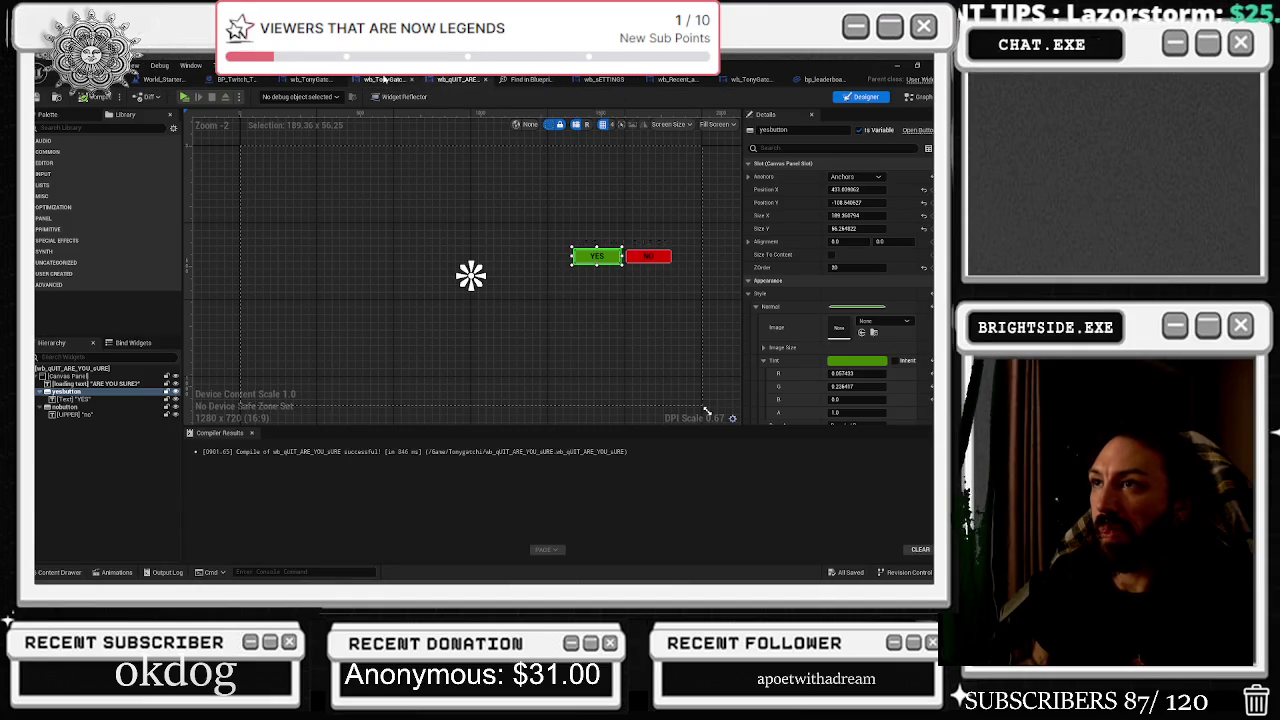
pyautogui.click(385, 79)
pyautogui.click(314, 80)
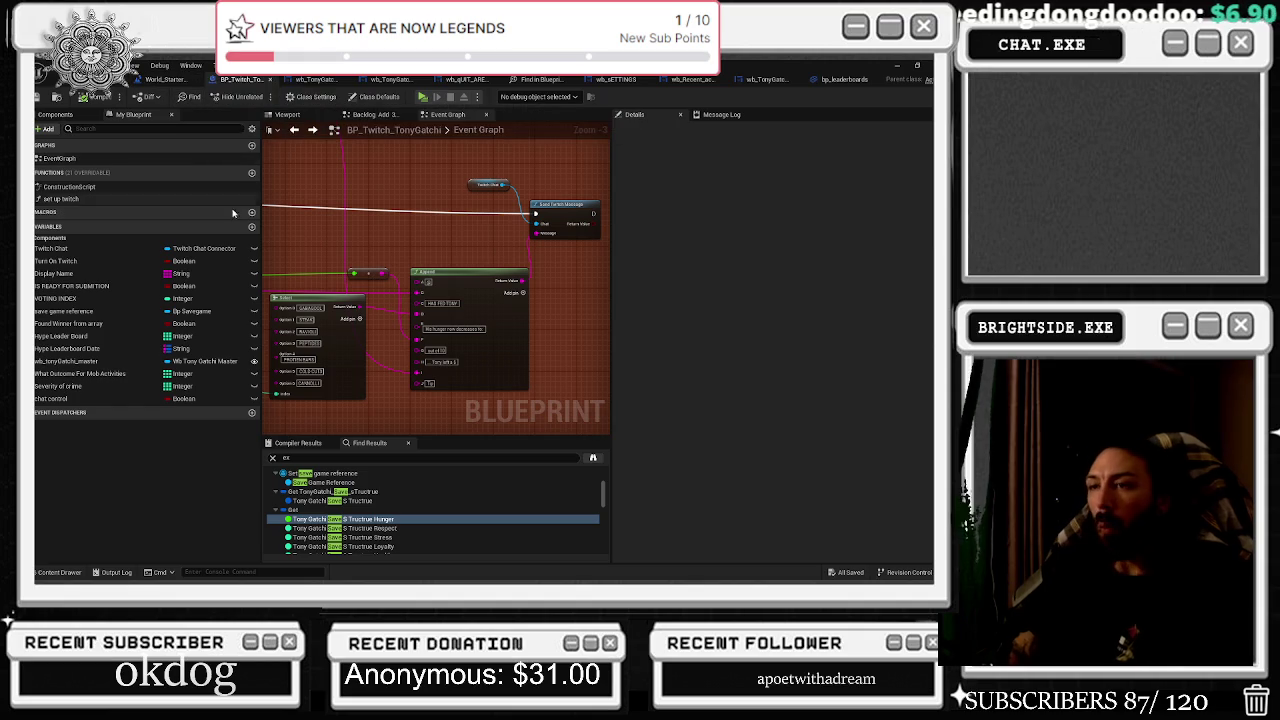
# Review the level blueprint, TonyGatchi master, wb_QUIT_ARE_YOU_SURE and Find in Blueprints tabs.
pyautogui.click(170, 79)
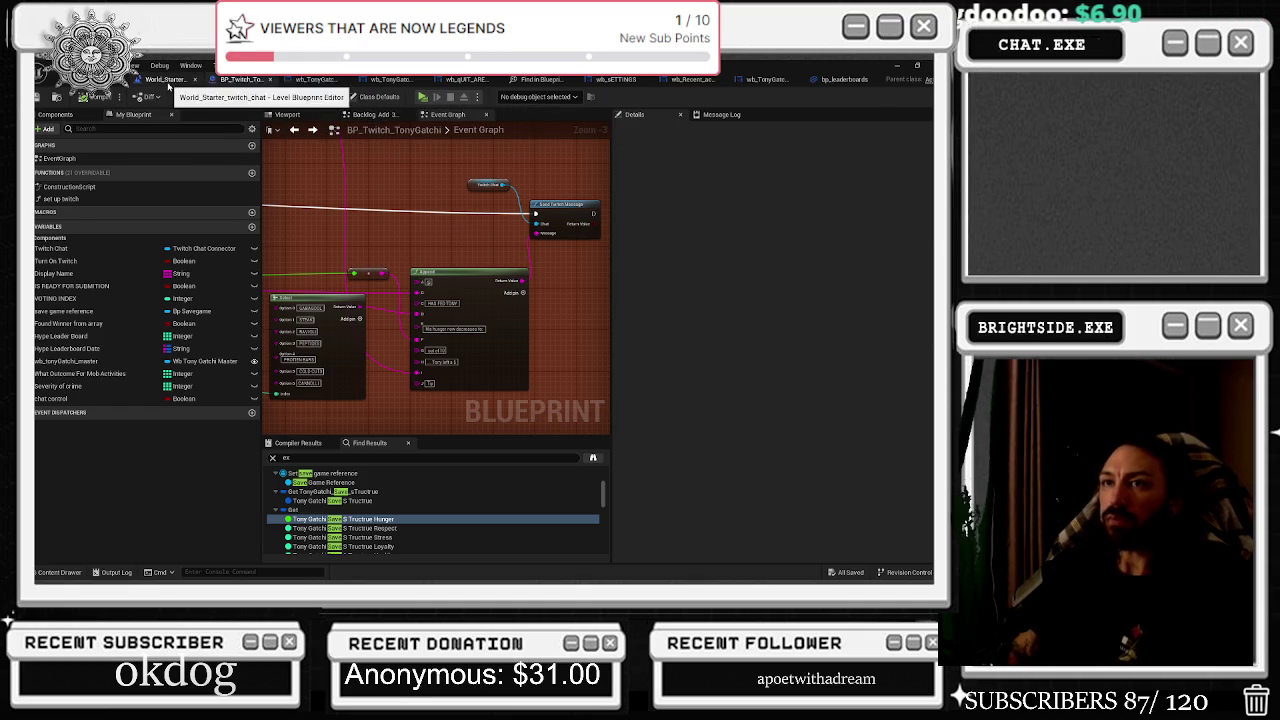
pyautogui.click(250, 79)
pyautogui.click(395, 79)
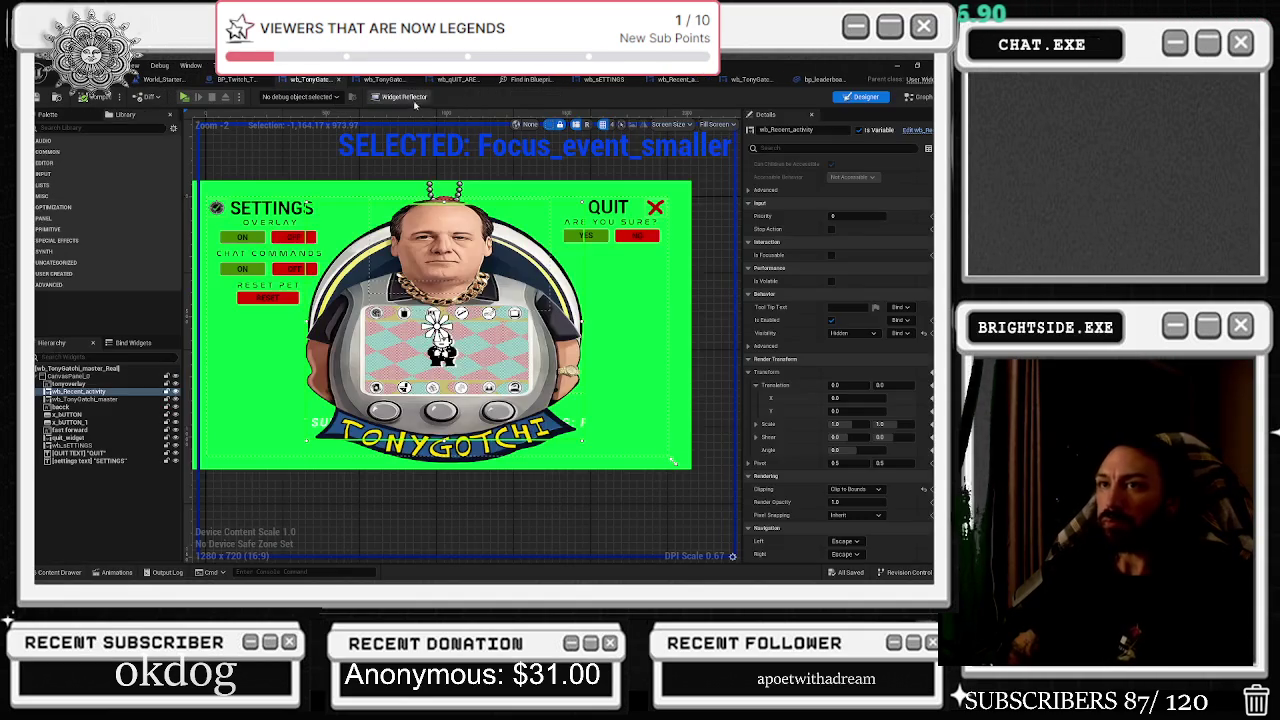
pyautogui.click(462, 79)
pyautogui.click(390, 80)
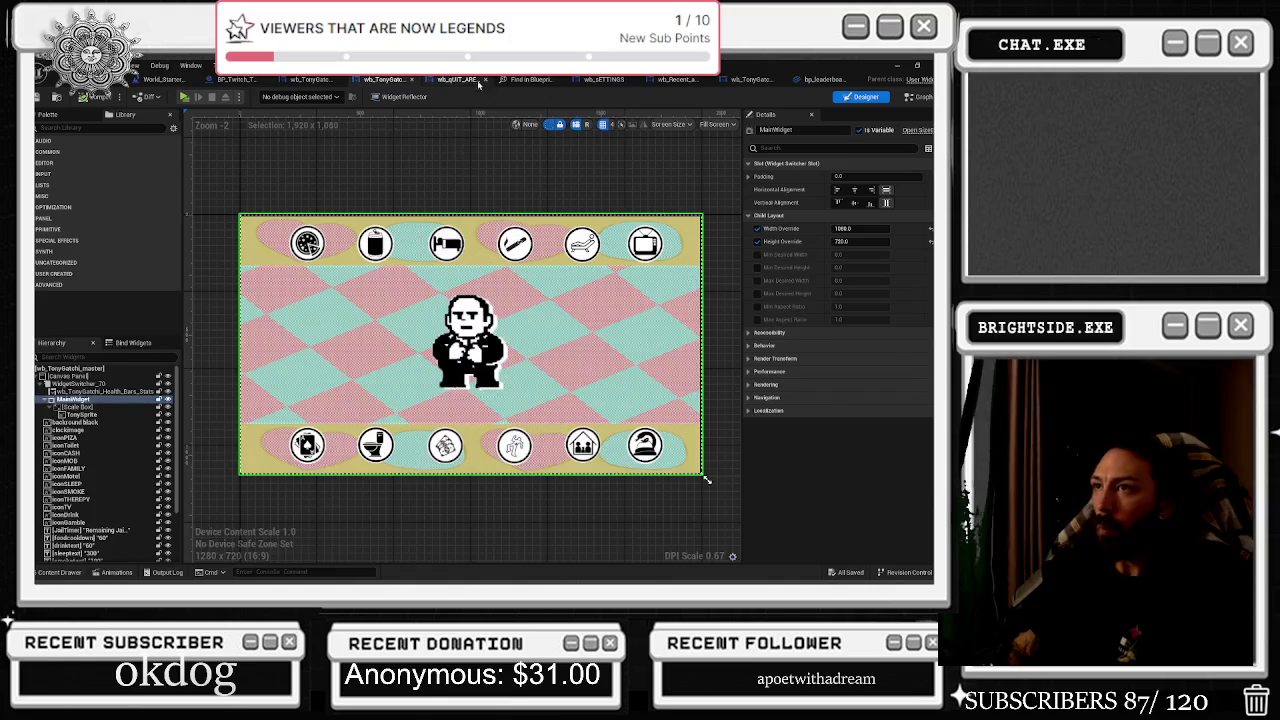
pyautogui.click(460, 79)
pyautogui.click(535, 79)
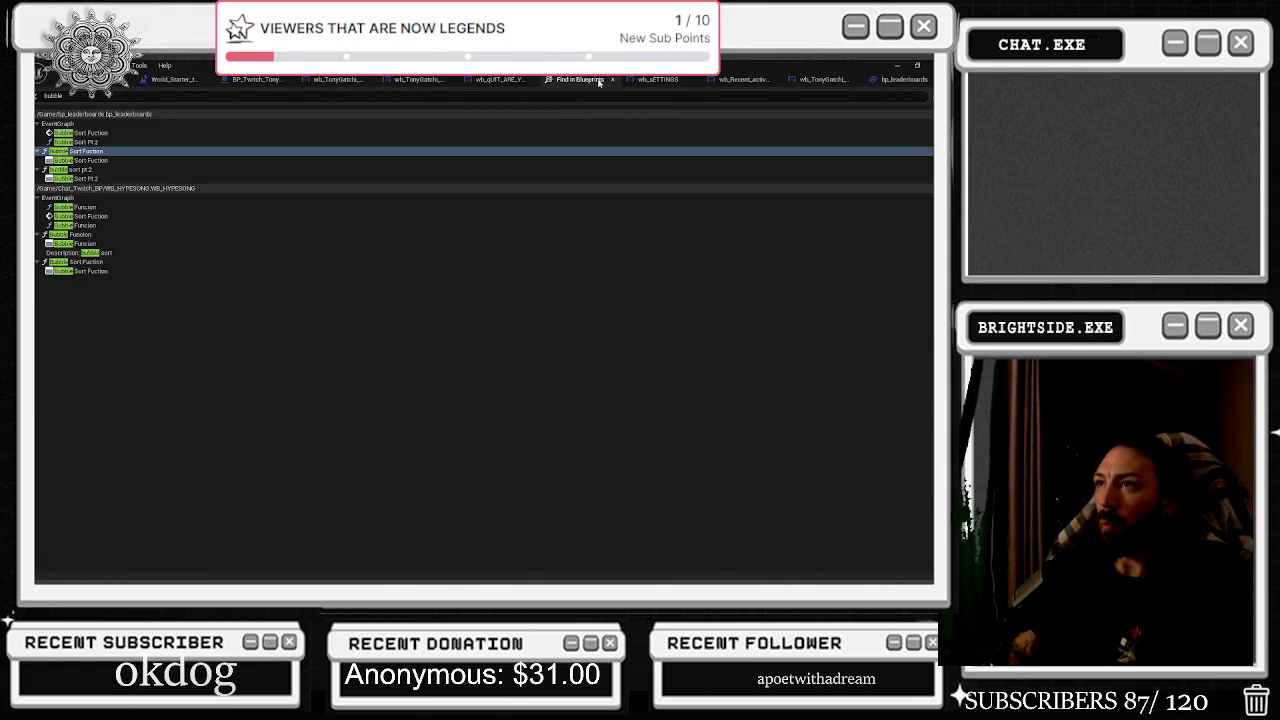
# Widen the wb_SETTINGS overlay control comment box and extend it downward.
pyautogui.click(645, 80)
pyautogui.click(720, 79)
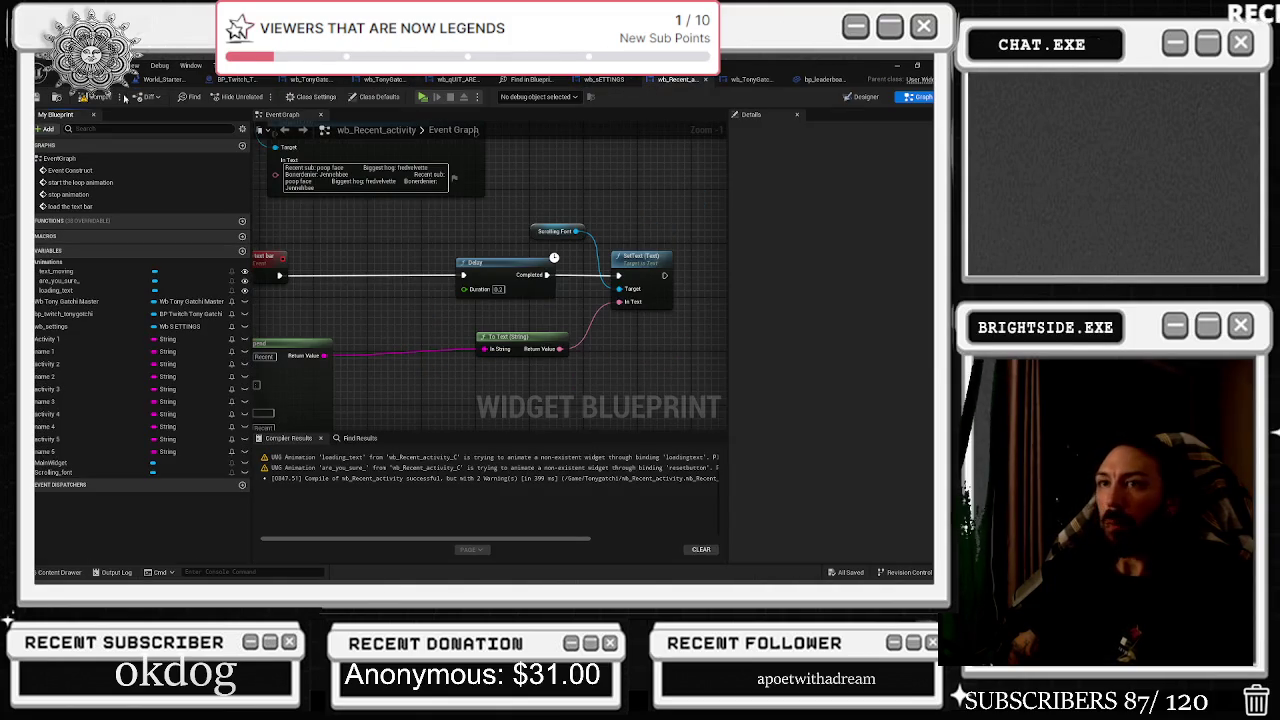
pyautogui.click(163, 79)
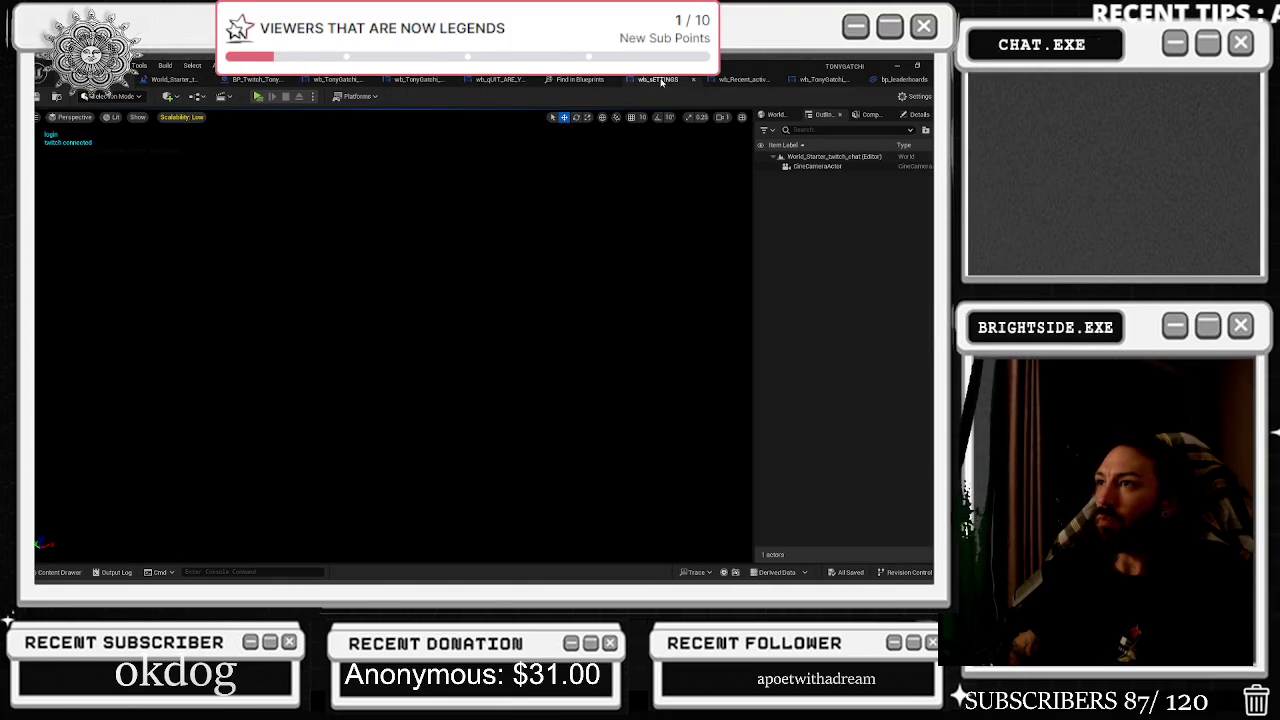
pyautogui.click(660, 79)
pyautogui.scroll(-2, 456, 218)
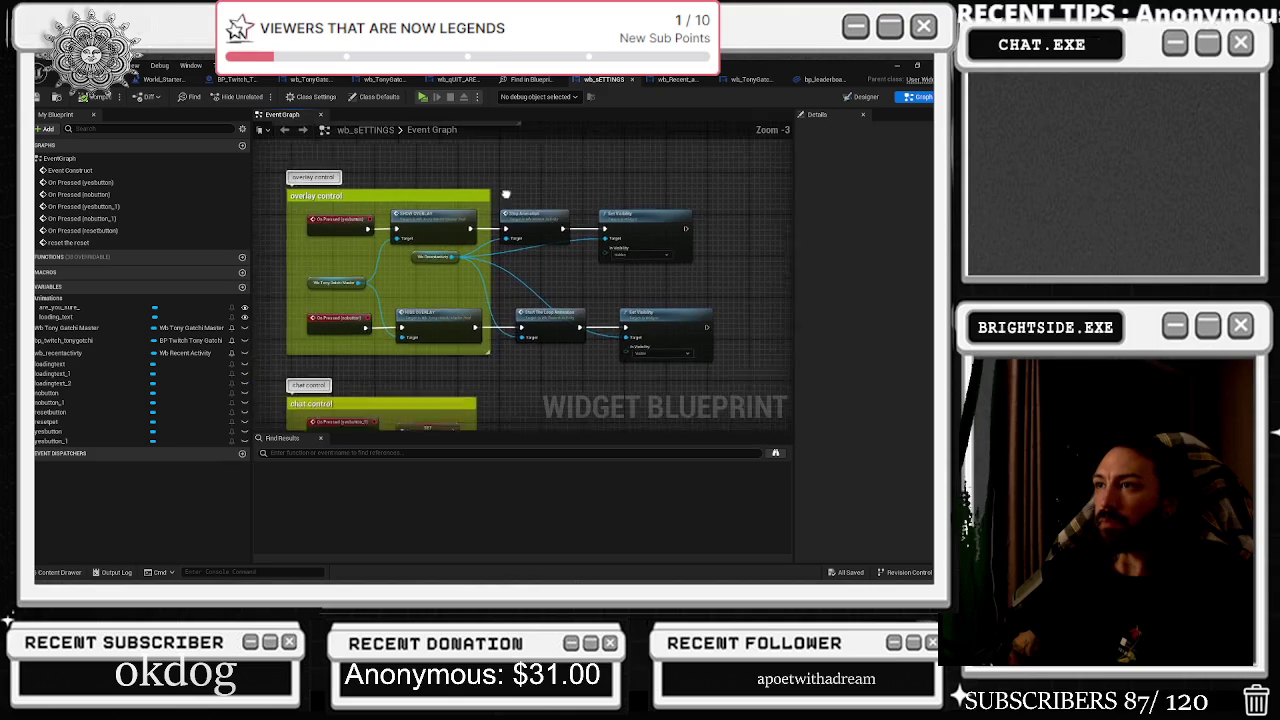
pyautogui.moveTo(451, 213); pyautogui.dragTo(857, 203)
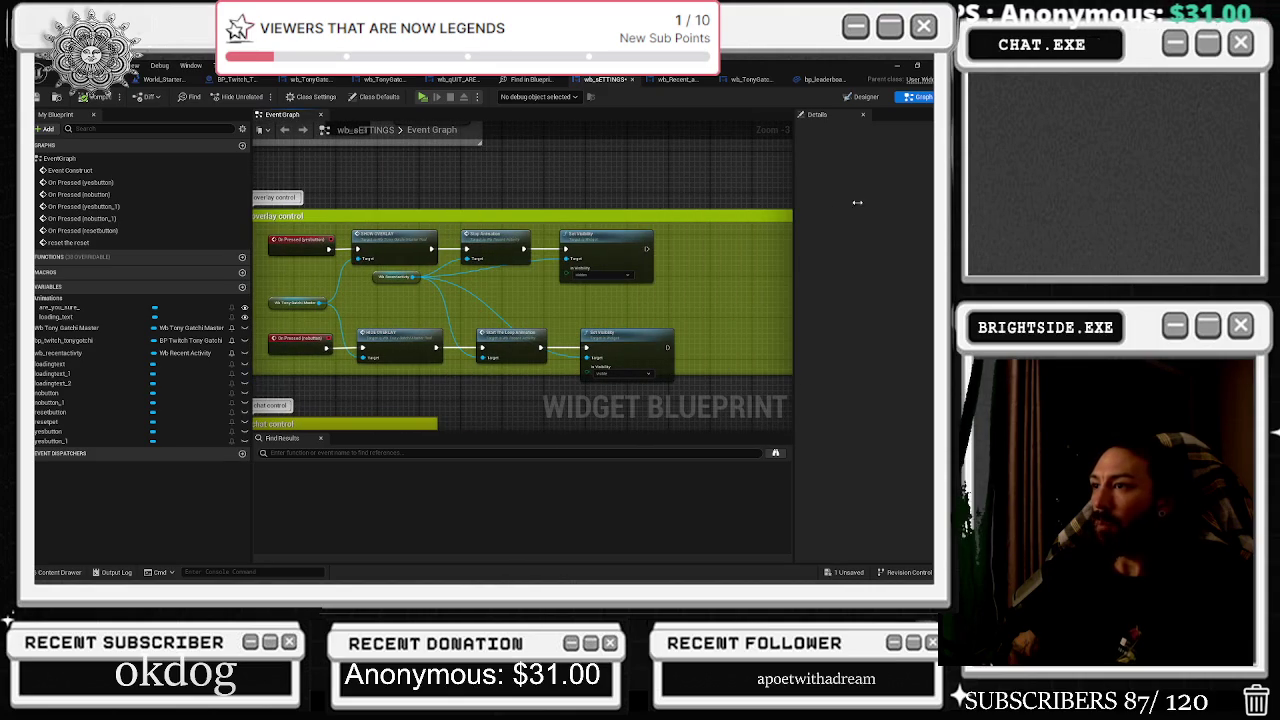
pyautogui.moveTo(525, 375); pyautogui.dragTo(532, 399)
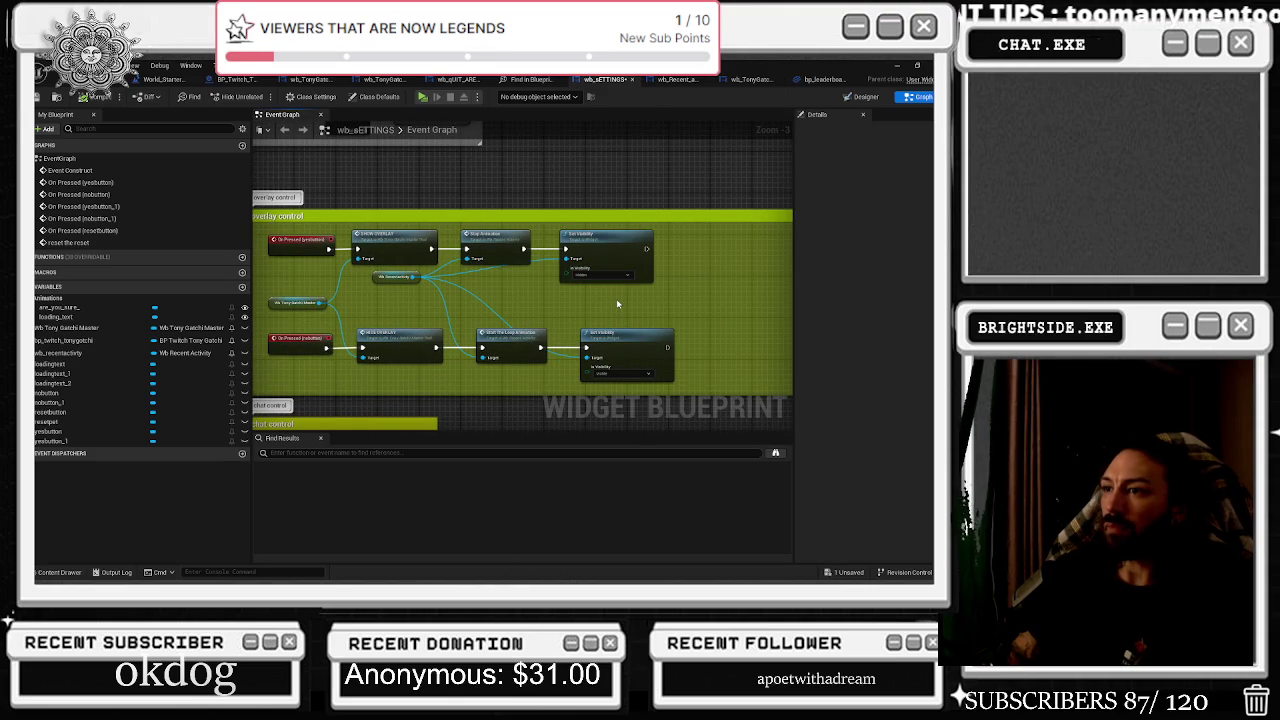
# Recheck the search results, quit-confirmation, level blueprint, TonyGatchi master and wb_SETTINGS tabs.
pyautogui.click(565, 80)
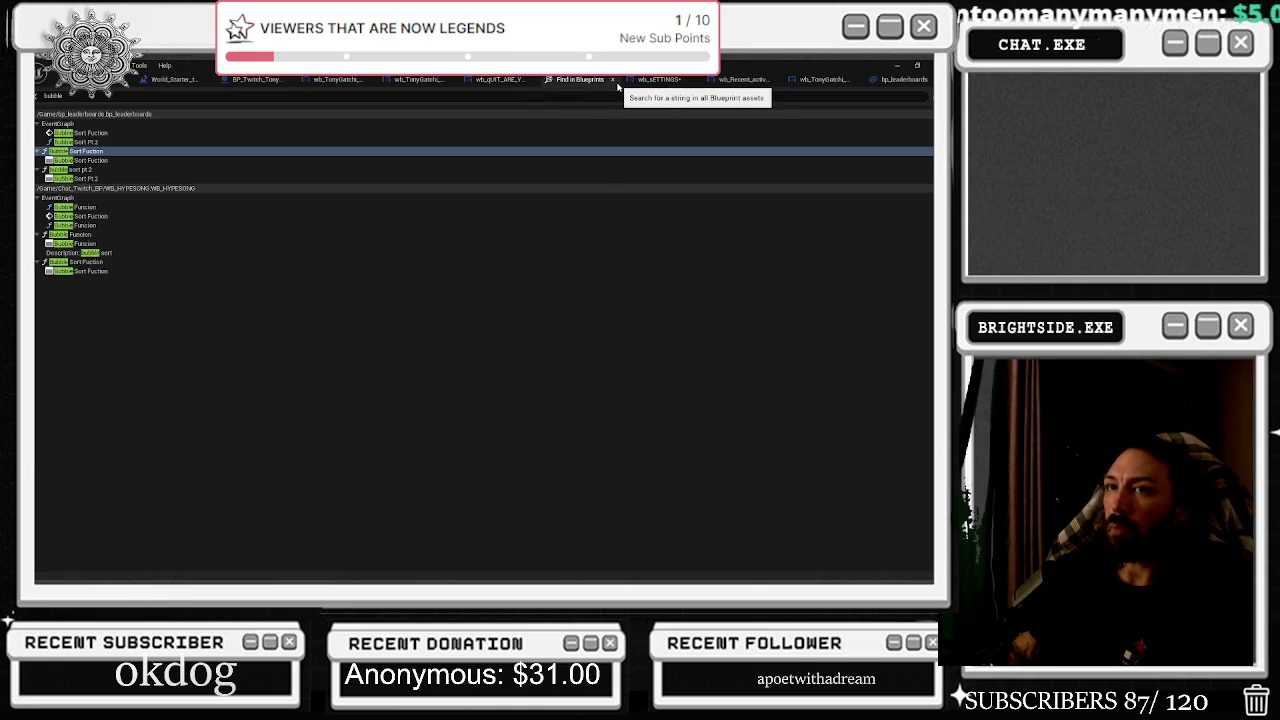
pyautogui.click(613, 80)
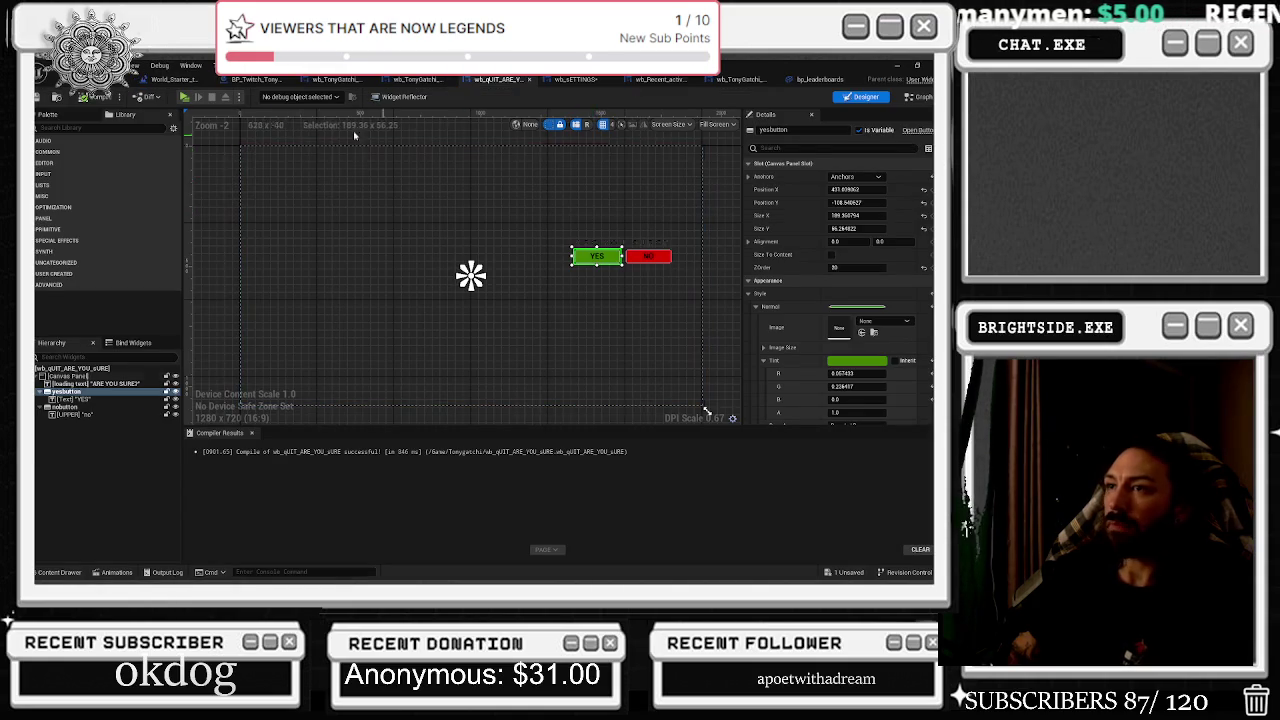
pyautogui.click(172, 80)
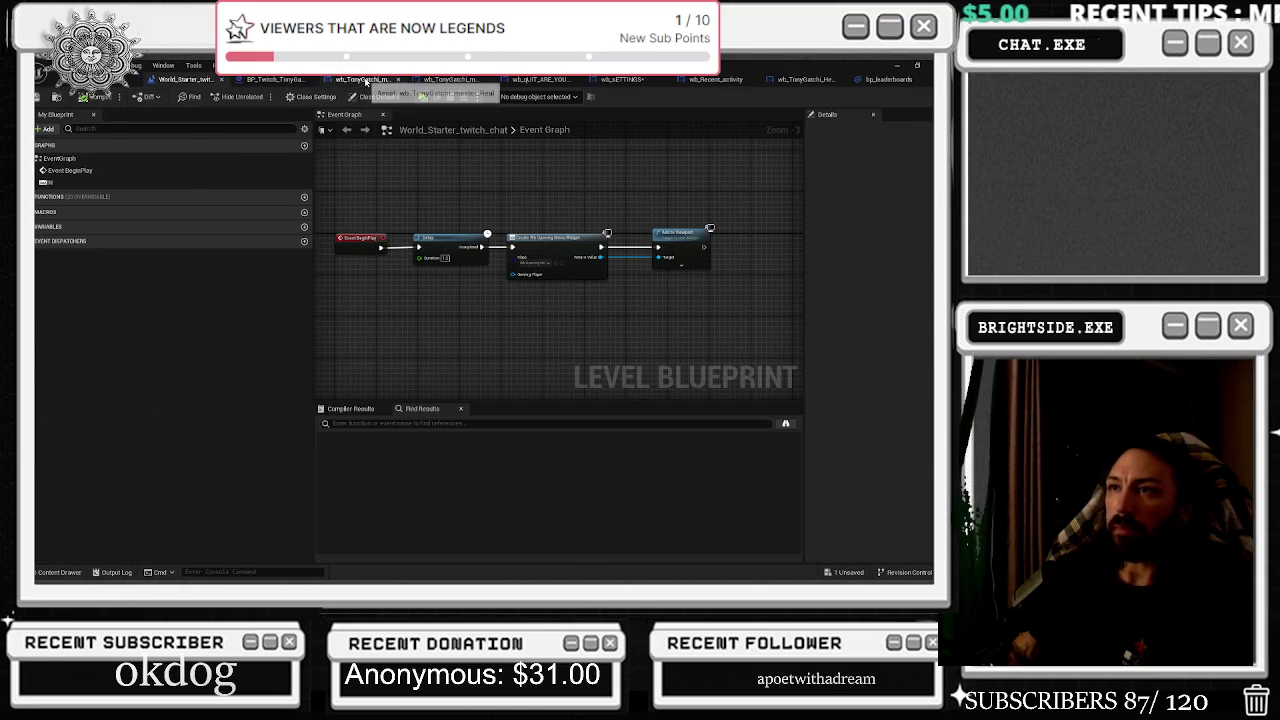
pyautogui.click(390, 79)
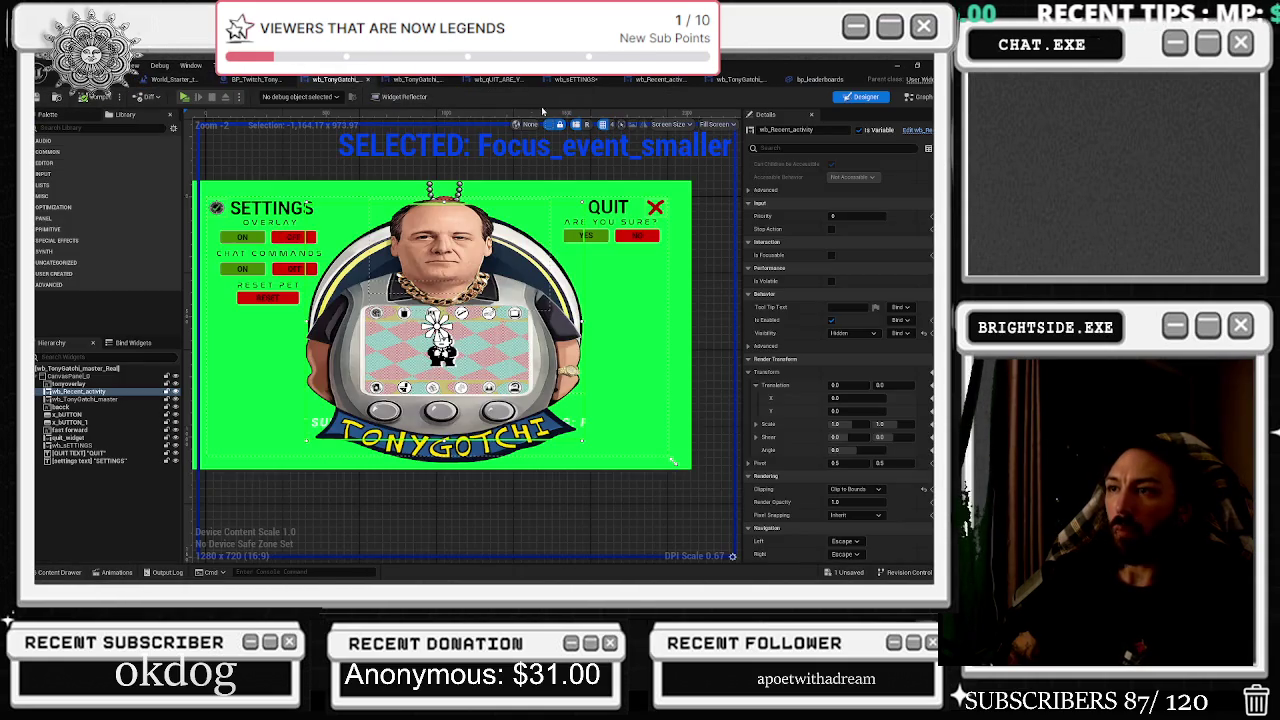
pyautogui.click(445, 80)
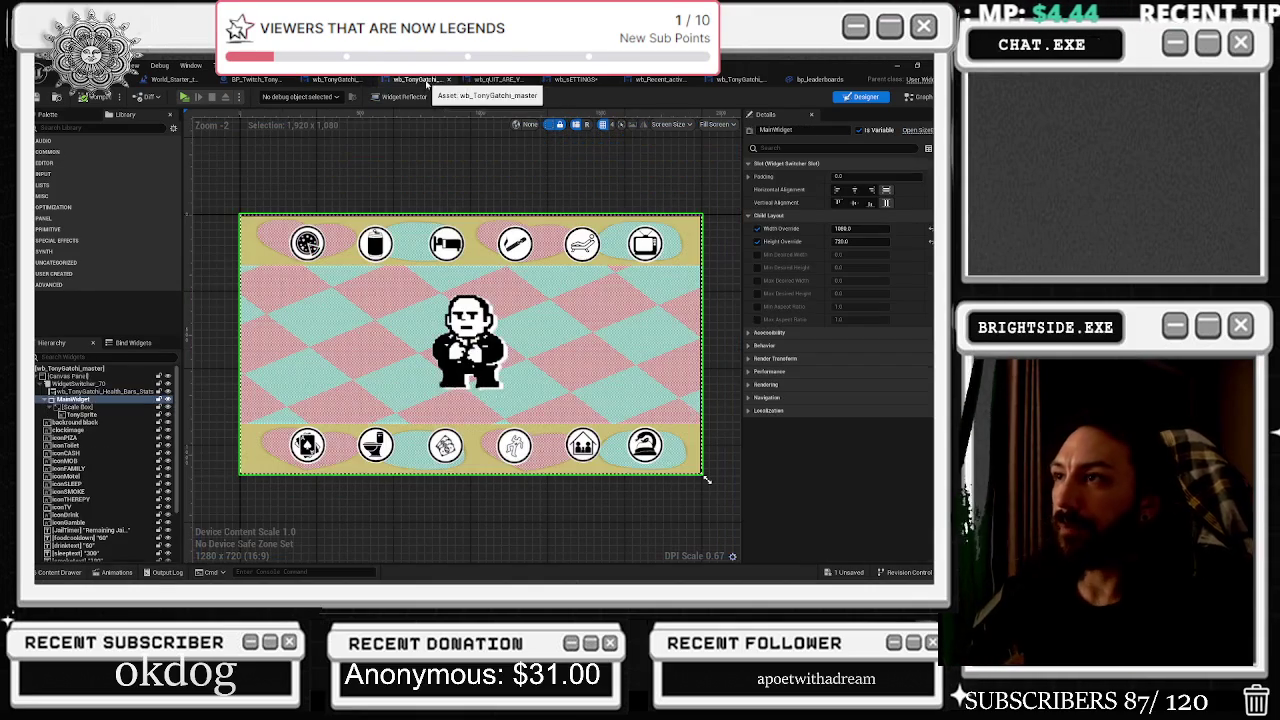
pyautogui.click(493, 80)
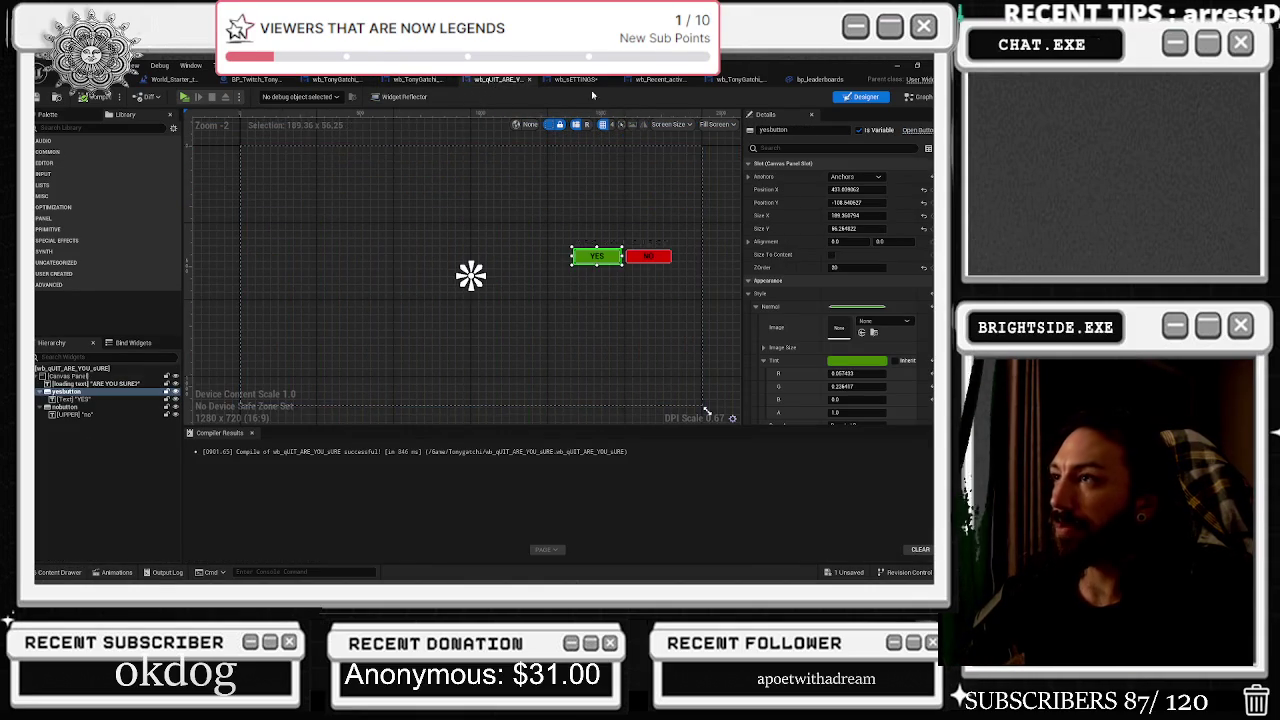
pyautogui.click(578, 79)
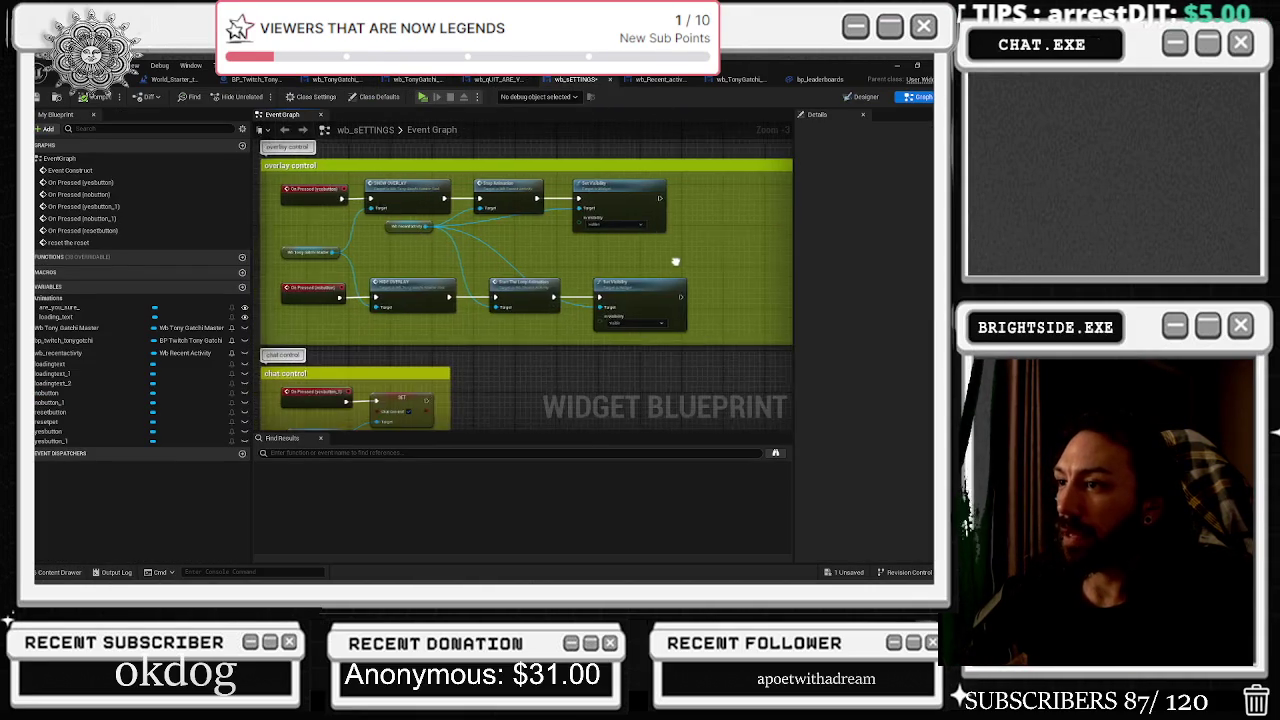
# Inspect the wb_SETTINGS chat control nodes, then add a new macro in wb_Recent_activity.
pyautogui.moveTo(732, 276); pyautogui.dragTo(701, 212)
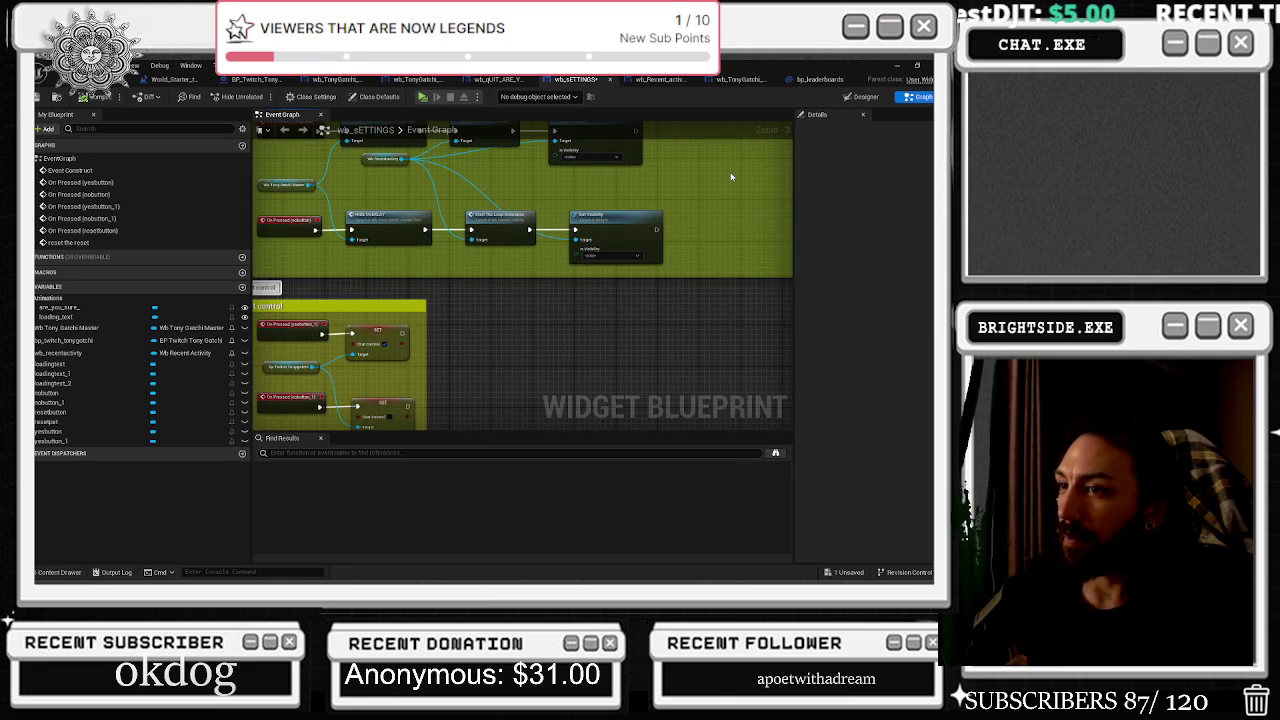
pyautogui.scroll(-2, 732, 177)
pyautogui.moveTo(640, 268); pyautogui.dragTo(562, 188)
pyautogui.click(645, 80)
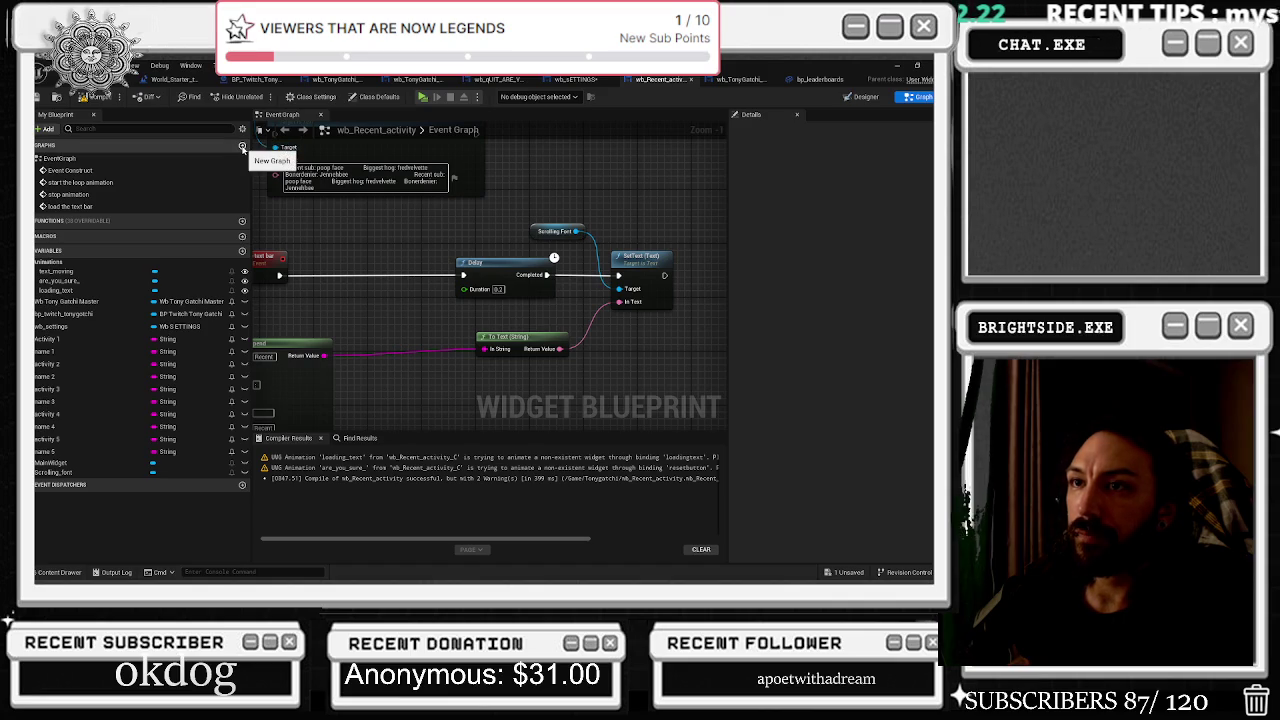
pyautogui.click(241, 237)
pyautogui.write('change the str')
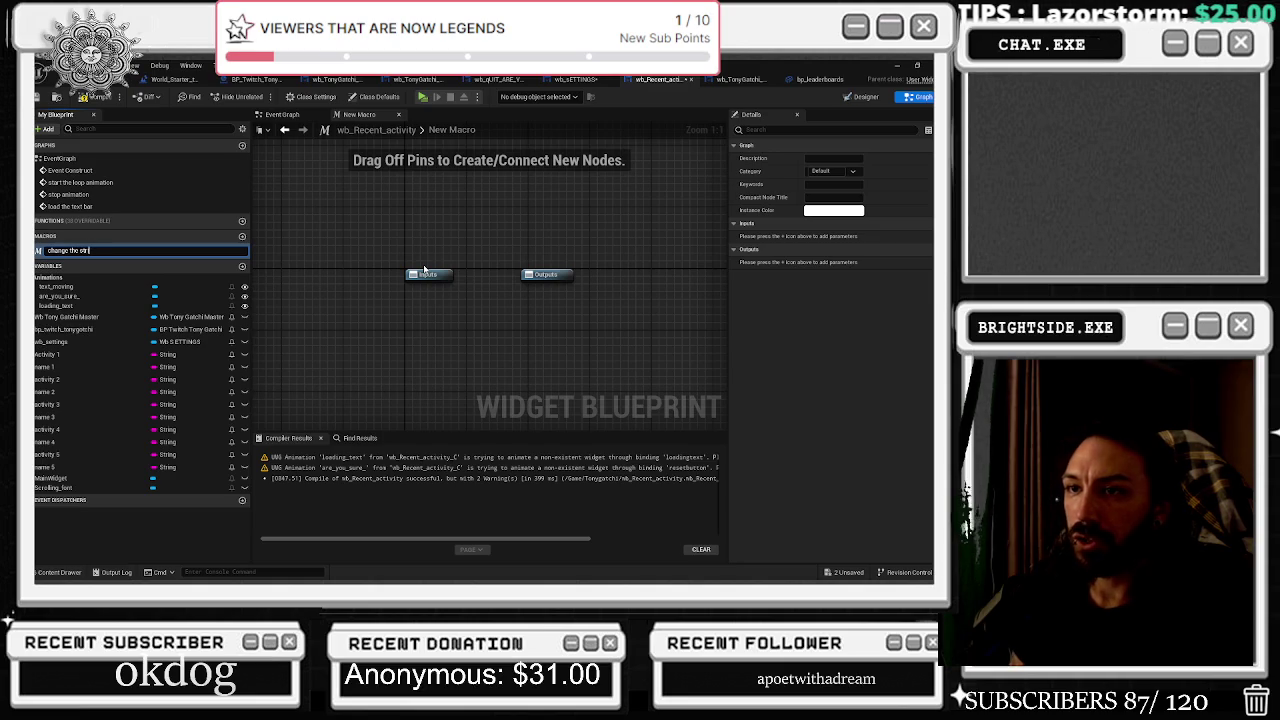
# Name the macro 'change the strings' and spread its Inputs and Outputs nodes apart.
pyautogui.write('ings')
pyautogui.press('Return')
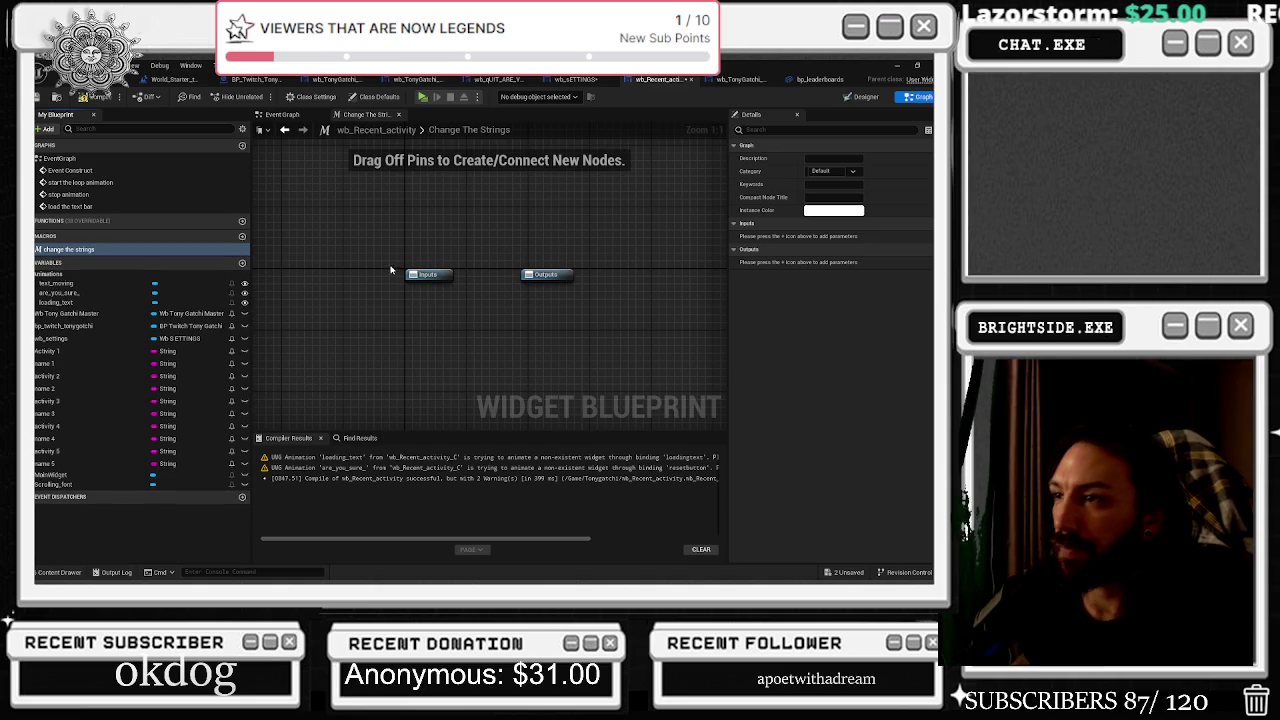
pyautogui.moveTo(422, 276); pyautogui.dragTo(337, 276)
pyautogui.click(551, 278)
pyautogui.moveTo(551, 278)
pyautogui.mouseDown()
pyautogui.moveTo(664, 288)
pyautogui.moveTo(662, 275)
pyautogui.mouseUp()
pyautogui.moveTo(337, 275); pyautogui.dragTo(322, 275)
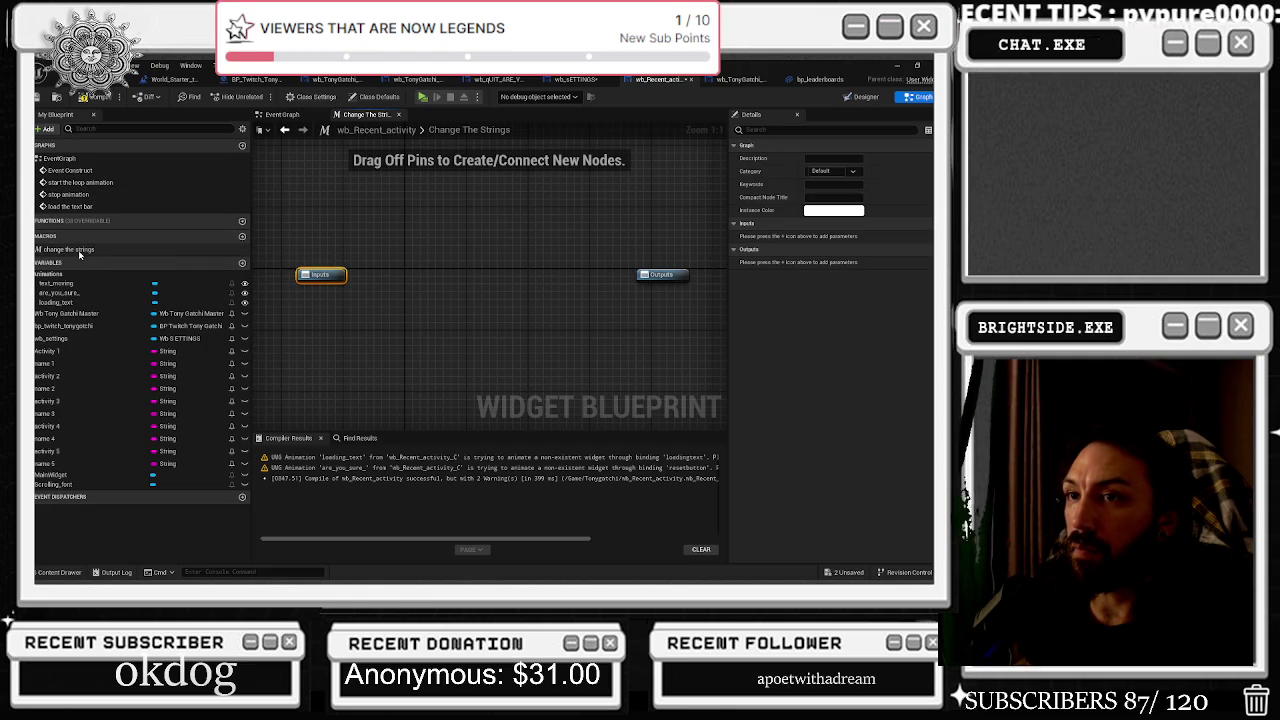
pyautogui.moveTo(76, 350)
pyautogui.mouseDown()
pyautogui.moveTo(315, 332)
pyautogui.moveTo(160, 362)
pyautogui.mouseUp()
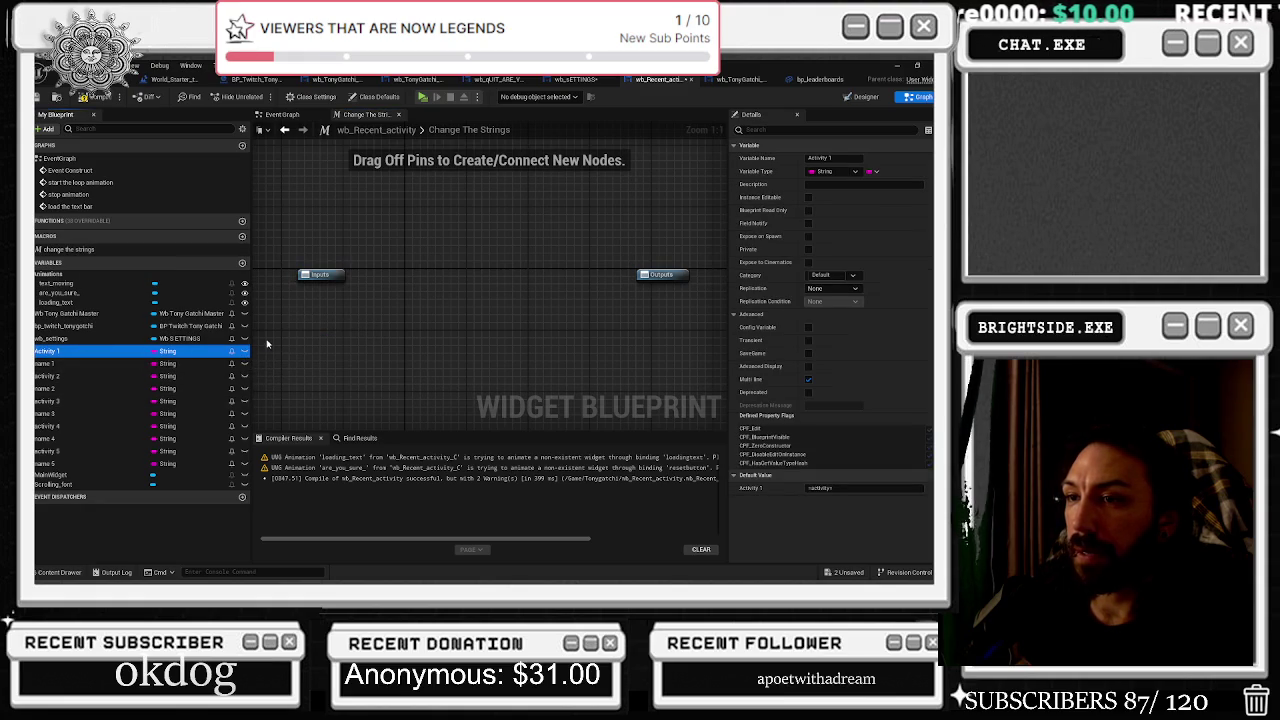
# Add a SET Activity 1 node fed by a new Activity 1 macro input pin.
pyautogui.click(309, 288)
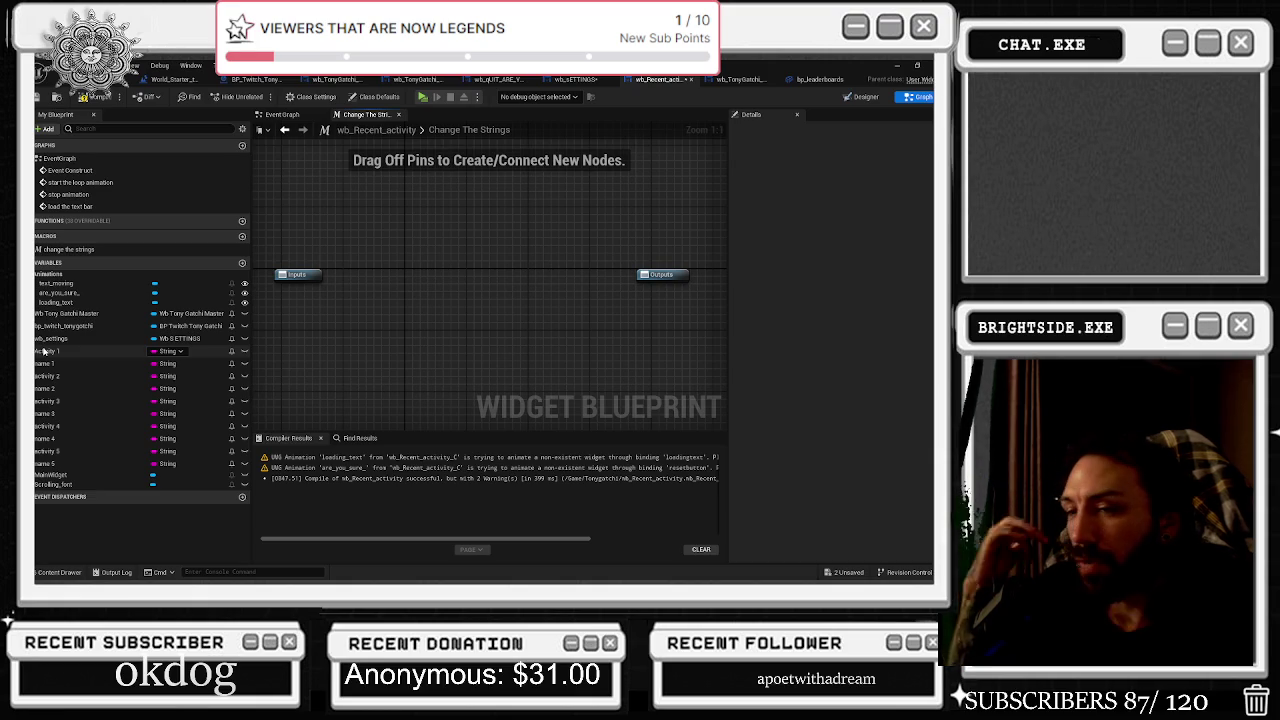
pyautogui.moveTo(44, 351); pyautogui.dragTo(325, 250)
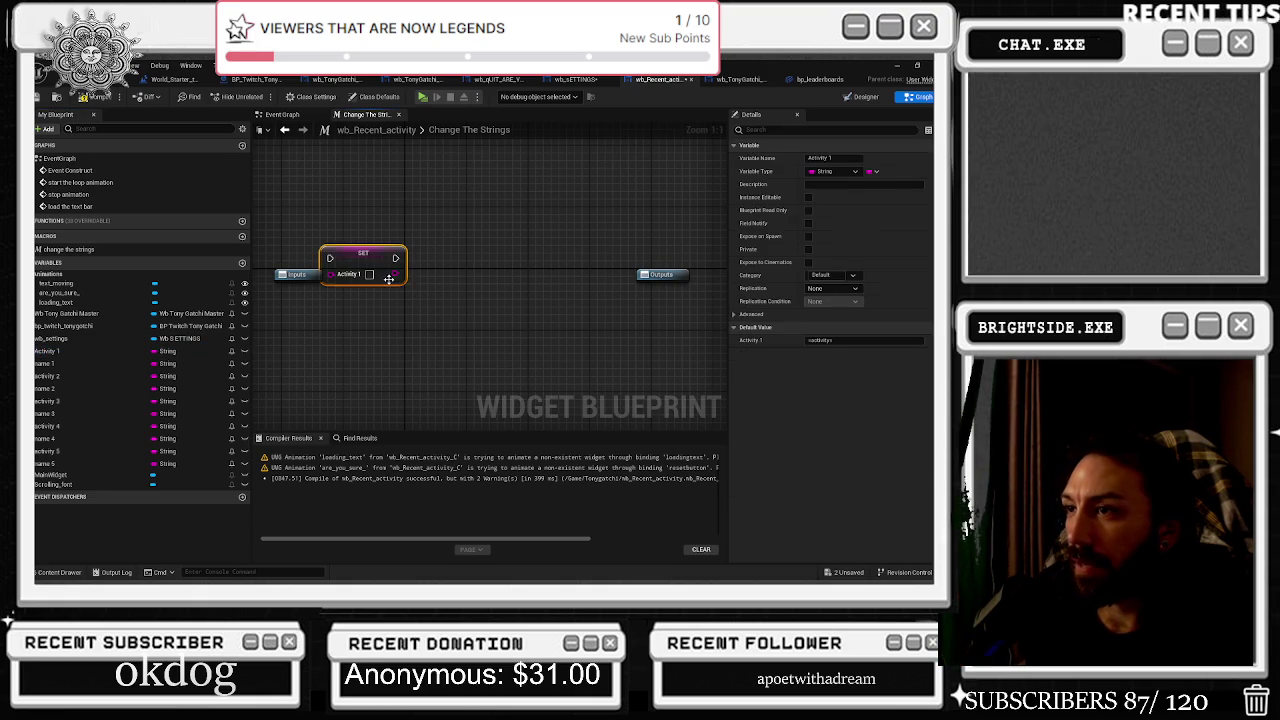
pyautogui.moveTo(388, 279)
pyautogui.mouseDown()
pyautogui.moveTo(480, 320)
pyautogui.moveTo(302, 276)
pyautogui.moveTo(300, 290)
pyautogui.mouseUp()
pyautogui.press('Escape')
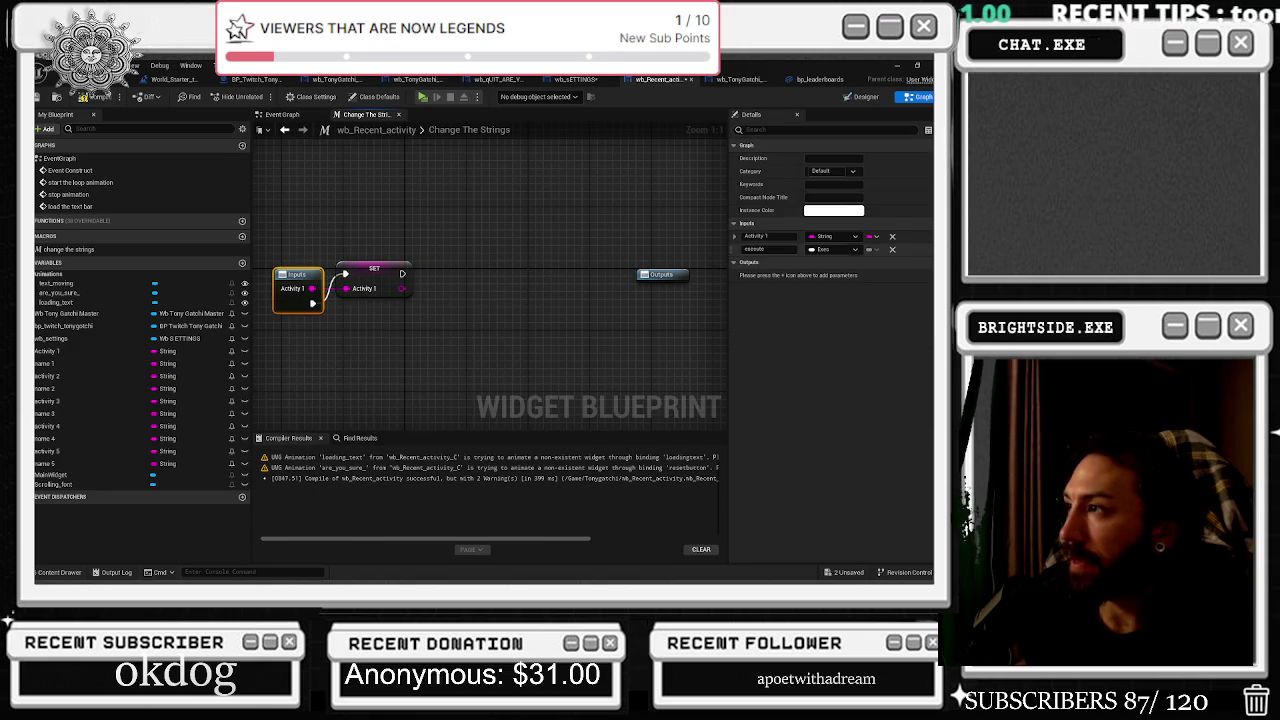
pyautogui.moveTo(732, 249); pyautogui.dragTo(732, 236)
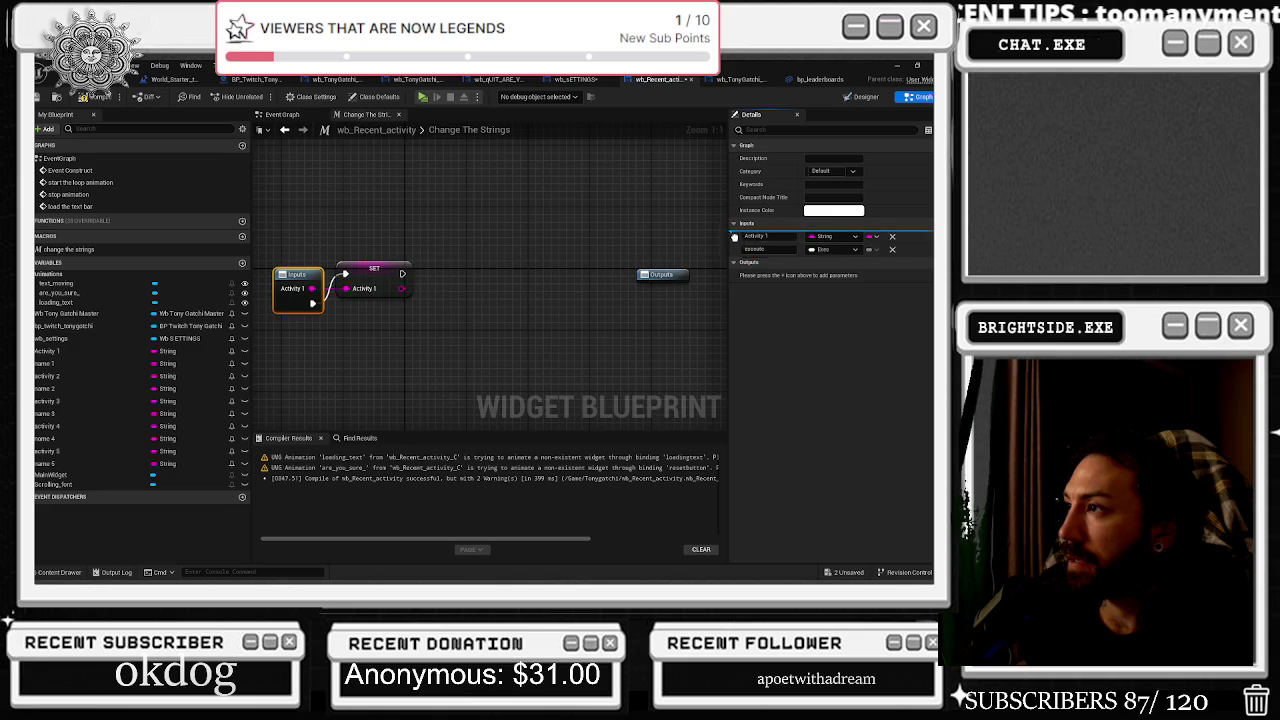
pyautogui.moveTo(374, 266); pyautogui.dragTo(374, 282)
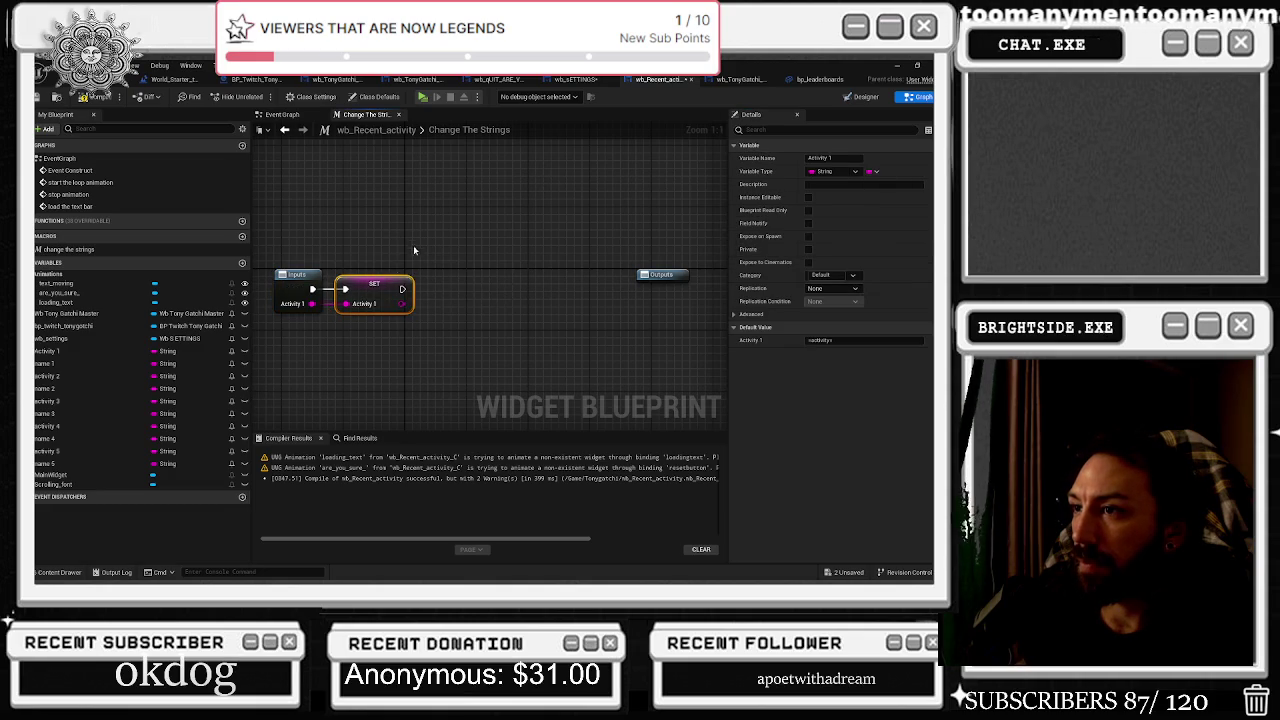
pyautogui.click(320, 340)
# Add SET Name 1 with its own macro input pin, chained after SET Activity 1.
pyautogui.moveTo(57, 370); pyautogui.dragTo(440, 290)
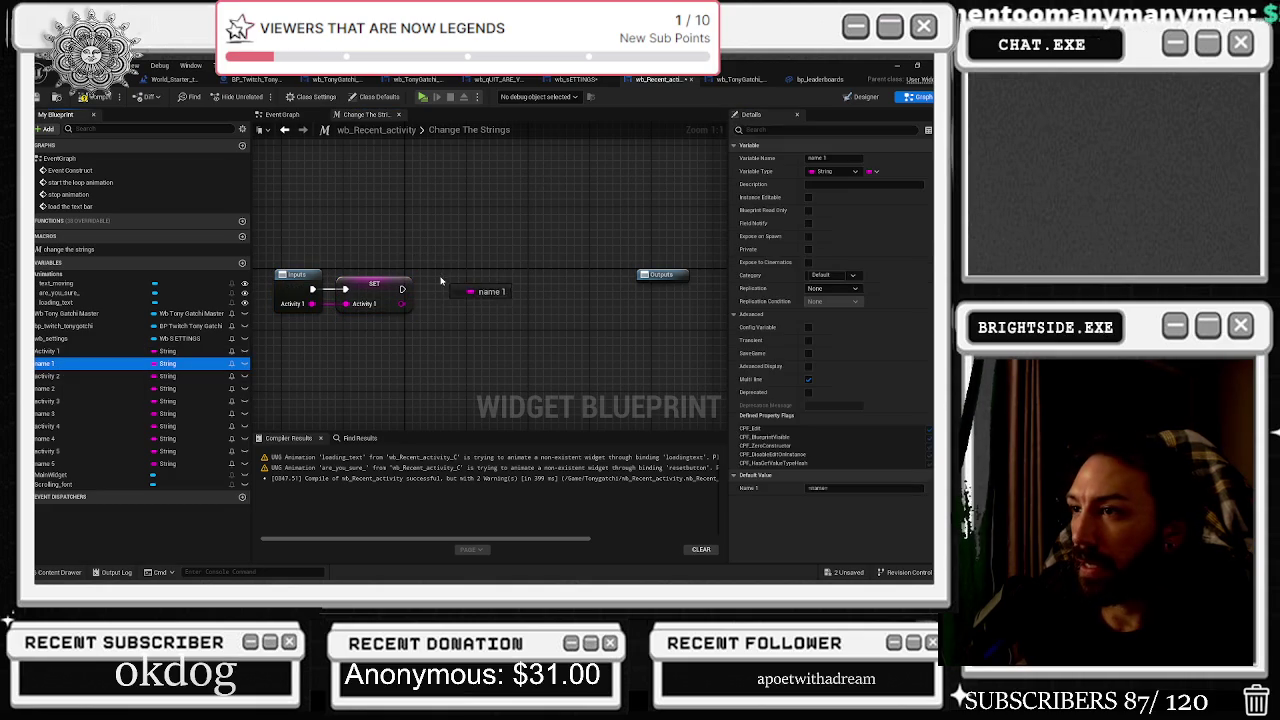
pyautogui.click(432, 289)
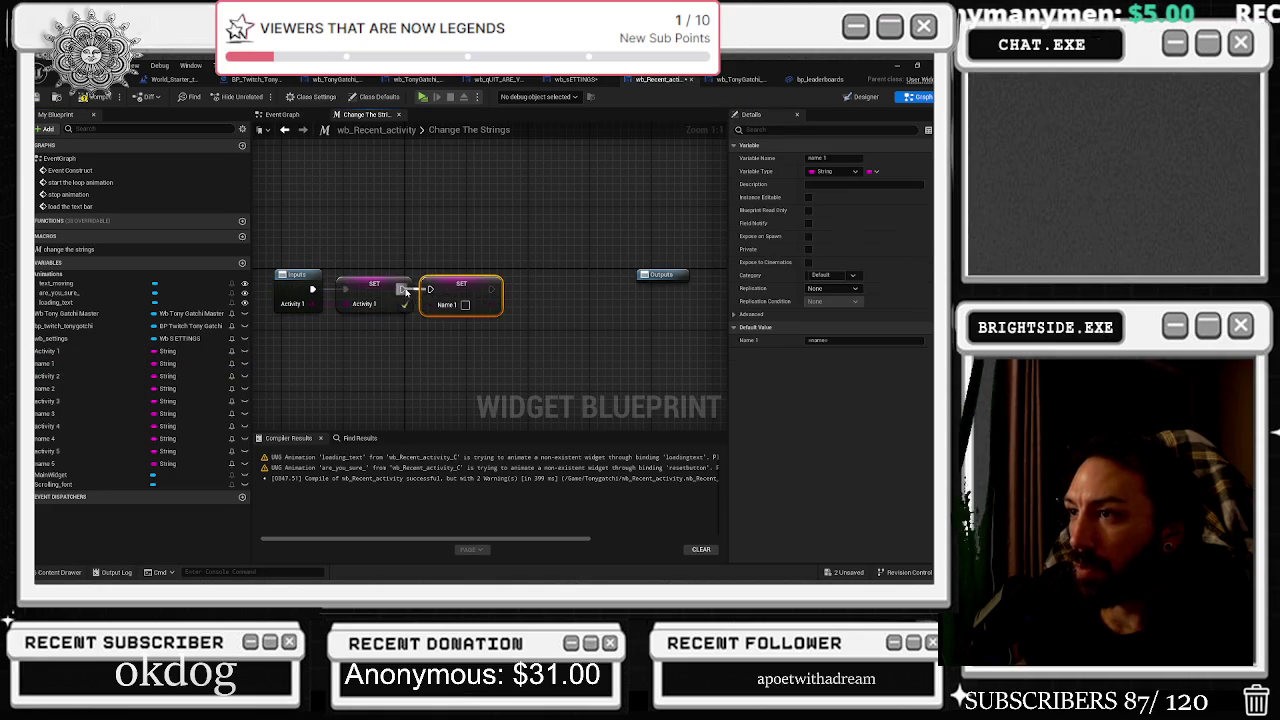
pyautogui.moveTo(431, 304)
pyautogui.mouseDown()
pyautogui.moveTo(405, 318)
pyautogui.moveTo(298, 318)
pyautogui.mouseUp()
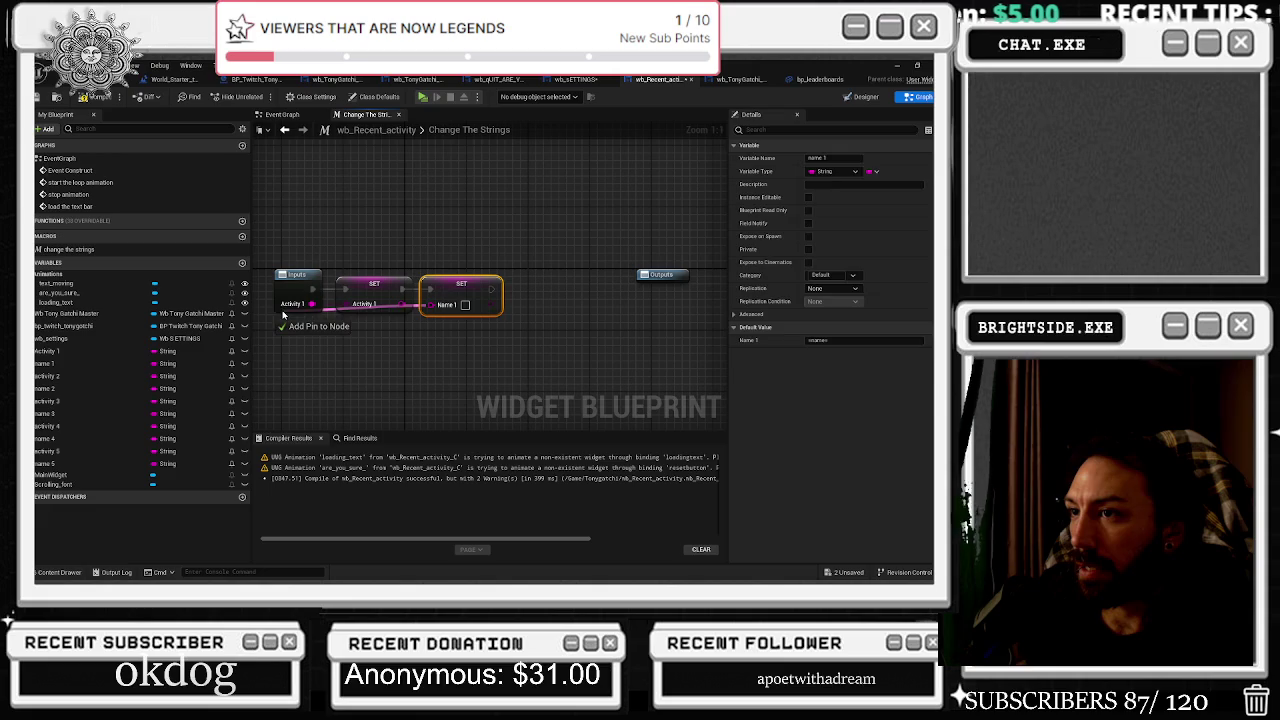
pyautogui.moveTo(478, 283); pyautogui.dragTo(486, 283)
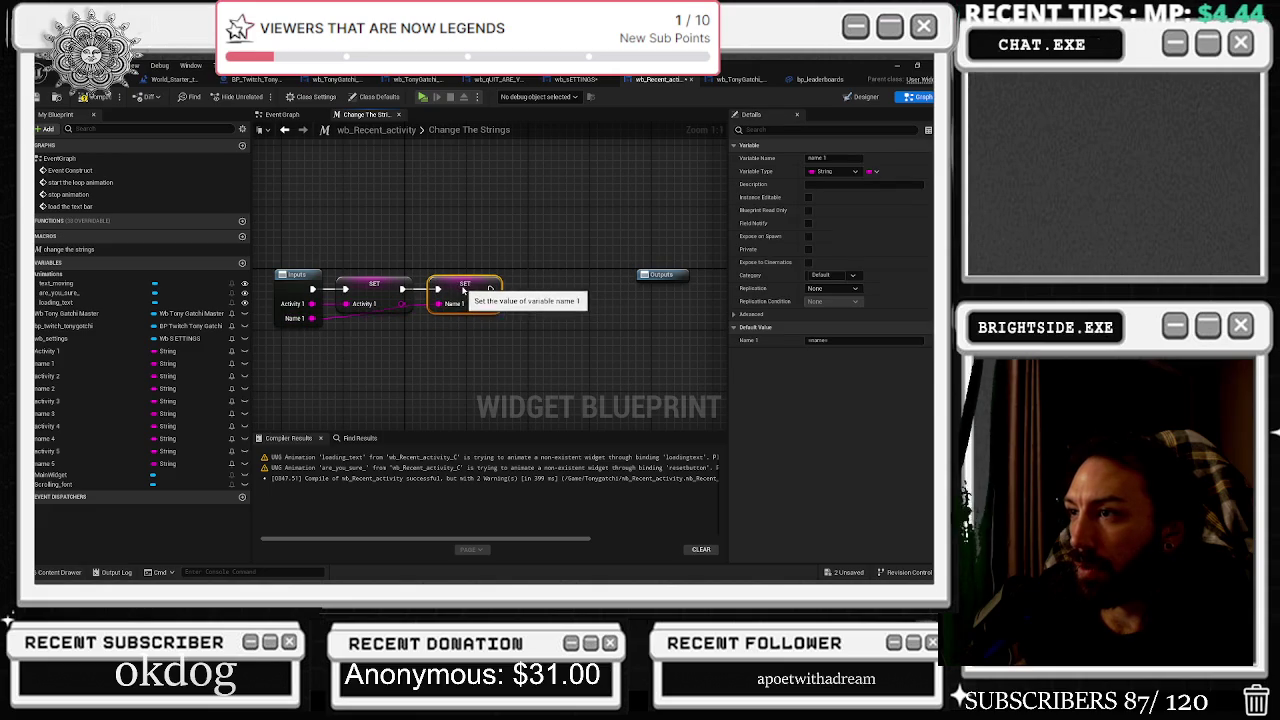
pyautogui.click(336, 320)
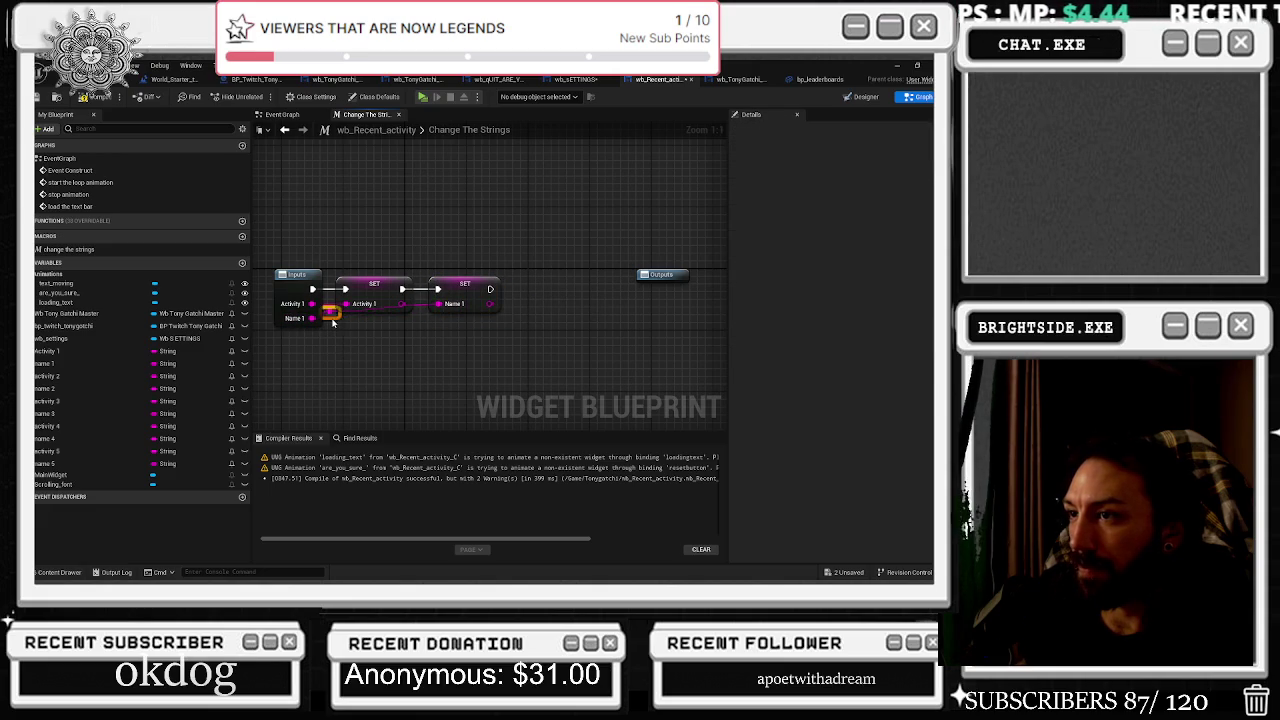
pyautogui.moveTo(334, 326)
pyautogui.mouseDown()
pyautogui.moveTo(666, 294)
pyautogui.moveTo(639, 273)
pyautogui.mouseUp()
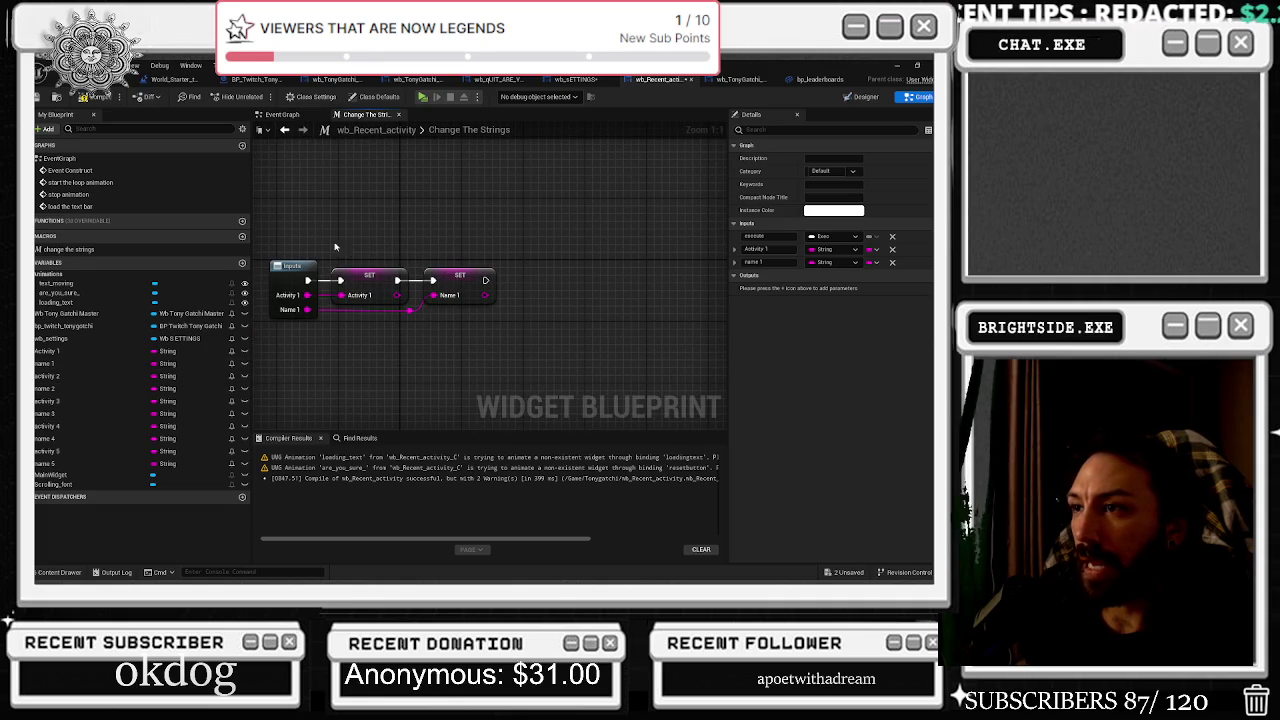
pyautogui.moveTo(317, 254); pyautogui.dragTo(492, 367)
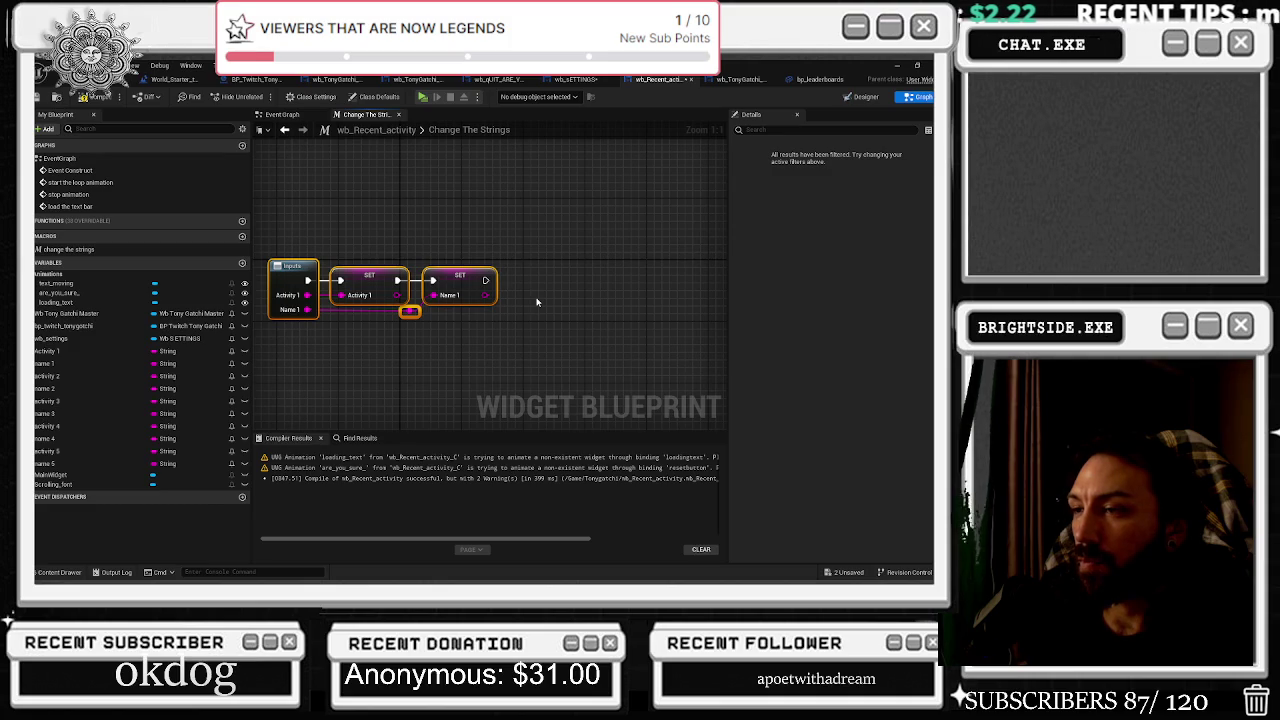
# Move the SET nodes right and the Inputs node left to free up graph space.
pyautogui.moveTo(366, 272); pyautogui.dragTo(700, 278)
pyautogui.click(272, 280)
pyautogui.moveTo(268, 280); pyautogui.dragTo(262, 280)
pyautogui.click(329, 239)
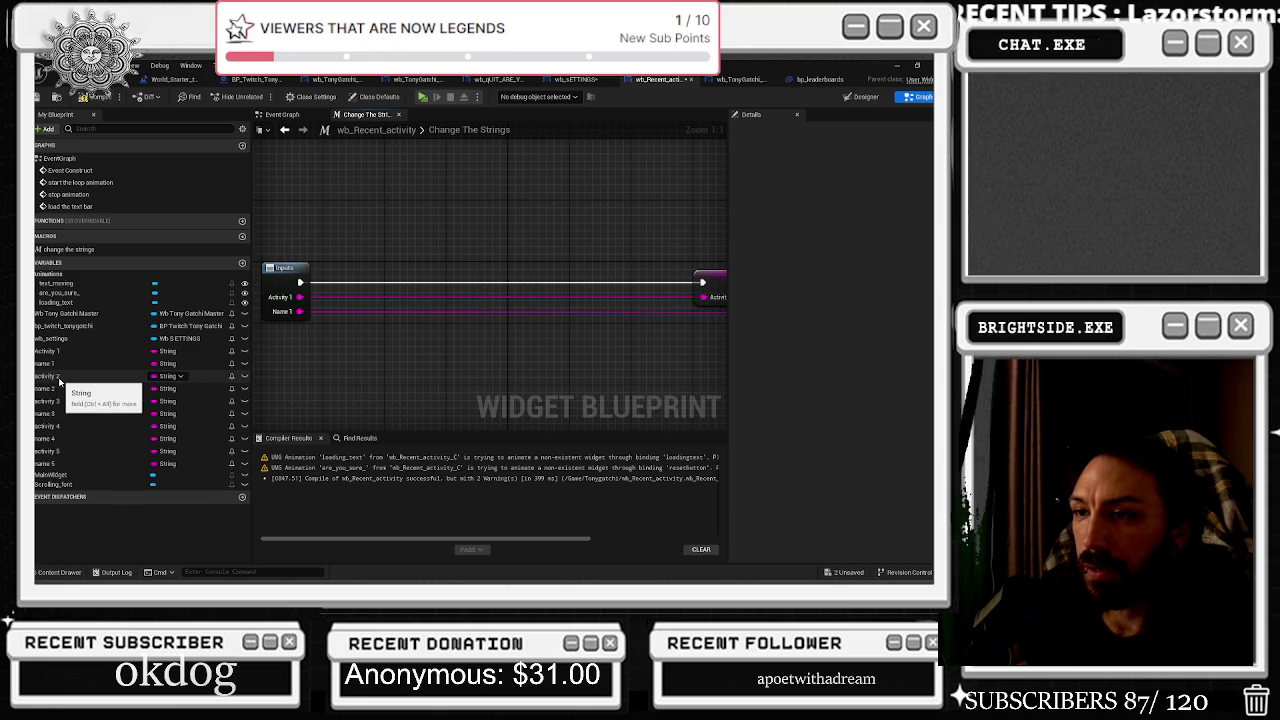
pyautogui.scroll(-3, 323, 365)
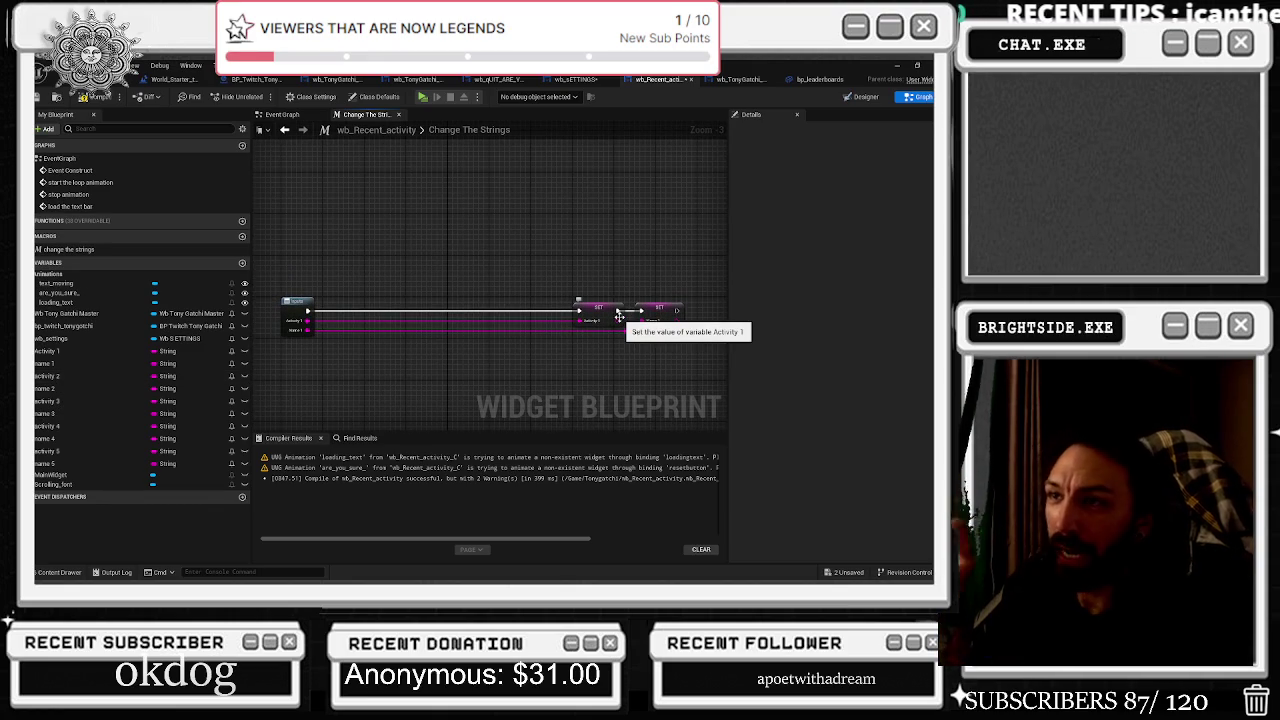
pyautogui.moveTo(395, 327); pyautogui.dragTo(558, 300)
pyautogui.moveTo(446, 295); pyautogui.dragTo(277, 293)
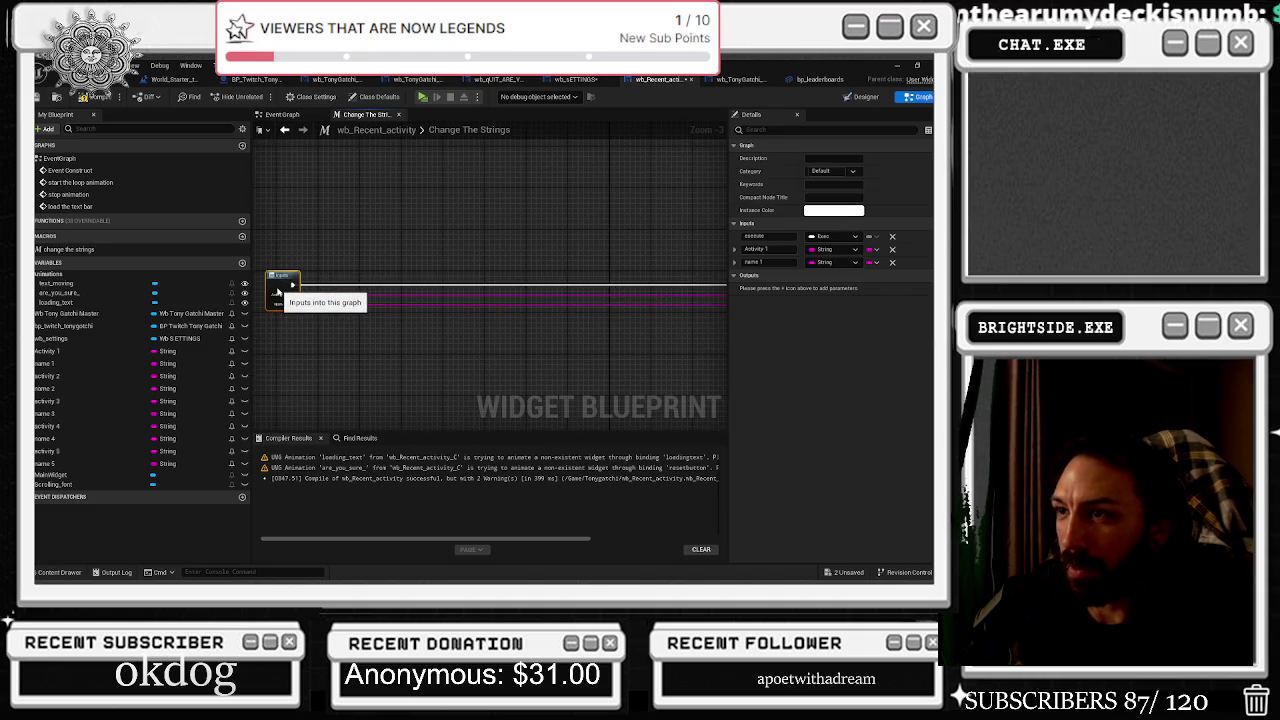
# Add SET Name 5 and SET Activity 5 nodes chained one after the other.
pyautogui.click(70, 463)
pyautogui.moveTo(160, 424); pyautogui.dragTo(290, 328)
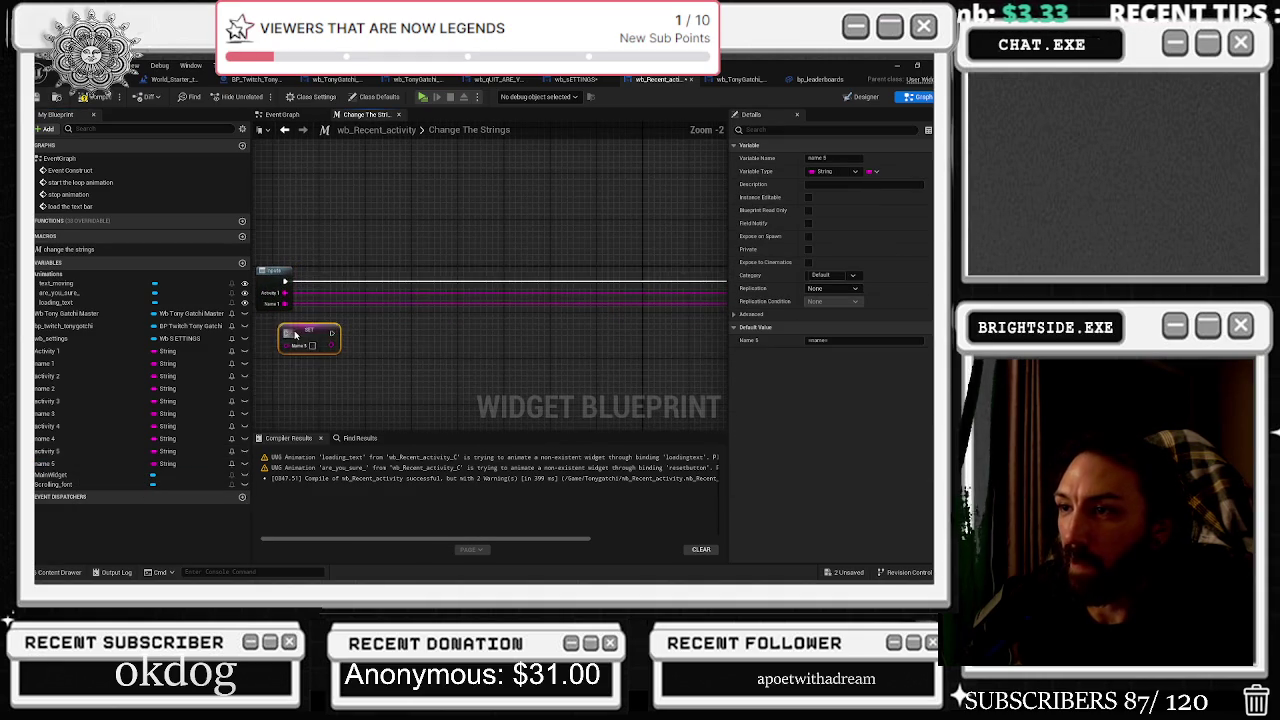
pyautogui.scroll(2, 331, 283)
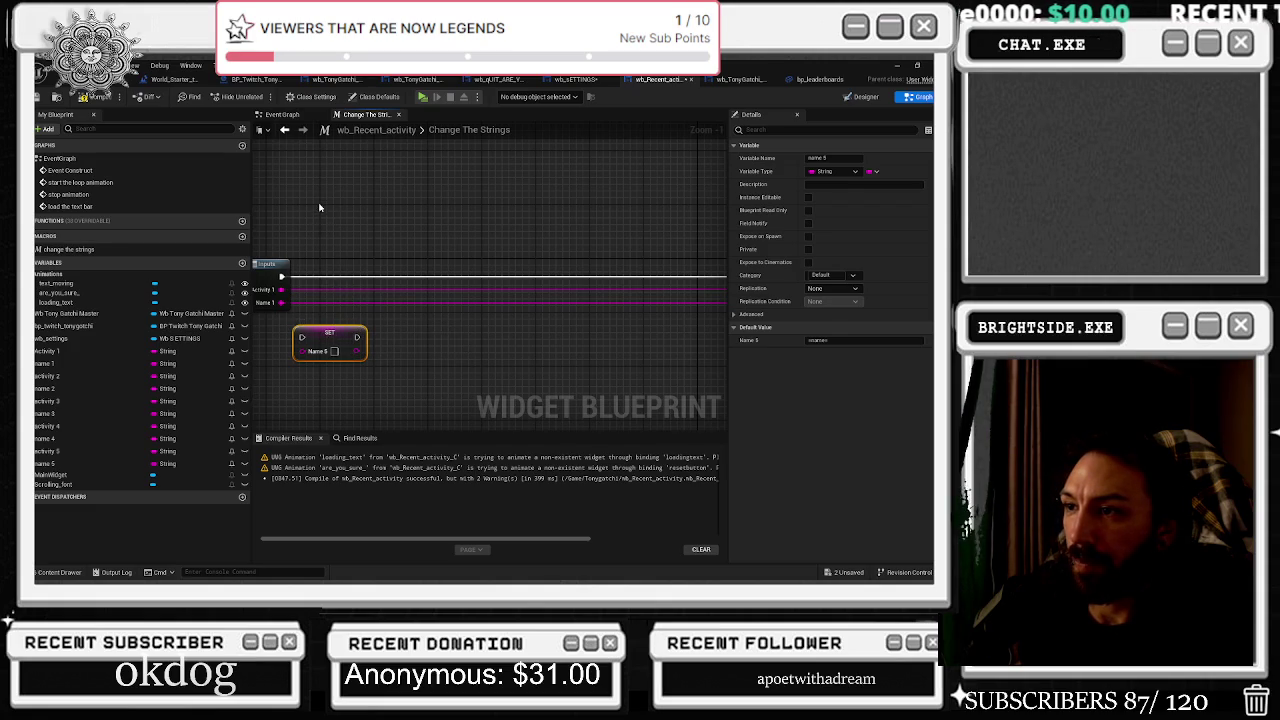
pyautogui.moveTo(325, 335); pyautogui.dragTo(338, 275)
pyautogui.moveTo(48, 451); pyautogui.dragTo(401, 277)
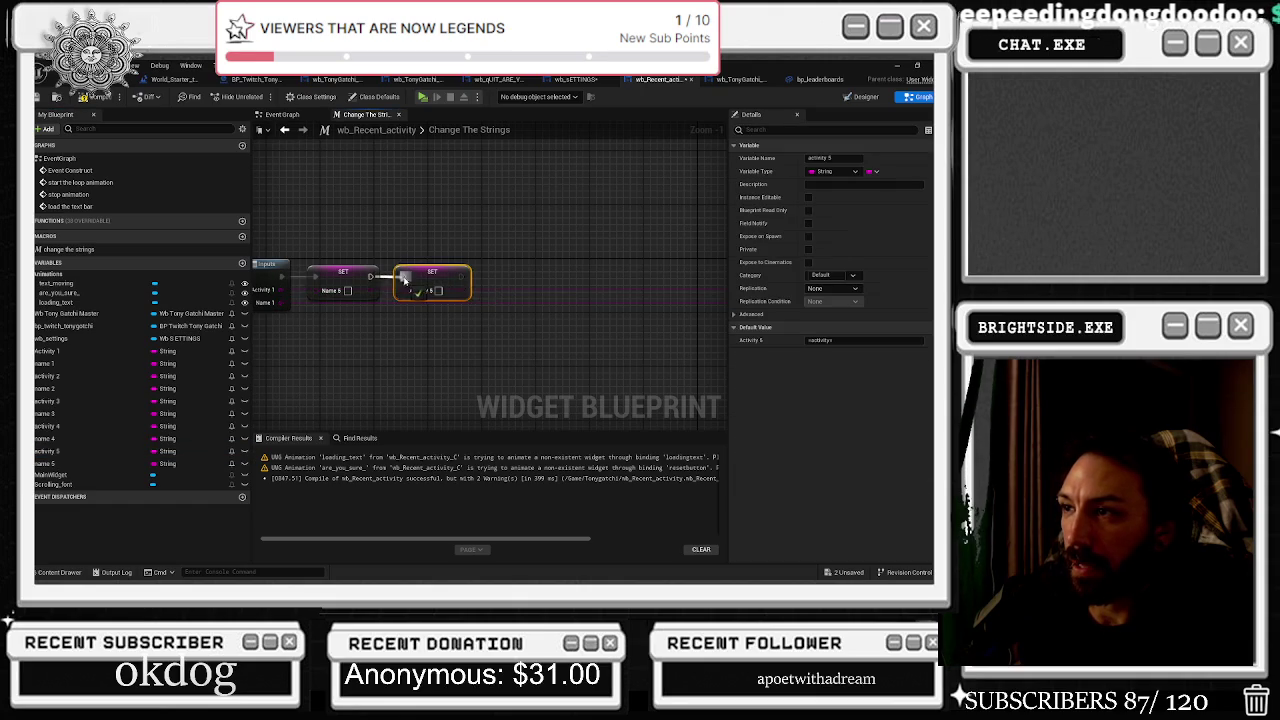
pyautogui.click(472, 250)
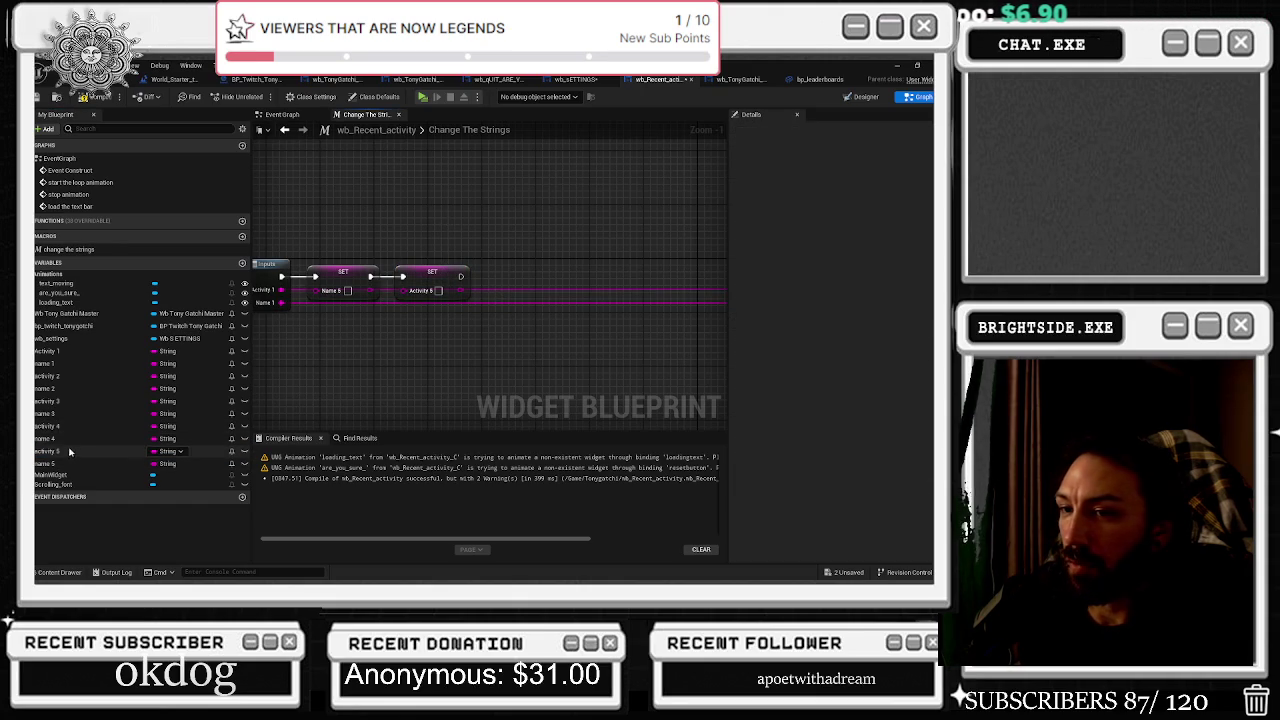
# Feed Name 4 and Activity 4 getters into them and paste a 0.2-second Delay.
pyautogui.moveTo(58, 437)
pyautogui.mouseDown()
pyautogui.moveTo(378, 334)
pyautogui.moveTo(274, 331)
pyautogui.moveTo(150, 410)
pyautogui.moveTo(369, 336)
pyautogui.moveTo(413, 341)
pyautogui.mouseUp()
pyautogui.moveTo(407, 297); pyautogui.dragTo(407, 297)
pyautogui.moveTo(302, 333); pyautogui.dragTo(283, 327)
pyautogui.moveTo(403, 290); pyautogui.dragTo(300, 327)
pyautogui.moveTo(47, 426)
pyautogui.mouseDown()
pyautogui.moveTo(386, 337)
pyautogui.moveTo(358, 322)
pyautogui.mouseUp()
pyautogui.click(549, 234)
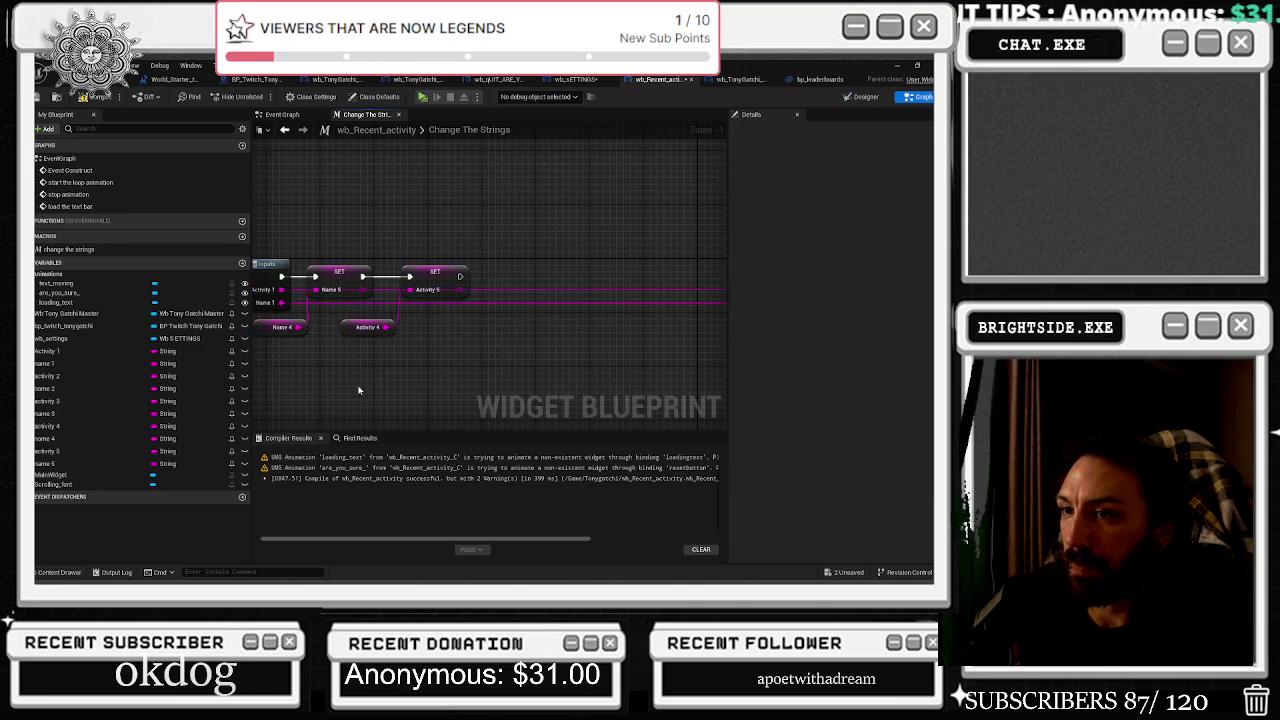
pyautogui.hotkey('ctrl', 'v')
# Wire the Delay after SET Activity 5 into new SET Name 4 and SET Activity 4 nodes.
pyautogui.moveTo(459, 276); pyautogui.dragTo(517, 265)
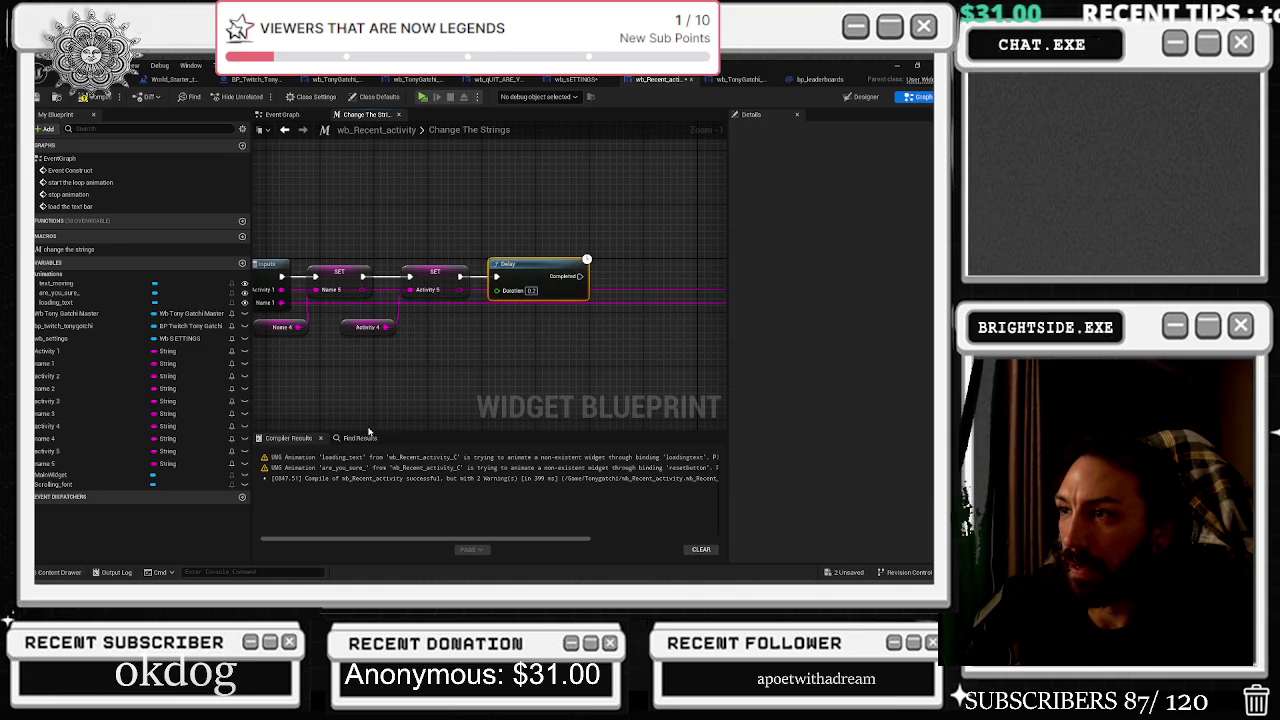
pyautogui.moveTo(299, 360); pyautogui.dragTo(472, 263)
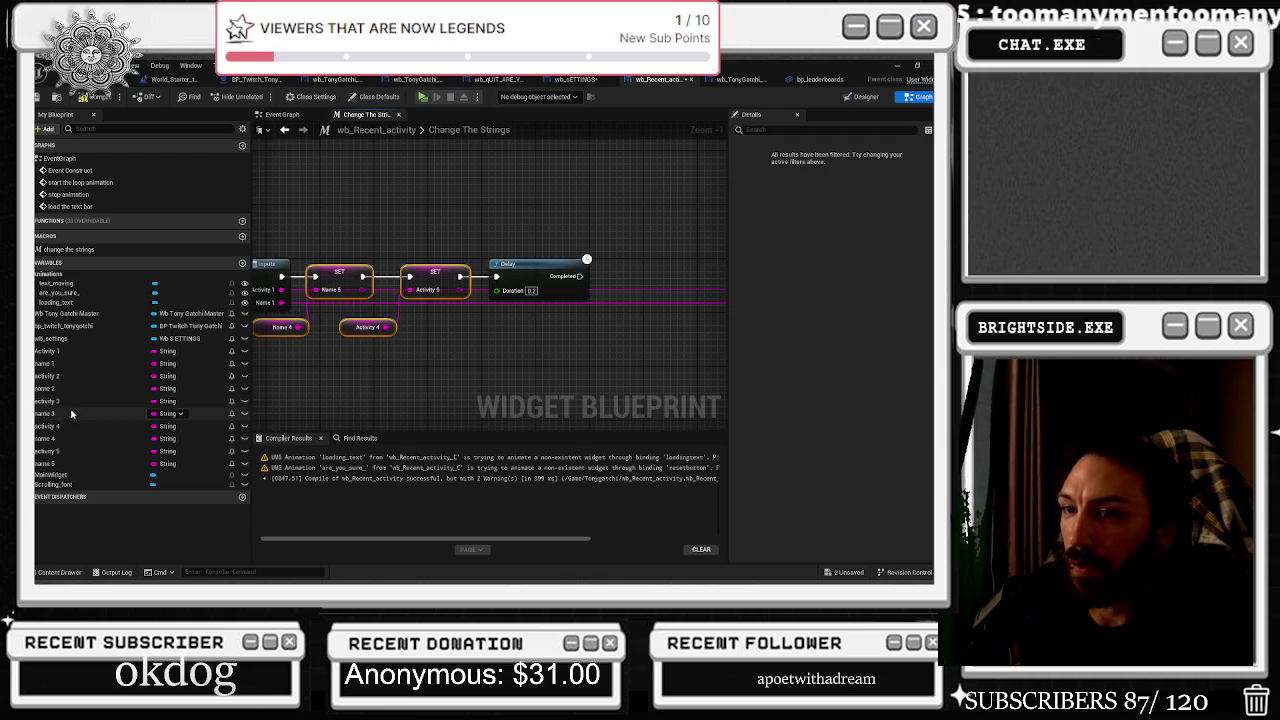
pyautogui.moveTo(60, 428); pyautogui.dragTo(640, 288)
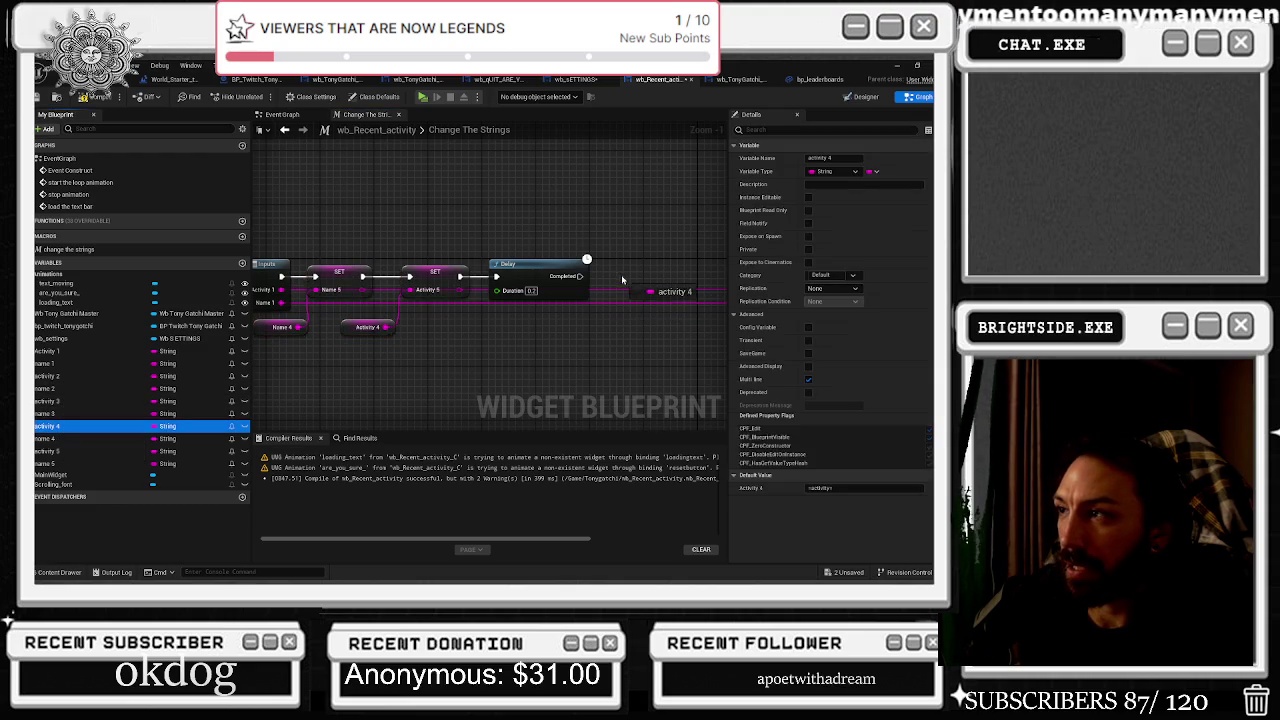
pyautogui.moveTo(548, 234); pyautogui.dragTo(456, 247)
pyautogui.moveTo(60, 438); pyautogui.dragTo(497, 284)
pyautogui.moveTo(433, 313); pyautogui.dragTo(494, 313)
pyautogui.moveTo(385, 285)
pyautogui.mouseDown()
pyautogui.moveTo(427, 342)
pyautogui.moveTo(432, 292)
pyautogui.moveTo(534, 277)
pyautogui.moveTo(505, 285)
pyautogui.moveTo(672, 285)
pyautogui.mouseUp()
pyautogui.click(457, 290)
pyautogui.click(610, 350)
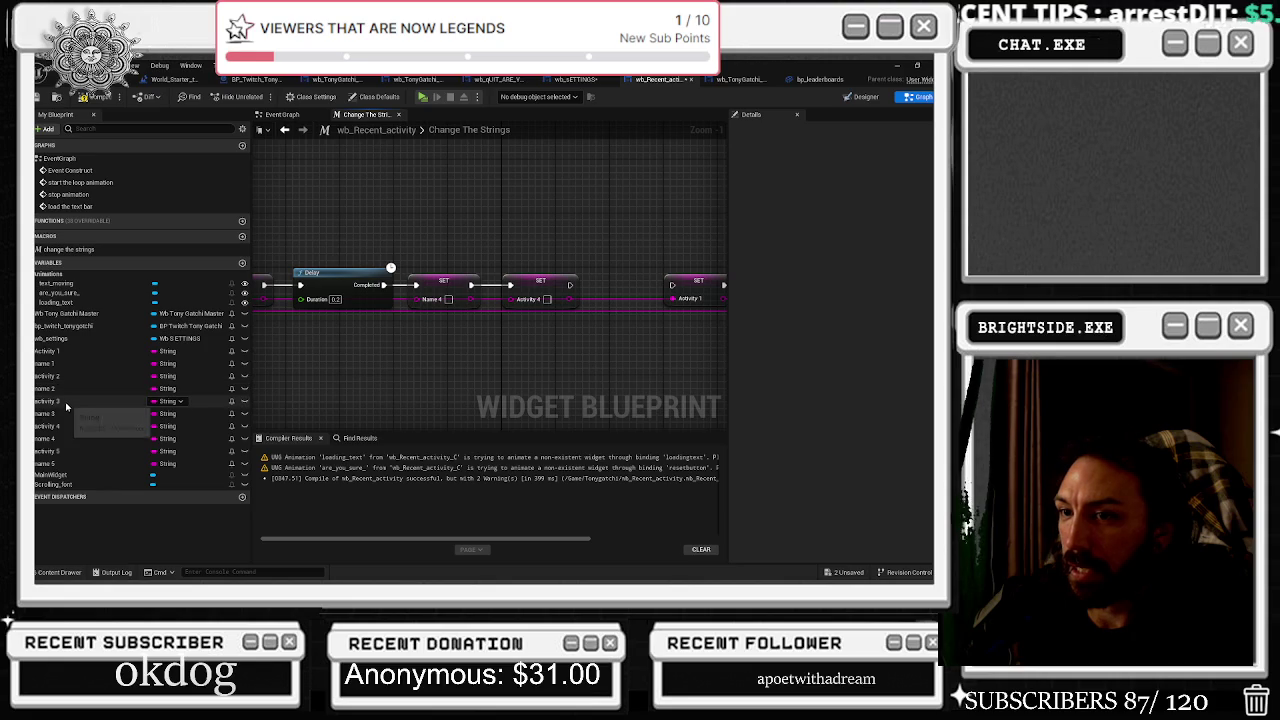
# Add Activity 3 and Name 3 getters to feed the slot-4 setters.
pyautogui.moveTo(85, 401); pyautogui.dragTo(408, 330)
pyautogui.moveTo(488, 328); pyautogui.dragTo(489, 331)
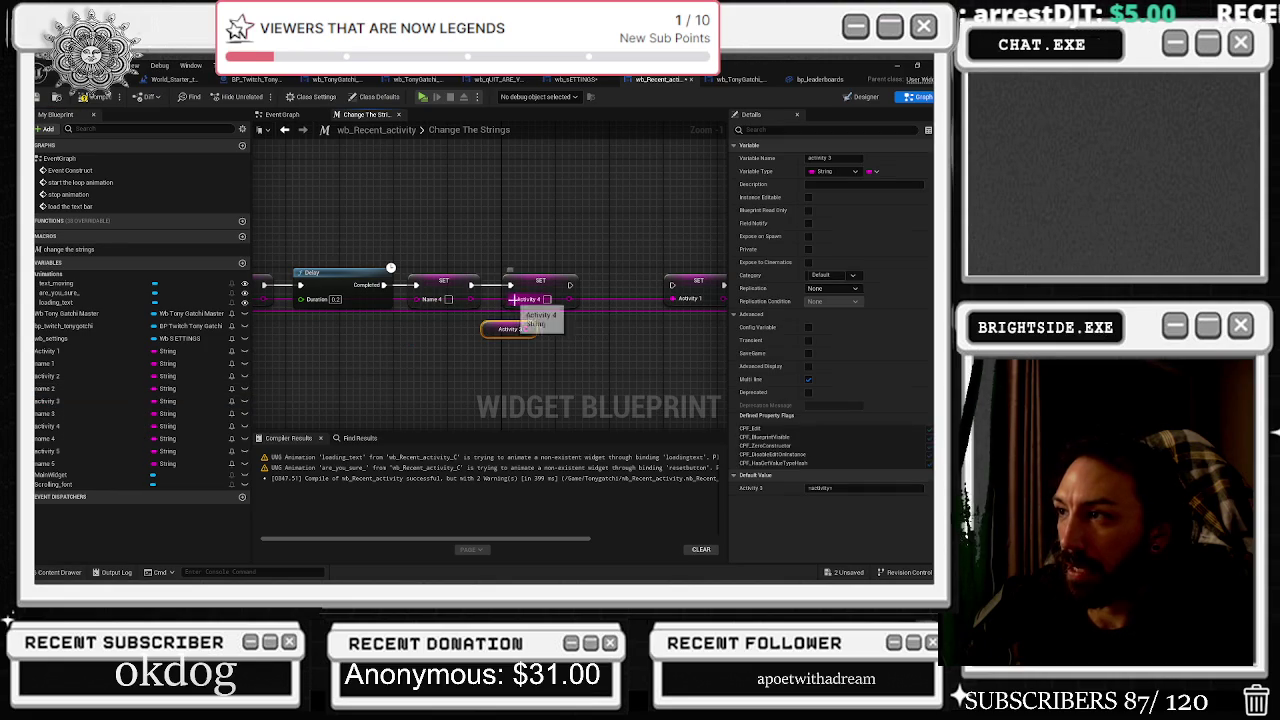
pyautogui.moveTo(80, 413)
pyautogui.mouseDown()
pyautogui.moveTo(371, 340)
pyautogui.moveTo(424, 312)
pyautogui.moveTo(418, 298)
pyautogui.mouseUp()
pyautogui.moveTo(505, 319); pyautogui.dragTo(387, 345)
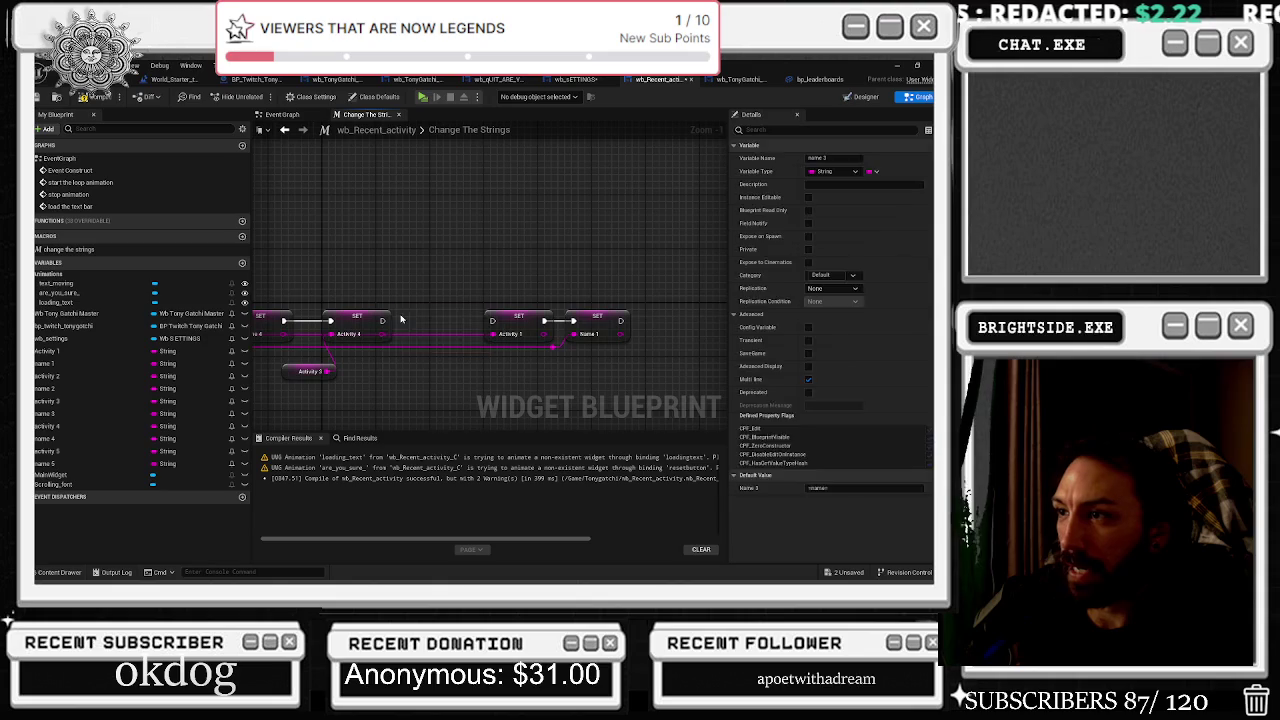
pyautogui.moveTo(491, 311)
pyautogui.mouseDown()
pyautogui.moveTo(787, 314)
pyautogui.moveTo(473, 335)
pyautogui.moveTo(526, 301)
pyautogui.mouseUp()
pyautogui.click(519, 301)
pyautogui.moveTo(392, 352); pyautogui.dragTo(380, 345)
pyautogui.click(522, 298)
pyautogui.moveTo(495, 347)
pyautogui.mouseDown()
pyautogui.moveTo(631, 360)
pyautogui.moveTo(479, 327)
pyautogui.mouseUp()
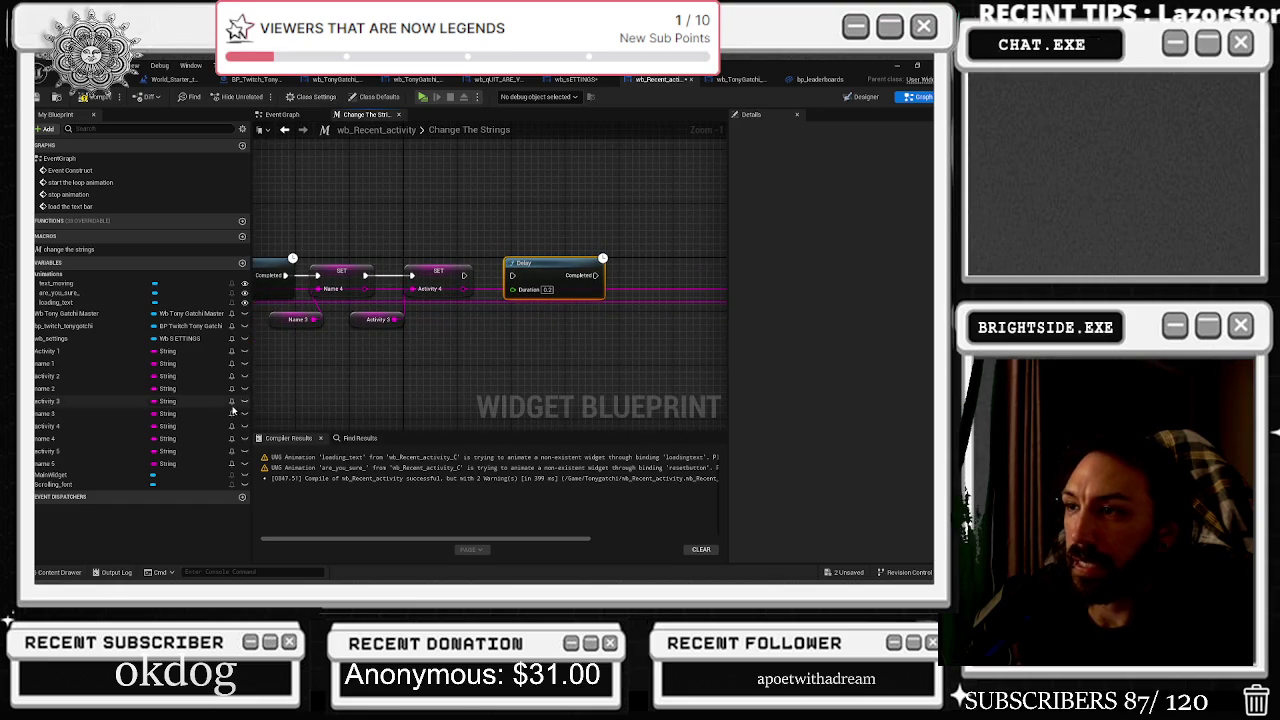
# Add SET Name 3 and SET Activity 3 nodes in line after the Delay.
pyautogui.moveTo(64, 417); pyautogui.dragTo(458, 383)
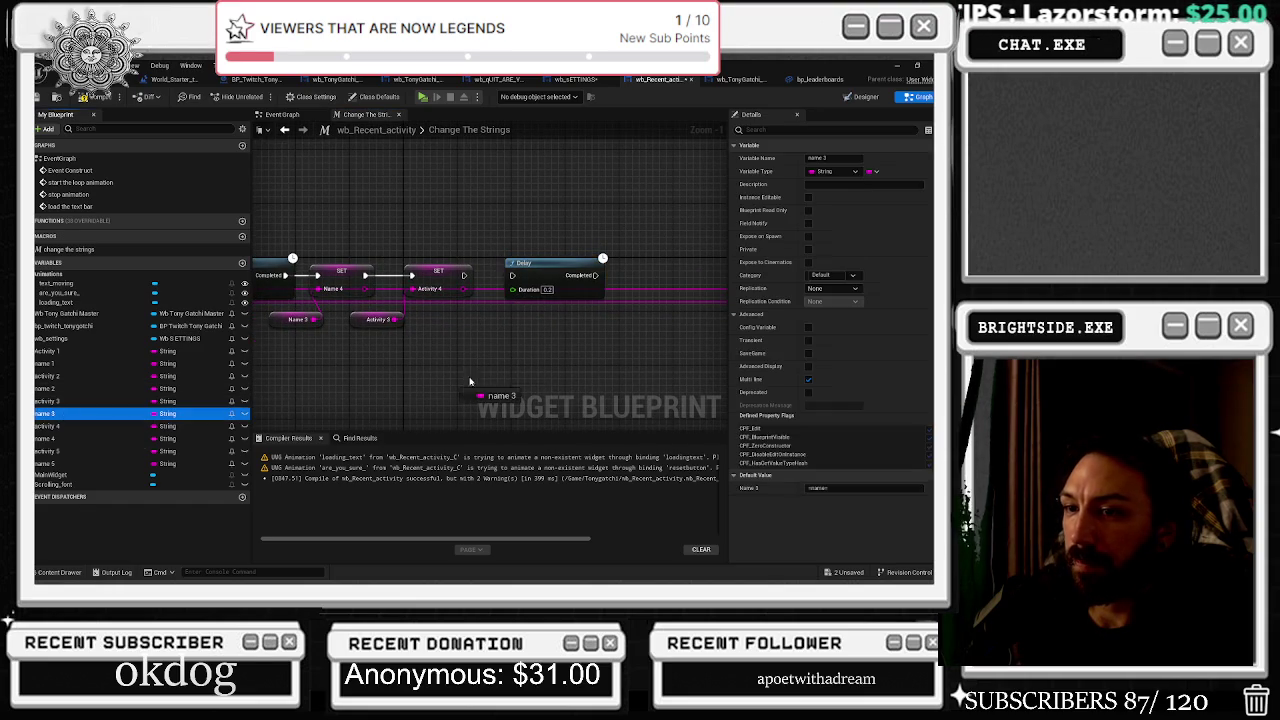
pyautogui.moveTo(552, 357); pyautogui.dragTo(530, 343)
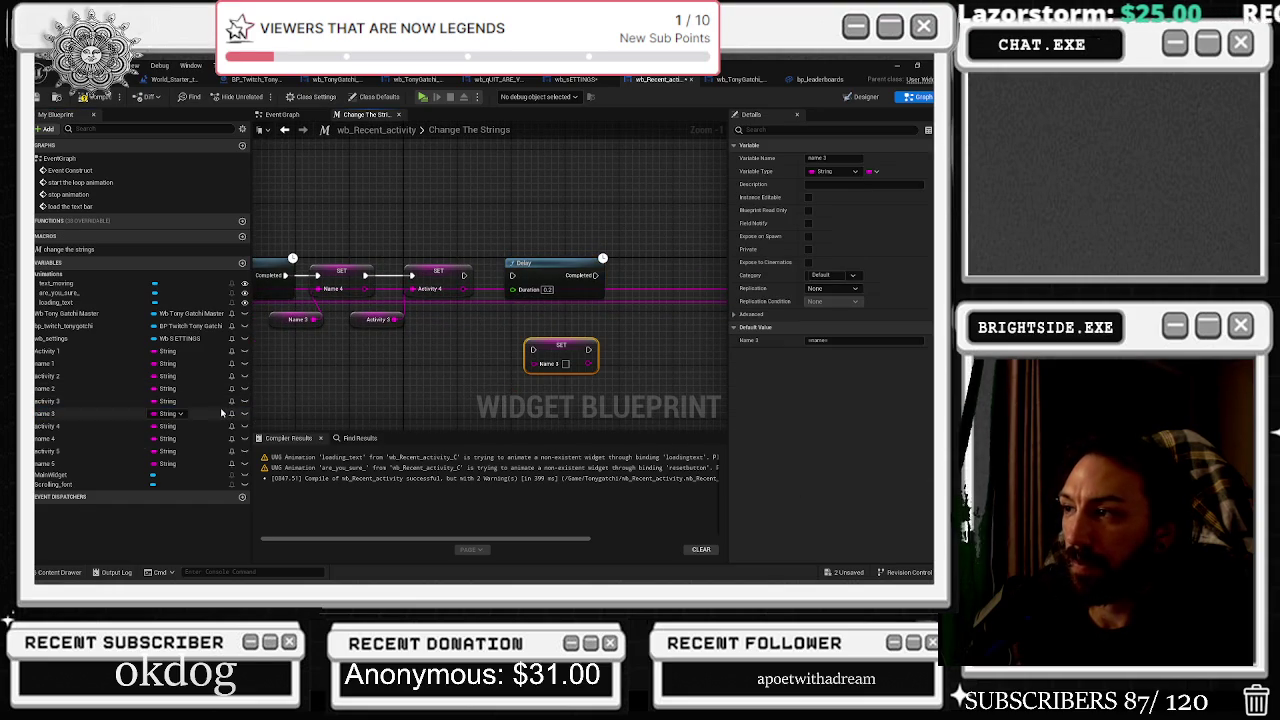
pyautogui.click(55, 427)
pyautogui.moveTo(47, 401)
pyautogui.mouseDown()
pyautogui.moveTo(650, 362)
pyautogui.moveTo(469, 404)
pyautogui.mouseUp()
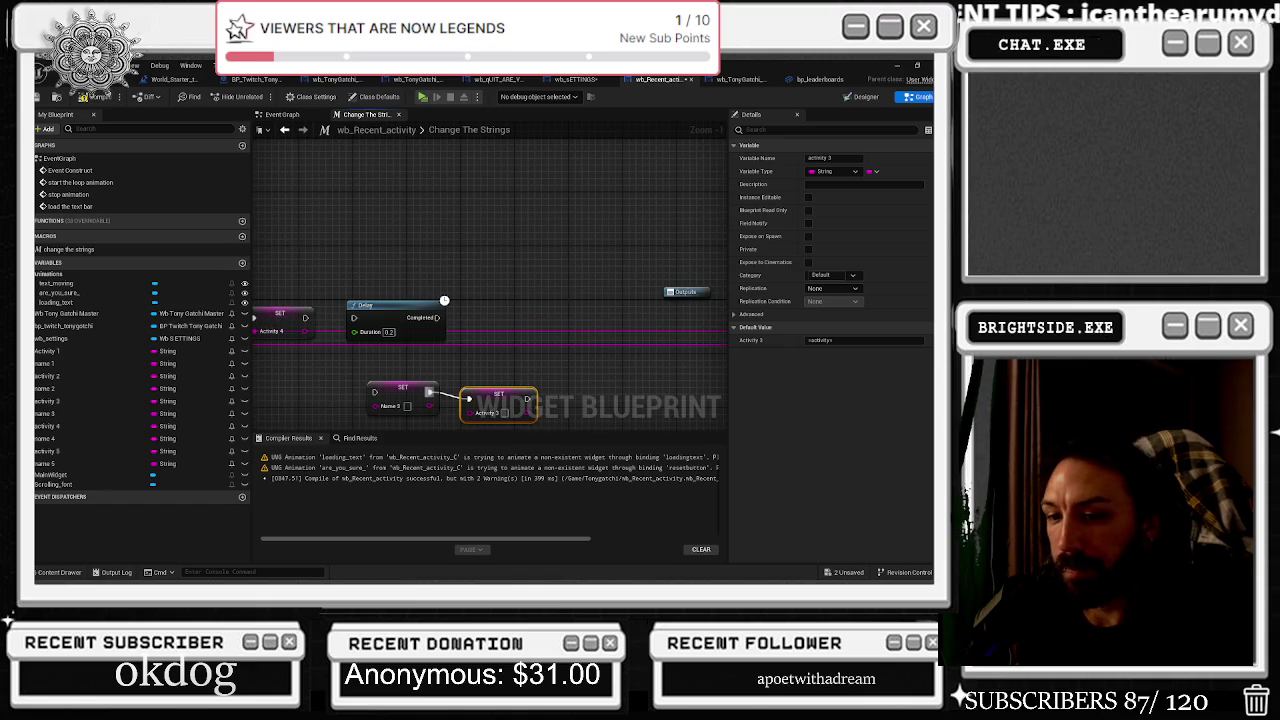
pyautogui.keyDown('ctrl'); pyautogui.click(395, 395); pyautogui.keyUp('ctrl')
pyautogui.moveTo(392, 394)
pyautogui.mouseDown()
pyautogui.moveTo(478, 310)
pyautogui.moveTo(462, 310)
pyautogui.moveTo(504, 304)
pyautogui.mouseUp()
pyautogui.click(560, 380)
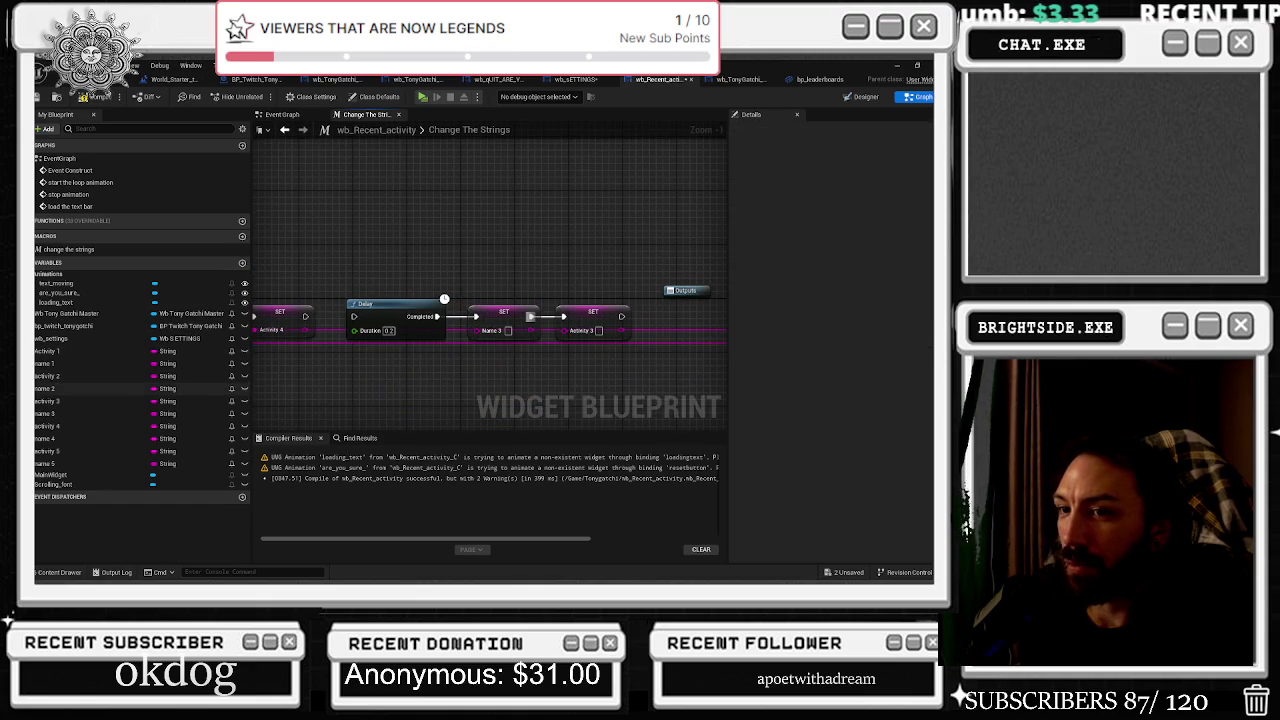
# Feed Name 2 and Activity 2 getters into the slot-3 setters and add another Delay.
pyautogui.moveTo(60, 388)
pyautogui.mouseDown()
pyautogui.moveTo(478, 331)
pyautogui.moveTo(436, 354)
pyautogui.mouseUp()
pyautogui.click(457, 392)
pyautogui.moveTo(56, 401)
pyautogui.mouseDown()
pyautogui.moveTo(73, 410)
pyautogui.moveTo(80, 375)
pyautogui.moveTo(527, 362)
pyautogui.moveTo(503, 350)
pyautogui.mouseUp()
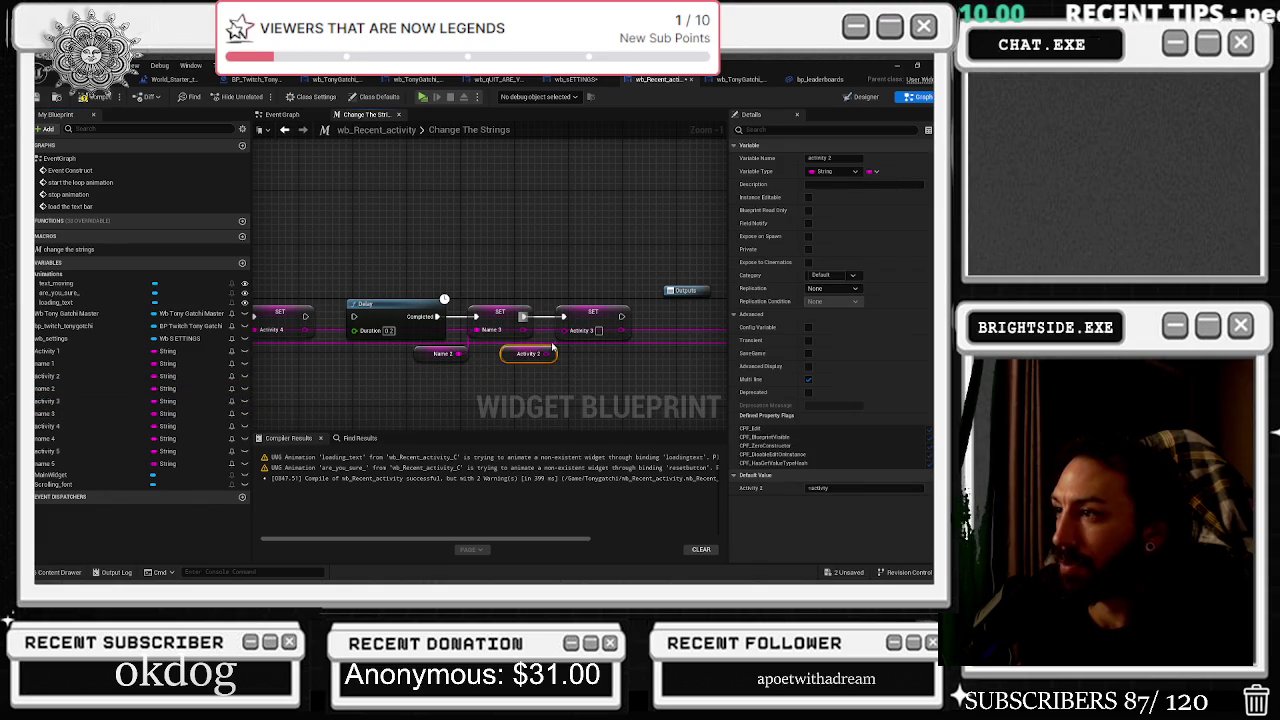
pyautogui.moveTo(612, 375); pyautogui.dragTo(430, 389)
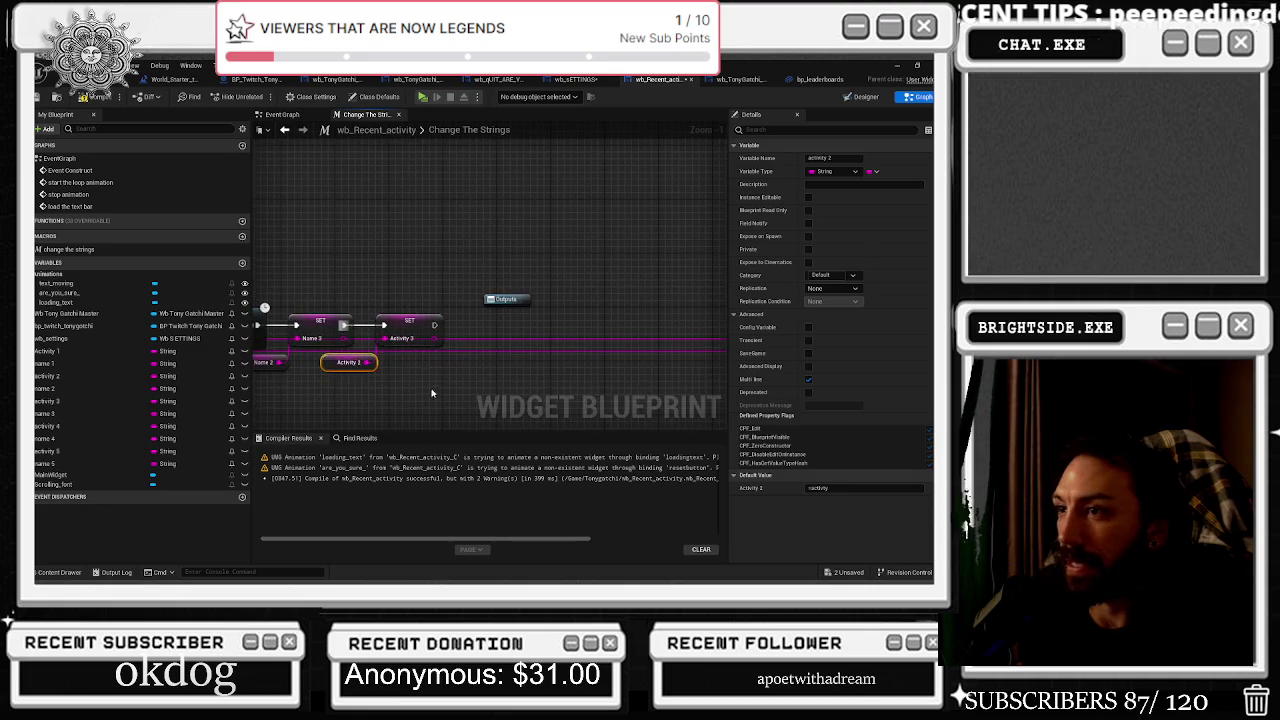
pyautogui.click(474, 320)
pyautogui.click(452, 318)
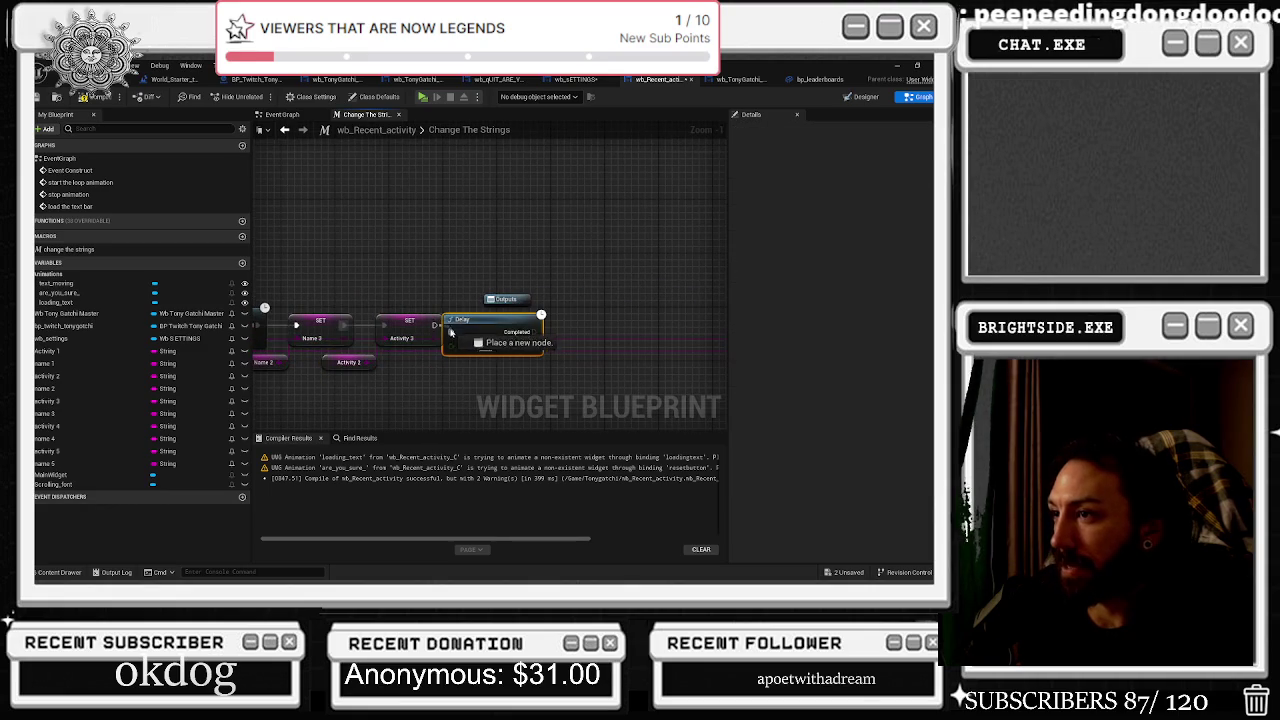
pyautogui.click(560, 280)
# Add a SET Activity 2 node wired after that Delay.
pyautogui.moveTo(600, 280); pyautogui.dragTo(347, 286)
pyautogui.moveTo(600, 330); pyautogui.dragTo(220, 345)
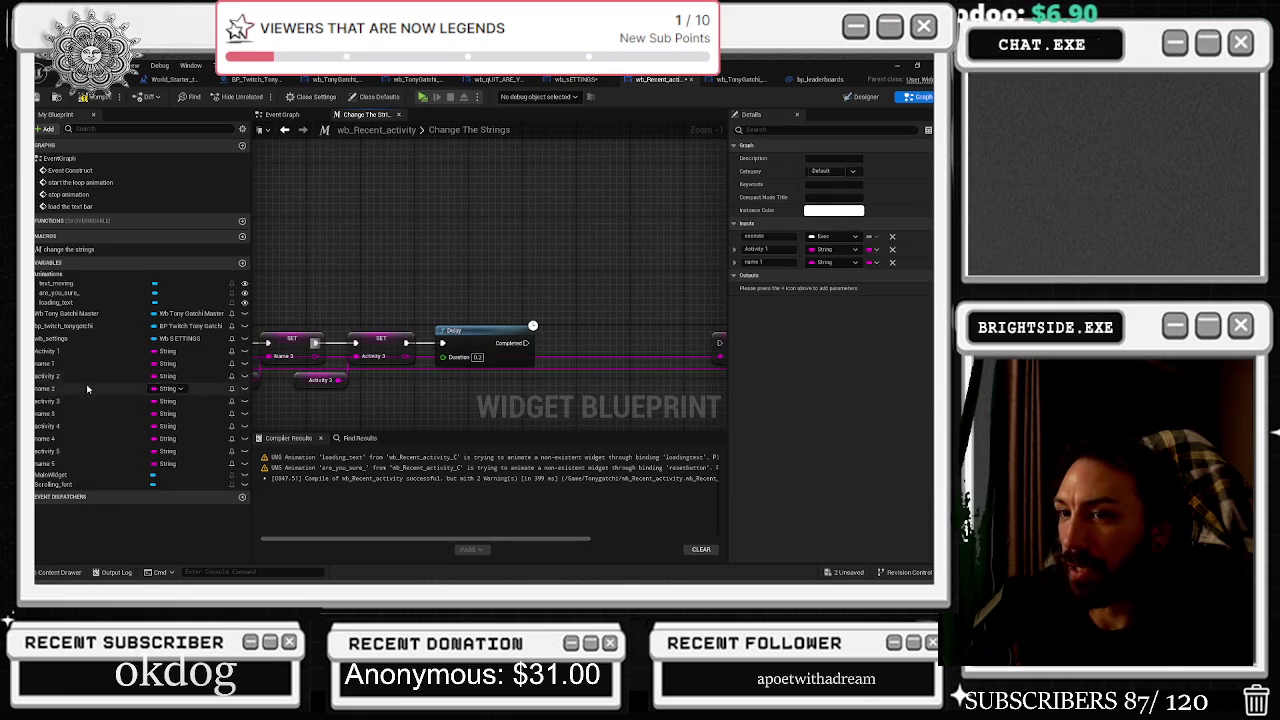
pyautogui.click(58, 378)
pyautogui.moveTo(58, 378)
pyautogui.mouseDown()
pyautogui.moveTo(550, 333)
pyautogui.moveTo(527, 285)
pyautogui.mouseUp()
pyautogui.click(575, 358)
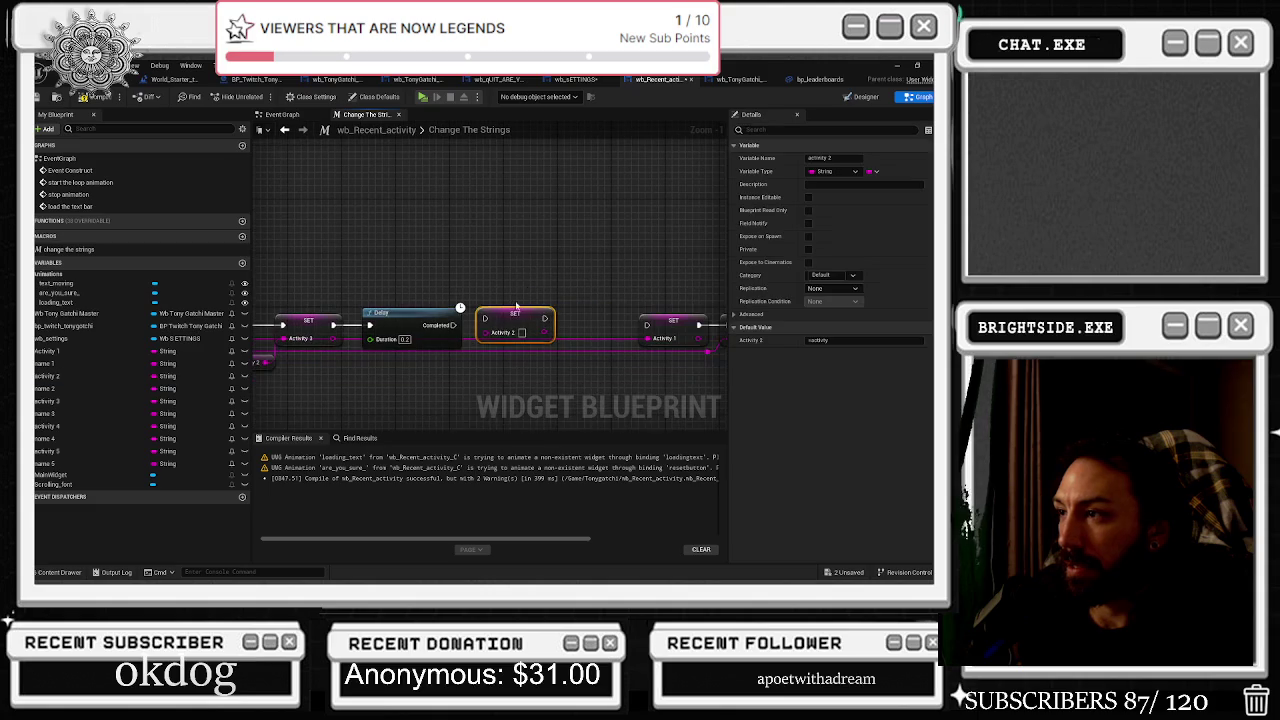
pyautogui.moveTo(453, 325); pyautogui.dragTo(487, 319)
# Paste a Delay before SET Activity 1 and Name 1, and move Outputs to the chain's end.
pyautogui.moveTo(640, 380); pyautogui.dragTo(466, 371)
pyautogui.moveTo(458, 287)
pyautogui.mouseDown()
pyautogui.moveTo(576, 347)
pyautogui.moveTo(614, 326)
pyautogui.moveTo(493, 307)
pyautogui.moveTo(653, 309)
pyautogui.mouseUp()
pyautogui.hotkey('ctrl', 'v')
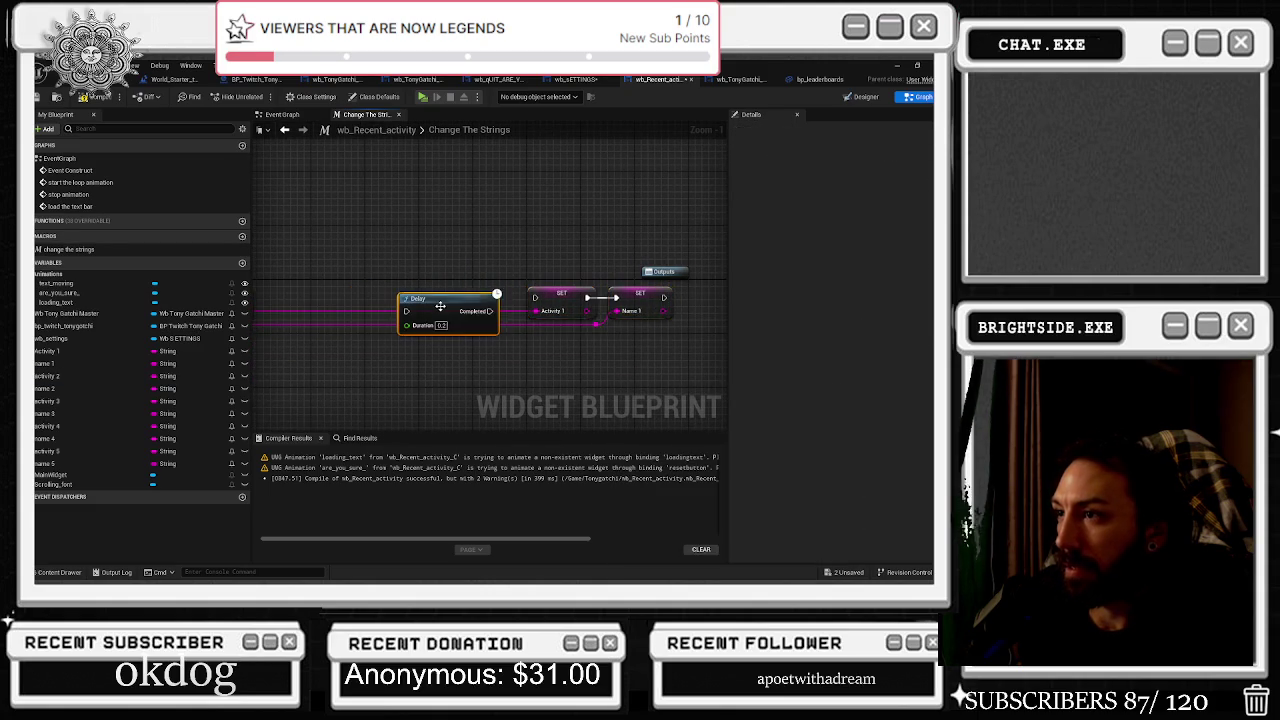
pyautogui.moveTo(505, 304)
pyautogui.mouseDown()
pyautogui.moveTo(535, 298)
pyautogui.moveTo(432, 300)
pyautogui.mouseUp()
pyautogui.moveTo(550, 272); pyautogui.dragTo(612, 306)
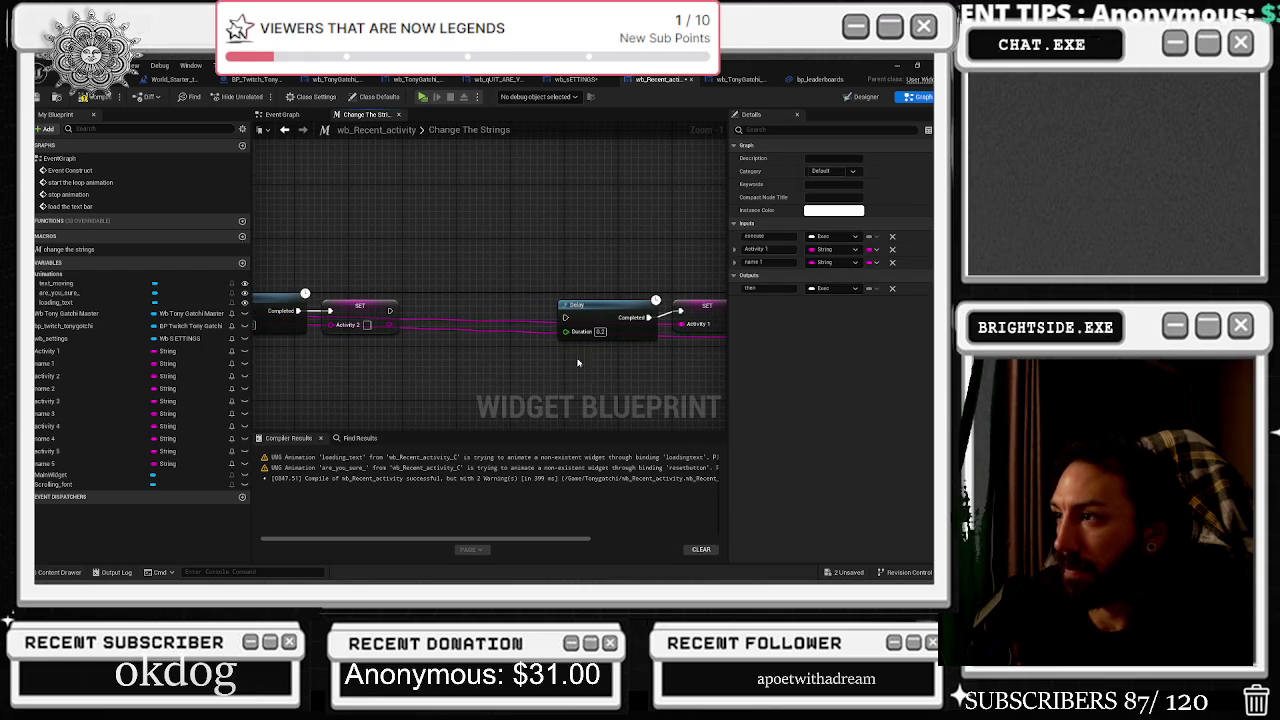
# Add SET Name 2 and feed Activity 1 and Name 1 getters into the slot-2 setters.
pyautogui.moveTo(45, 388)
pyautogui.mouseDown()
pyautogui.moveTo(410, 310)
pyautogui.moveTo(591, 308)
pyautogui.mouseUp()
pyautogui.moveTo(495, 345); pyautogui.dragTo(315, 285)
pyautogui.moveTo(443, 305); pyautogui.dragTo(505, 305)
pyautogui.click(295, 288)
pyautogui.moveTo(60, 351)
pyautogui.mouseDown()
pyautogui.moveTo(267, 380)
pyautogui.moveTo(336, 352)
pyautogui.moveTo(60, 365)
pyautogui.moveTo(481, 354)
pyautogui.mouseUp()
pyautogui.moveTo(388, 325); pyautogui.dragTo(332, 364)
pyautogui.click(480, 380)
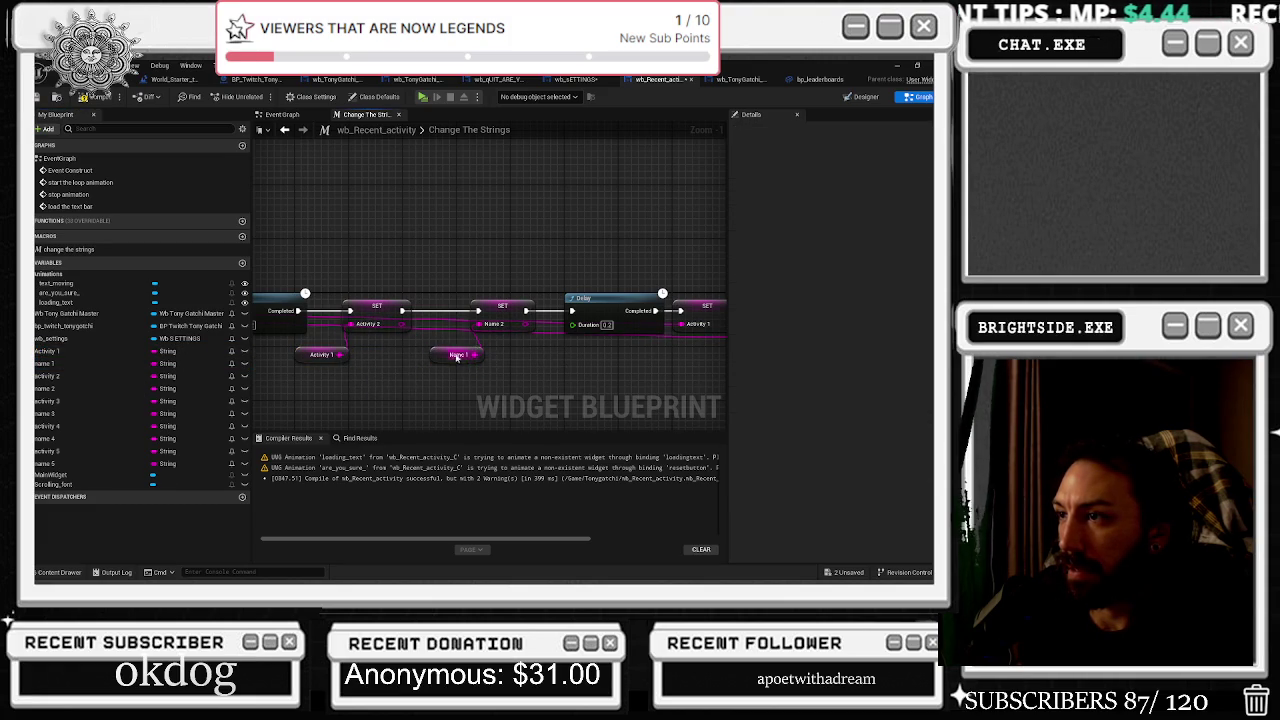
pyautogui.scroll(-4, 501, 376)
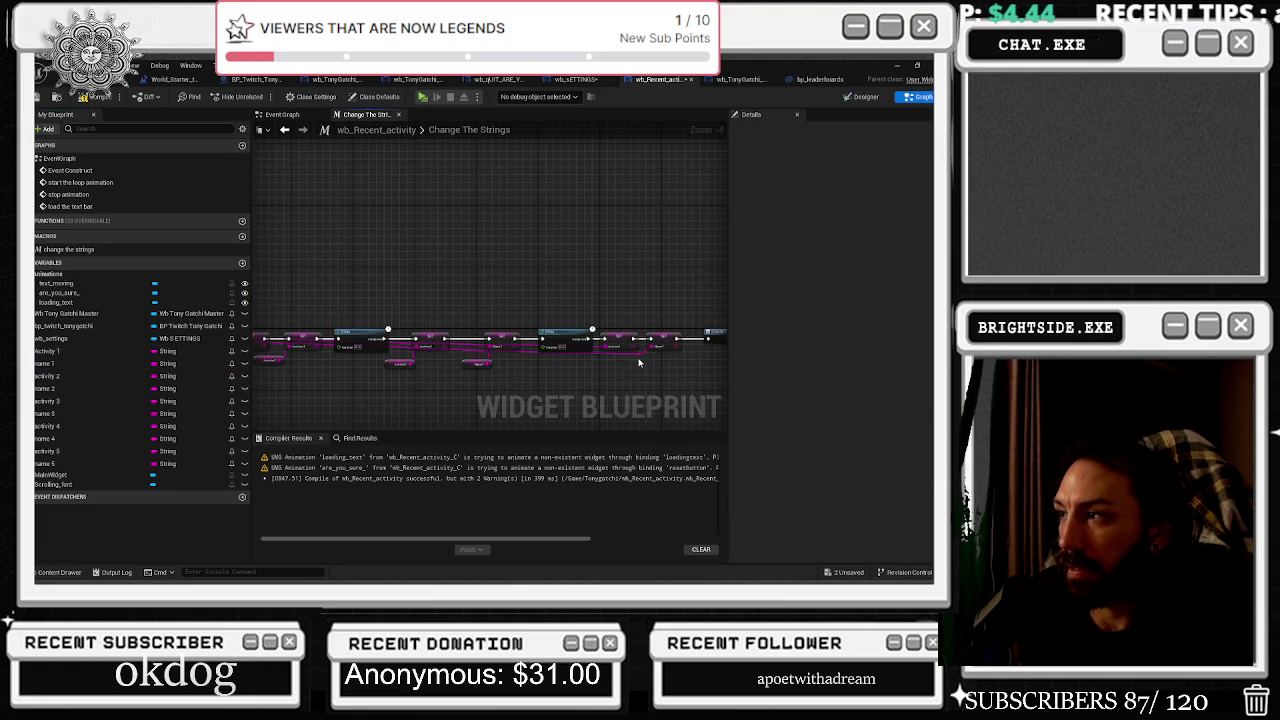
pyautogui.scroll(2, 641, 358)
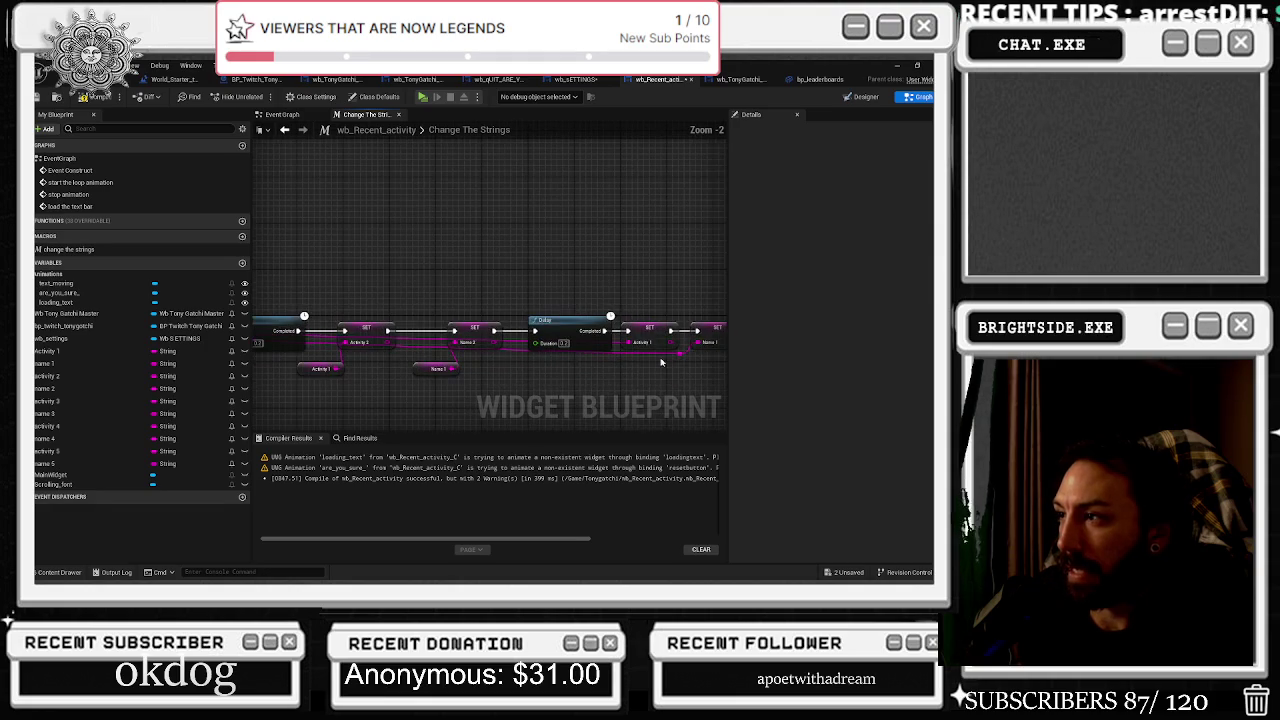
pyautogui.moveTo(621, 281)
pyautogui.mouseDown()
pyautogui.moveTo(430, 271)
pyautogui.moveTo(585, 355)
pyautogui.mouseUp()
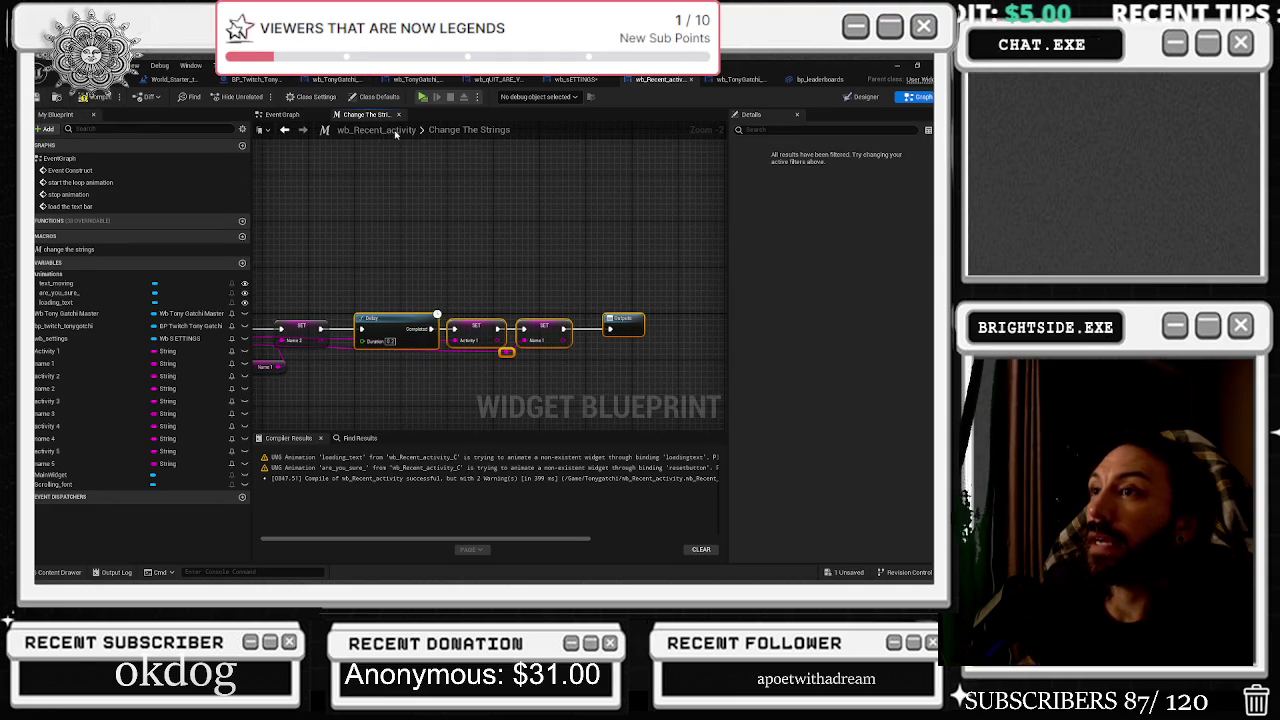
pyautogui.click(294, 117)
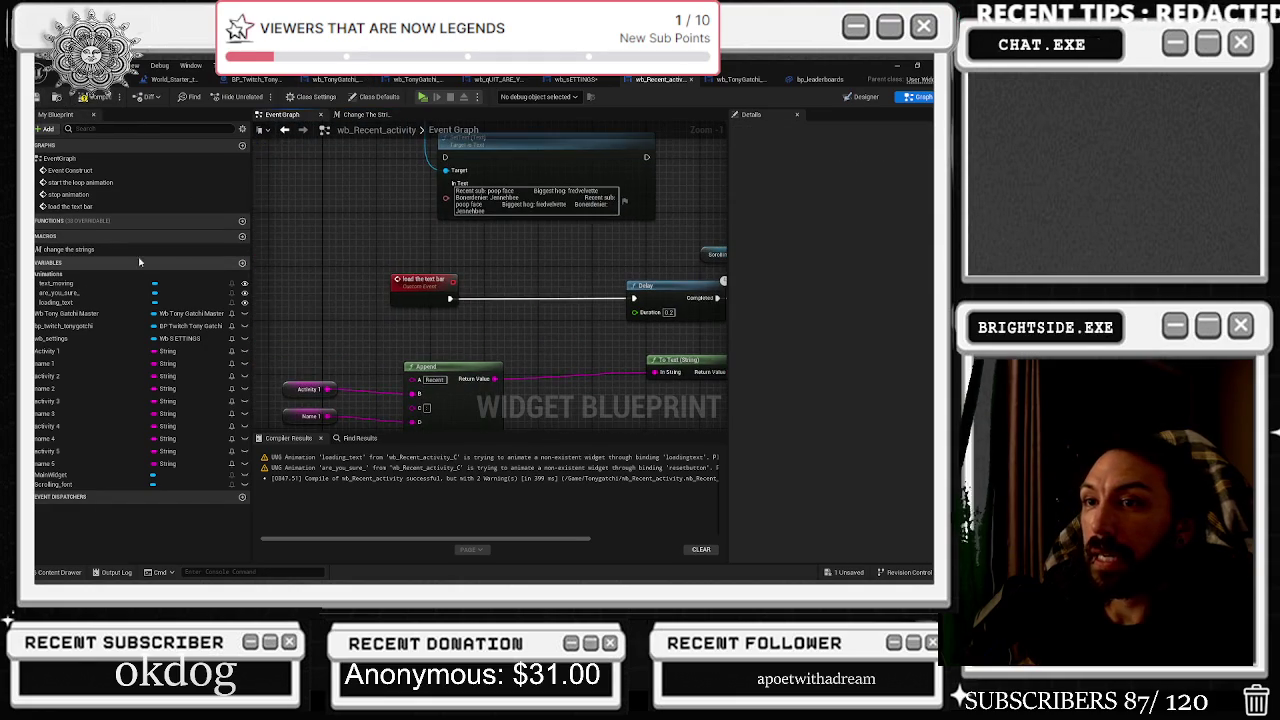
# Call Change The Strings from load the text bar, passing its Activity 1 and Name 1 values through.
pyautogui.click(484, 296)
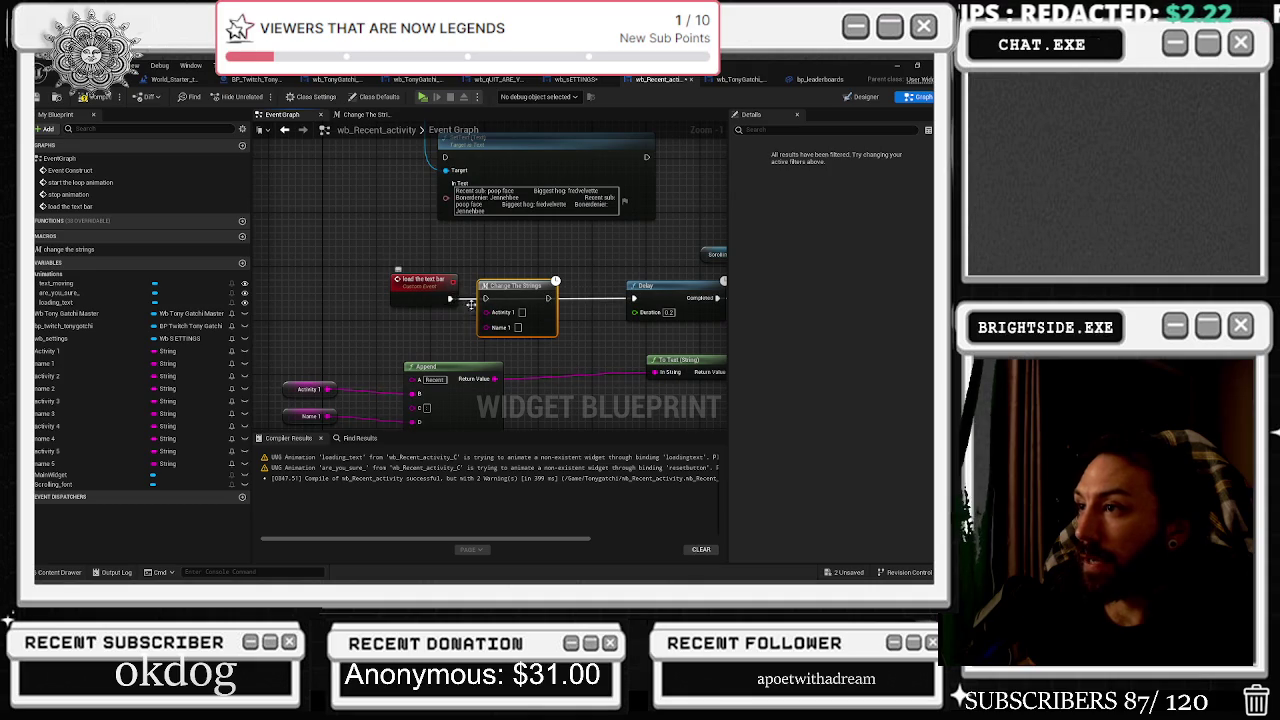
pyautogui.moveTo(451, 298)
pyautogui.mouseDown()
pyautogui.moveTo(487, 299)
pyautogui.moveTo(455, 305)
pyautogui.moveTo(425, 290)
pyautogui.mouseUp()
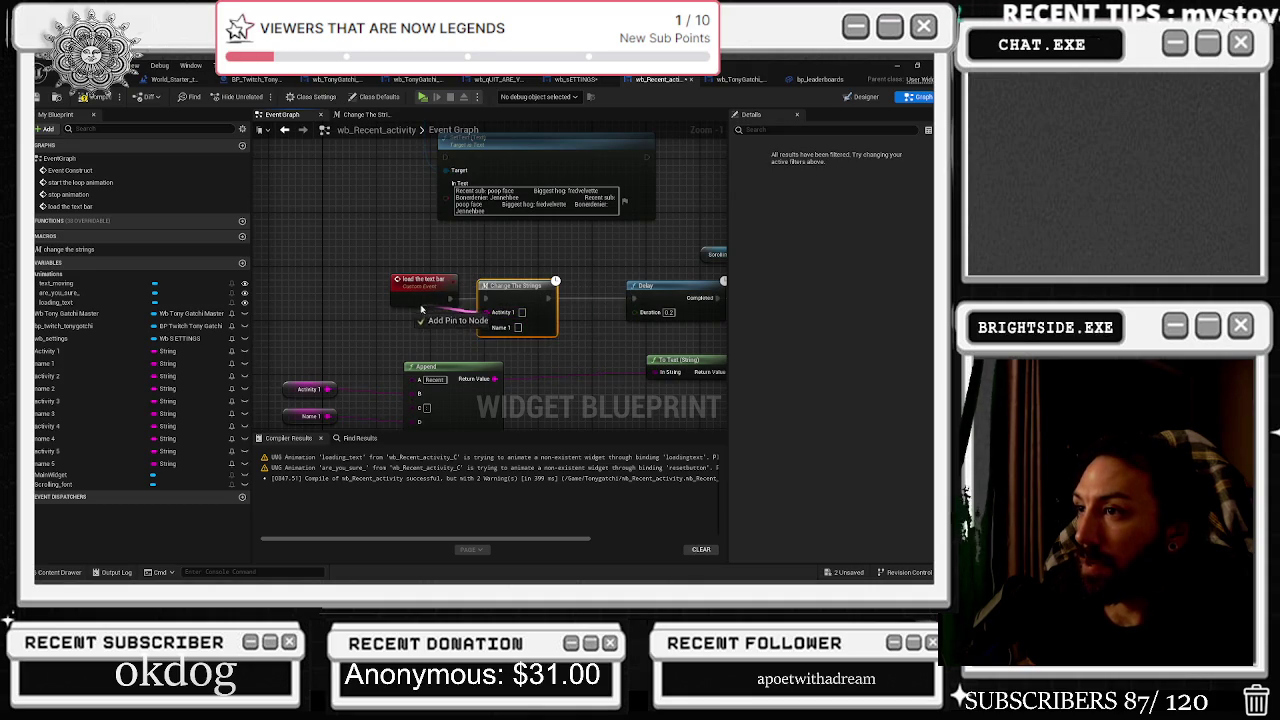
pyautogui.moveTo(490, 325); pyautogui.dragTo(425, 292)
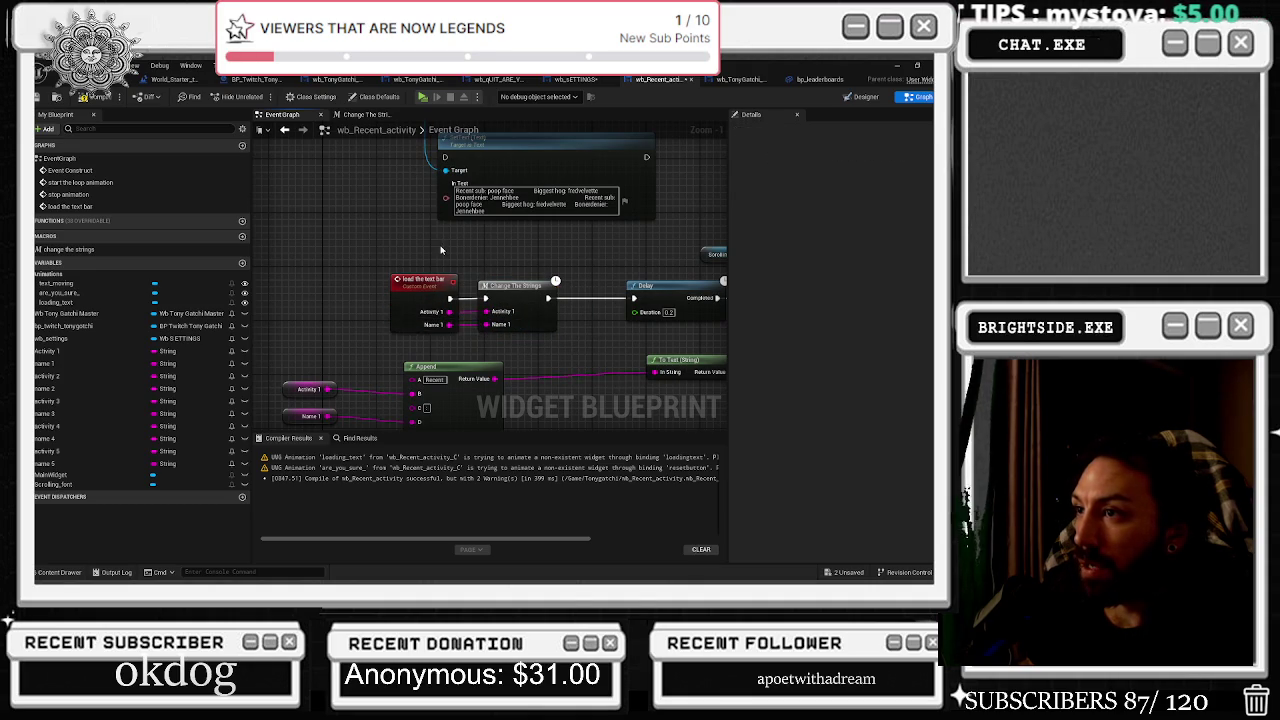
pyautogui.moveTo(618, 260); pyautogui.dragTo(478, 288)
pyautogui.click(547, 234)
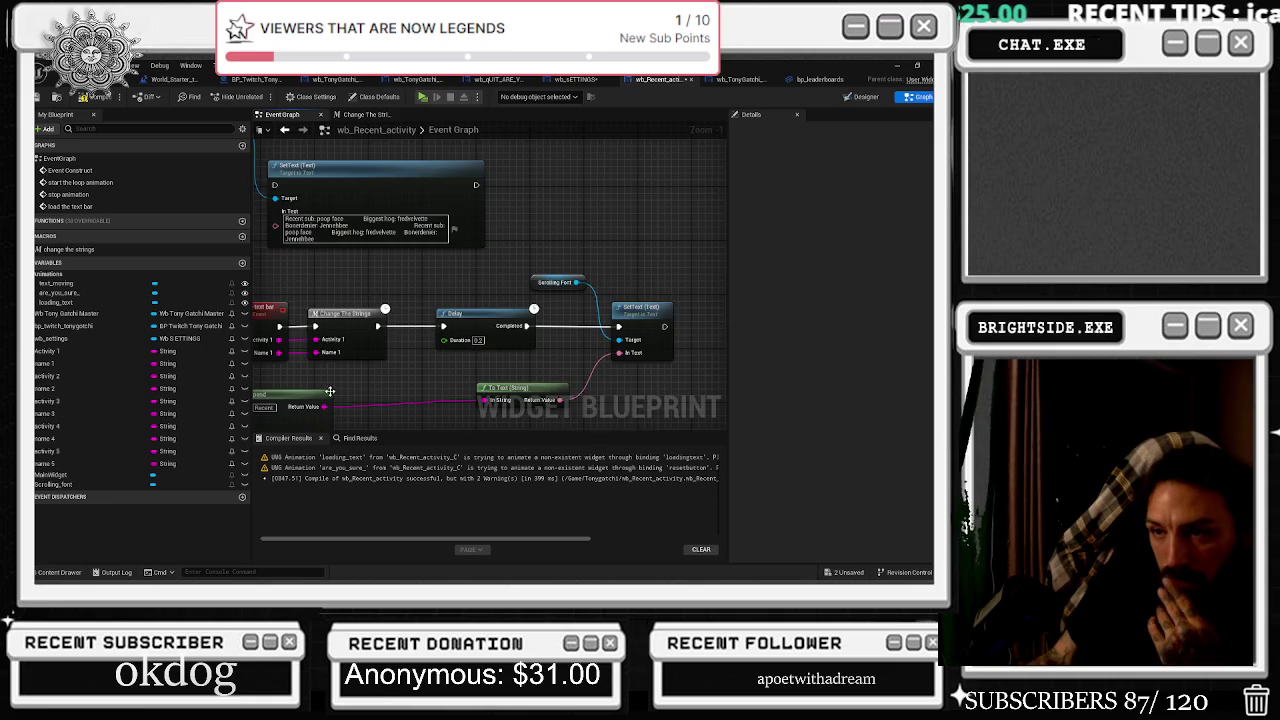
# Inspect the Activity and Name getters feeding Append, then compile wb_Recent_activity.
pyautogui.moveTo(547, 234); pyautogui.dragTo(674, 244)
pyautogui.moveTo(455, 405); pyautogui.dragTo(452, 327)
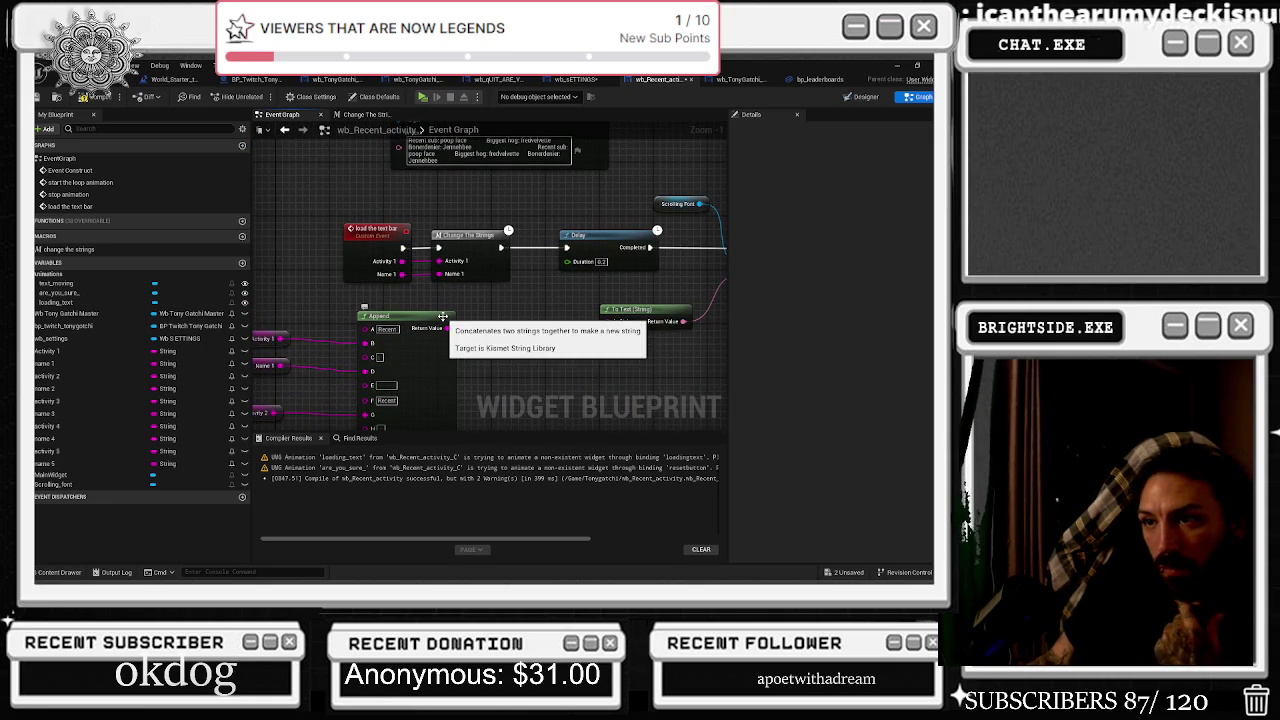
pyautogui.moveTo(441, 316); pyautogui.dragTo(494, 253)
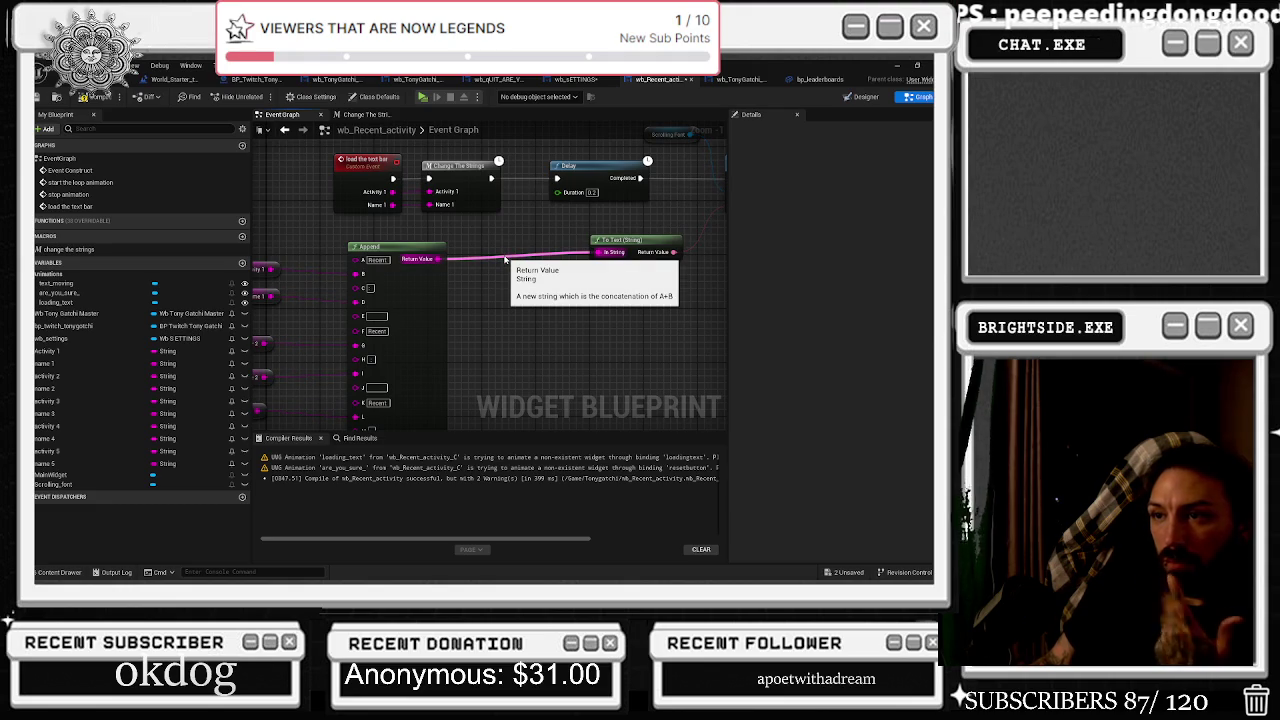
pyautogui.moveTo(503, 346)
pyautogui.mouseDown()
pyautogui.moveTo(631, 260)
pyautogui.moveTo(708, 276)
pyautogui.mouseUp()
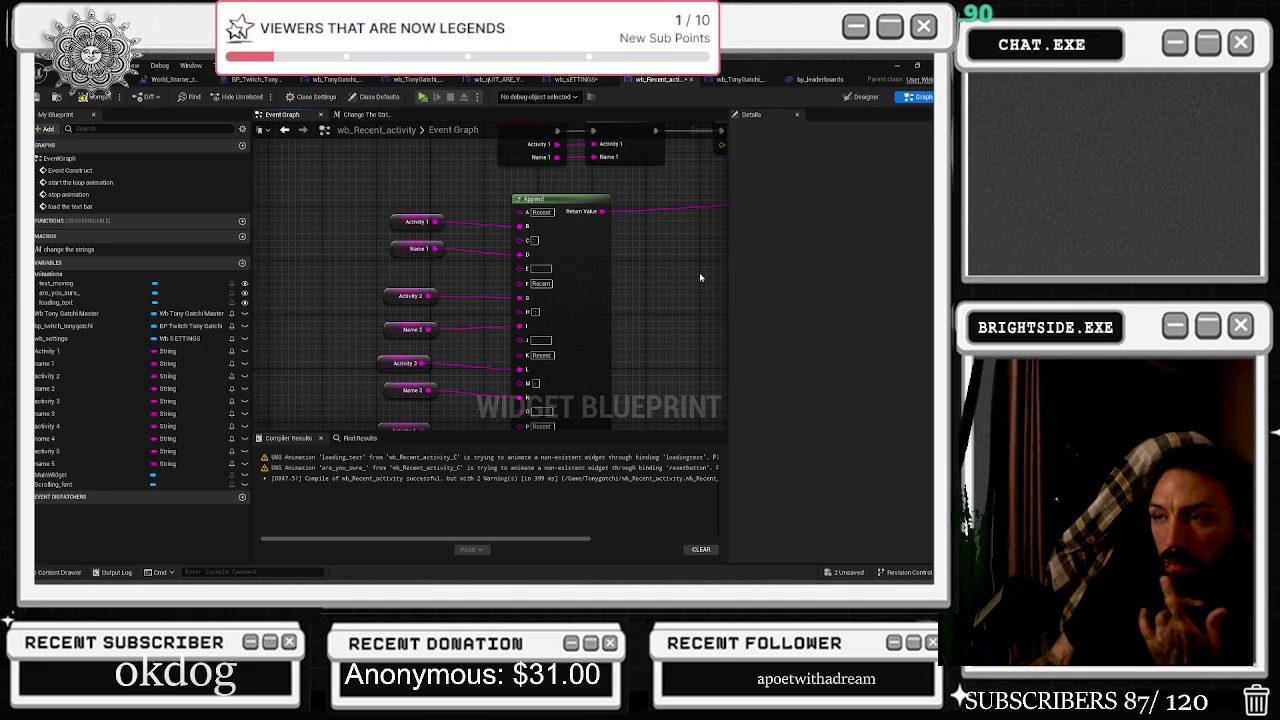
pyautogui.moveTo(700, 277); pyautogui.dragTo(607, 215)
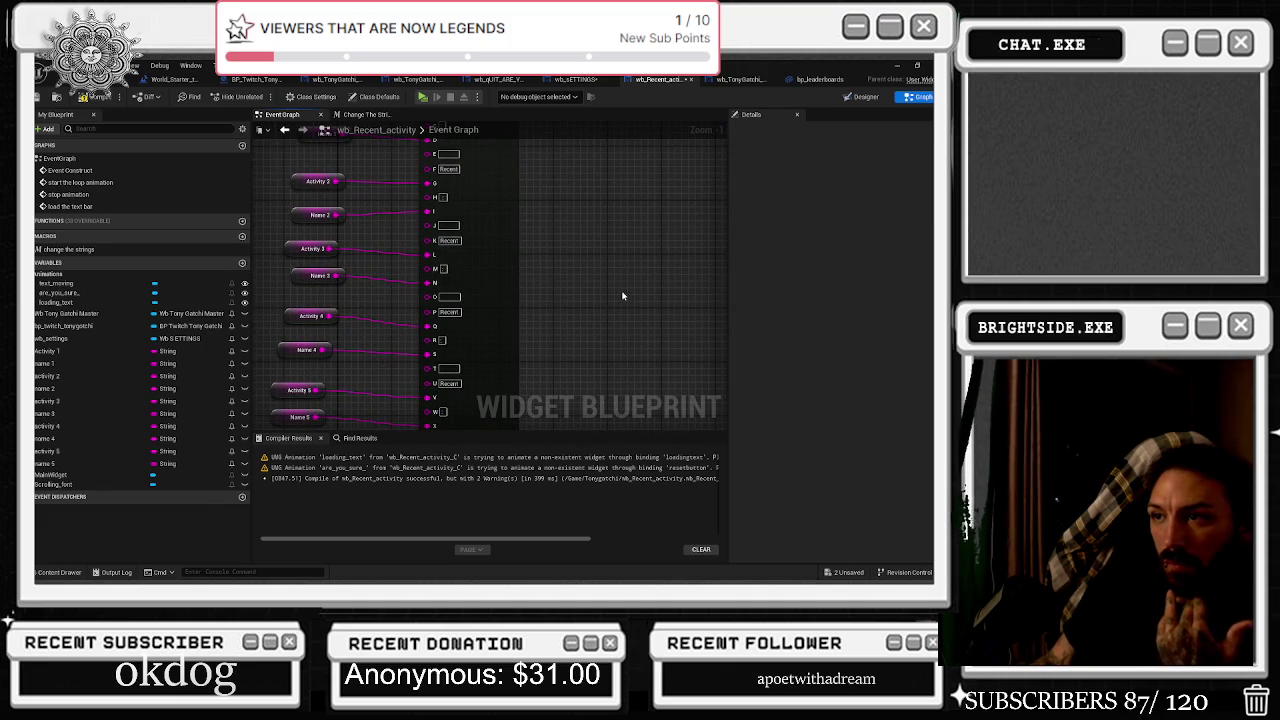
pyautogui.moveTo(566, 277); pyautogui.dragTo(481, 474)
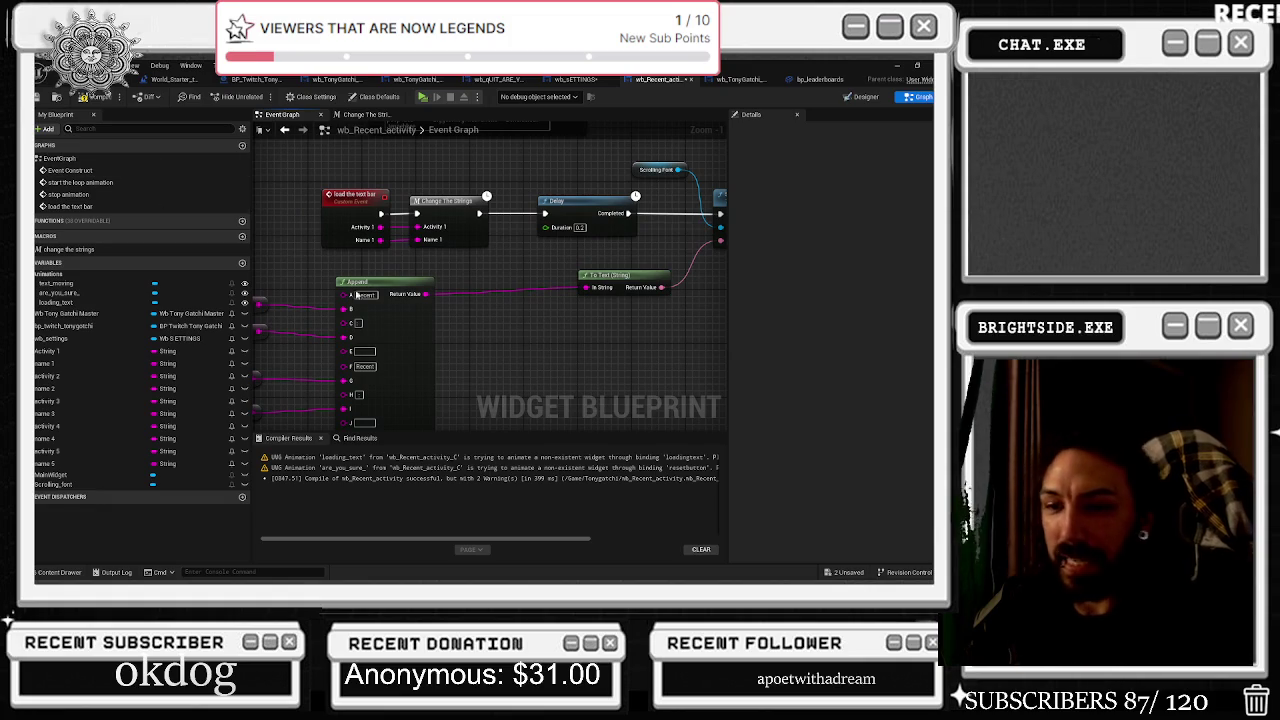
pyautogui.moveTo(265, 330); pyautogui.dragTo(337, 305)
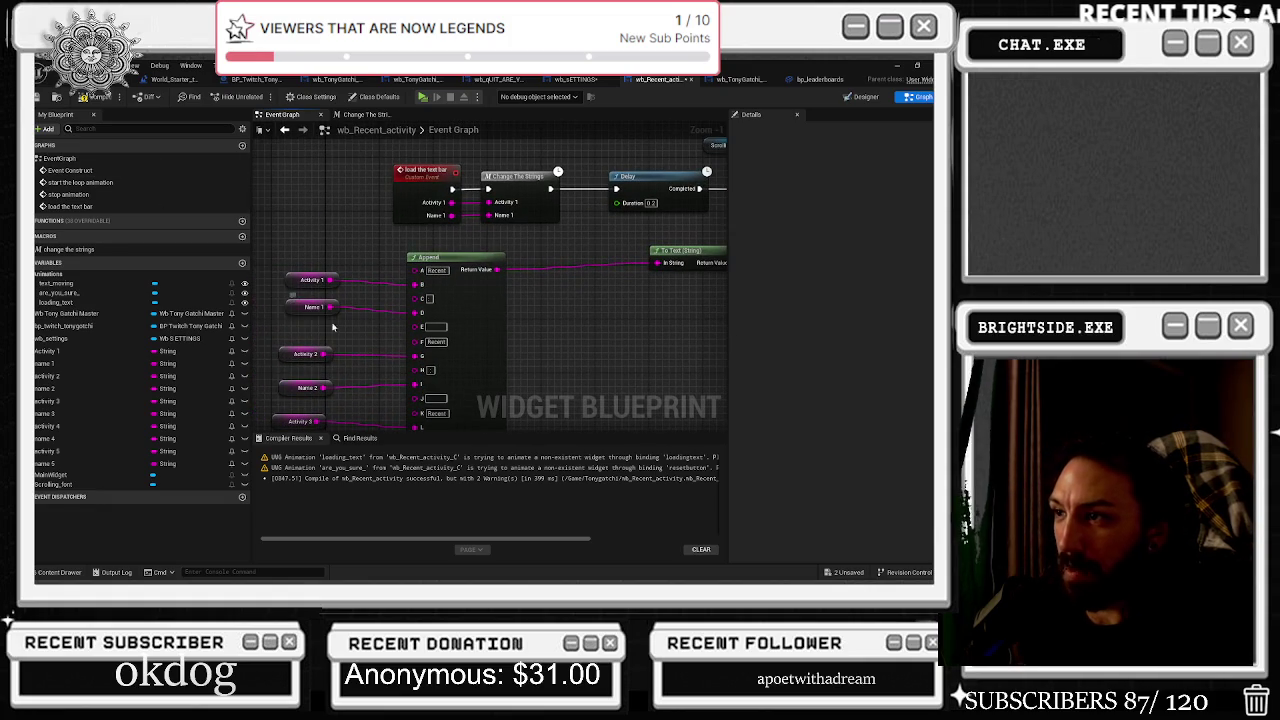
pyautogui.click(86, 97)
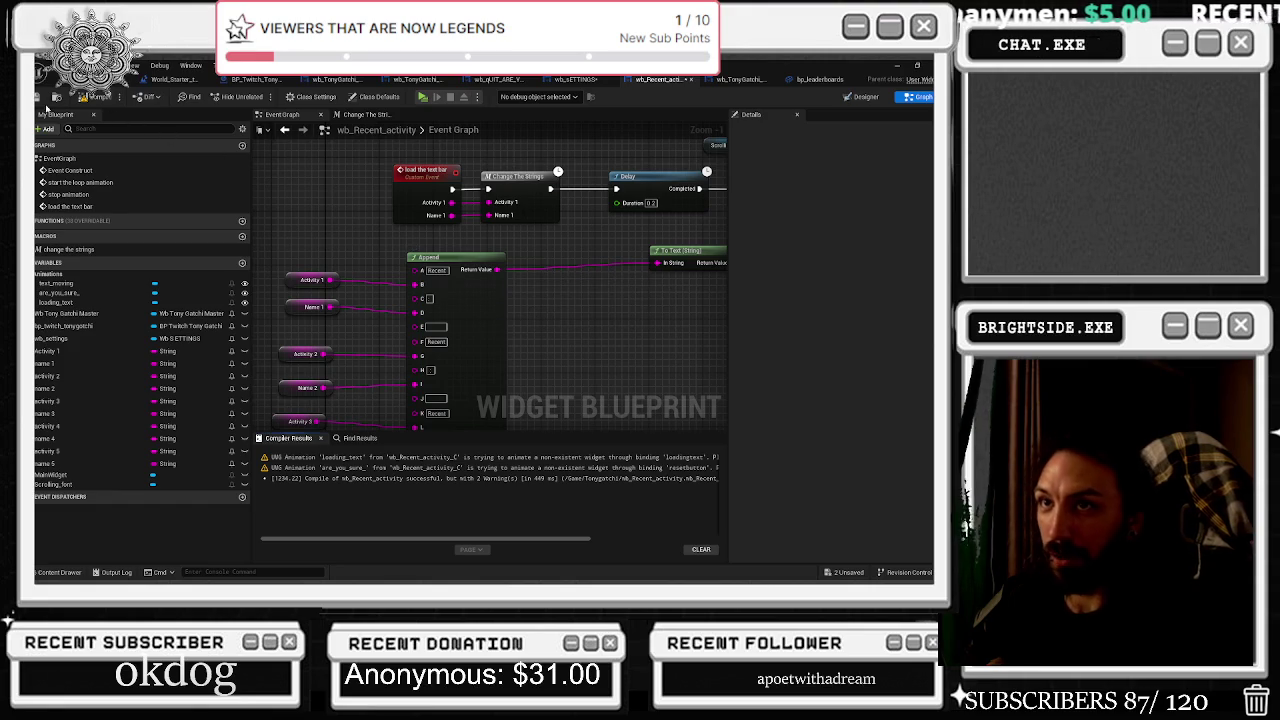
pyautogui.moveTo(695, 365); pyautogui.dragTo(479, 400)
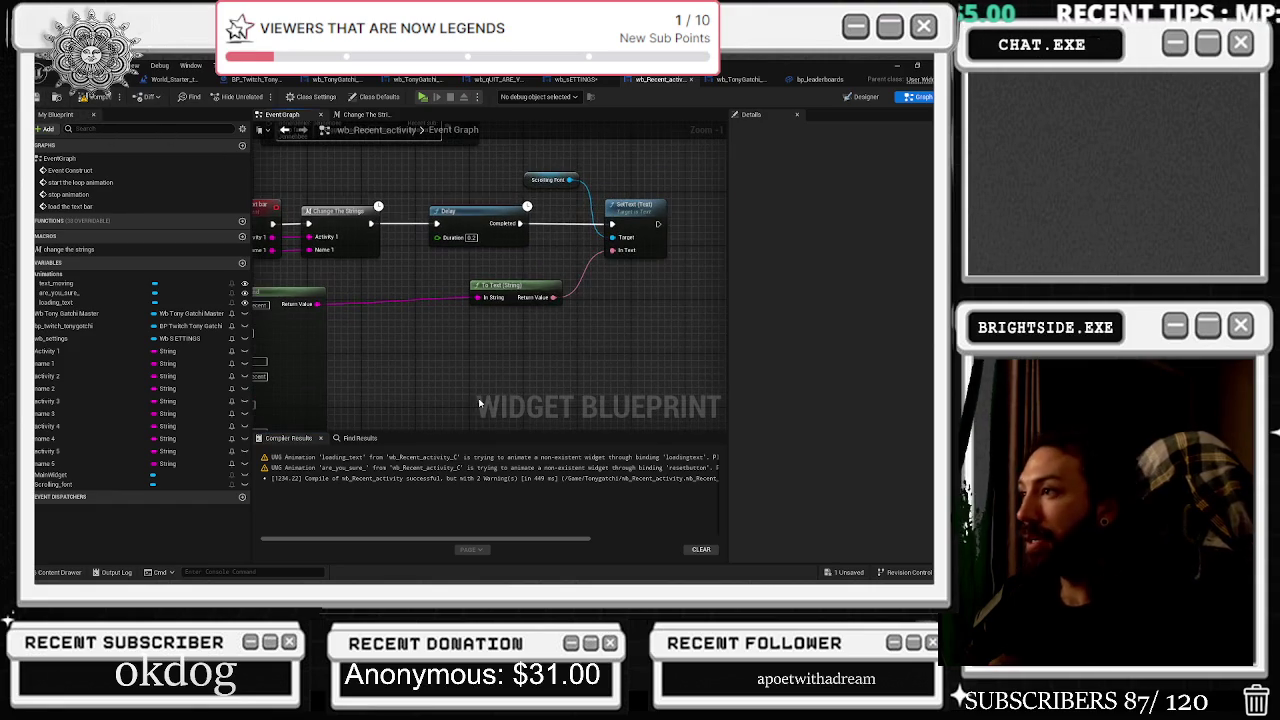
# Box-select the load the text bar node chain, then switch to the wb_TonyGatchi_master widget editor.
pyautogui.scroll(-2, 576, 317)
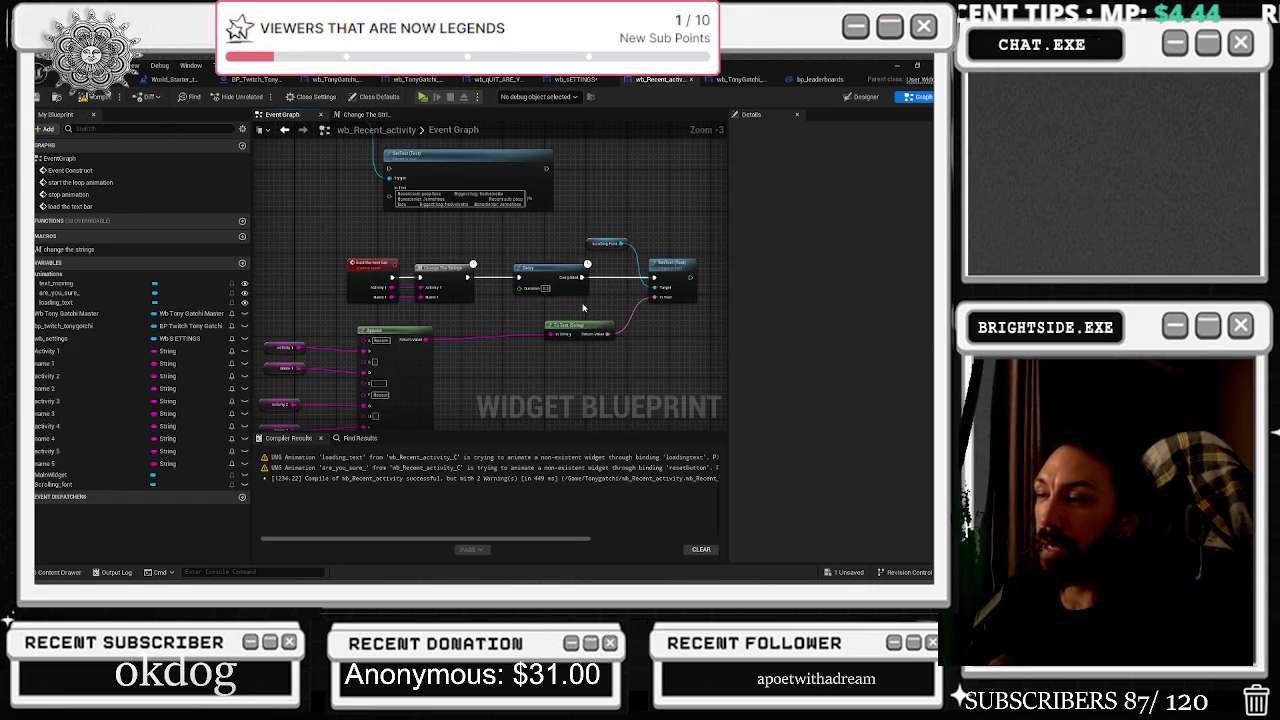
pyautogui.moveTo(583, 307); pyautogui.dragTo(582, 385)
pyautogui.scroll(-4, 430, 343)
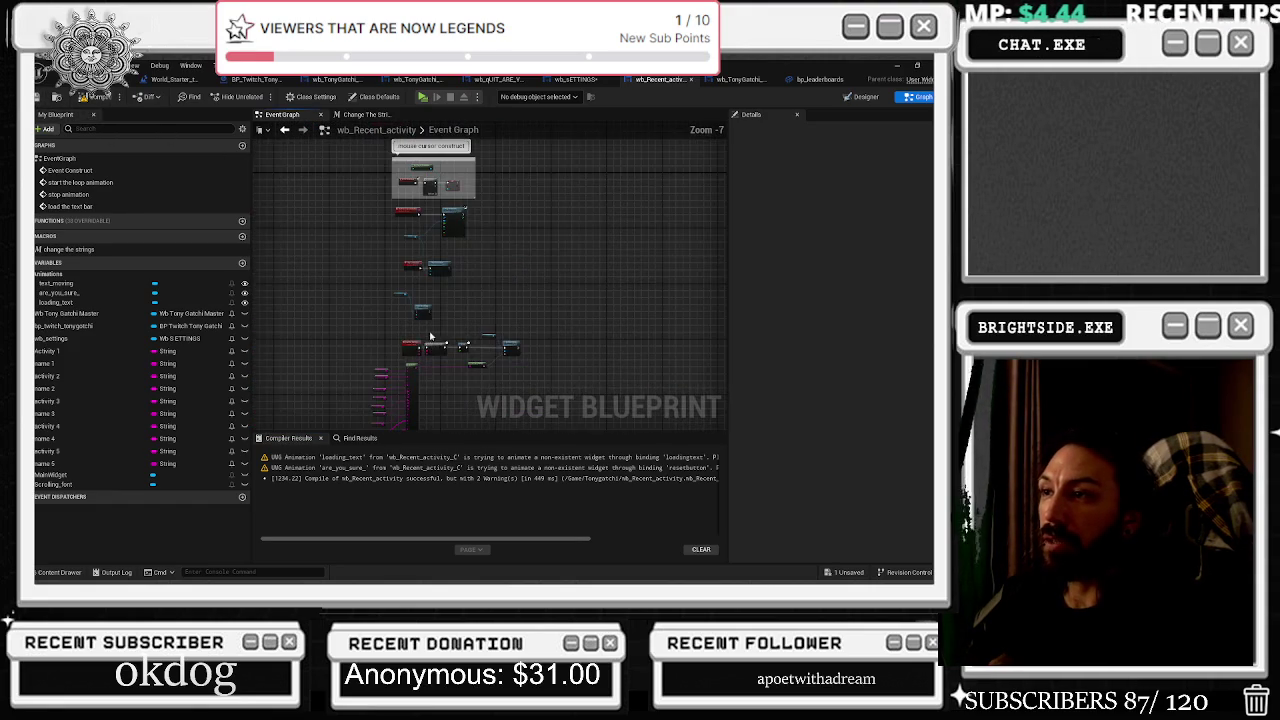
pyautogui.scroll(4, 403, 347)
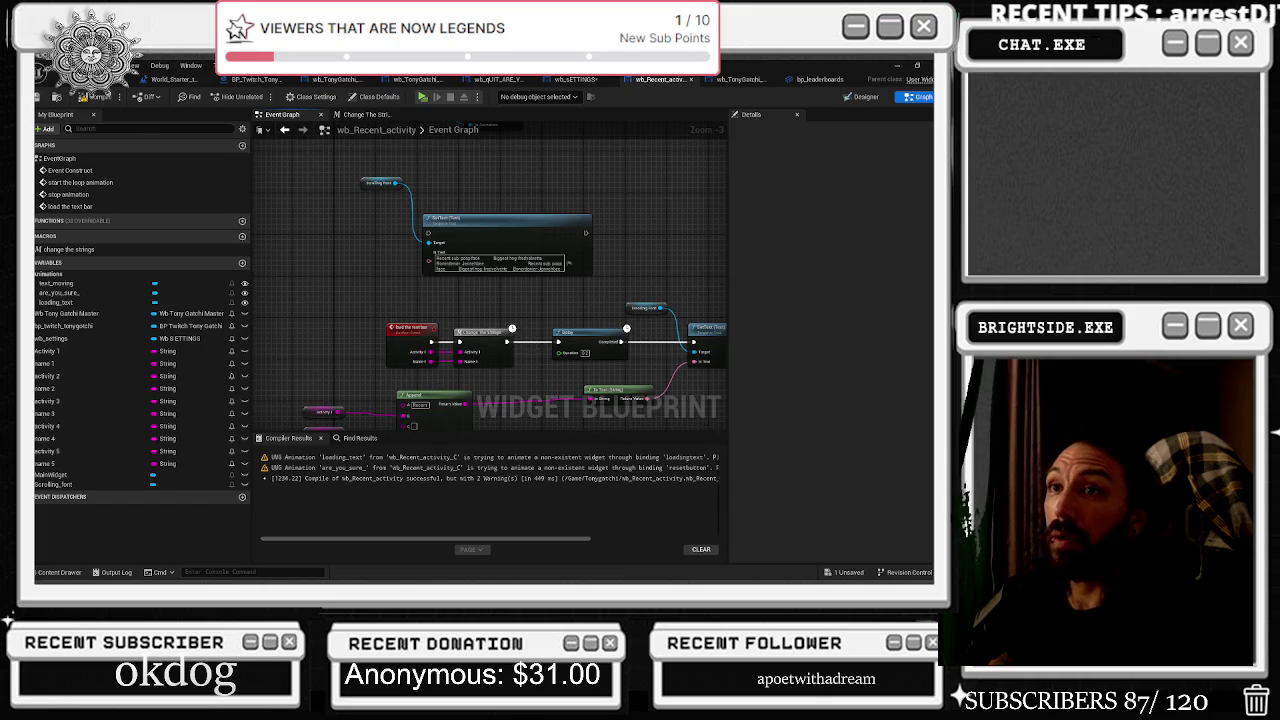
pyautogui.moveTo(394, 342); pyautogui.dragTo(717, 386)
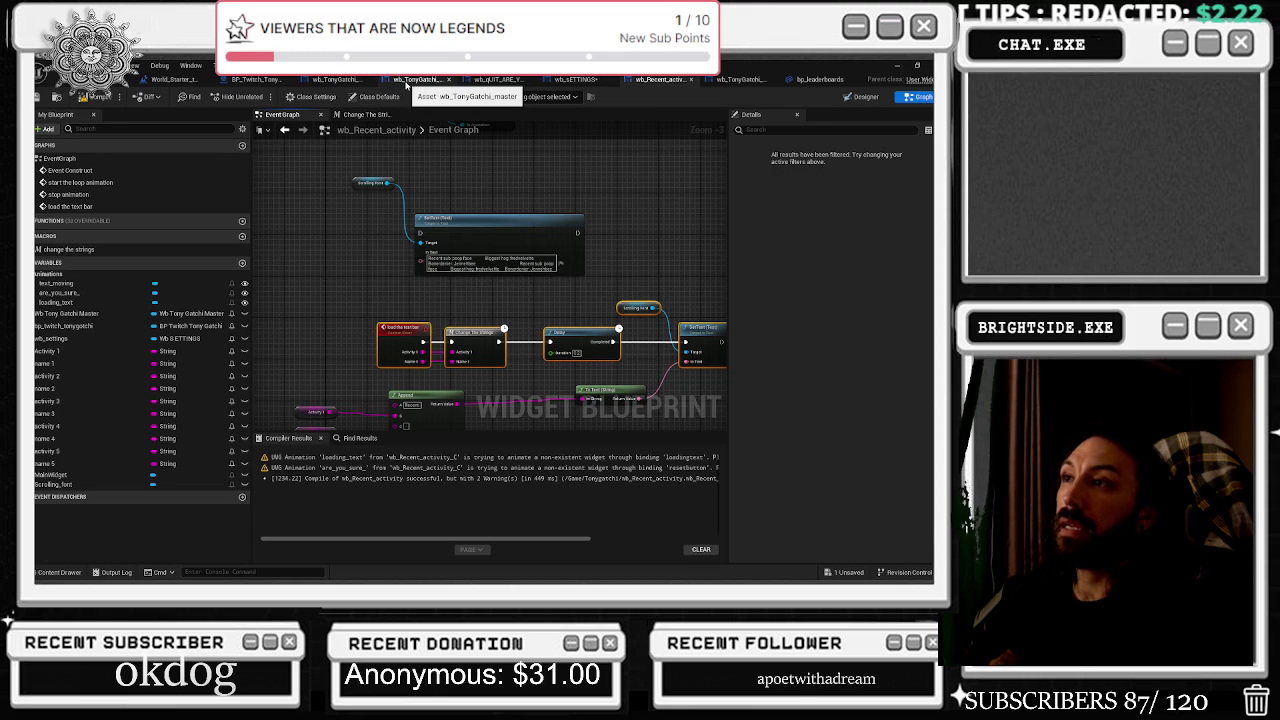
pyautogui.click(406, 82)
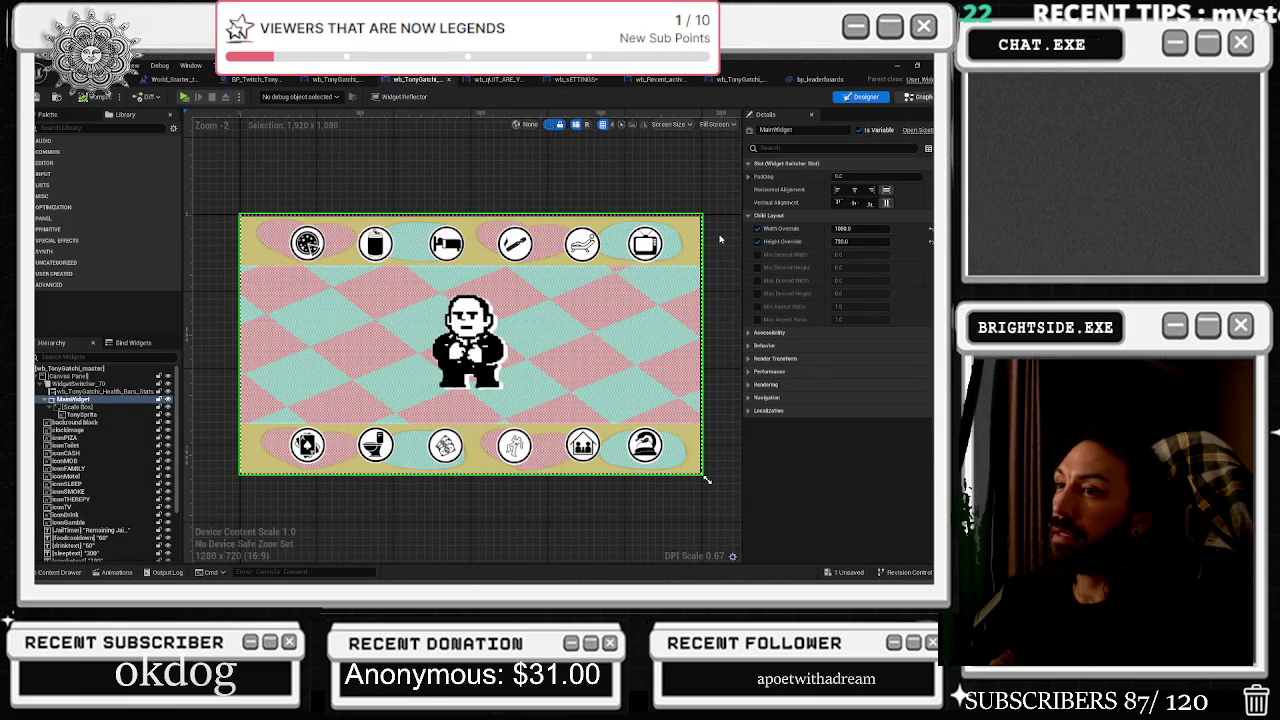
# Show the wb_TonyGatchi_master event graph and bring the Drink node area into view.
pyautogui.click(918, 97)
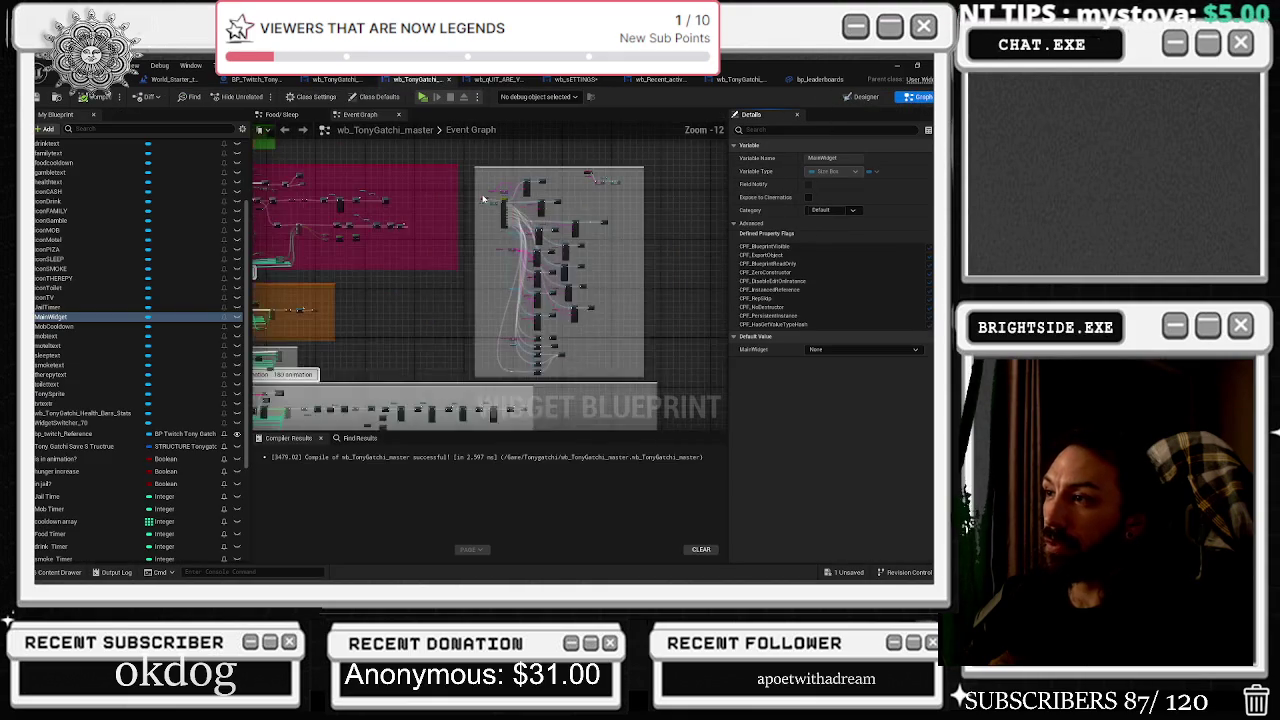
pyautogui.scroll(4, 565, 224)
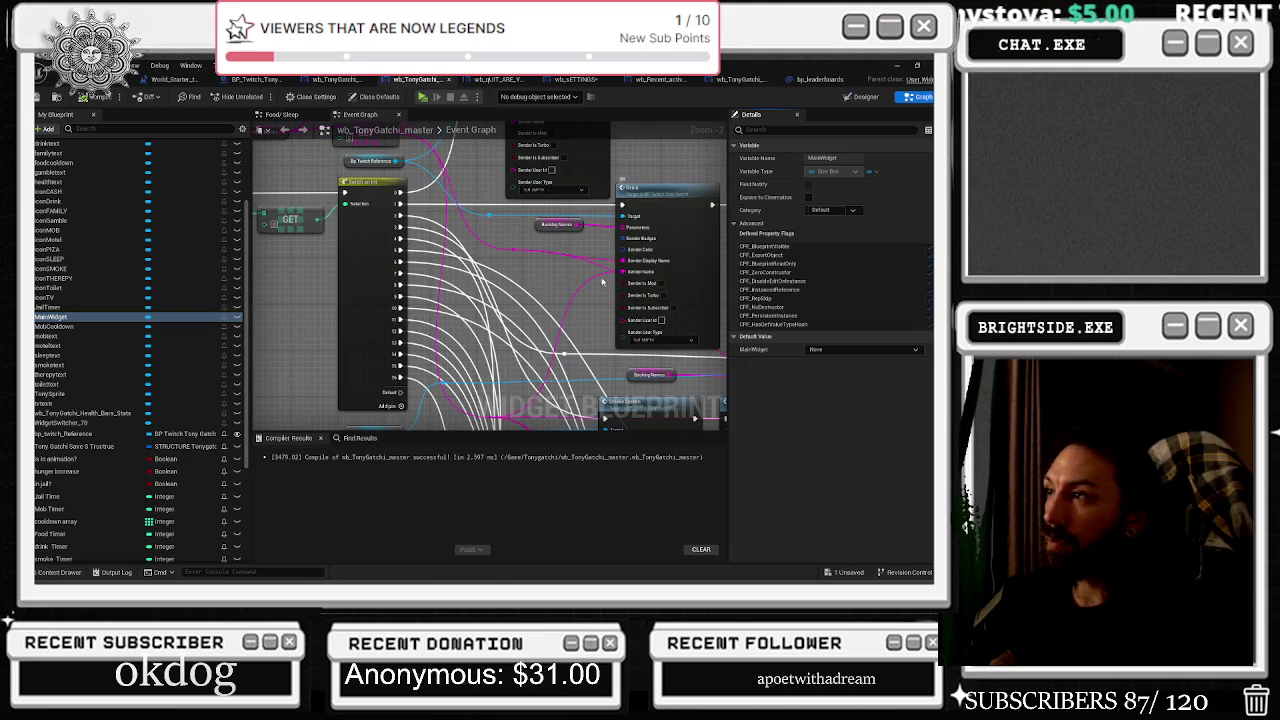
pyautogui.scroll(-4, 524, 254)
pyautogui.scroll(5, 668, 312)
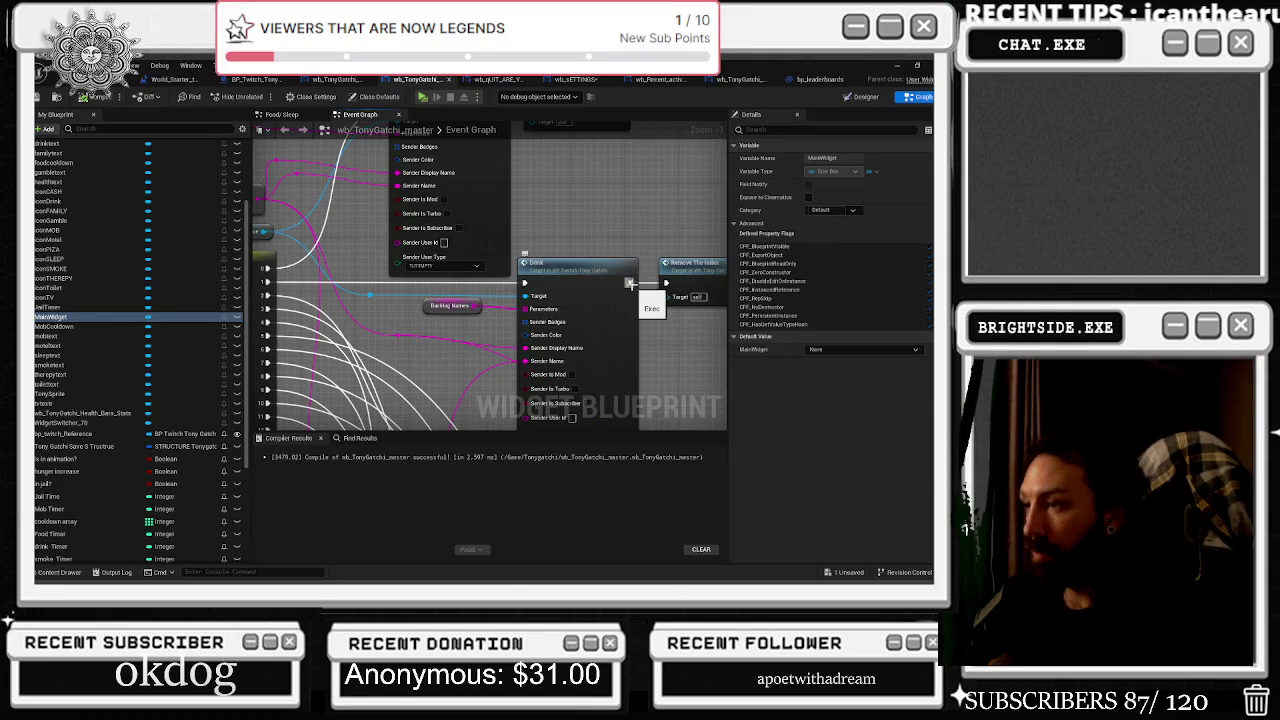
pyautogui.moveTo(610, 245); pyautogui.dragTo(569, 153)
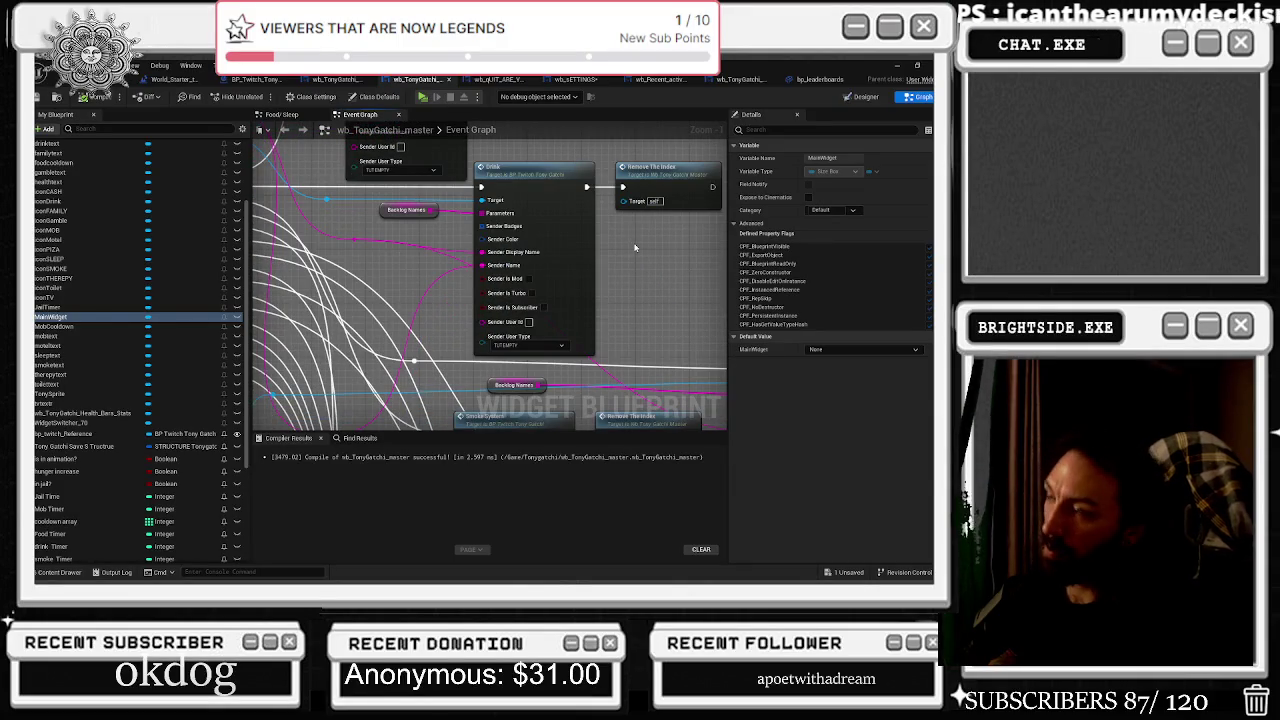
pyautogui.scroll(-2, 634, 219)
# Close the bp_leaderboards and health bars editors, returning to the wb_TonyGatchi_master graph.
pyautogui.click(818, 80)
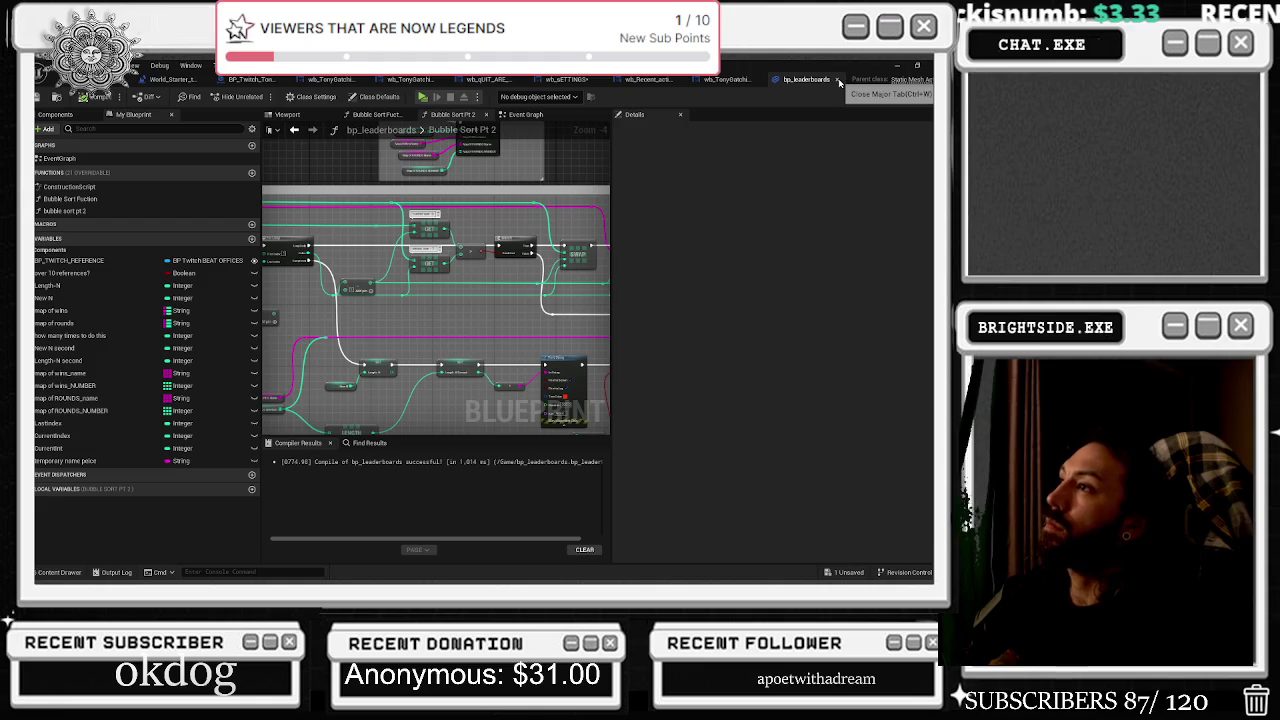
pyautogui.click(834, 80)
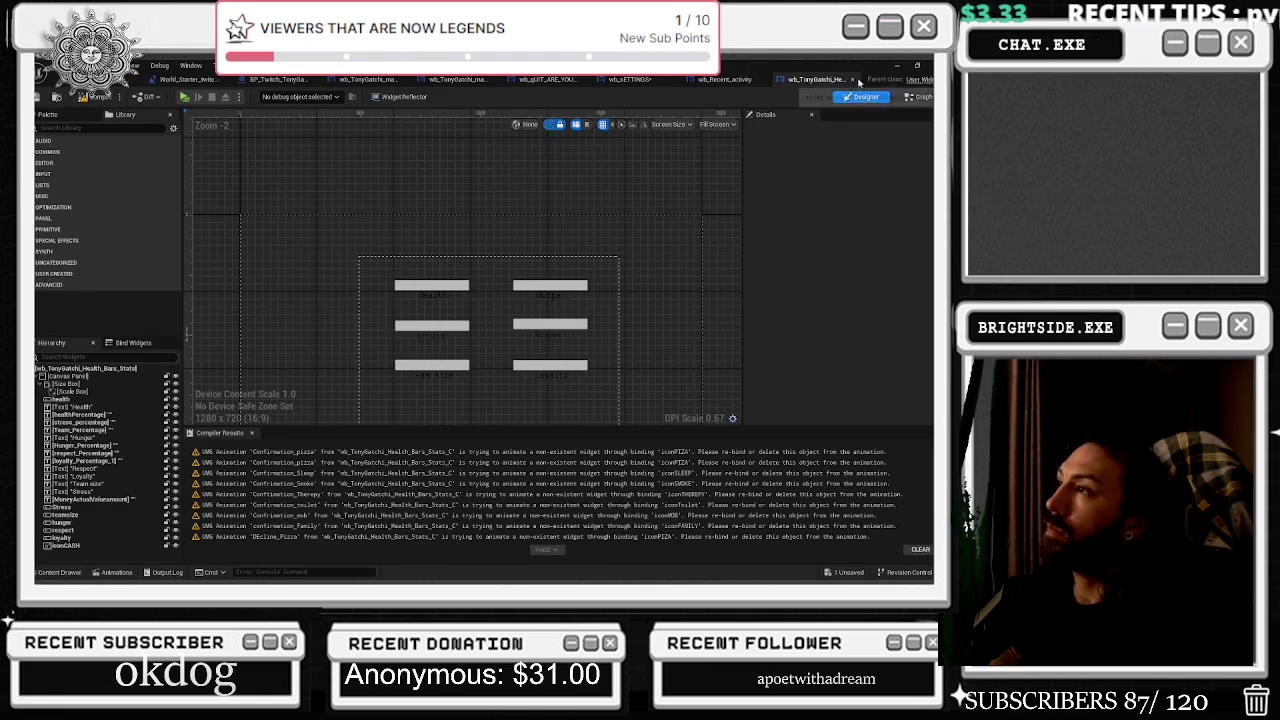
pyautogui.click(854, 80)
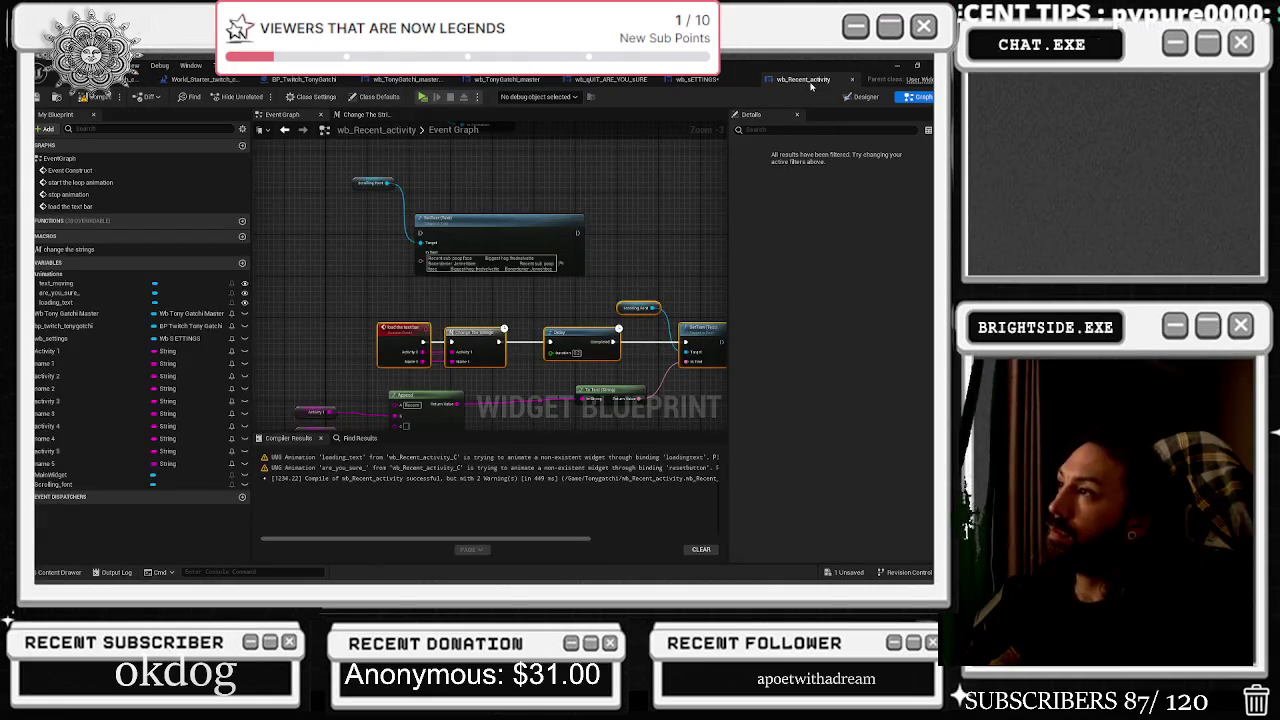
pyautogui.click(703, 80)
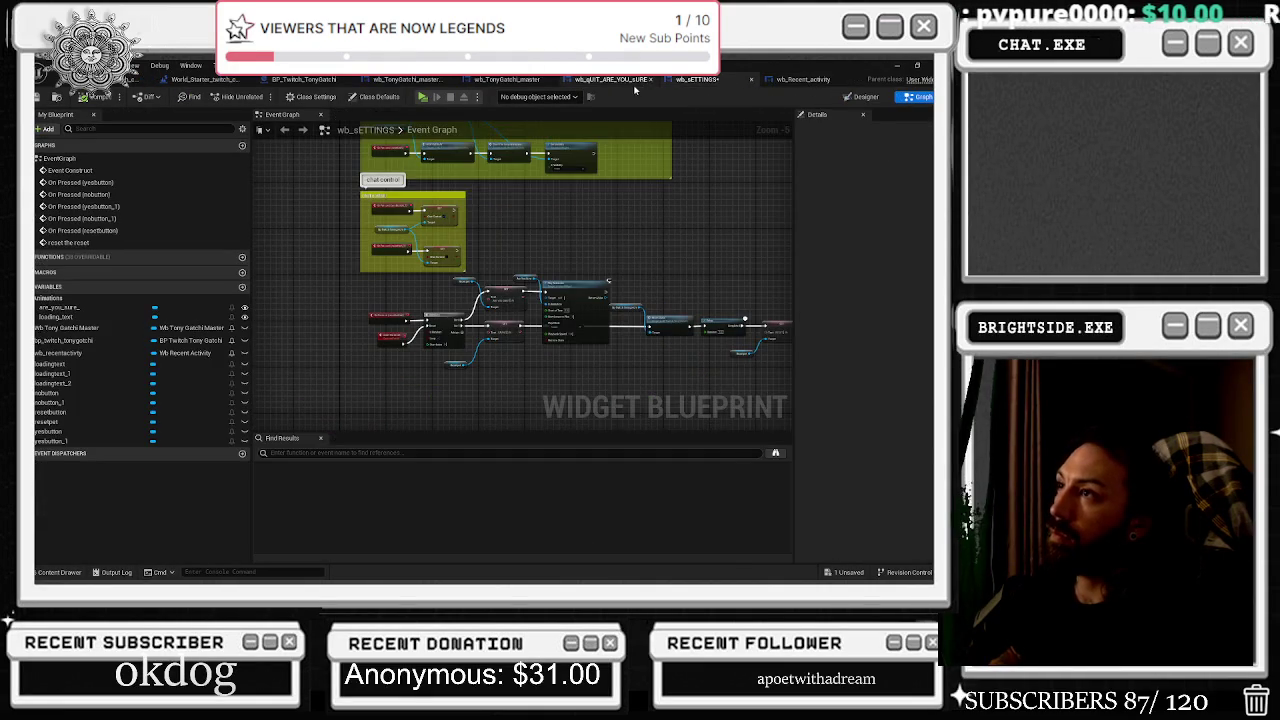
pyautogui.click(628, 80)
pyautogui.click(507, 79)
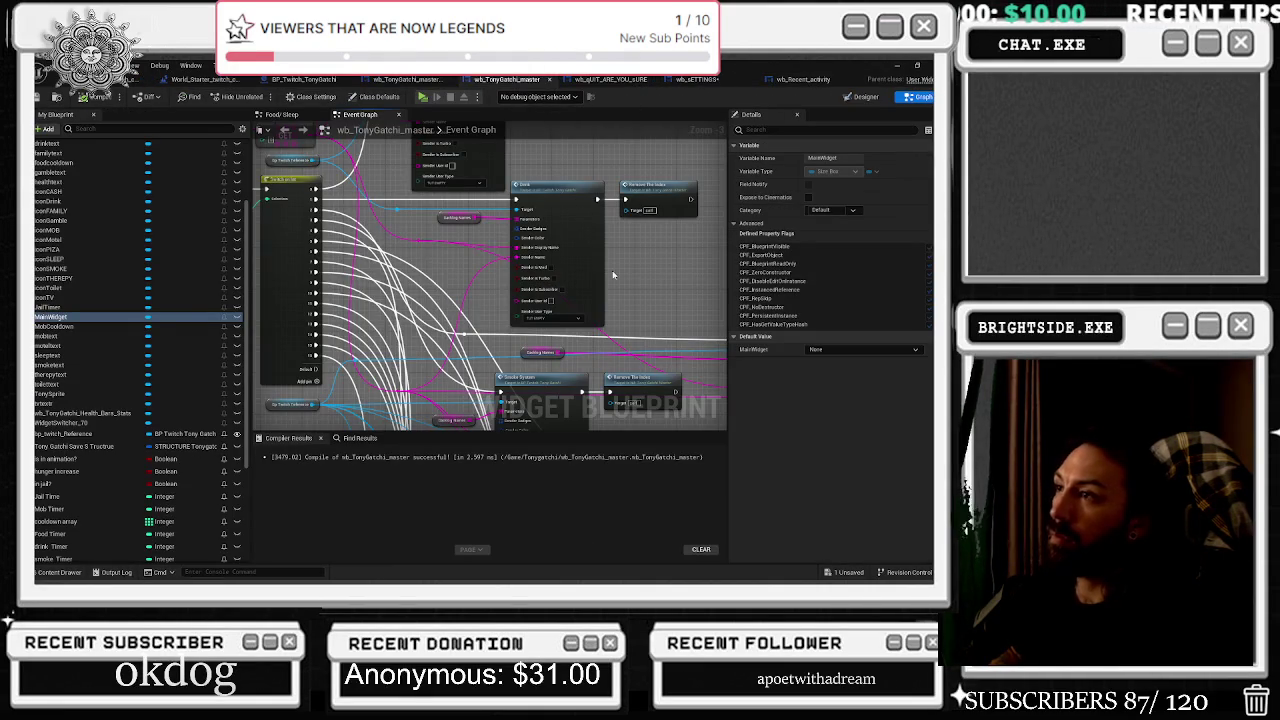
# Pan past the Remove The Index nodes and open the Drink event in BP_Twitch_TonyGatchi.
pyautogui.moveTo(635, 273); pyautogui.dragTo(554, 347)
pyautogui.scroll(-7, 573, 347)
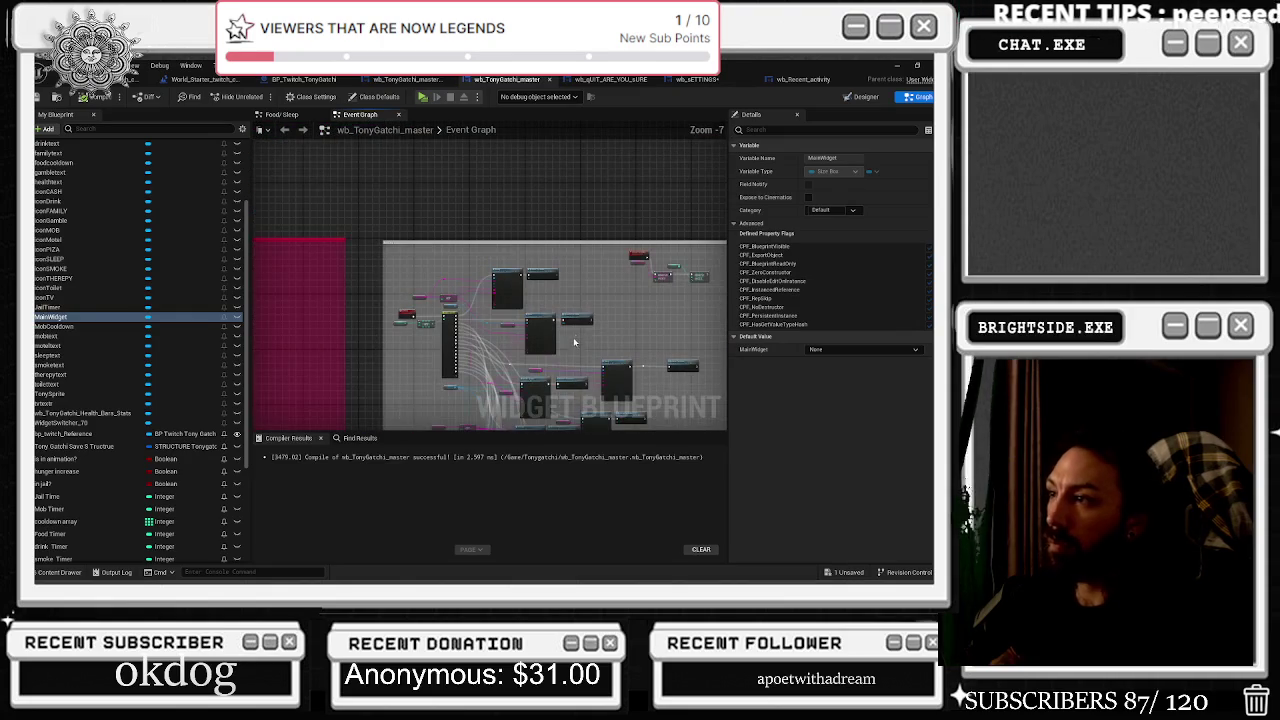
pyautogui.scroll(4, 656, 273)
pyautogui.moveTo(576, 370)
pyautogui.mouseDown()
pyautogui.moveTo(390, 317)
pyautogui.moveTo(422, 252)
pyautogui.mouseUp()
pyautogui.scroll(1, 390, 317)
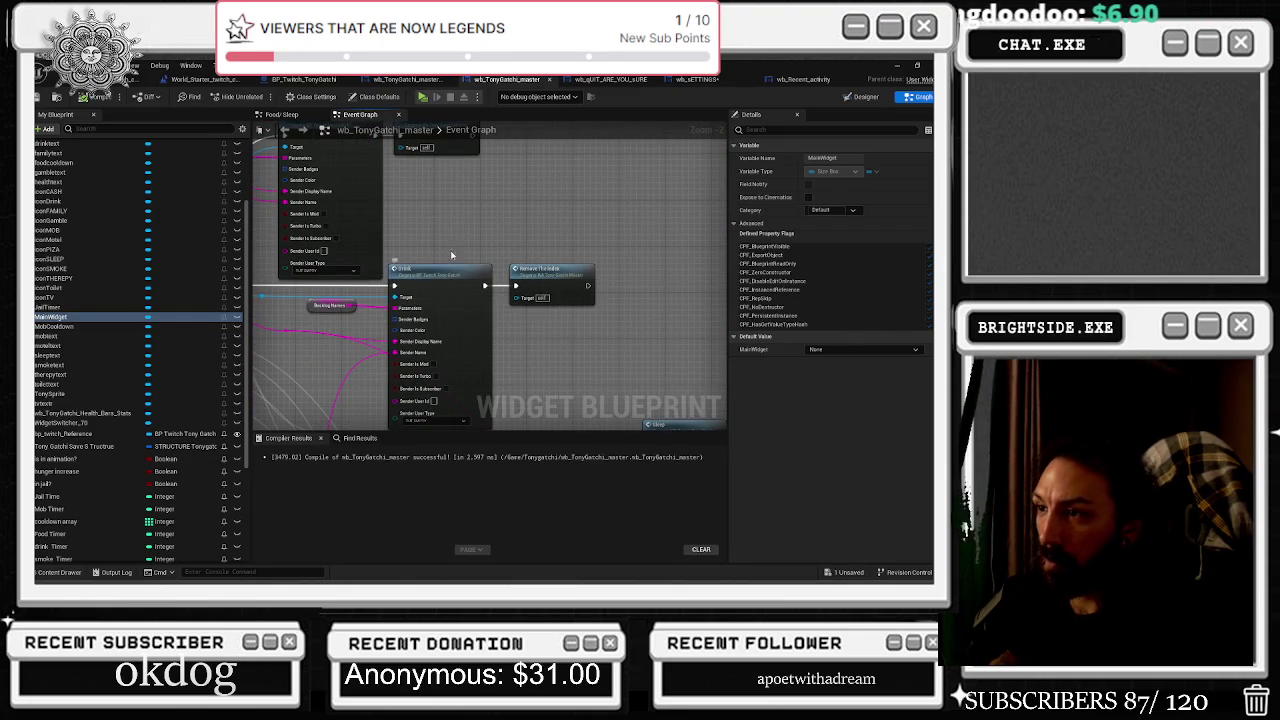
pyautogui.doubleClick(445, 270)
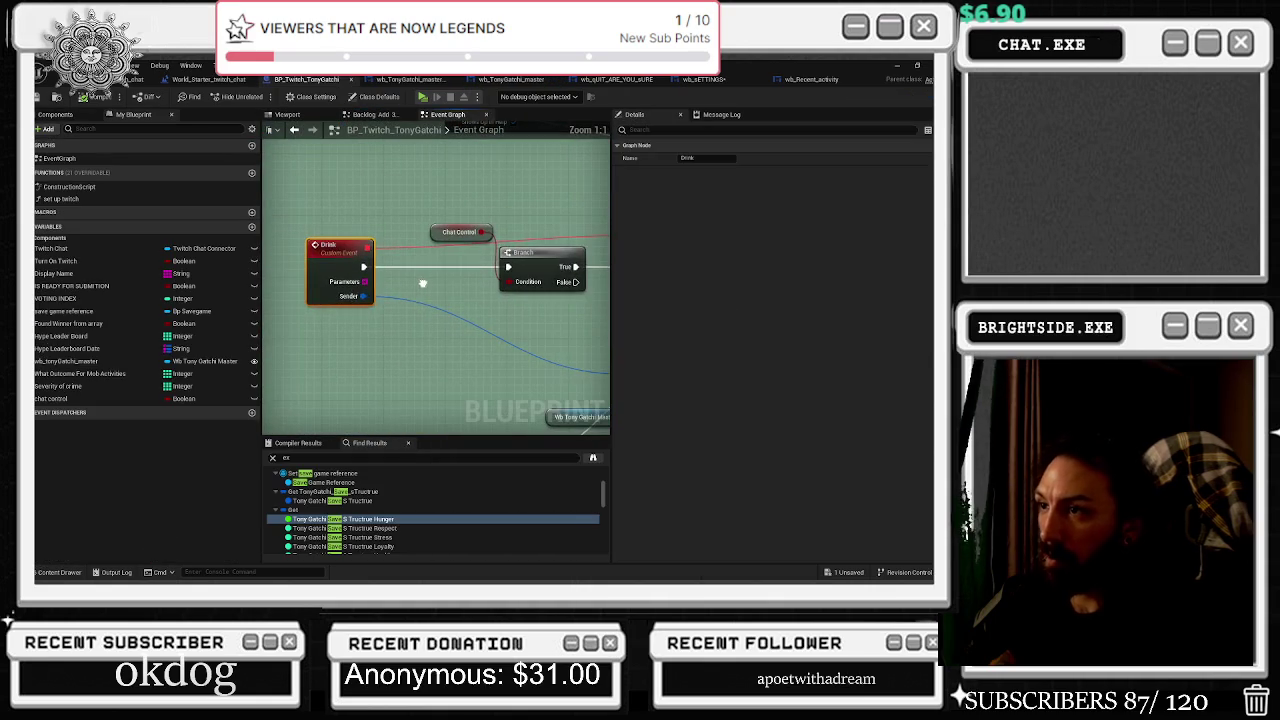
# Inspect the Drink event's Branch, AND and comparison nodes, nudging the Branch slightly down-right.
pyautogui.scroll(-2, 479, 293)
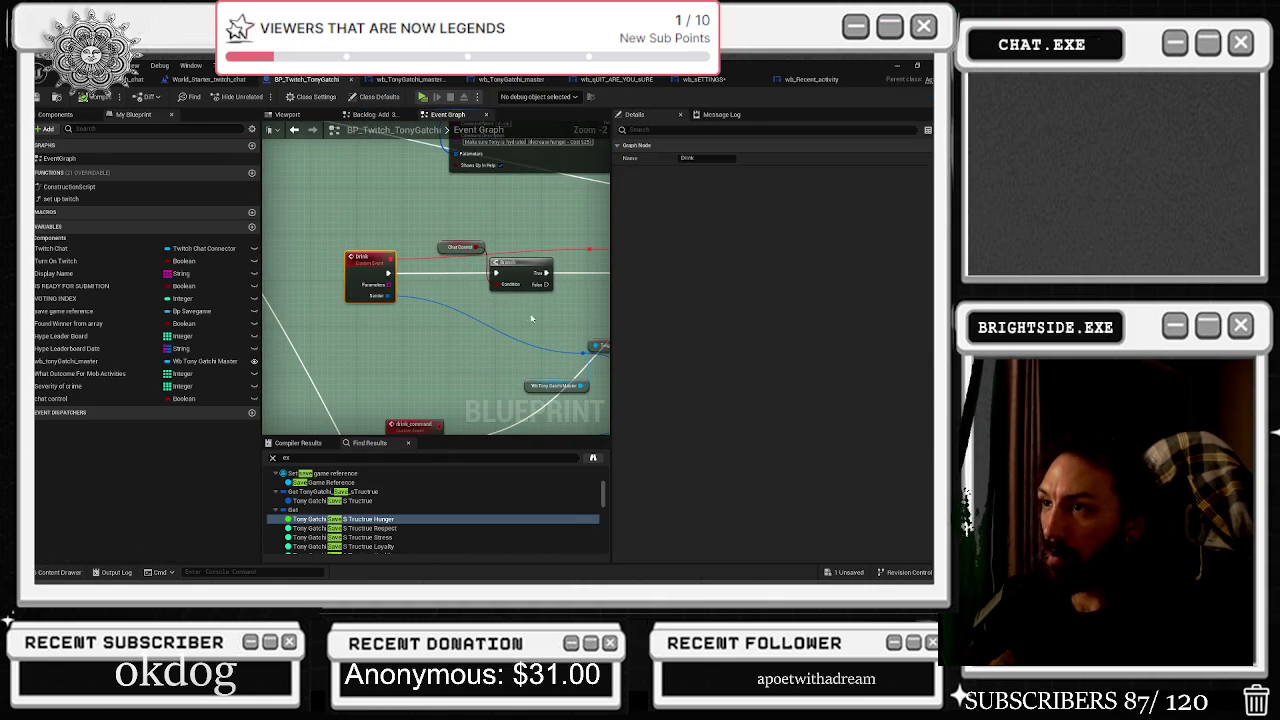
pyautogui.scroll(-1, 528, 318)
pyautogui.moveTo(533, 303)
pyautogui.mouseDown()
pyautogui.moveTo(289, 327)
pyautogui.moveTo(443, 305)
pyautogui.mouseUp()
pyautogui.scroll(-1, 300, 315)
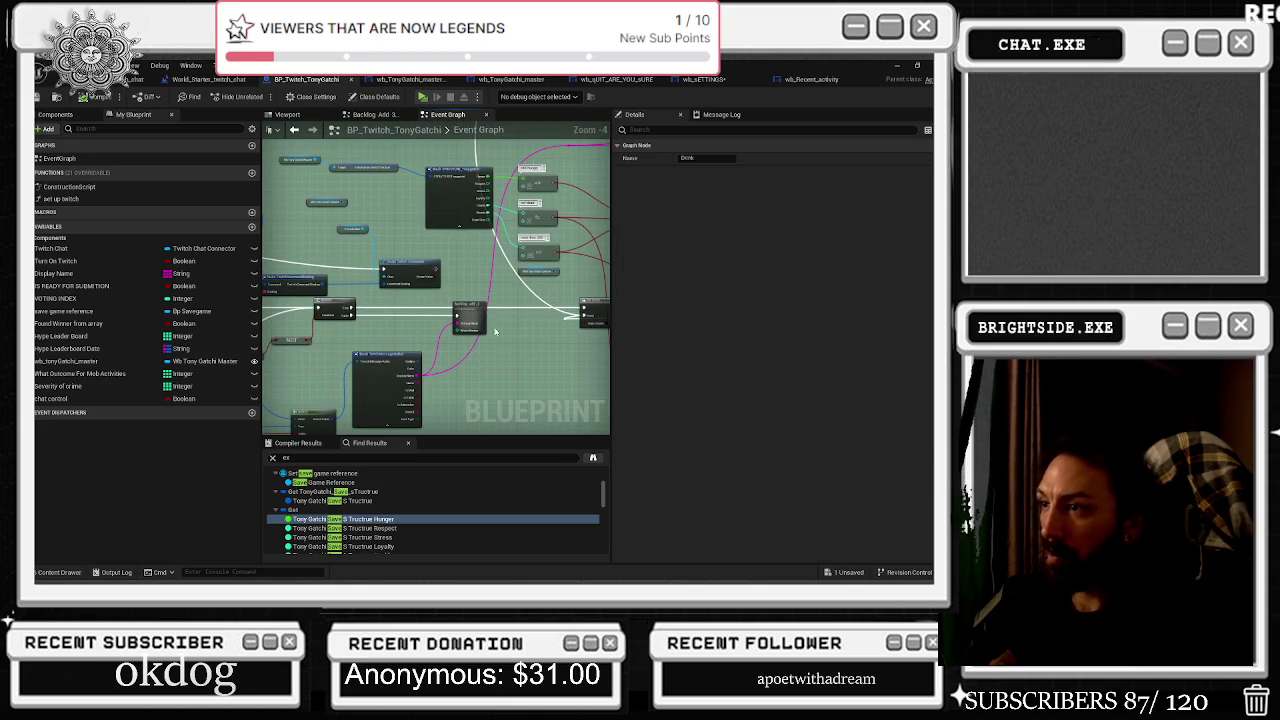
pyautogui.moveTo(519, 342); pyautogui.dragTo(338, 380)
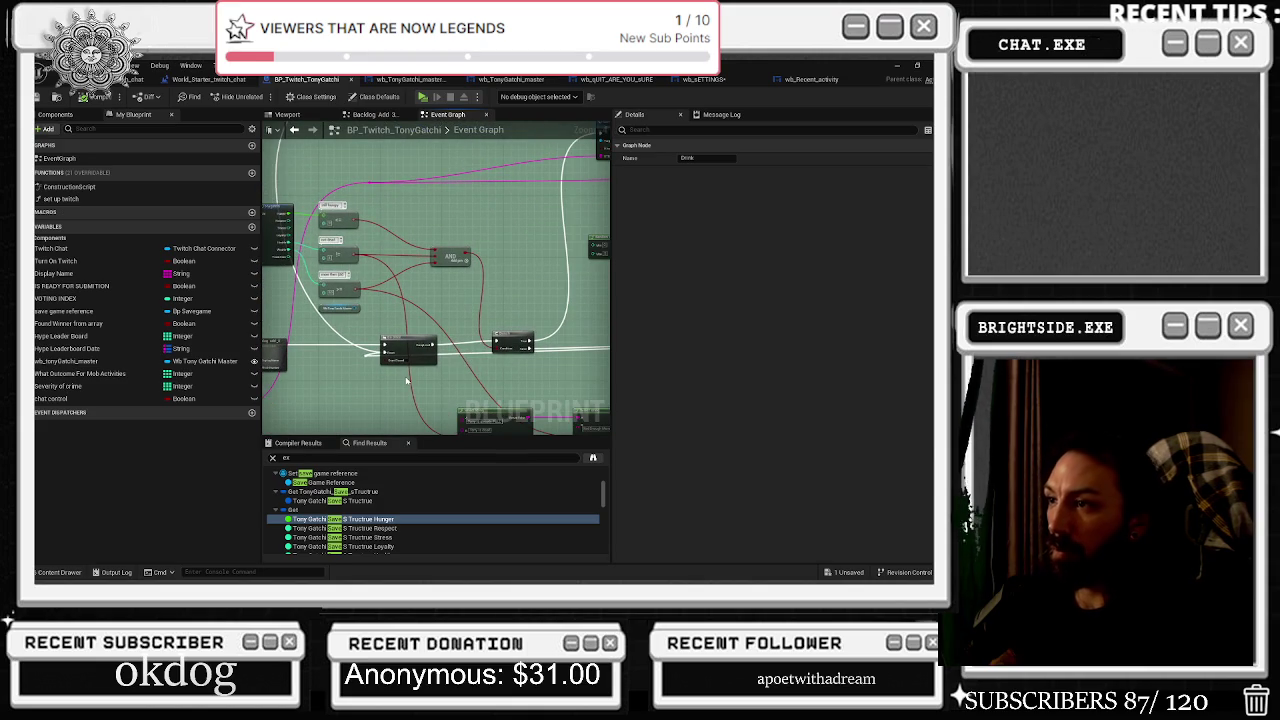
pyautogui.moveTo(508, 340); pyautogui.dragTo(512, 345)
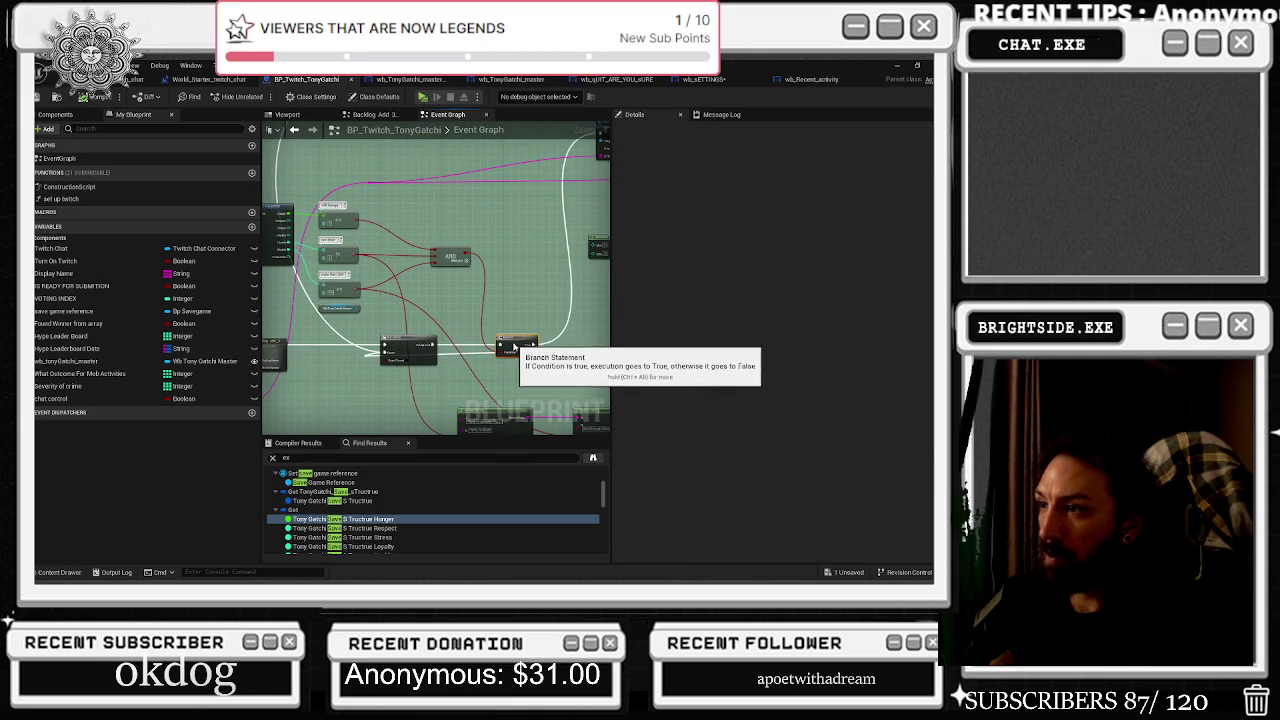
pyautogui.scroll(2, 379, 253)
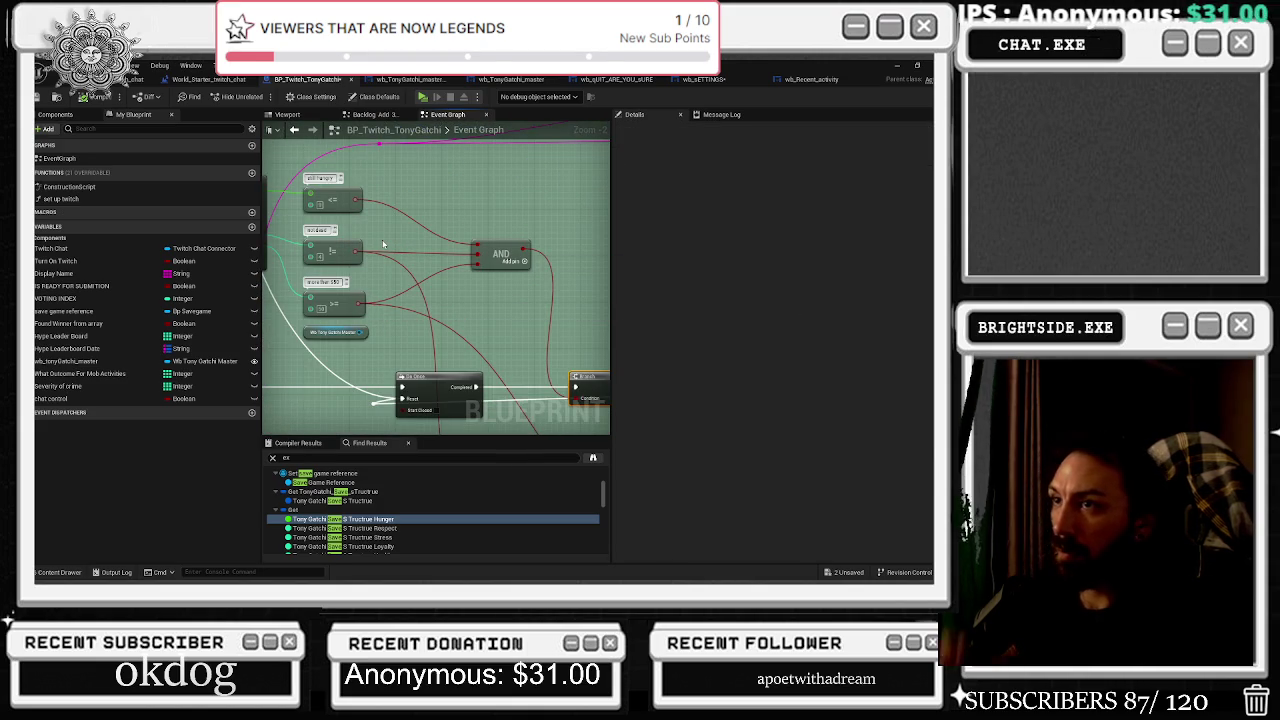
pyautogui.moveTo(383, 244); pyautogui.dragTo(478, 309)
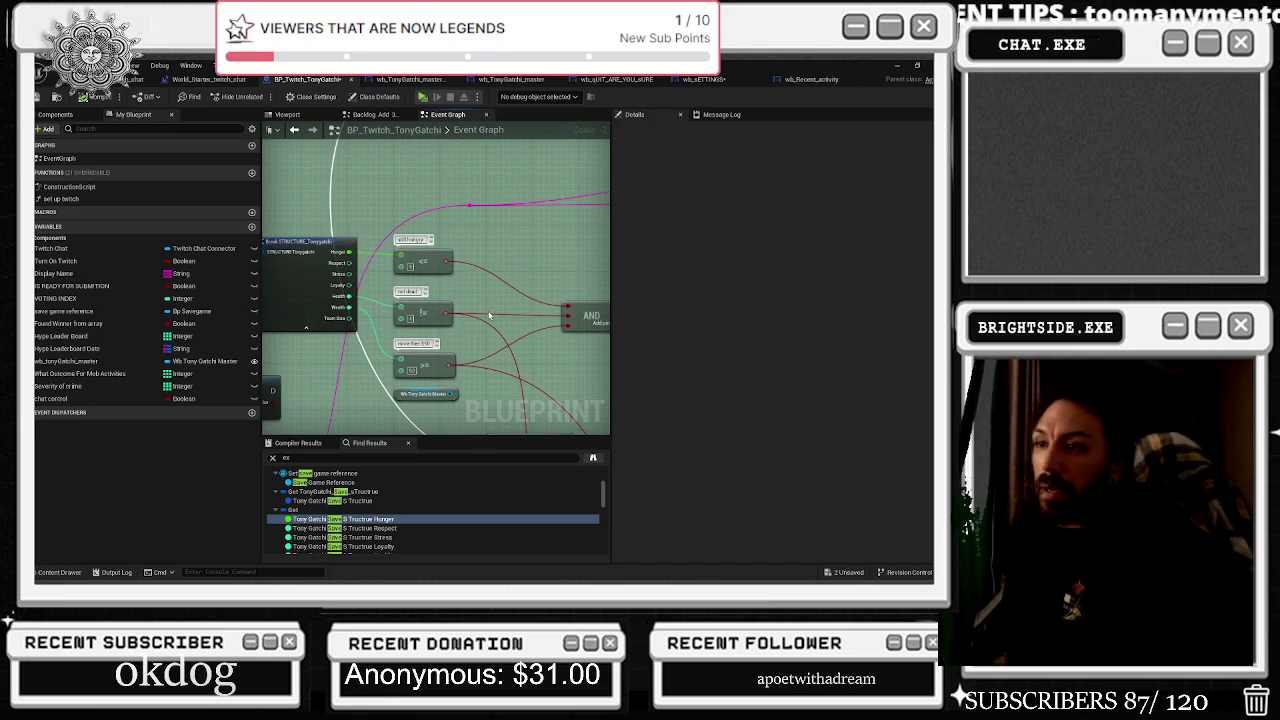
pyautogui.scroll(-3, 433, 170)
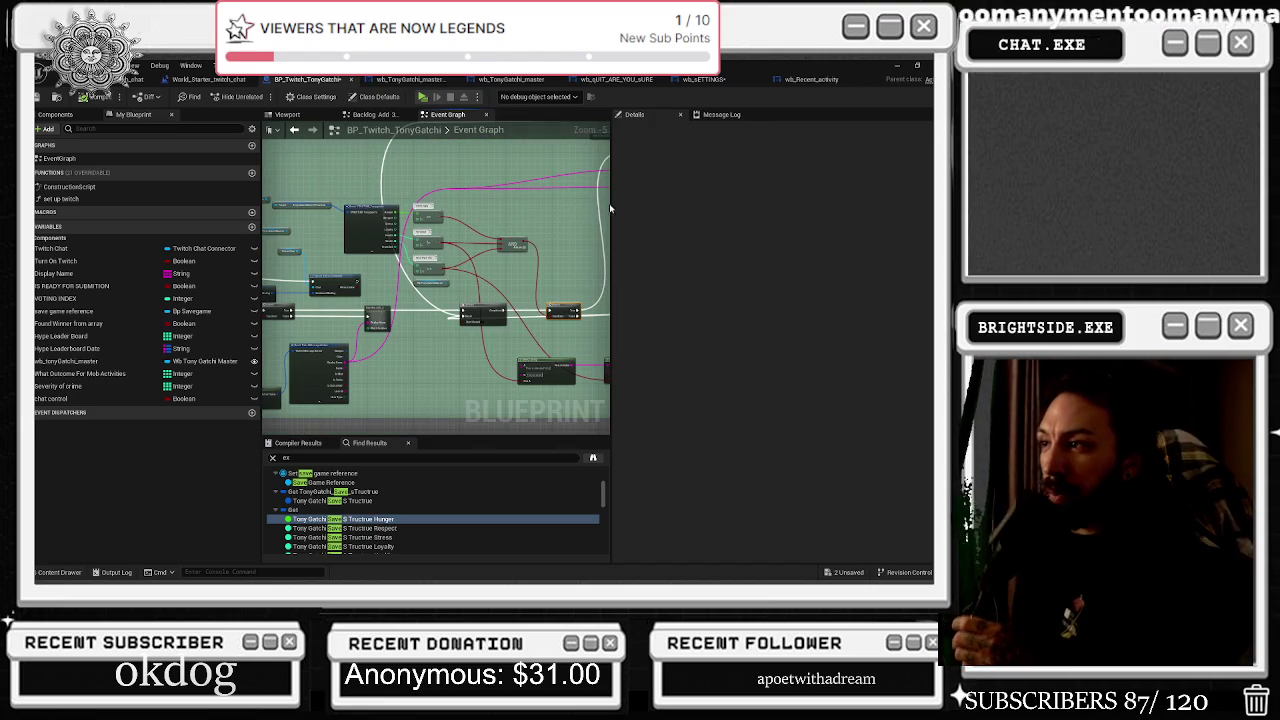
# Drag the My Blueprint splitter left to give the event graph more room.
pyautogui.moveTo(609, 209); pyautogui.dragTo(695, 212)
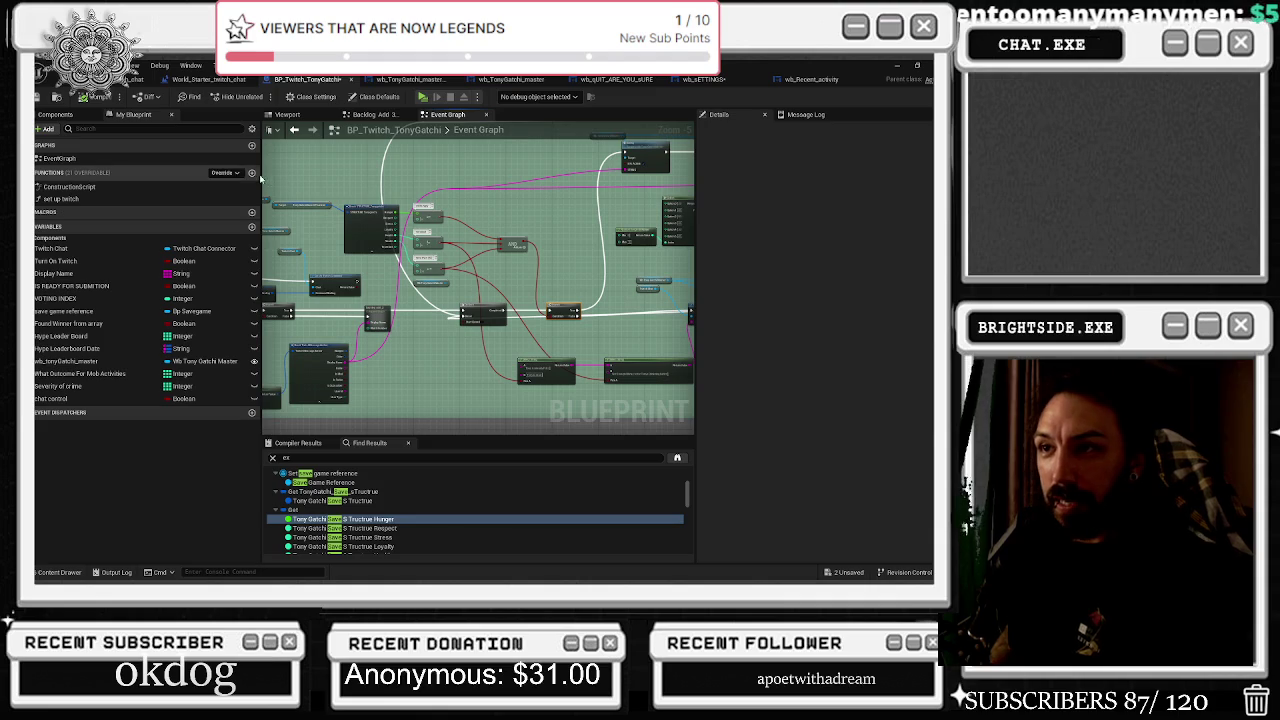
pyautogui.moveTo(265, 180); pyautogui.dragTo(327, 180)
pyautogui.moveTo(245, 184); pyautogui.dragTo(180, 184)
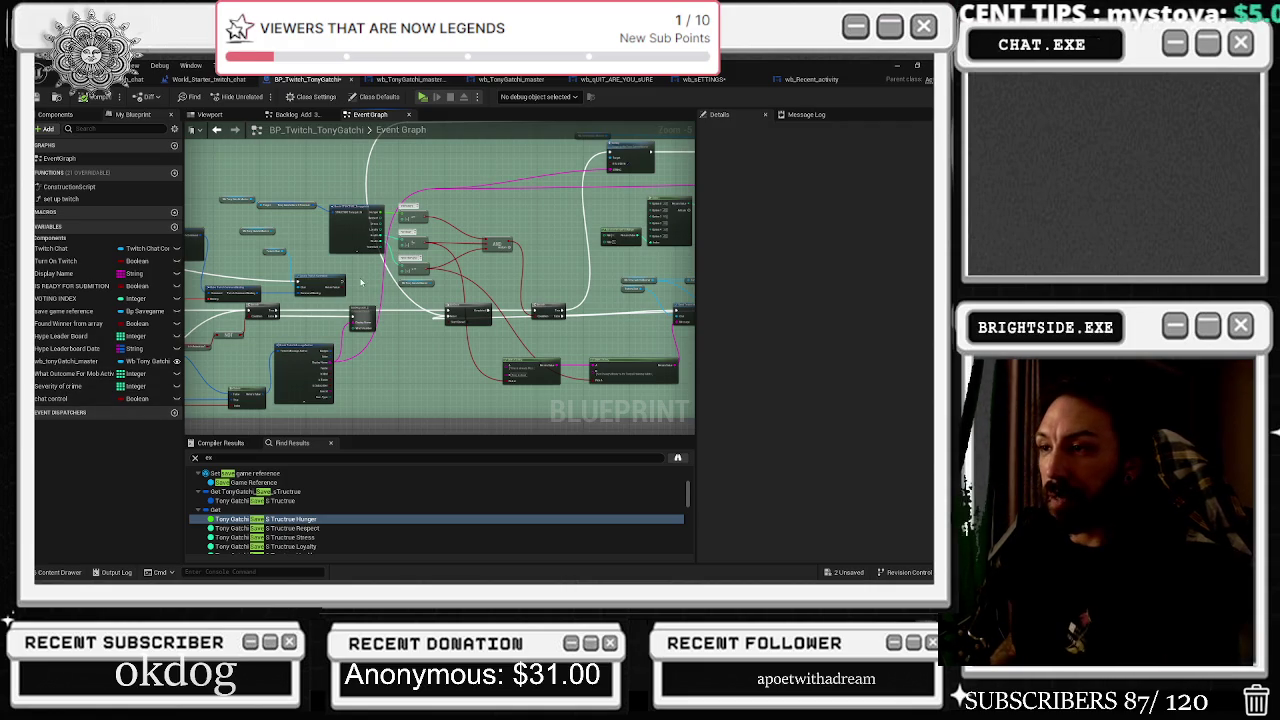
pyautogui.scroll(1, 467, 305)
pyautogui.moveTo(338, 228); pyautogui.dragTo(438, 216)
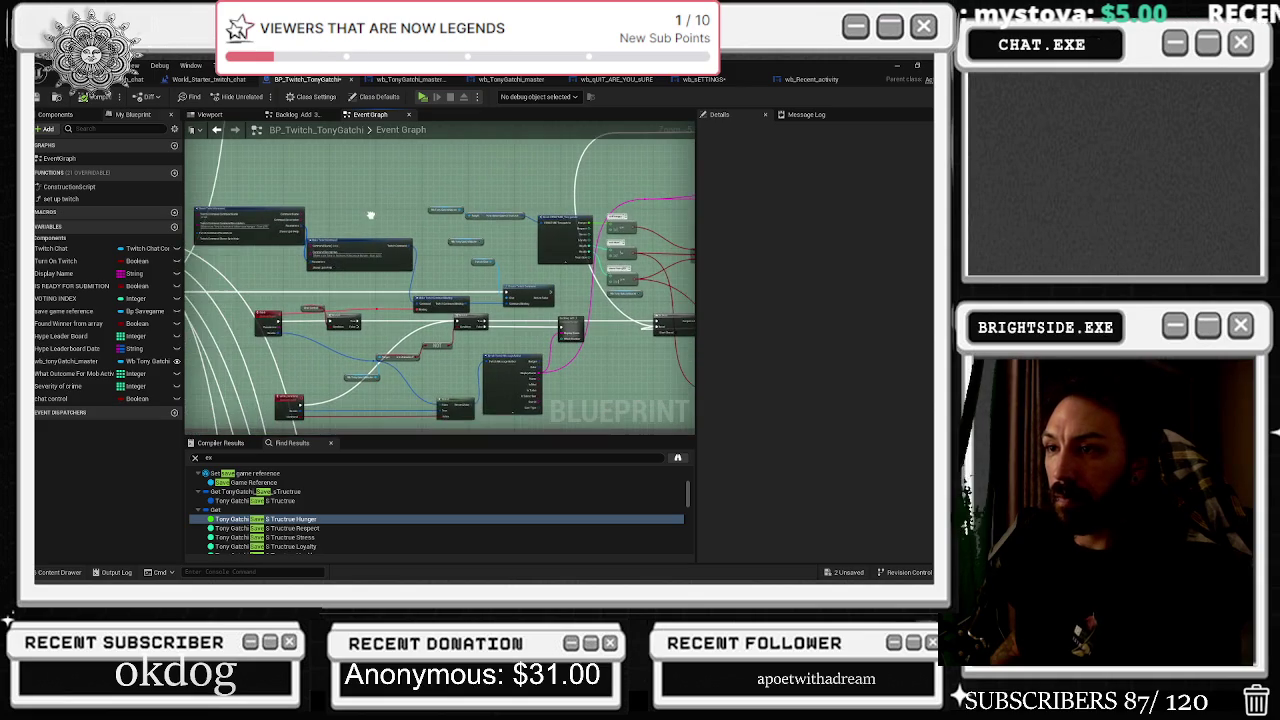
pyautogui.scroll(3, 343, 340)
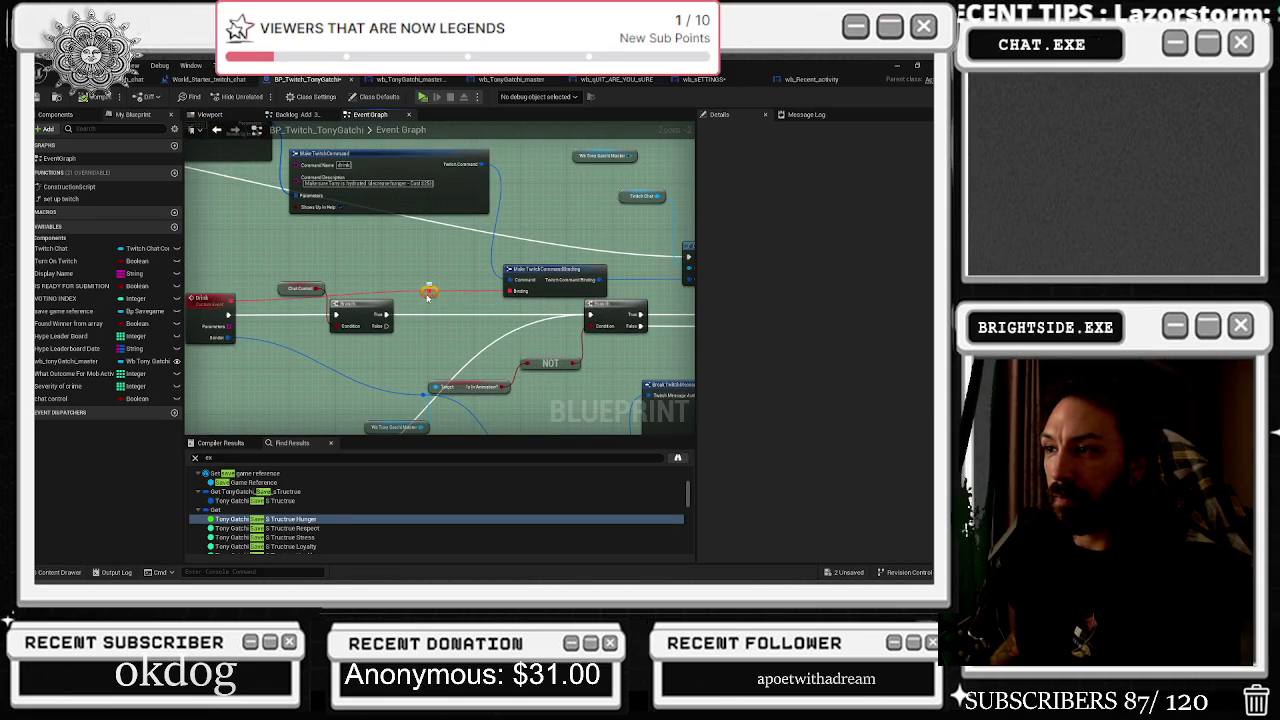
pyautogui.moveTo(287, 290)
pyautogui.mouseDown()
pyautogui.moveTo(258, 284)
pyautogui.moveTo(259, 295)
pyautogui.mouseUp()
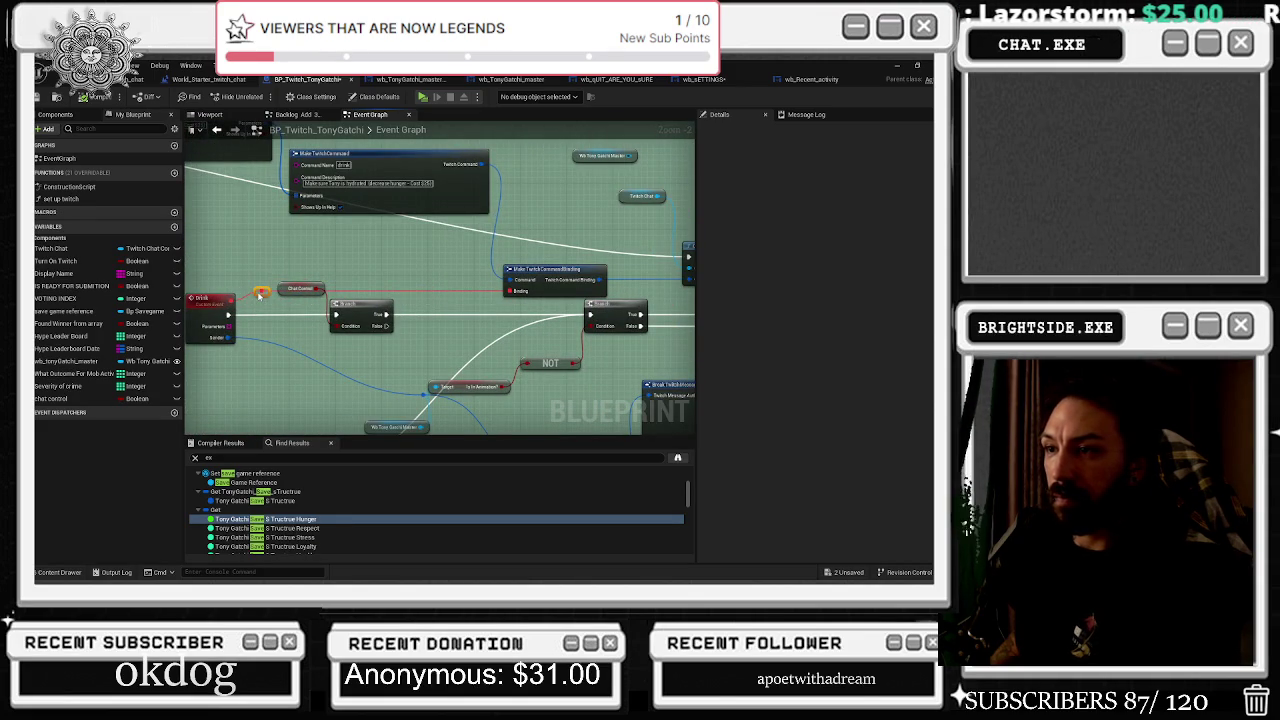
# Select the chat control node and pull a new connection from the Chat Command node.
pyautogui.click(288, 292)
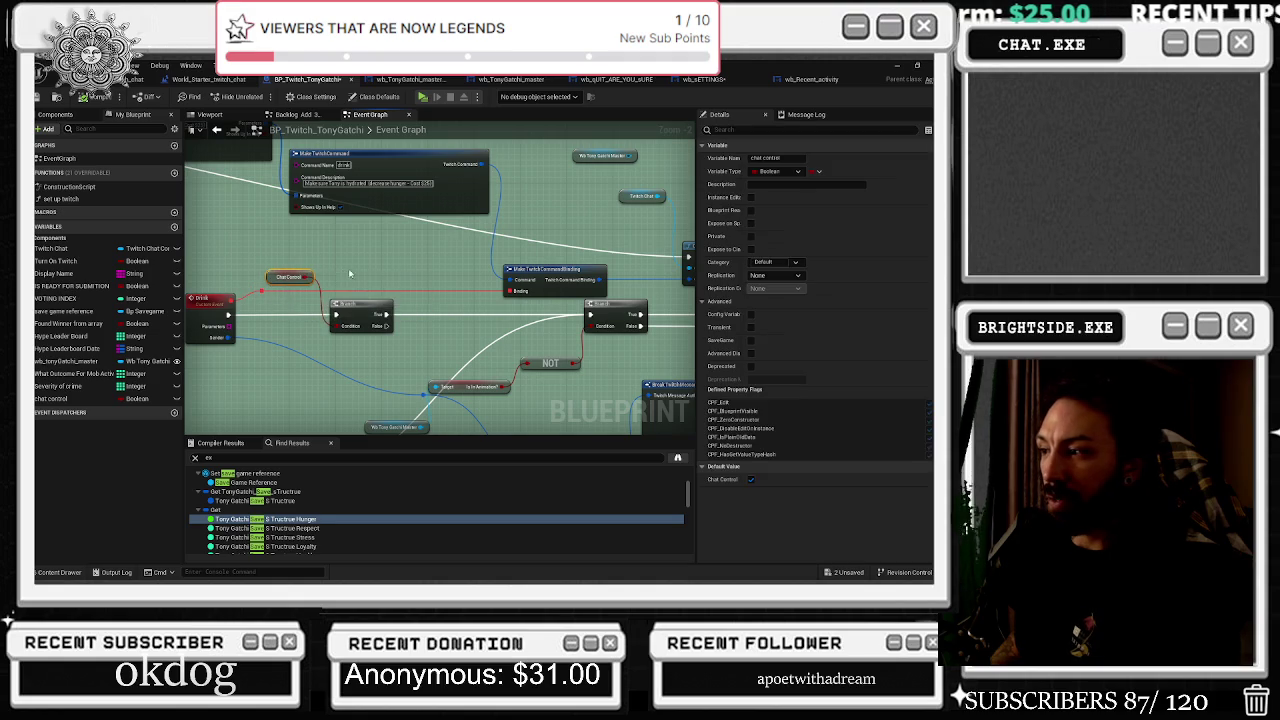
pyautogui.scroll(-2, 382, 234)
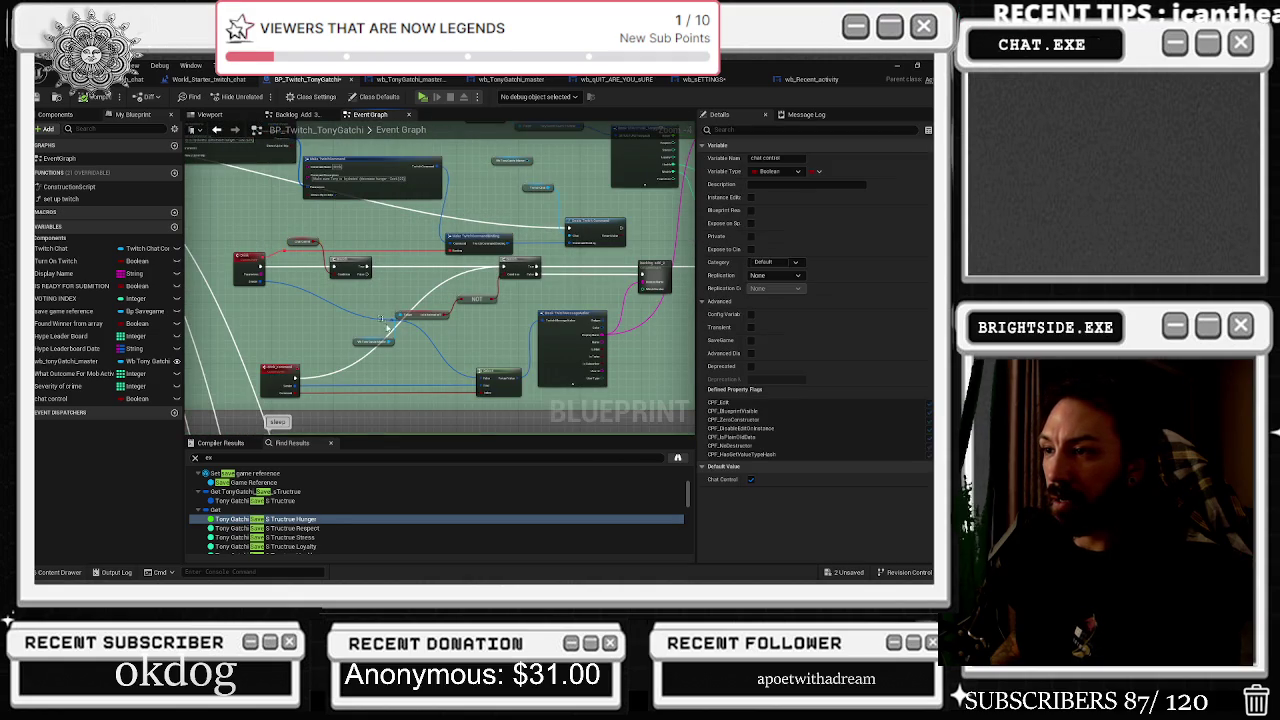
pyautogui.click(390, 324)
pyautogui.moveTo(390, 322)
pyautogui.mouseDown()
pyautogui.moveTo(368, 360)
pyautogui.moveTo(265, 368)
pyautogui.moveTo(318, 378)
pyautogui.mouseUp()
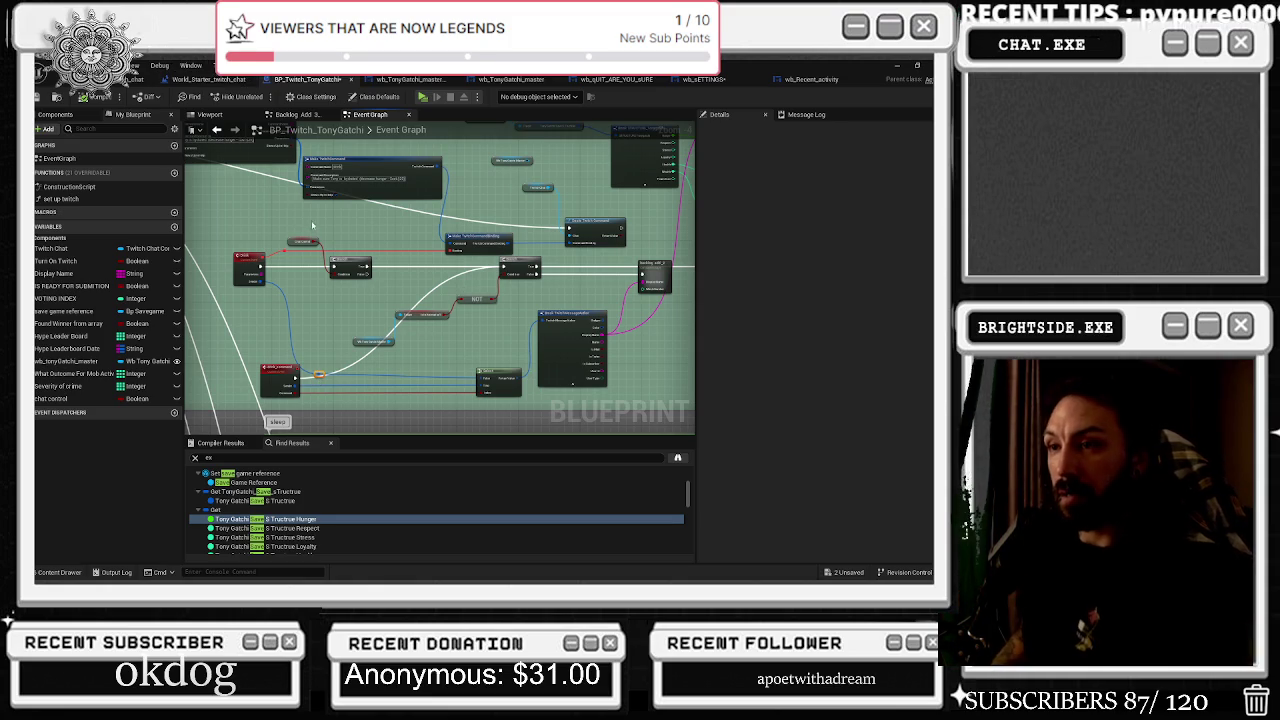
pyautogui.scroll(2, 258, 284)
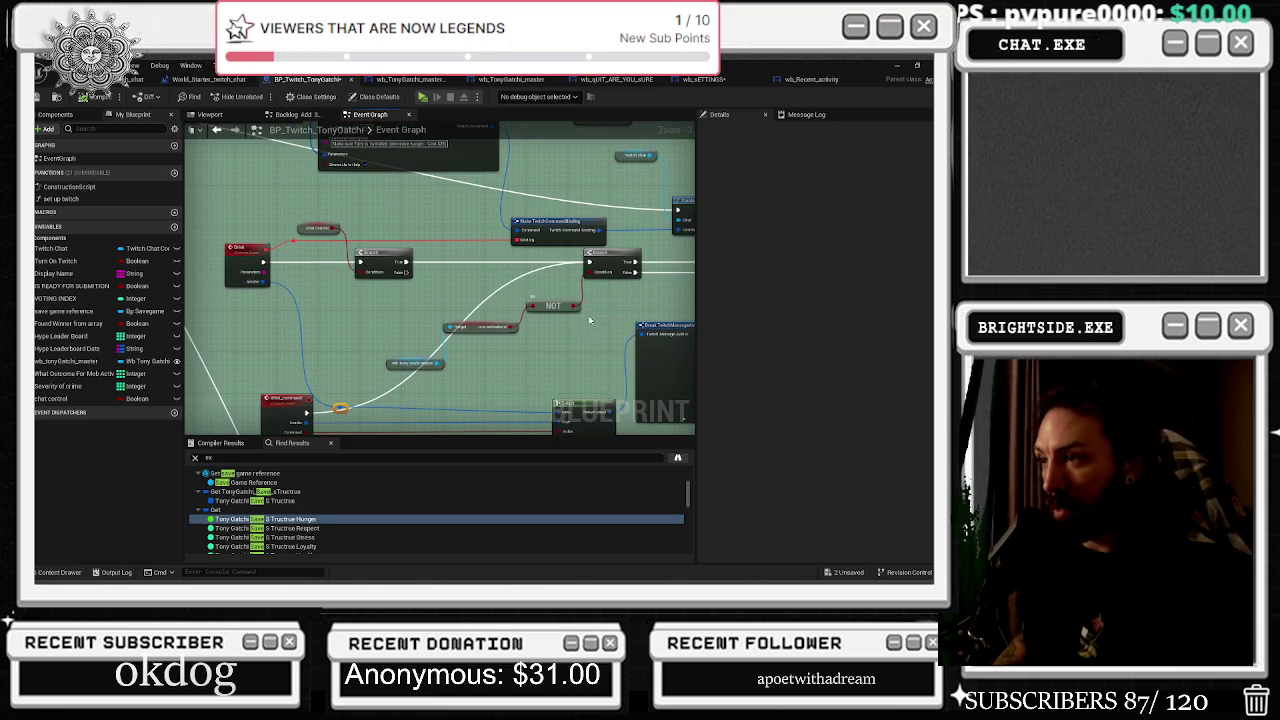
pyautogui.moveTo(575, 302); pyautogui.dragTo(425, 327)
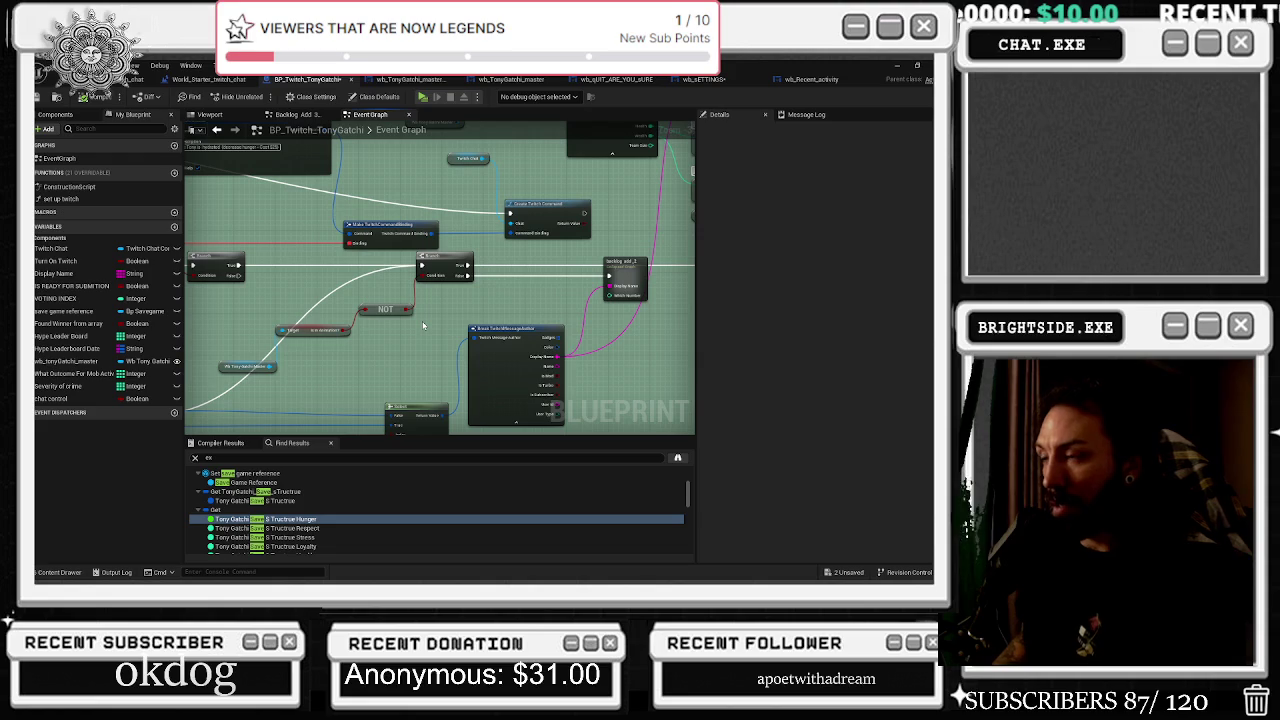
# Pan to the Twitch Chat and Send Twitch Message nodes and move them left.
pyautogui.scroll(-1, 421, 326)
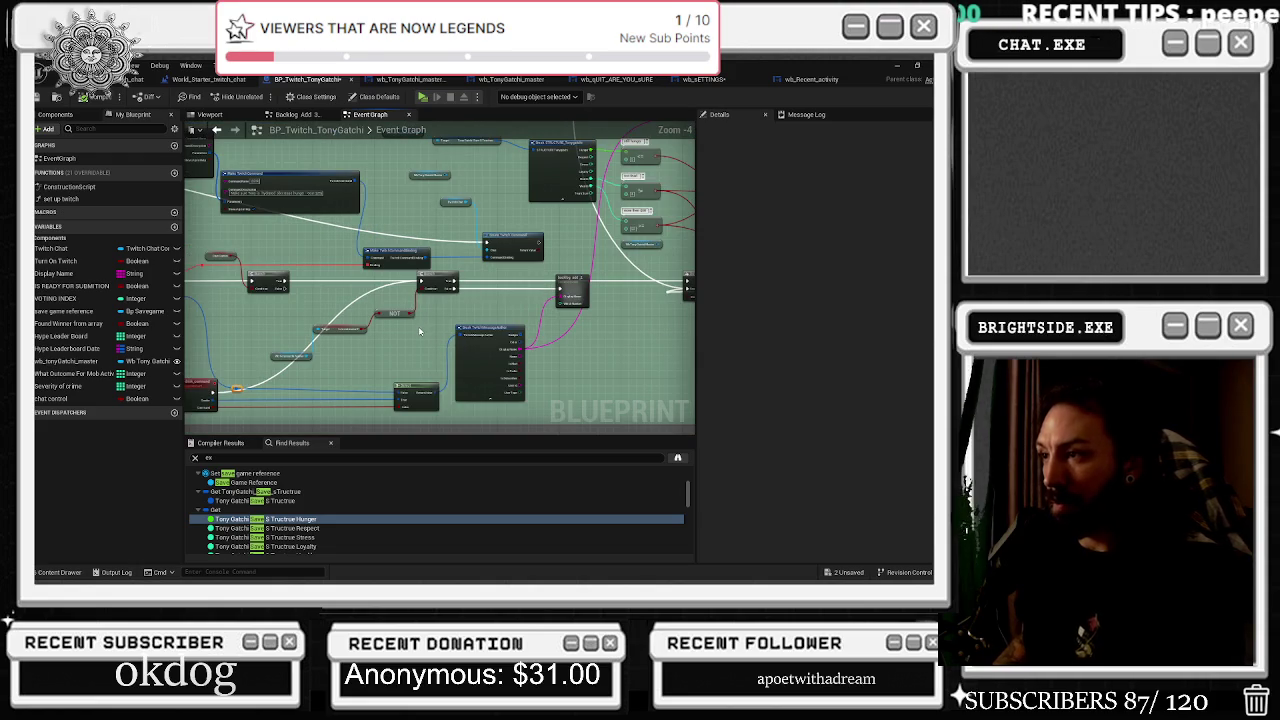
pyautogui.scroll(5, 654, 290)
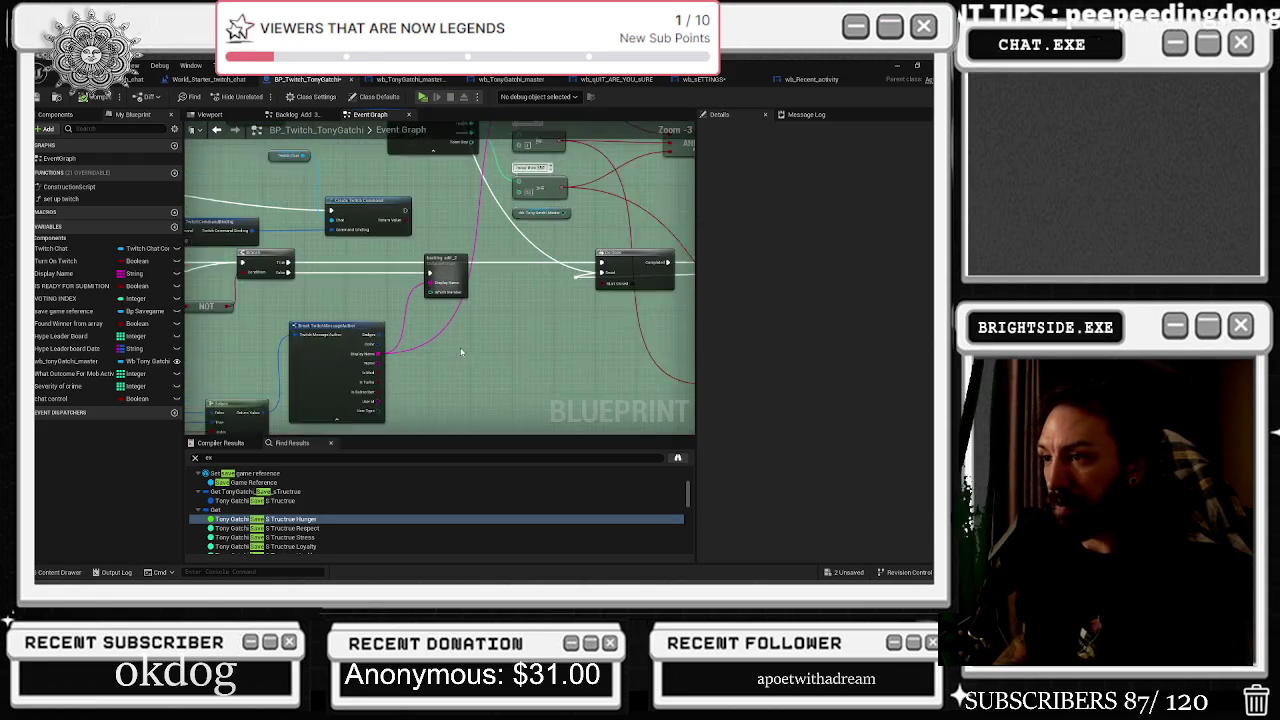
pyautogui.scroll(-3, 418, 309)
pyautogui.scroll(3, 418, 309)
pyautogui.moveTo(494, 256); pyautogui.dragTo(249, 246)
pyautogui.moveTo(407, 368); pyautogui.dragTo(226, 330)
pyautogui.moveTo(466, 287); pyautogui.dragTo(185, 296)
pyautogui.moveTo(513, 211); pyautogui.dragTo(355, 182)
pyautogui.moveTo(454, 229)
pyautogui.mouseDown()
pyautogui.moveTo(339, 229)
pyautogui.moveTo(538, 180)
pyautogui.moveTo(572, 207)
pyautogui.mouseUp()
# Search 'recent a' from Send Twitch Message without adding a node, then open the Eating event.
pyautogui.write('rev')
pyautogui.press('BackSpace')
pyautogui.write('cent a')
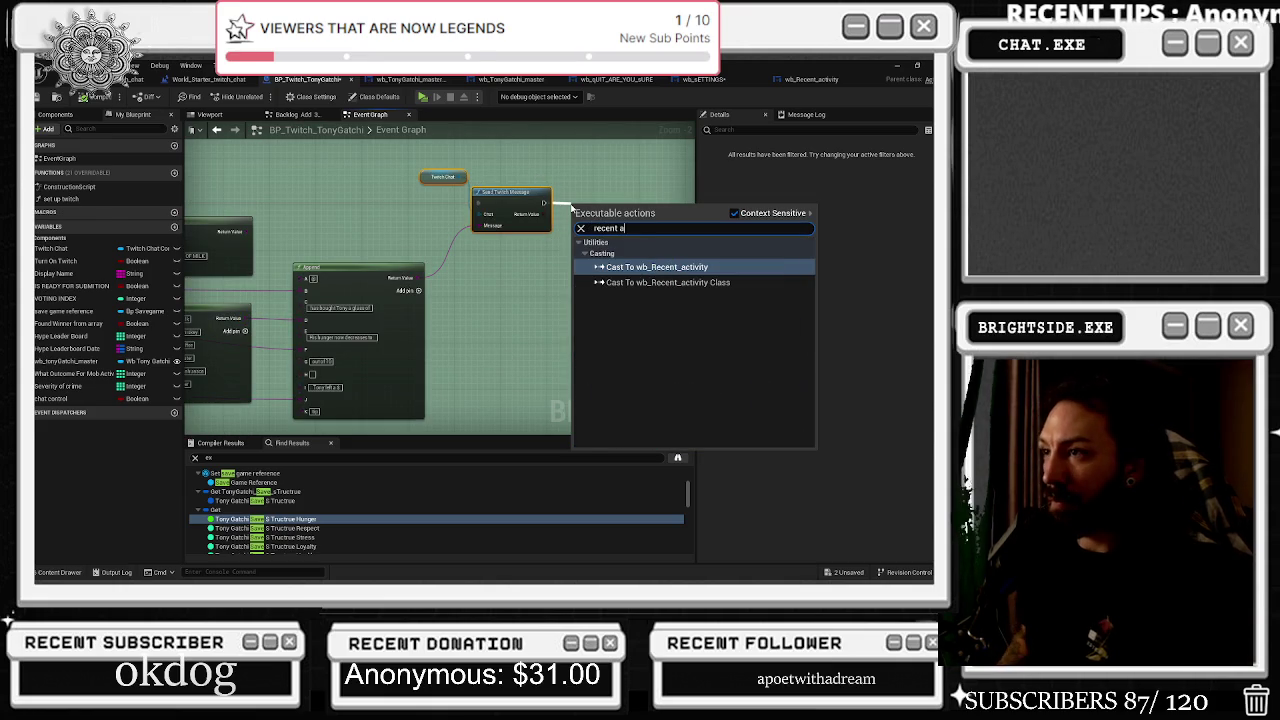
pyautogui.click(559, 167)
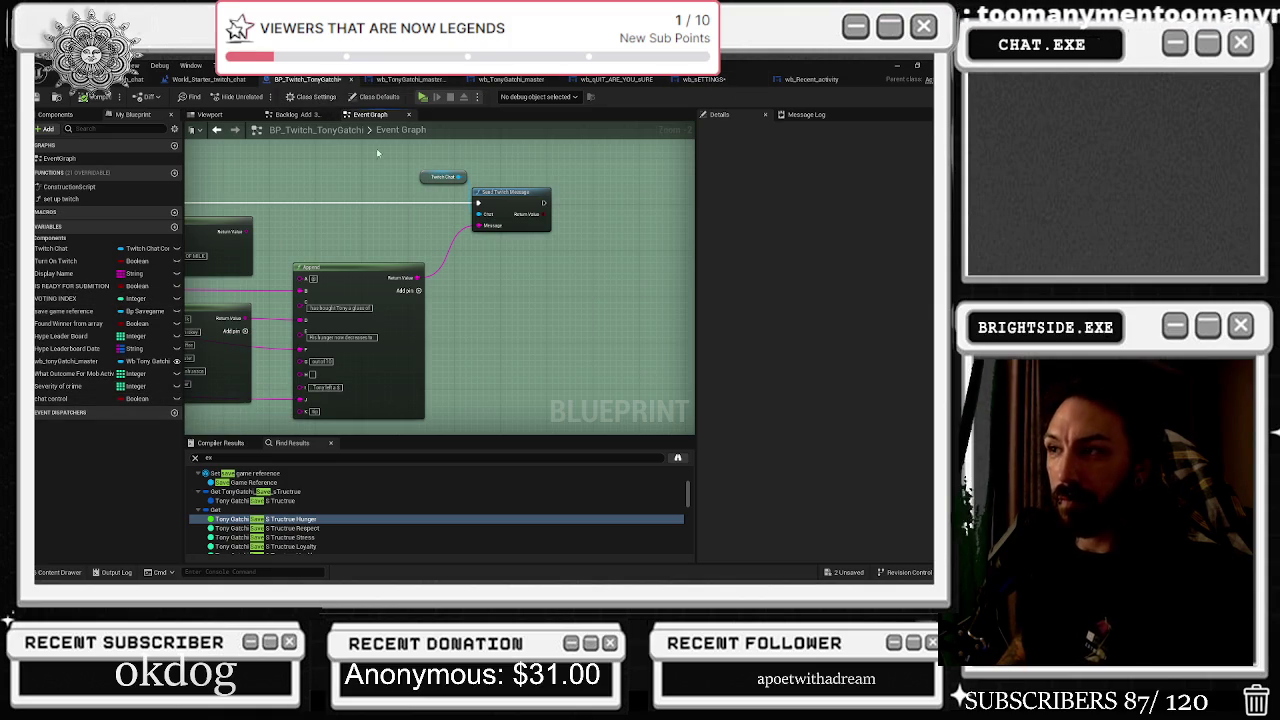
pyautogui.moveTo(389, 347)
pyautogui.mouseDown()
pyautogui.moveTo(461, 325)
pyautogui.moveTo(658, 335)
pyautogui.mouseUp()
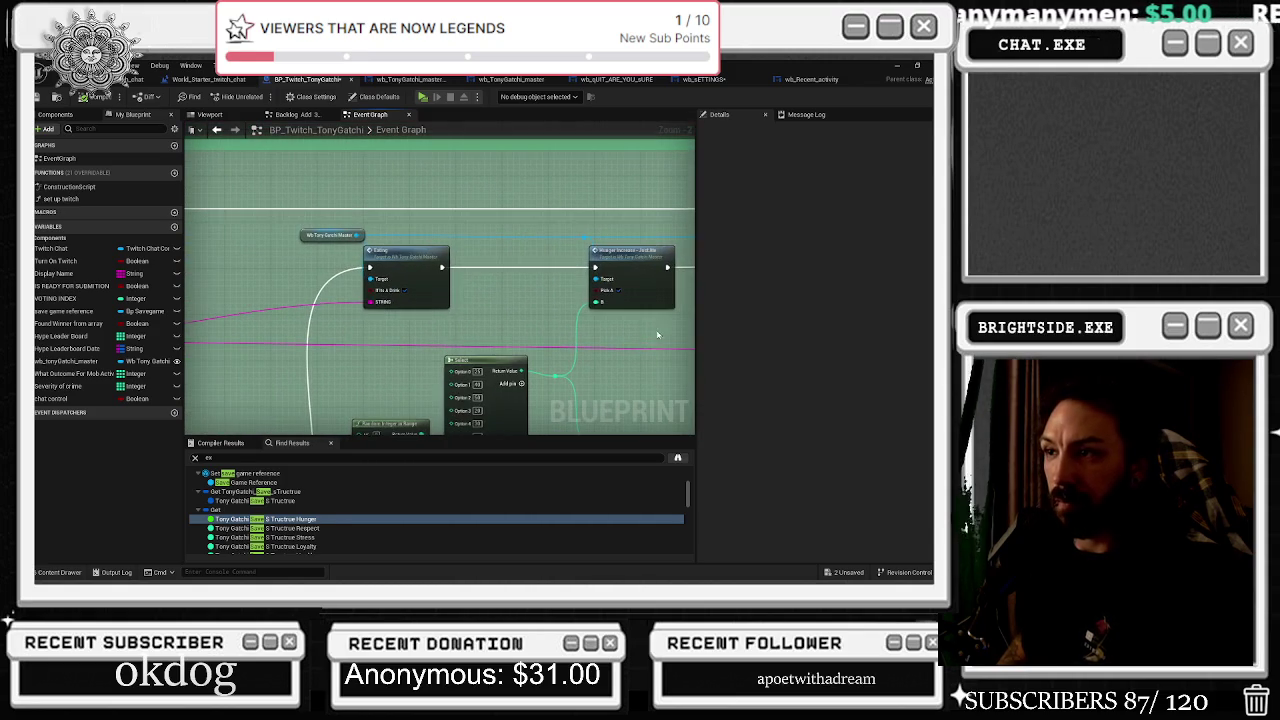
pyautogui.doubleClick(410, 256)
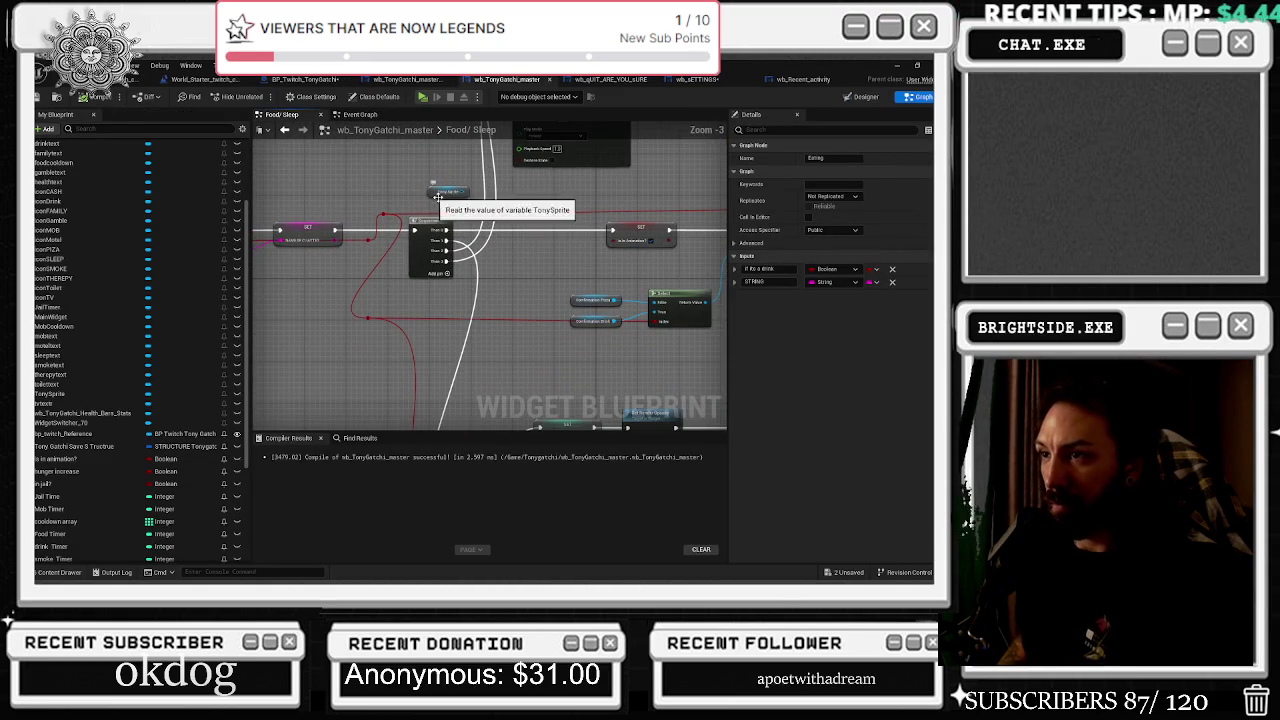
# Reposition the add respect to chat_2 node in the Food/Sleep graph.
pyautogui.scroll(-3, 498, 341)
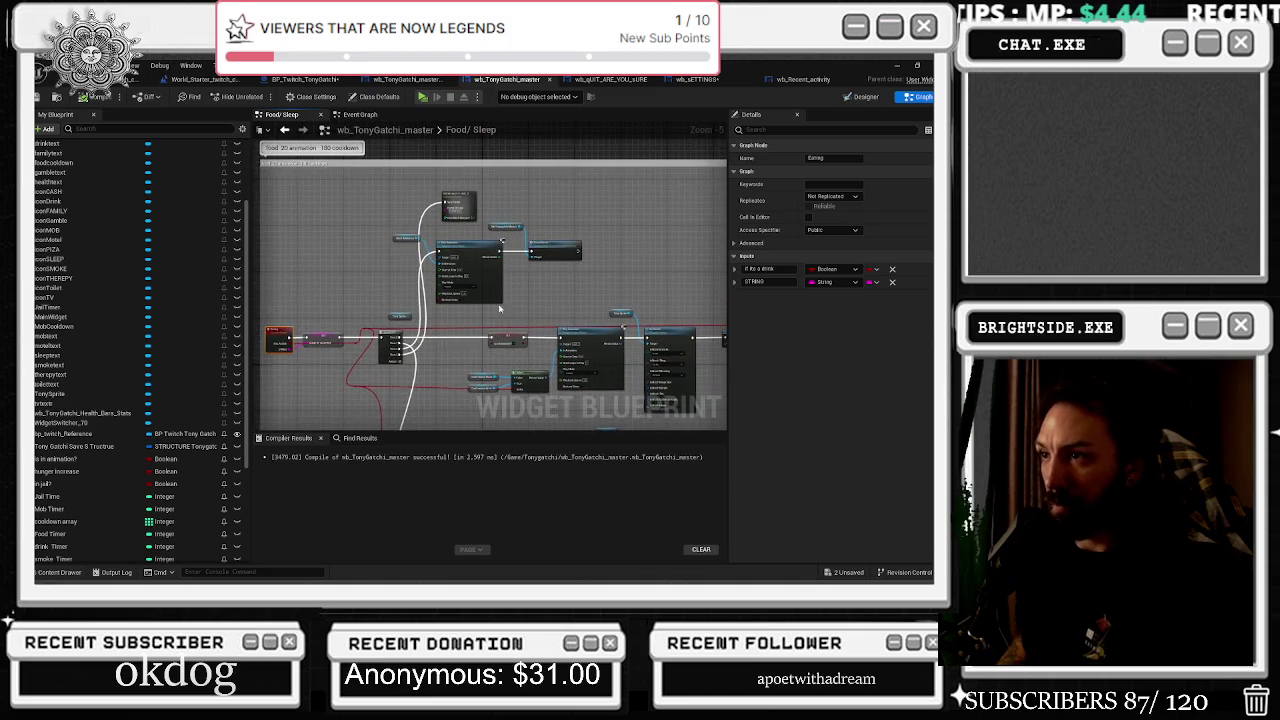
pyautogui.scroll(3, 482, 206)
pyautogui.click(452, 194)
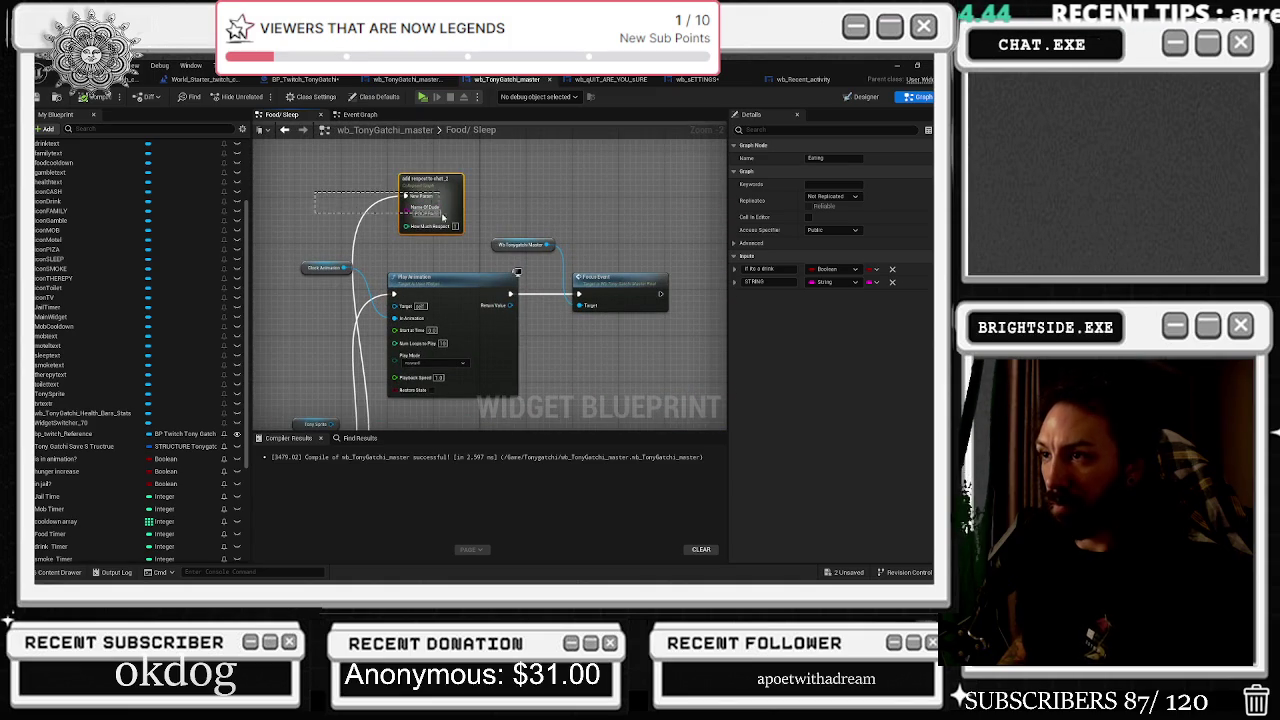
pyautogui.moveTo(452, 194)
pyautogui.mouseDown()
pyautogui.moveTo(540, 180)
pyautogui.moveTo(495, 185)
pyautogui.mouseUp()
pyautogui.moveTo(420, 264); pyautogui.dragTo(462, 201)
pyautogui.scroll(-2, 462, 201)
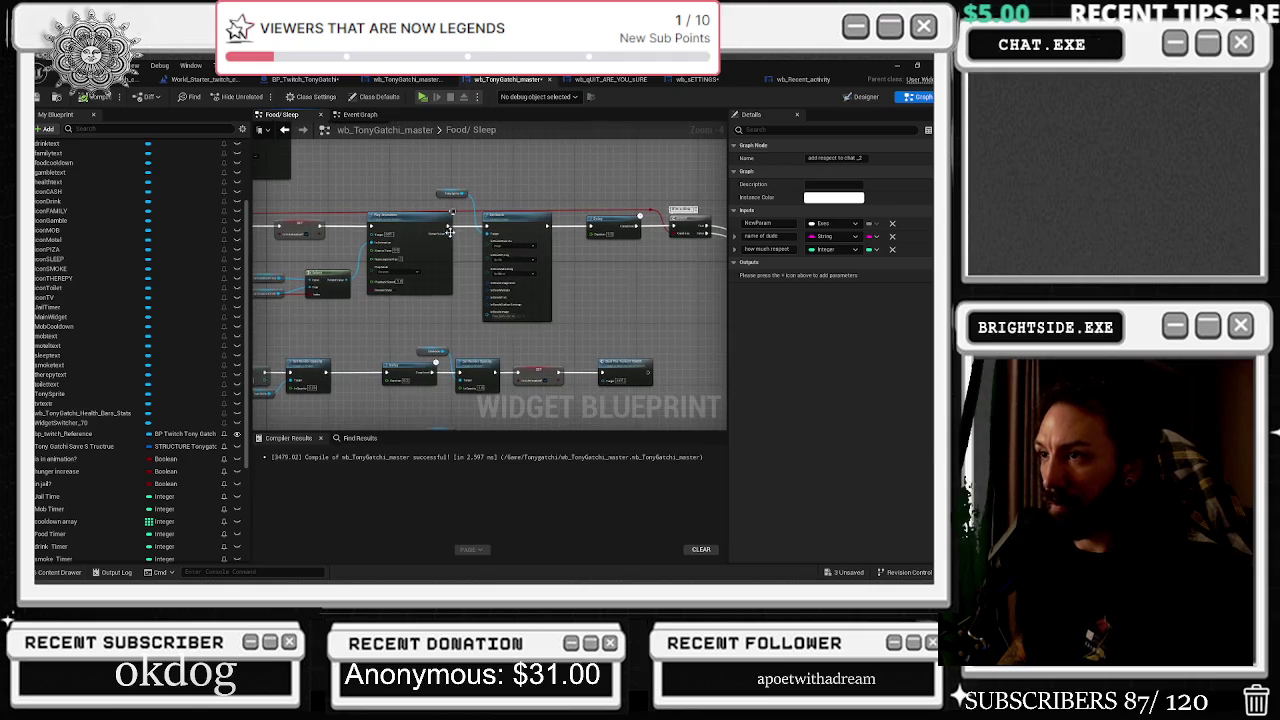
pyautogui.scroll(1, 422, 215)
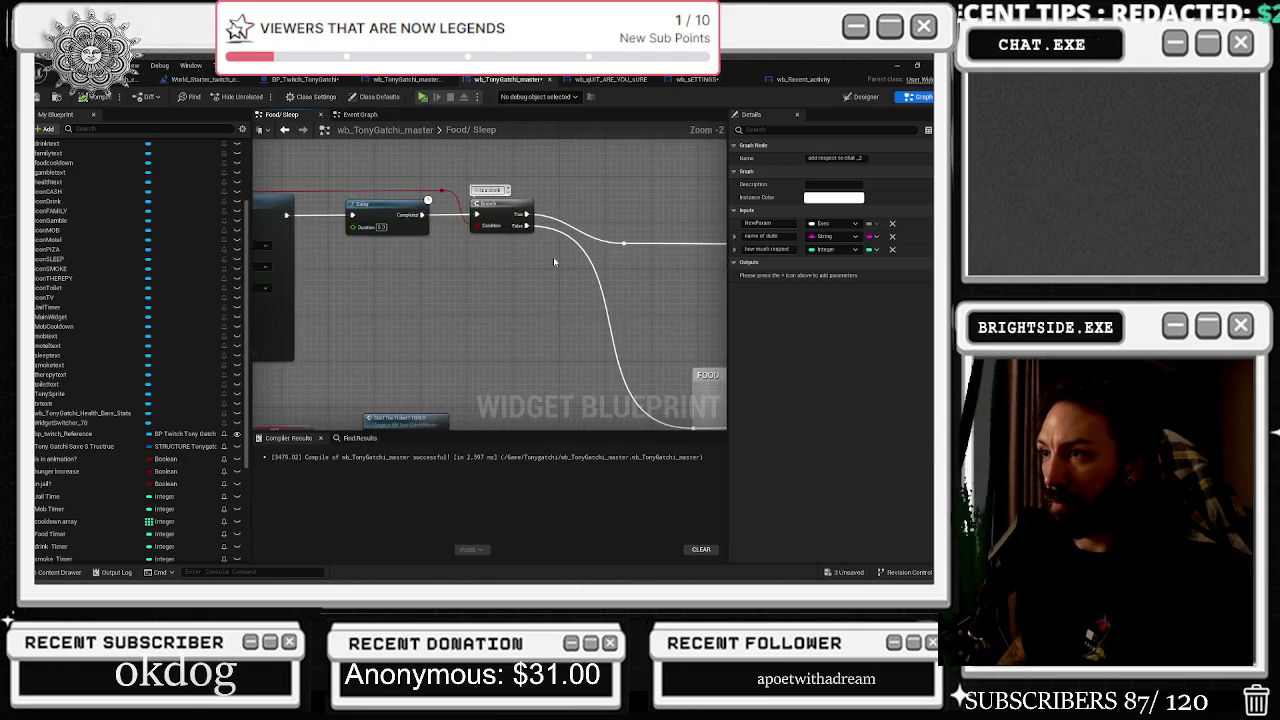
pyautogui.scroll(1, 497, 258)
pyautogui.scroll(-2, 500, 265)
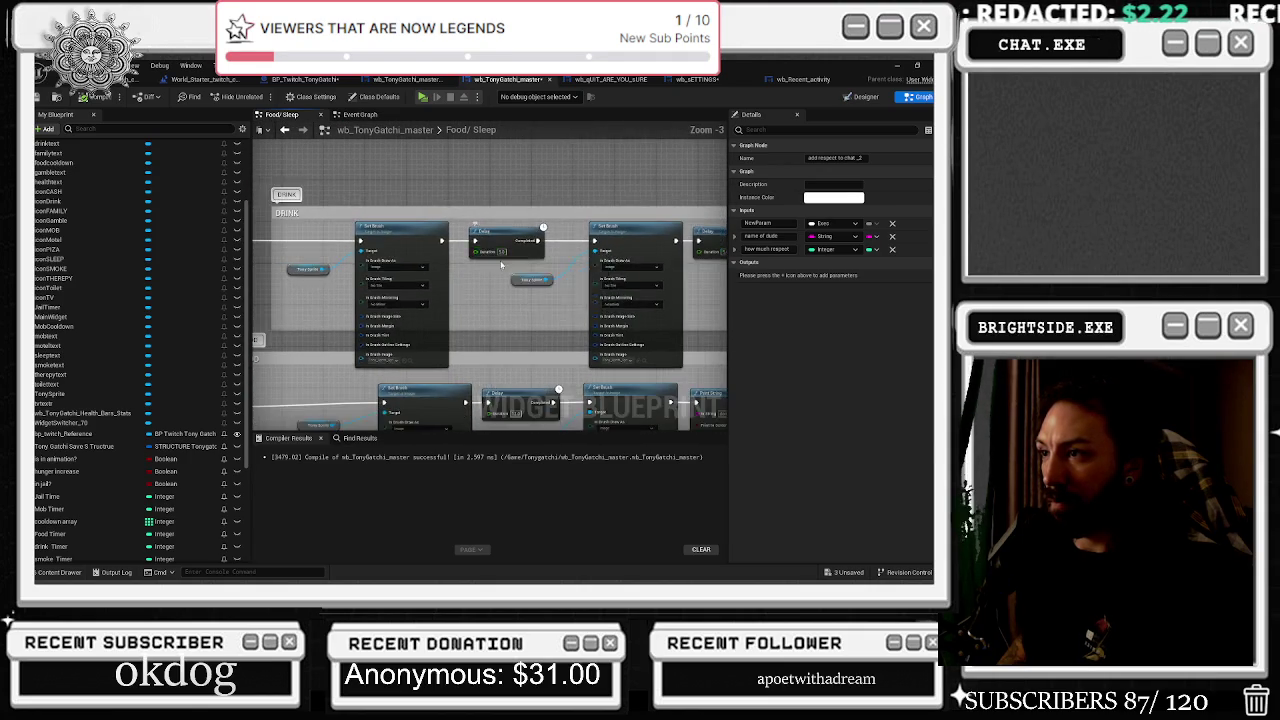
# Search the My Blueprint variables for 'rece', then switch to the widget's Designer view.
pyautogui.moveTo(517, 303)
pyautogui.mouseDown()
pyautogui.moveTo(490, 295)
pyautogui.moveTo(506, 287)
pyautogui.mouseUp()
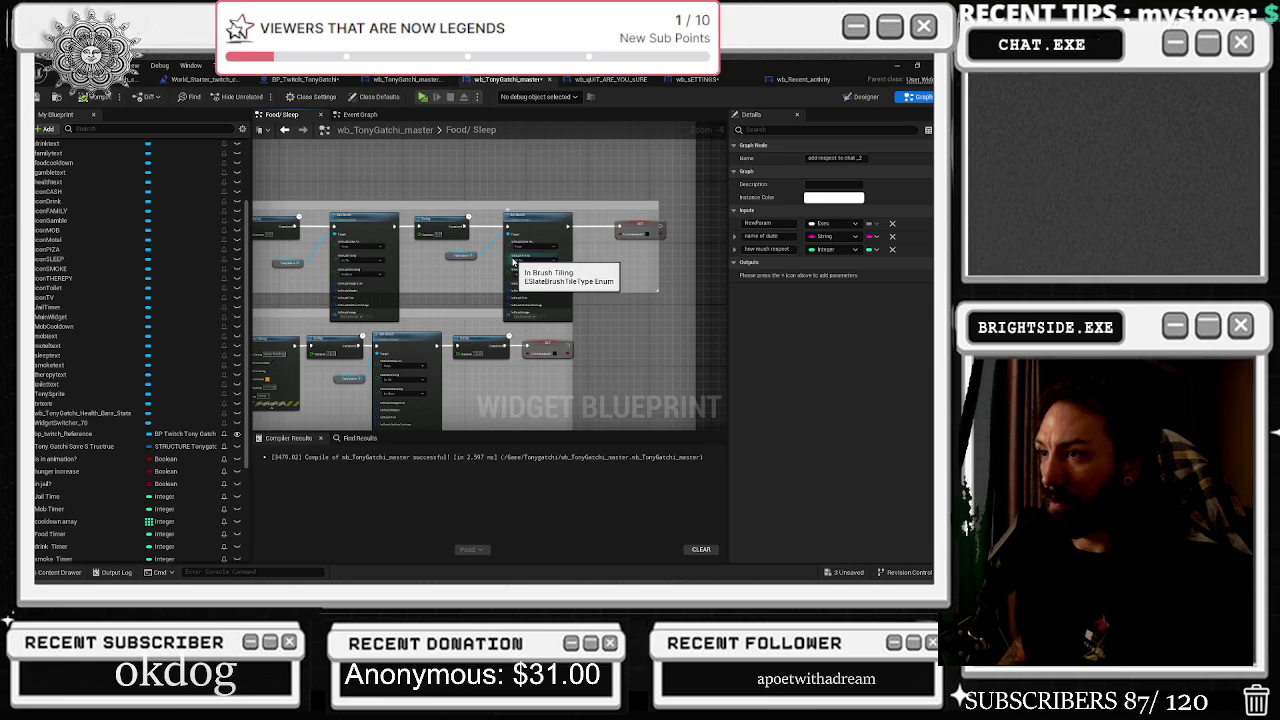
pyautogui.moveTo(475, 298); pyautogui.dragTo(661, 248)
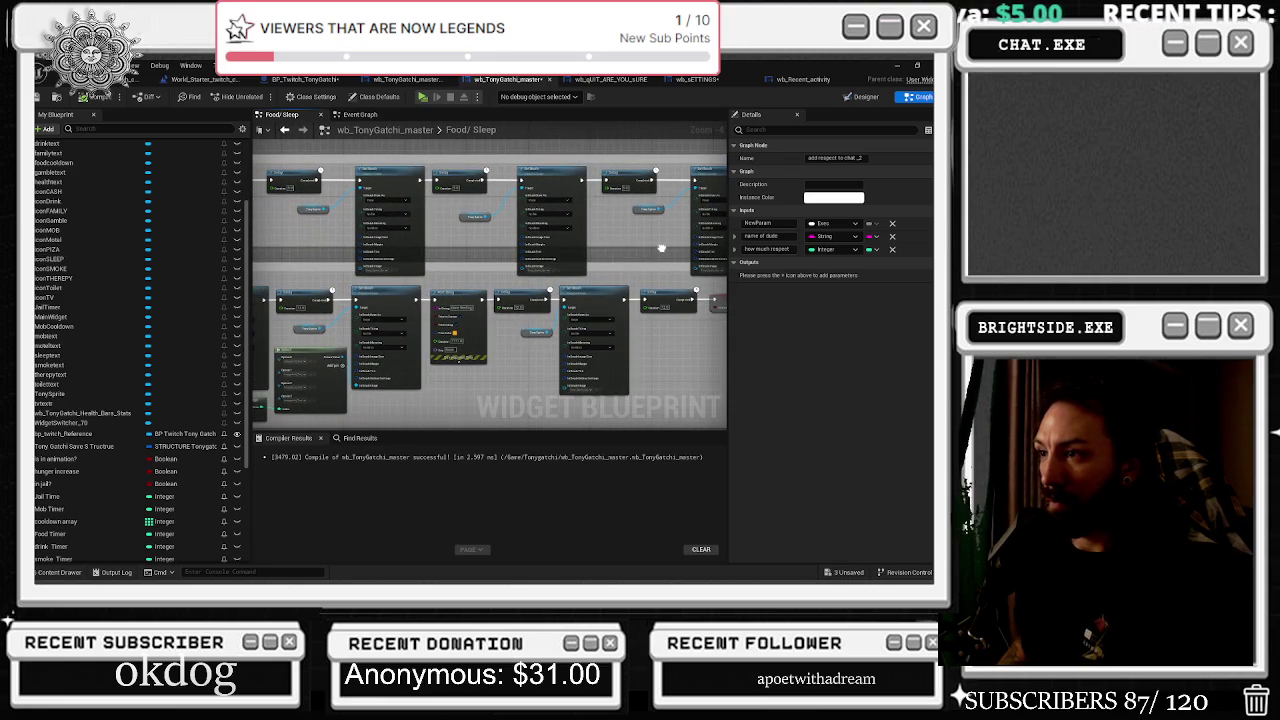
pyautogui.scroll(1, 661, 248)
pyautogui.moveTo(661, 248)
pyautogui.mouseDown()
pyautogui.moveTo(650, 275)
pyautogui.moveTo(668, 337)
pyautogui.moveTo(421, 297)
pyautogui.moveTo(425, 345)
pyautogui.mouseUp()
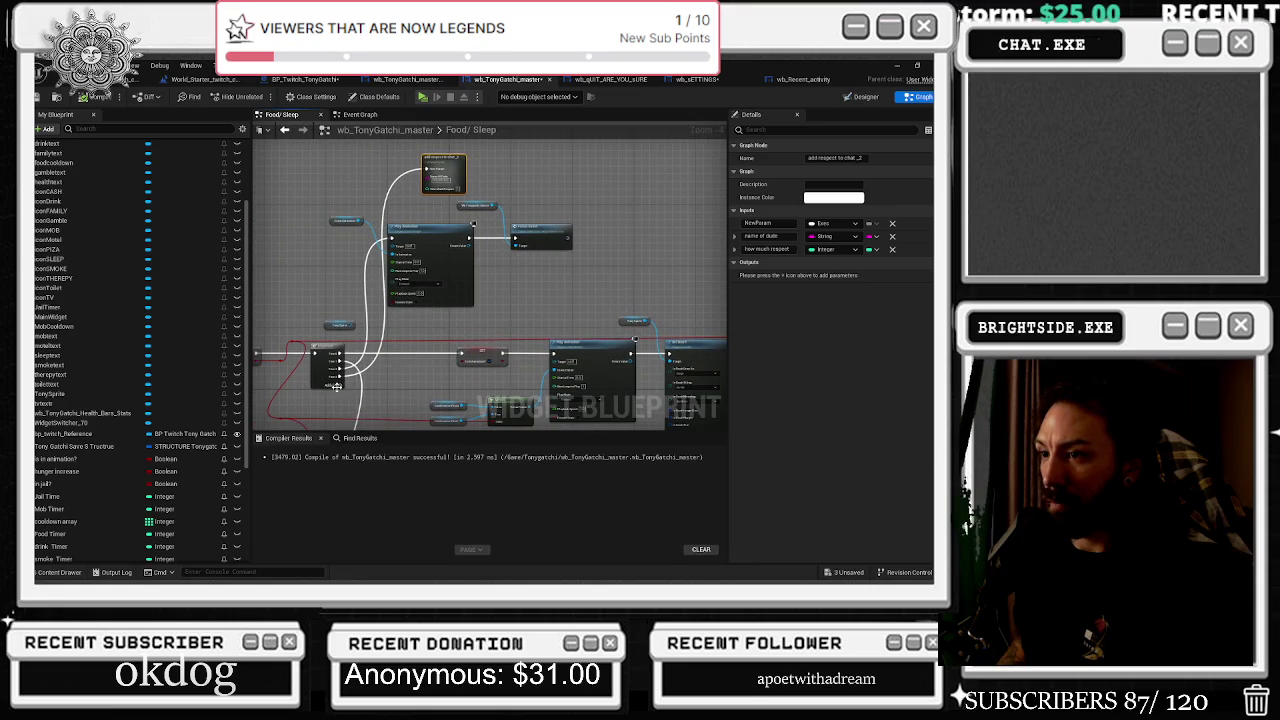
pyautogui.moveTo(337, 387)
pyautogui.mouseDown()
pyautogui.moveTo(509, 310)
pyautogui.moveTo(404, 343)
pyautogui.mouseUp()
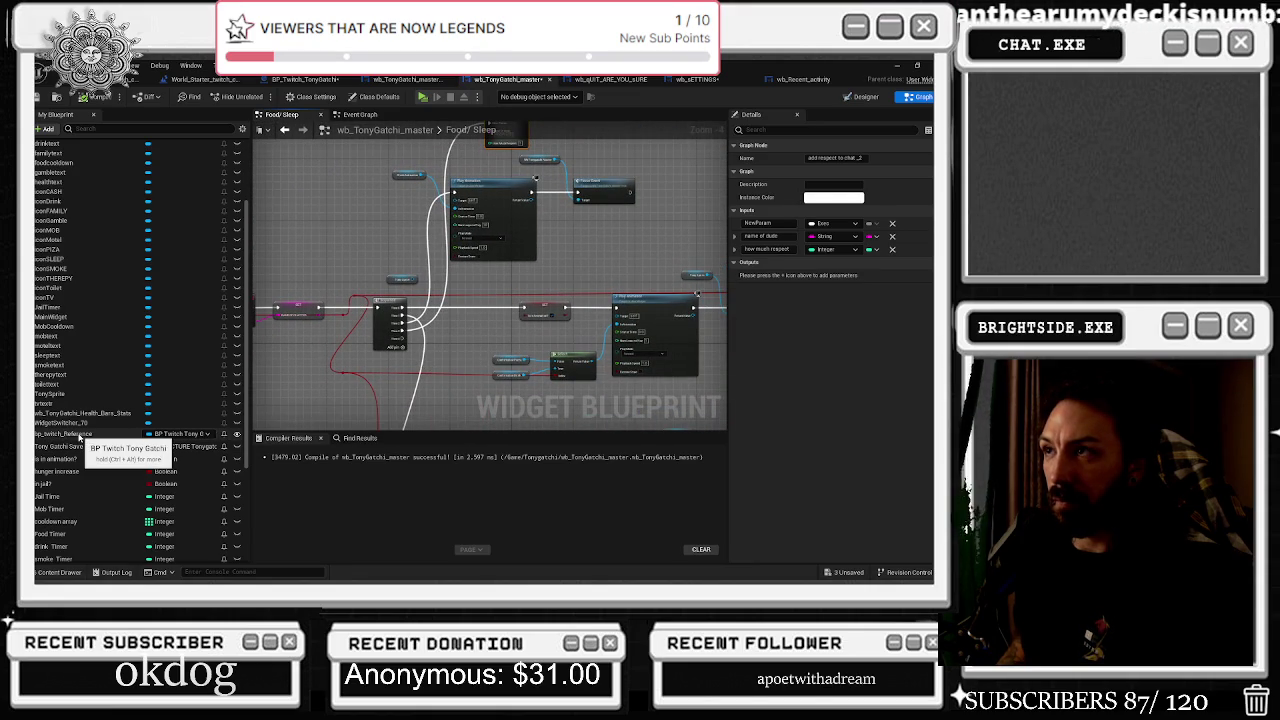
pyautogui.scroll(-5, 126, 482)
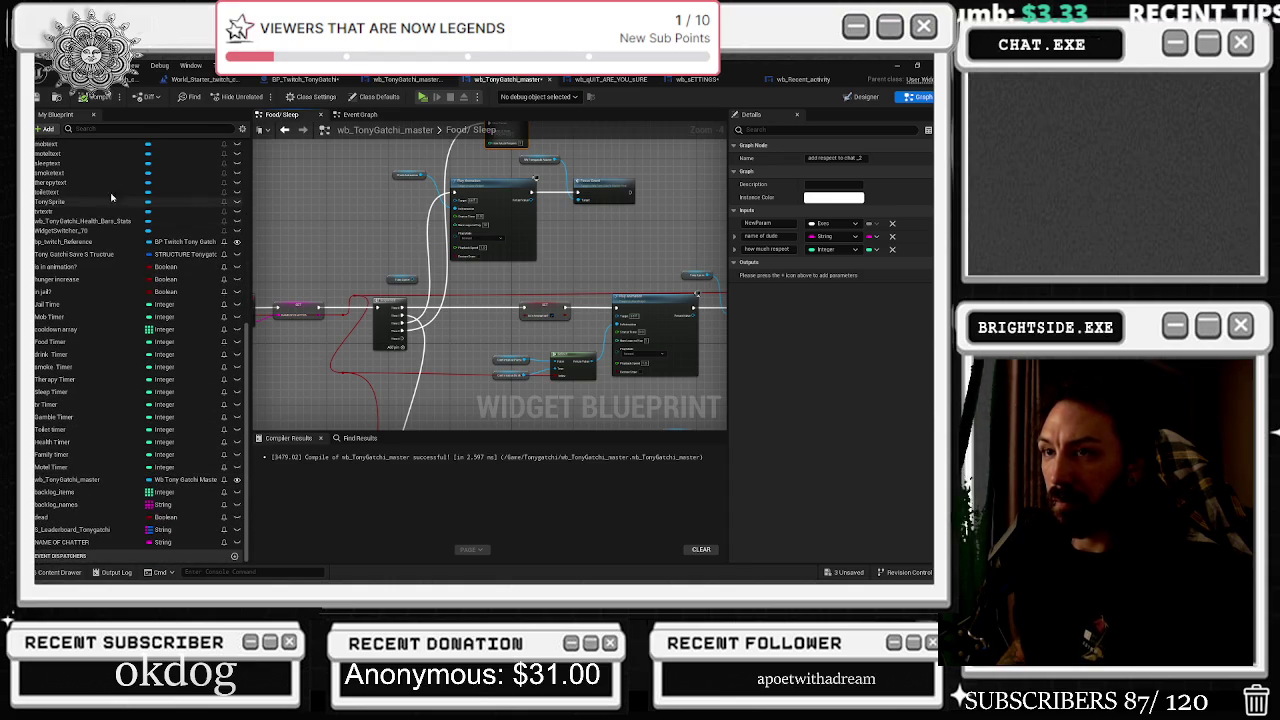
pyautogui.click(118, 129)
pyautogui.write('resp')
pyautogui.press('BackSpace')
pyautogui.press('BackSpace')
pyautogui.write('ce')
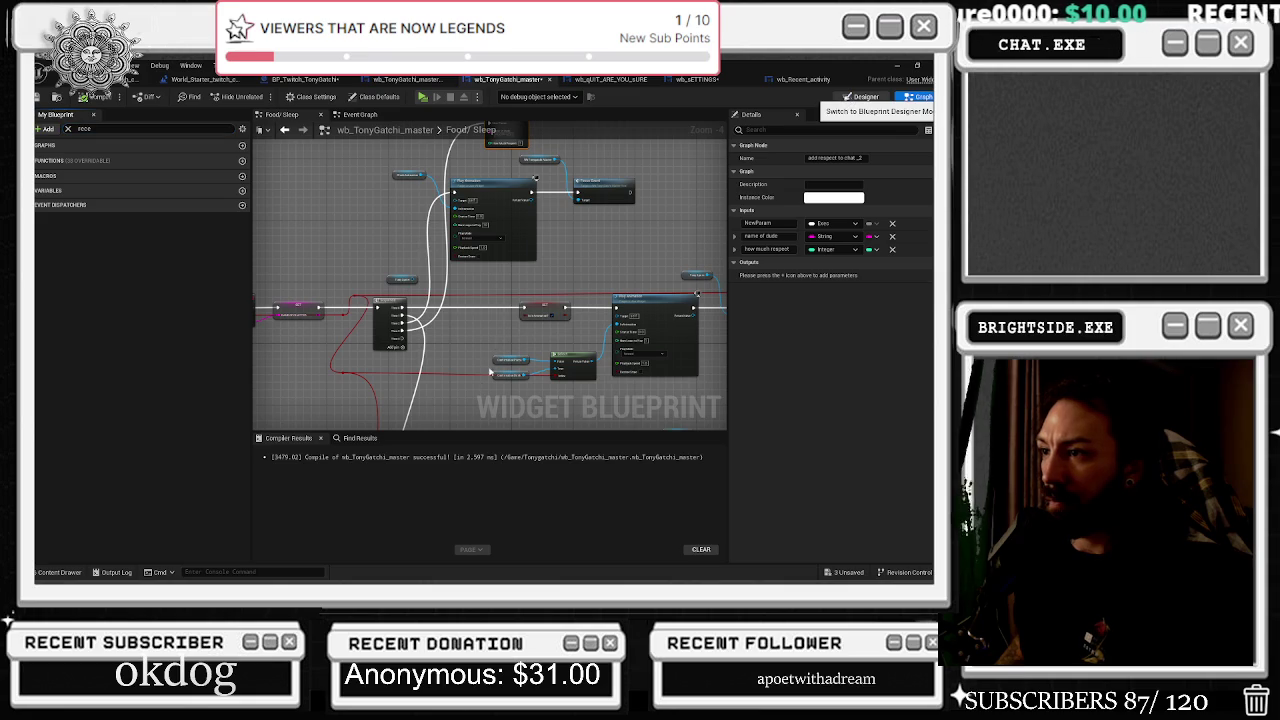
pyautogui.click(862, 97)
pyautogui.scroll(-2, 408, 394)
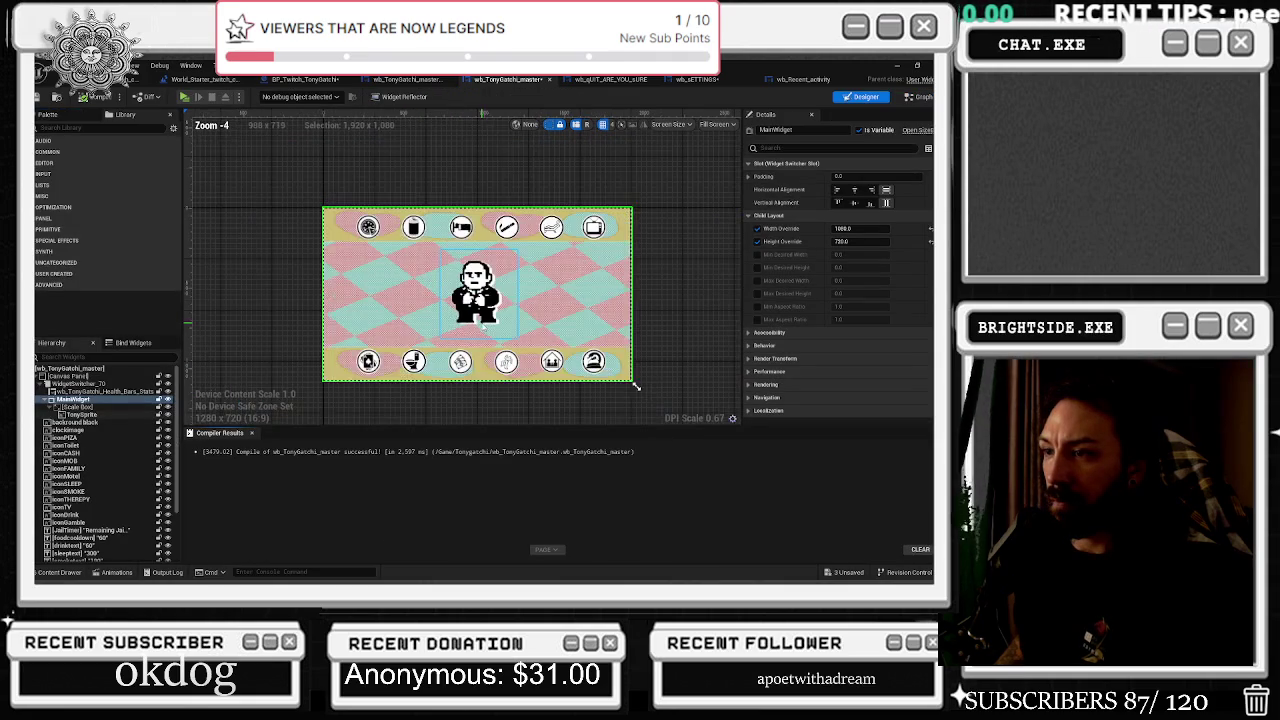
# Peek at wb_TonyGatchi_master_Real and wb_TonyGatchi_master's graph, then return to BP_Twitch_TonyGatchi.
pyautogui.click(415, 81)
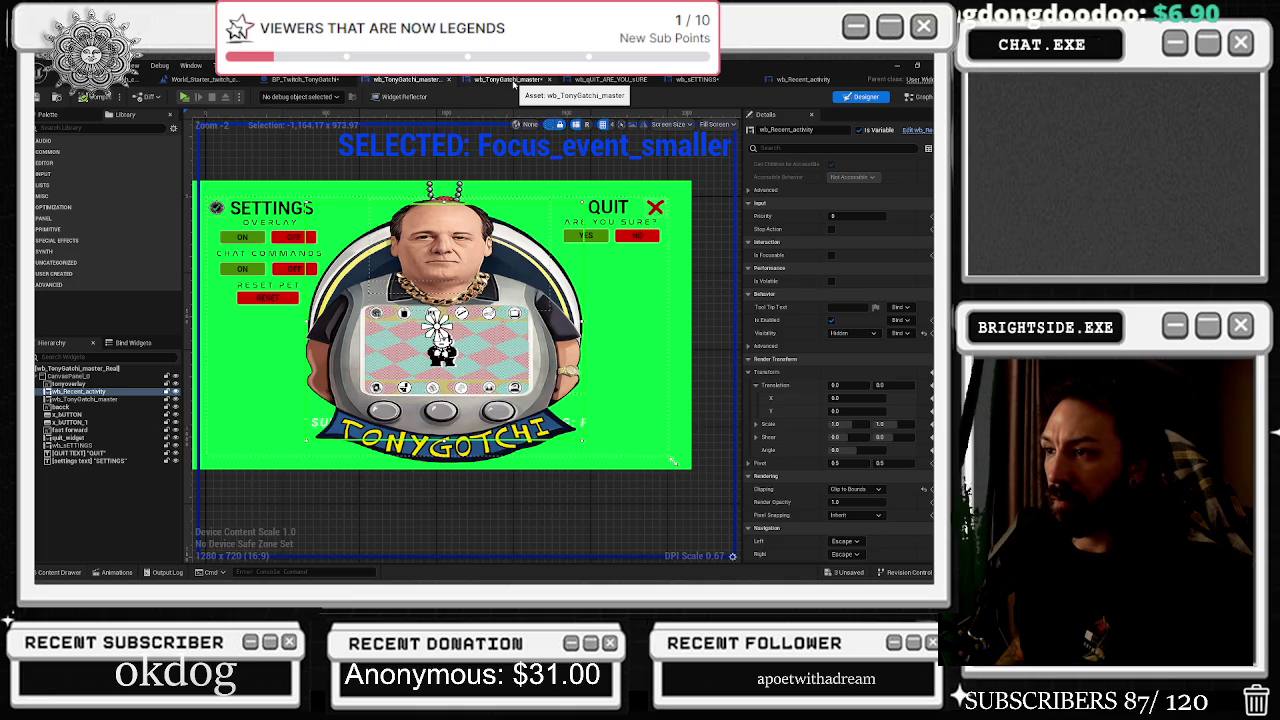
pyautogui.click(513, 84)
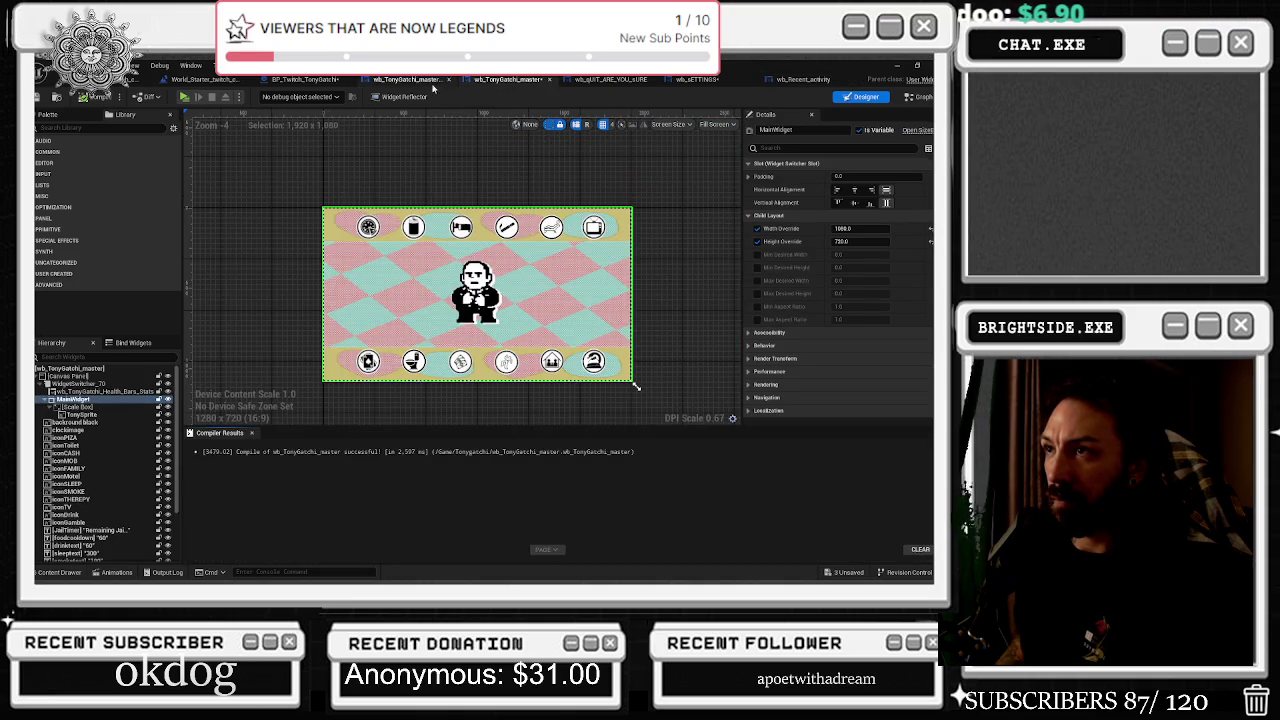
pyautogui.click(918, 97)
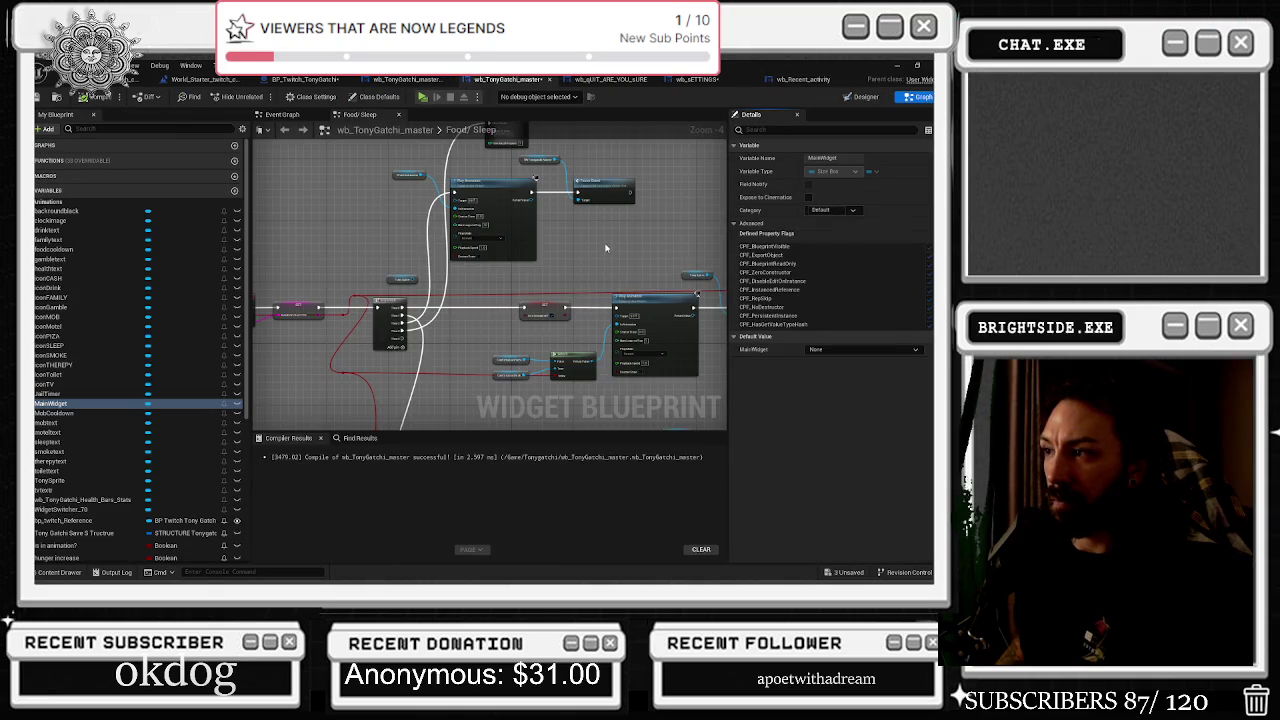
pyautogui.scroll(-3, 605, 248)
pyautogui.click(305, 79)
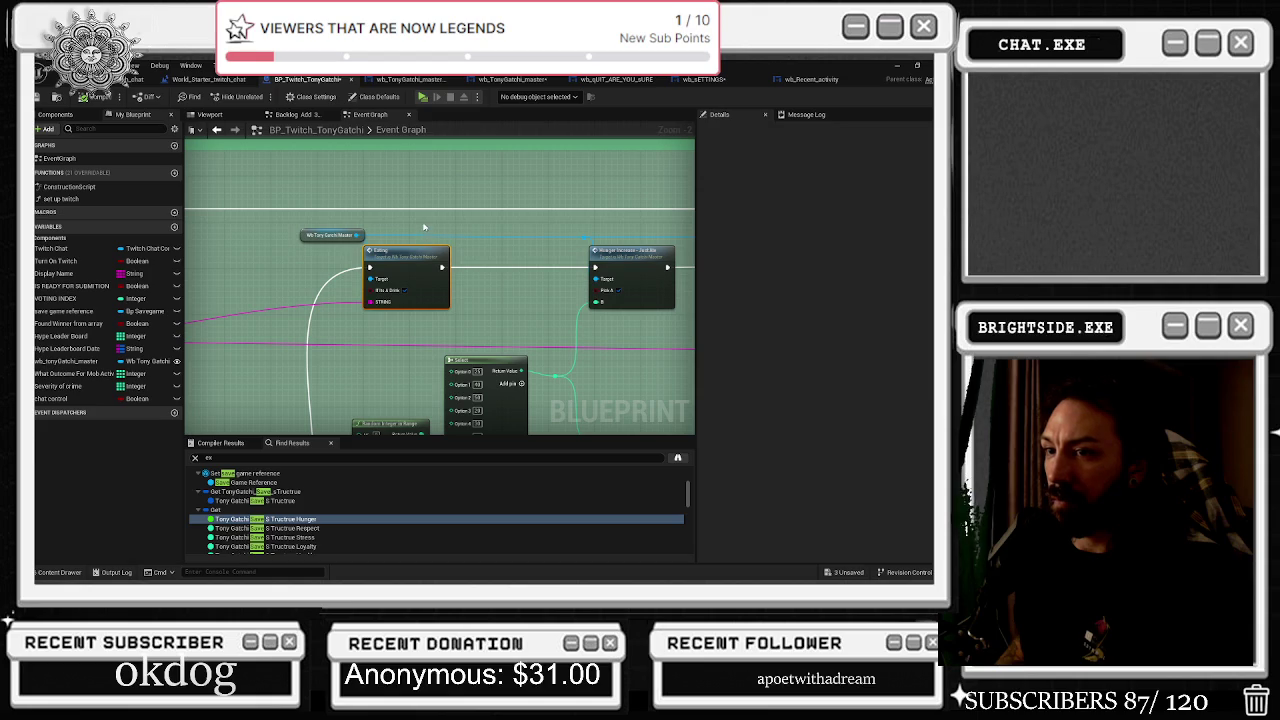
# Review BP_Twitch_TonyGatchi's Print String, Delay, Sequence, AND, Hunger Increase and Casting nodes.
pyautogui.moveTo(302, 239); pyautogui.dragTo(257, 240)
pyautogui.moveTo(481, 178); pyautogui.dragTo(195, 175)
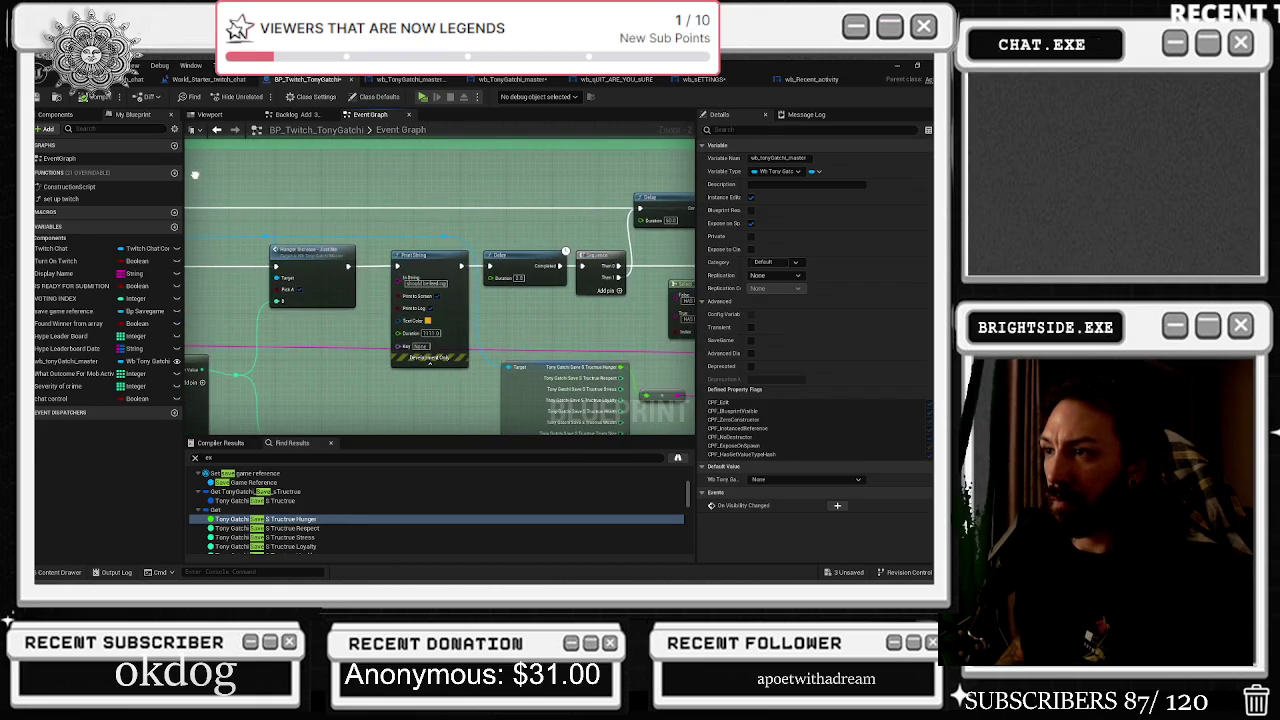
pyautogui.click(405, 80)
pyautogui.click(307, 79)
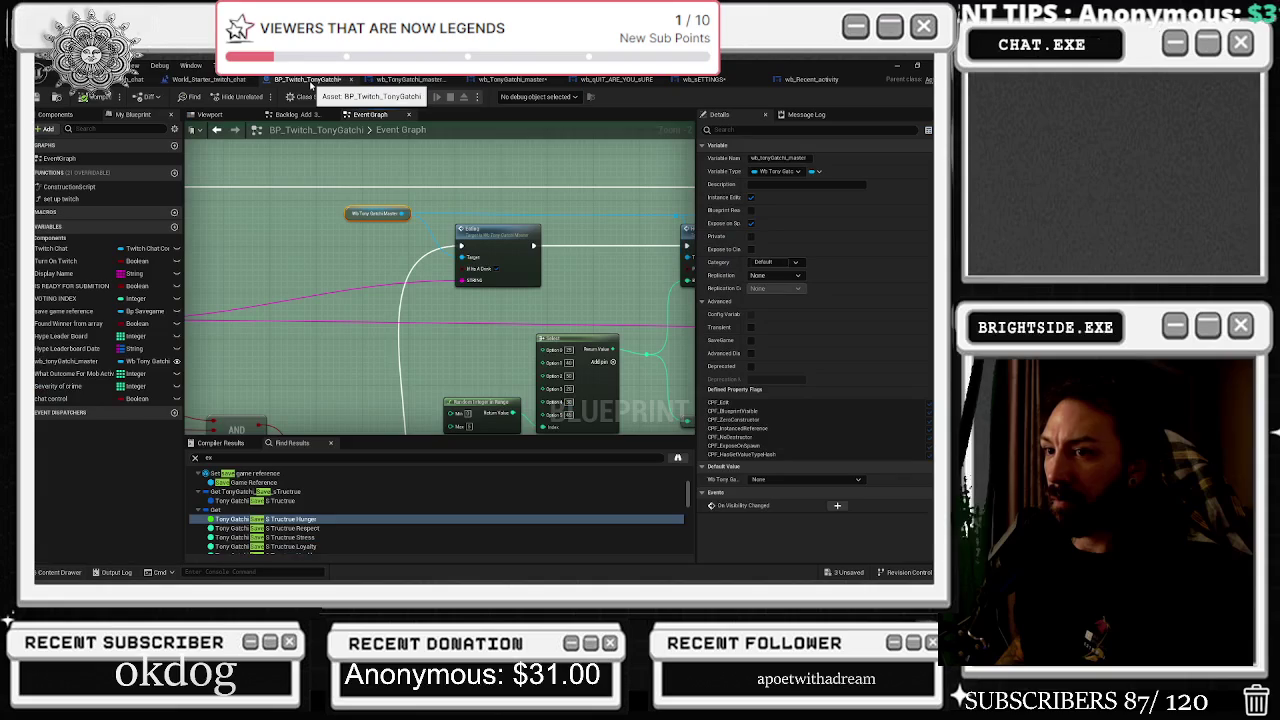
pyautogui.moveTo(181, 270)
pyautogui.mouseDown()
pyautogui.moveTo(269, 278)
pyautogui.moveTo(190, 280)
pyautogui.mouseUp()
pyautogui.moveTo(498, 333)
pyautogui.mouseDown()
pyautogui.moveTo(414, 271)
pyautogui.moveTo(431, 254)
pyautogui.moveTo(690, 245)
pyautogui.moveTo(555, 275)
pyautogui.moveTo(411, 244)
pyautogui.moveTo(323, 266)
pyautogui.moveTo(238, 175)
pyautogui.moveTo(10, 209)
pyautogui.mouseUp()
pyautogui.moveTo(440, 280)
pyautogui.mouseDown()
pyautogui.moveTo(540, 300)
pyautogui.moveTo(680, 290)
pyautogui.mouseUp()
pyautogui.moveTo(350, 290); pyautogui.dragTo(548, 260)
pyautogui.moveTo(220, 236); pyautogui.dragTo(425, 234)
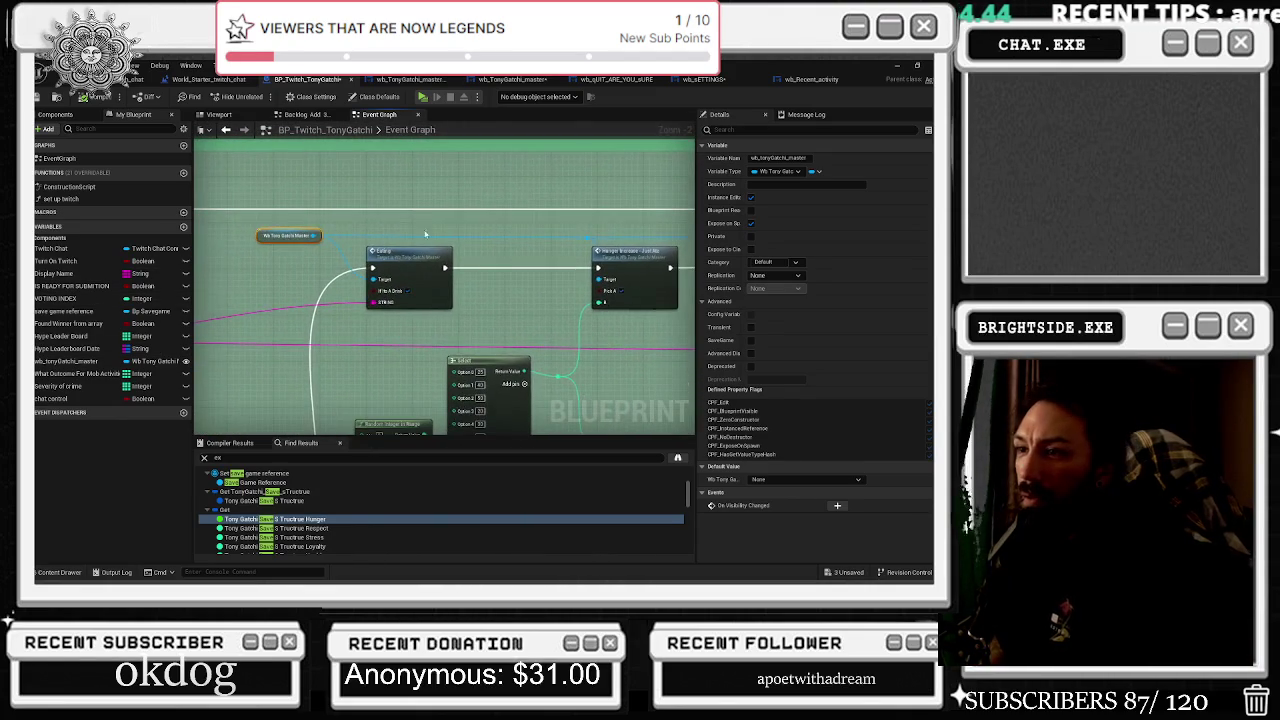
# Check the master designer, look over the Delay, Select and Append nodes, then open wb_Recent_activity's graph.
pyautogui.click(400, 86)
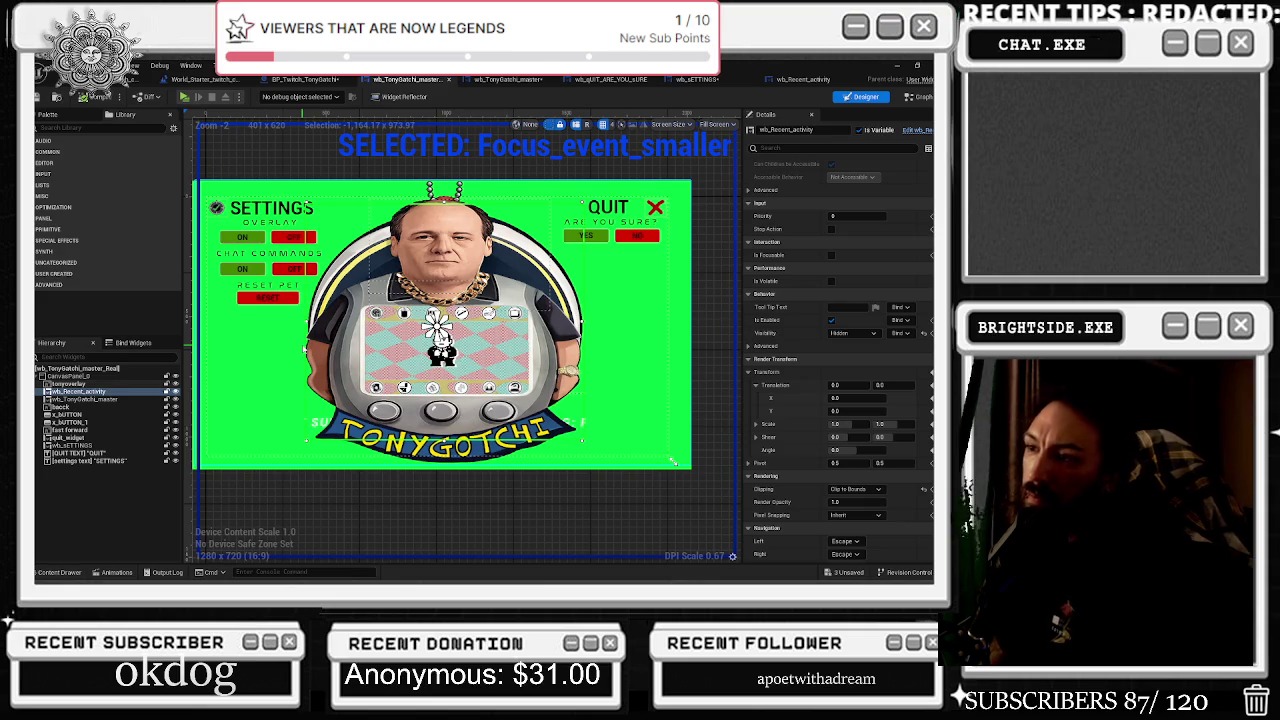
pyautogui.click(308, 79)
pyautogui.moveTo(626, 293)
pyautogui.mouseDown()
pyautogui.moveTo(515, 290)
pyautogui.moveTo(197, 204)
pyautogui.mouseUp()
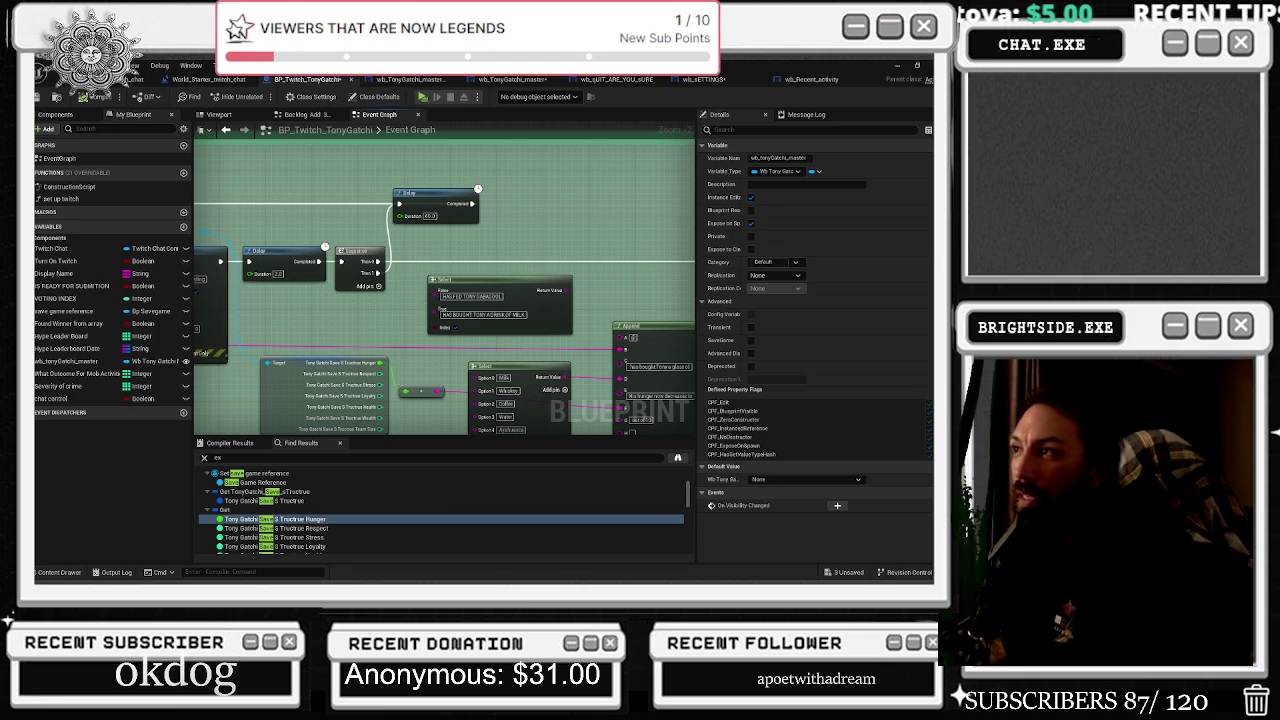
pyautogui.click(826, 83)
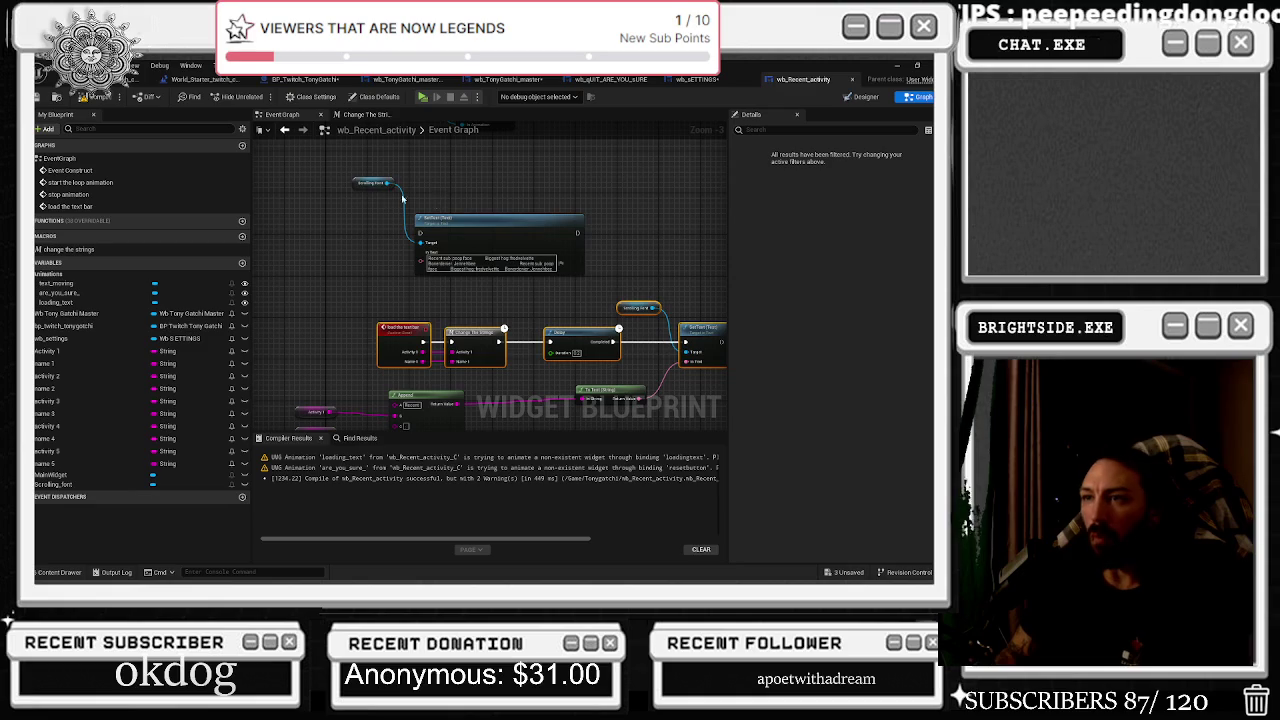
# Review the wb_Recent_activity graph, including the animation nodes above the text bar chain.
pyautogui.scroll(-3, 469, 296)
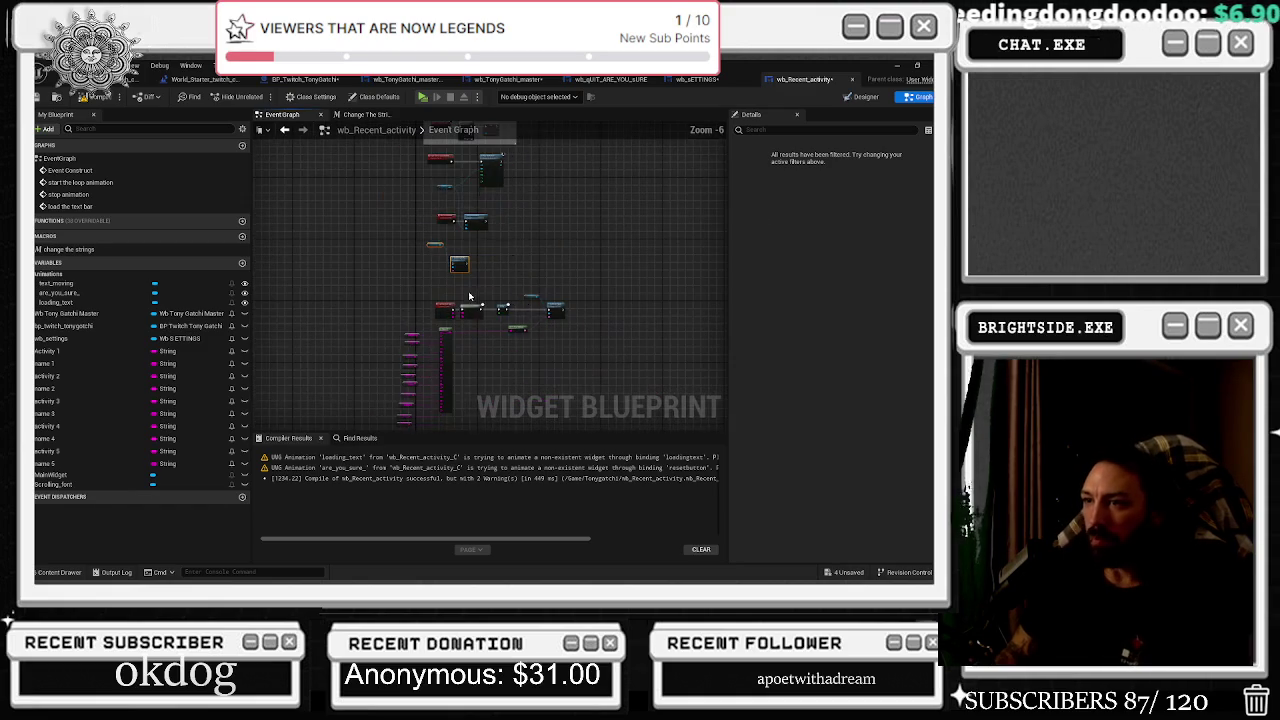
pyautogui.moveTo(382, 299)
pyautogui.mouseDown()
pyautogui.moveTo(598, 445)
pyautogui.moveTo(591, 380)
pyautogui.mouseUp()
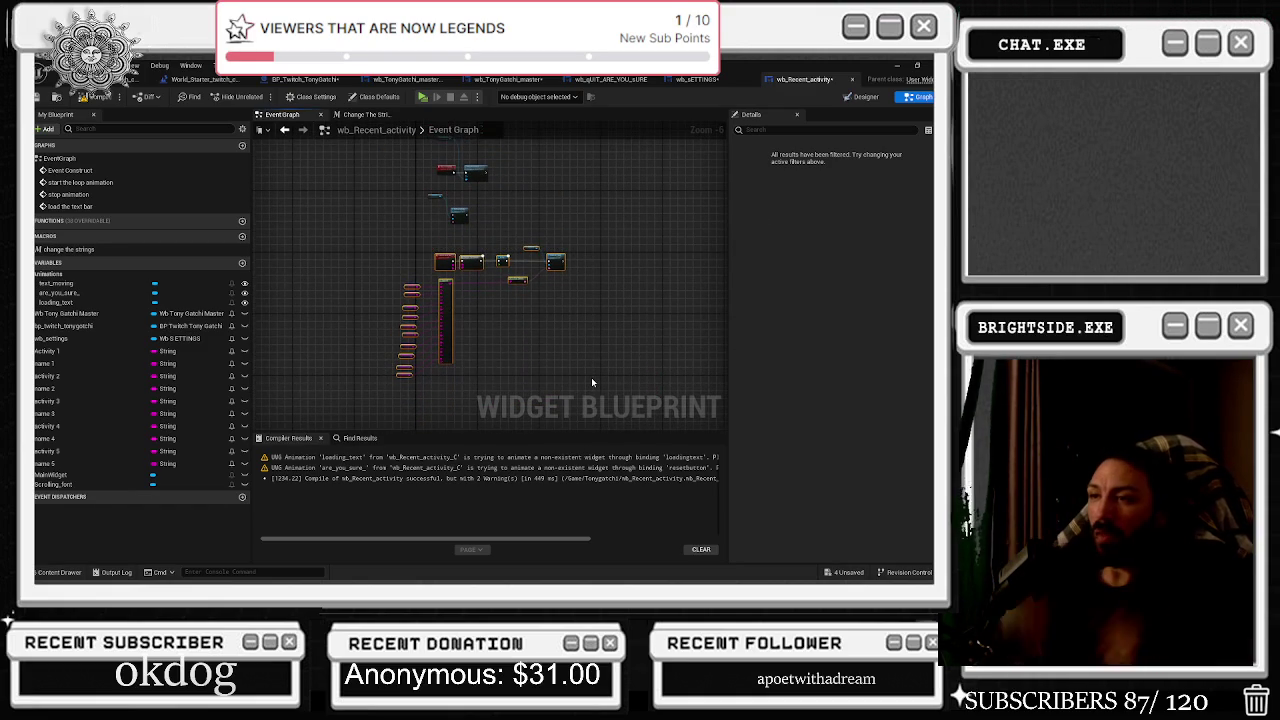
pyautogui.moveTo(591, 382); pyautogui.dragTo(466, 271)
pyautogui.scroll(3, 466, 271)
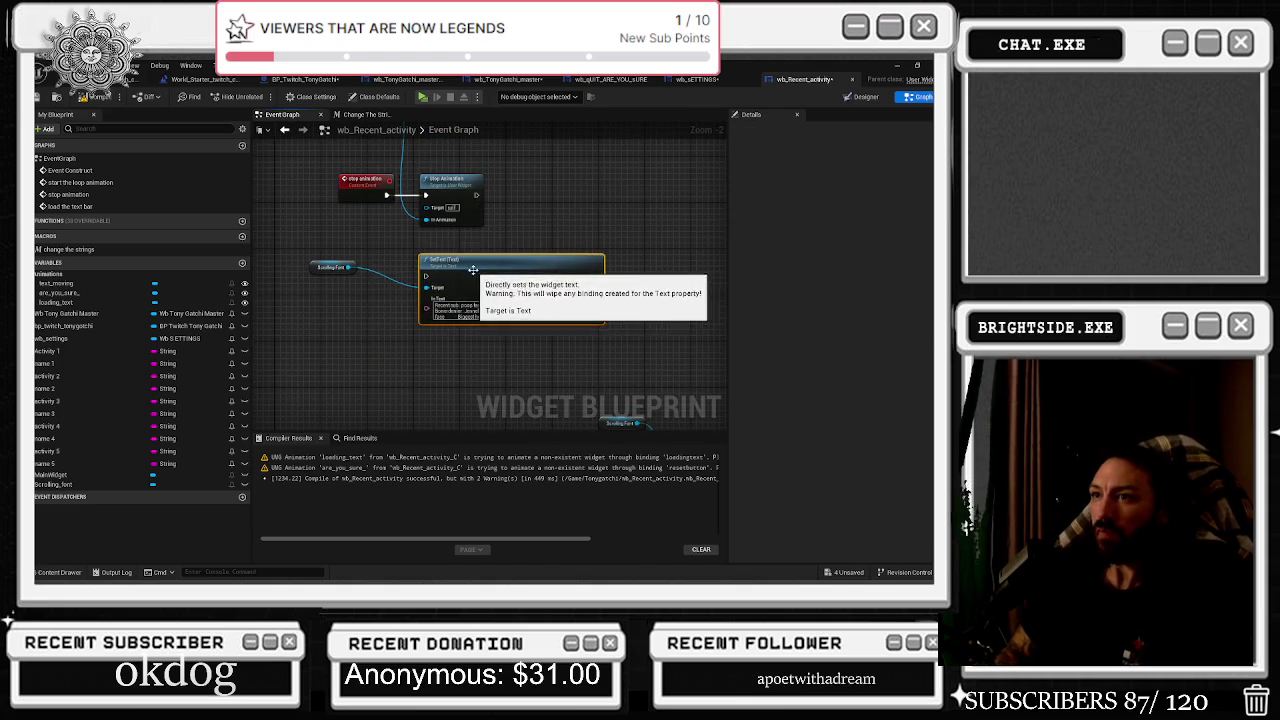
pyautogui.moveTo(404, 231)
pyautogui.mouseDown()
pyautogui.moveTo(457, 382)
pyautogui.moveTo(414, 406)
pyautogui.mouseUp()
pyautogui.scroll(-3, 457, 382)
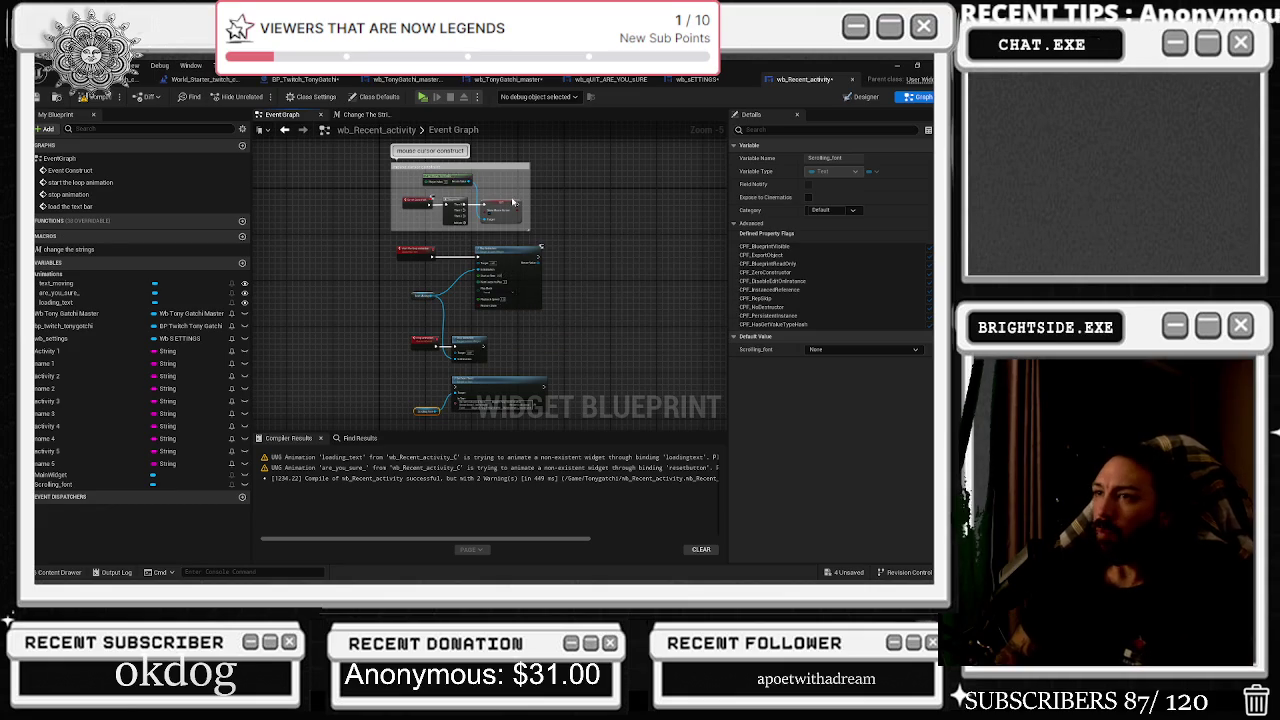
pyautogui.scroll(-4, 534, 222)
pyautogui.moveTo(534, 222); pyautogui.dragTo(528, 221)
pyautogui.scroll(7, 497, 241)
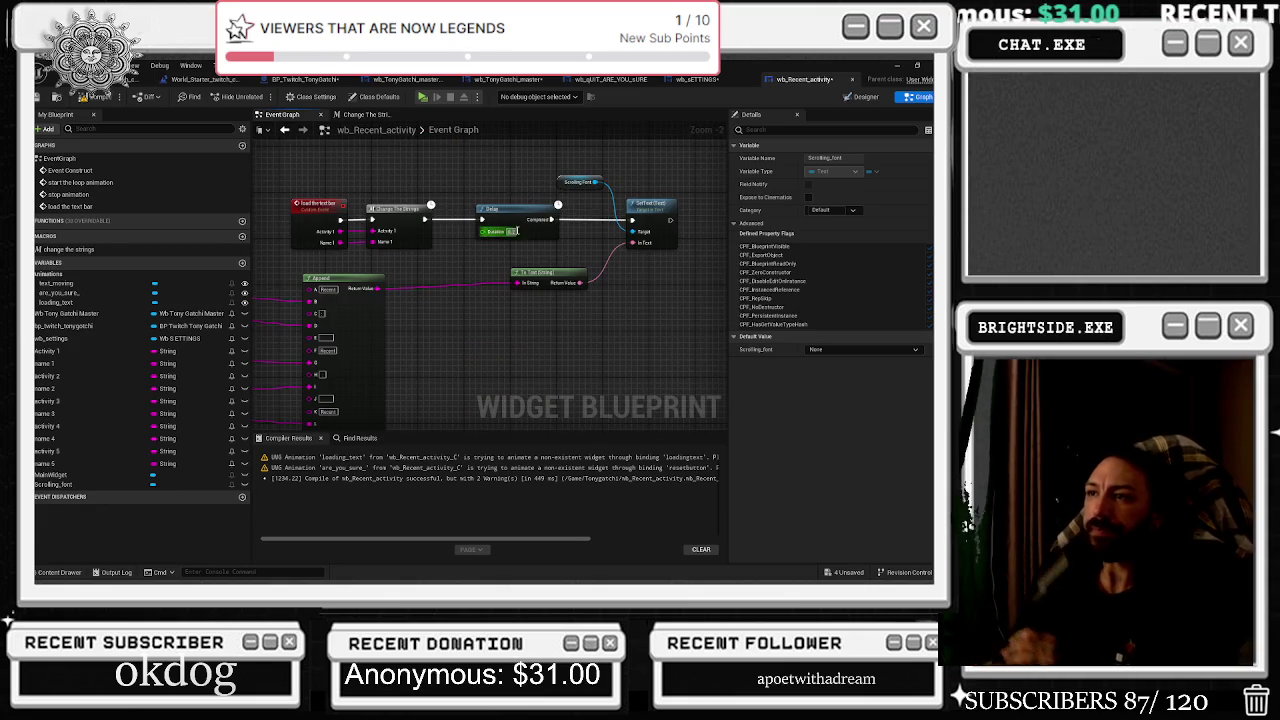
# Nudge the load the text bar event left, compile wb_Recent_activity, and return to BP_Twitch_TonyGatchi.
pyautogui.moveTo(306, 217)
pyautogui.mouseDown()
pyautogui.moveTo(380, 260)
pyautogui.moveTo(386, 286)
pyautogui.moveTo(294, 220)
pyautogui.mouseUp()
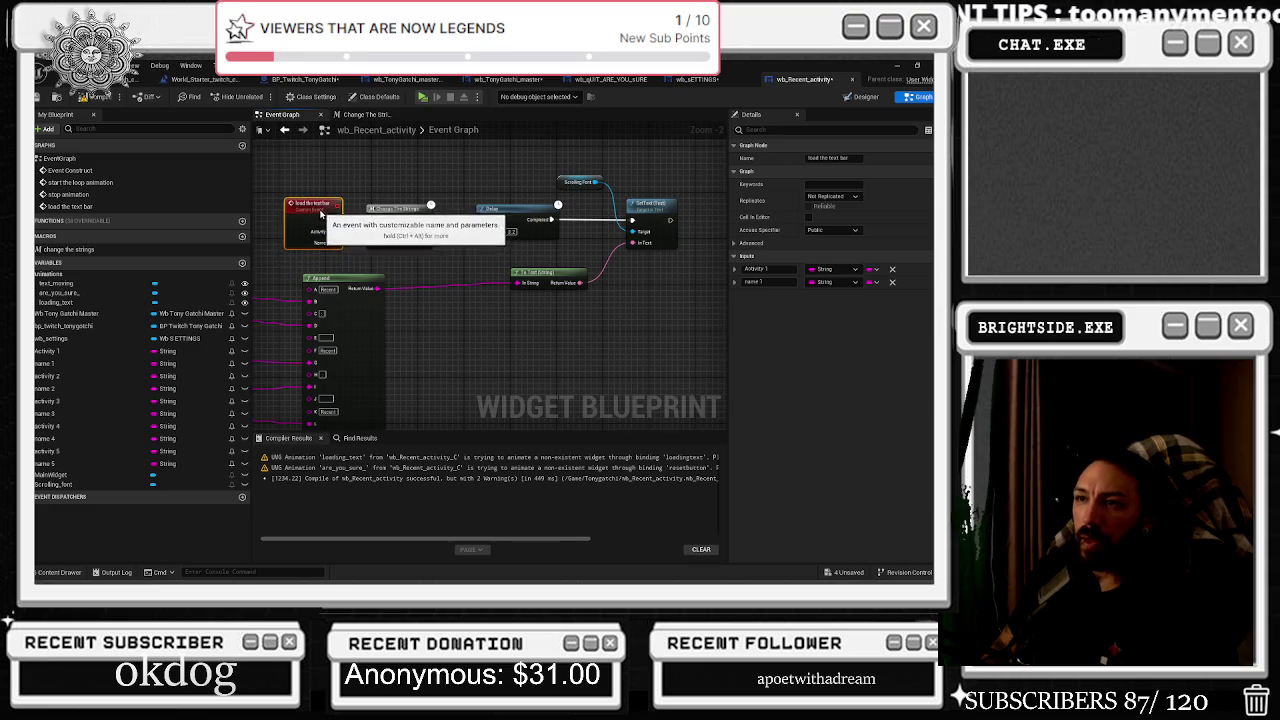
pyautogui.moveTo(358, 175); pyautogui.dragTo(445, 310)
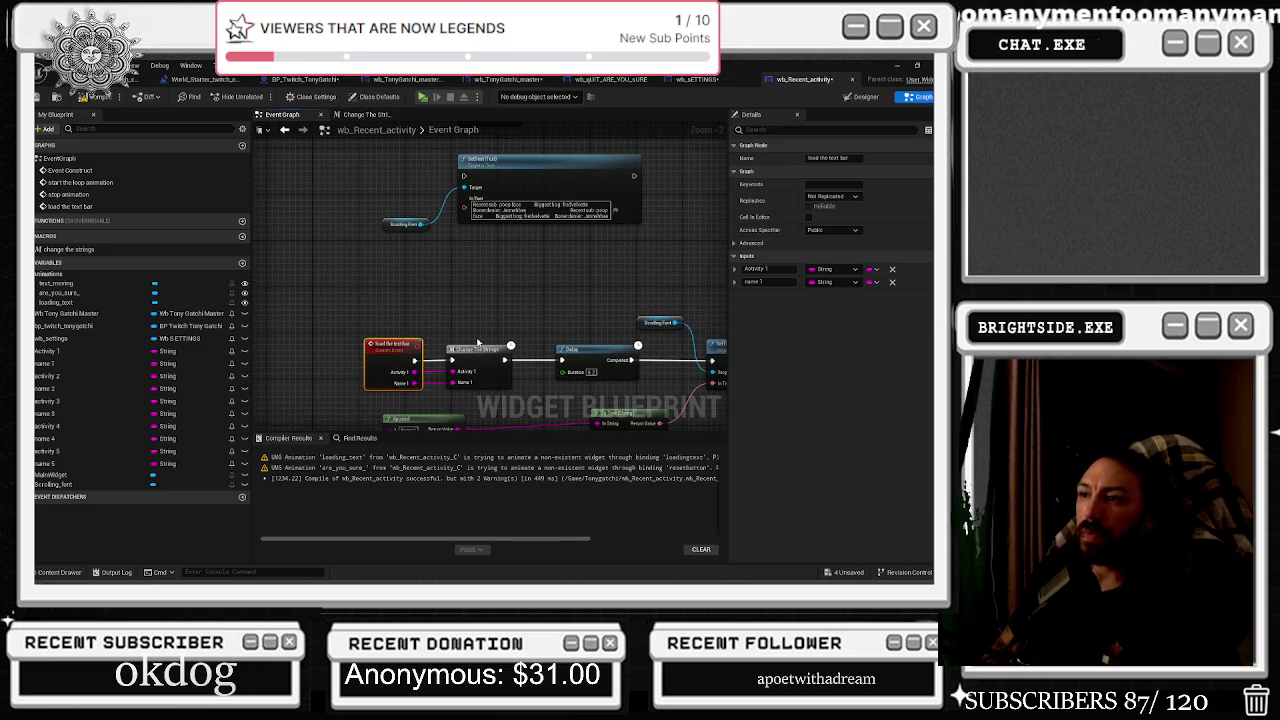
pyautogui.click(510, 353)
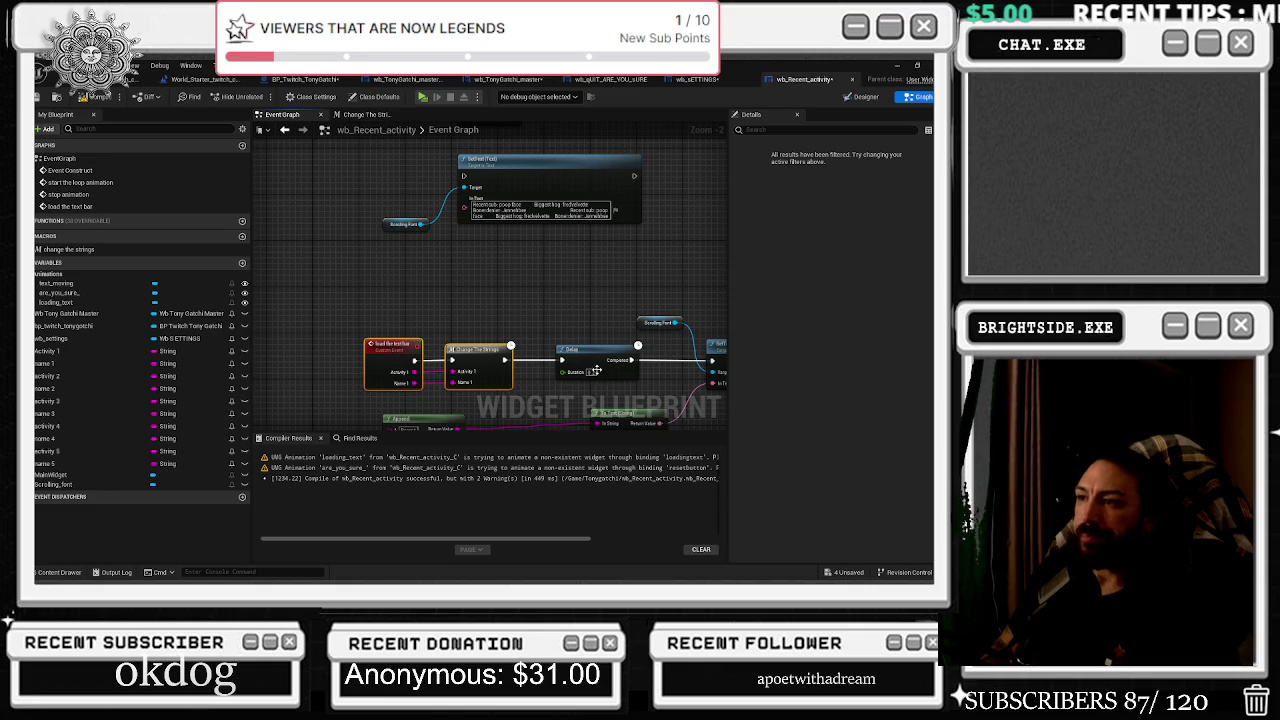
pyautogui.click(545, 290)
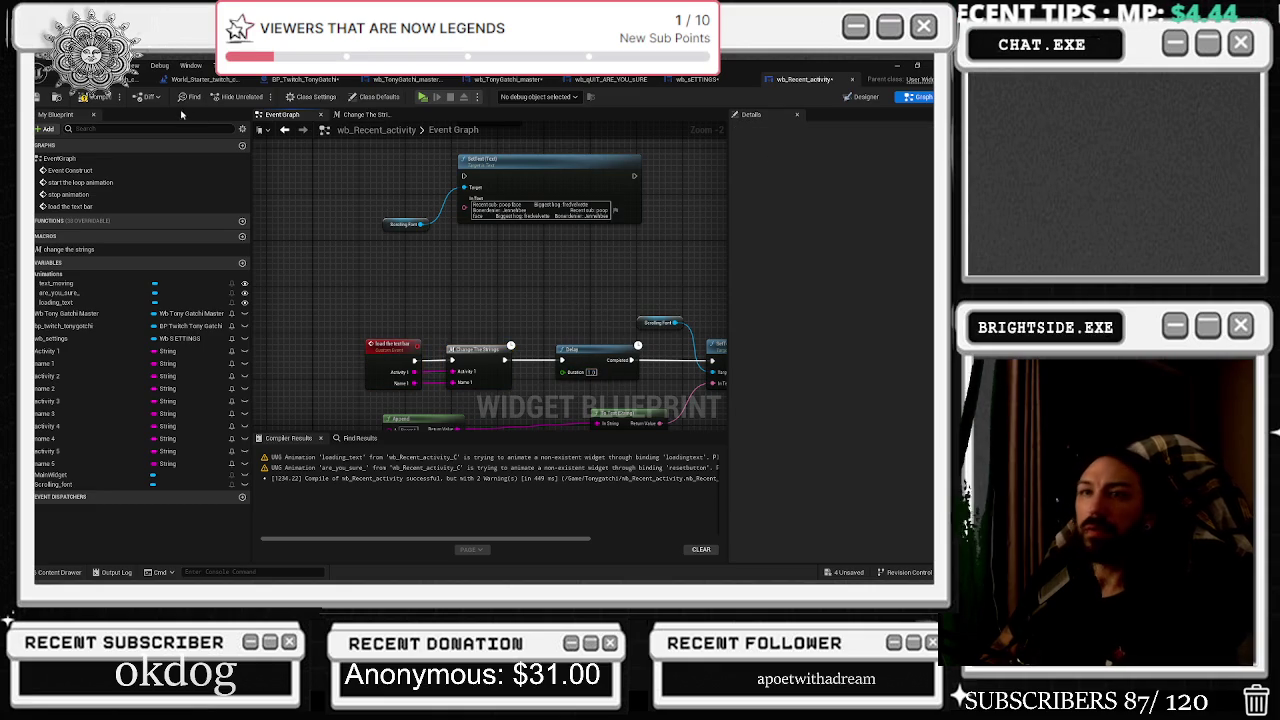
pyautogui.click(85, 97)
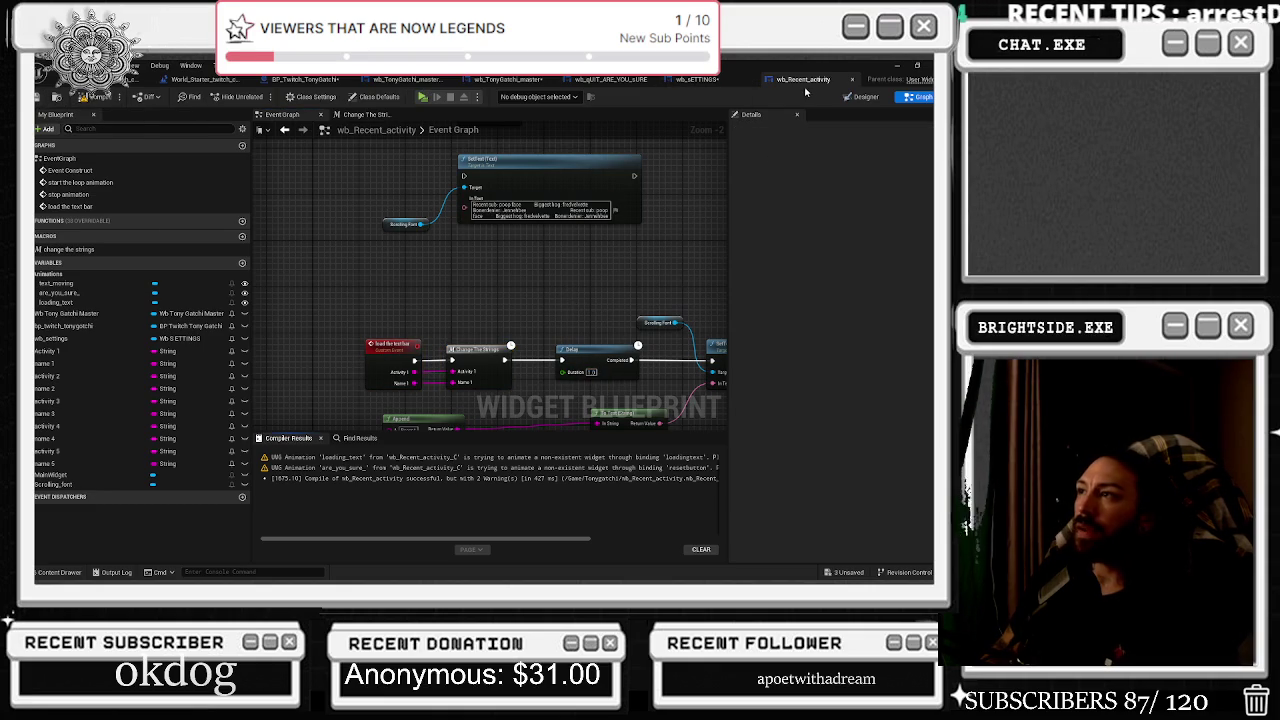
pyautogui.click(400, 79)
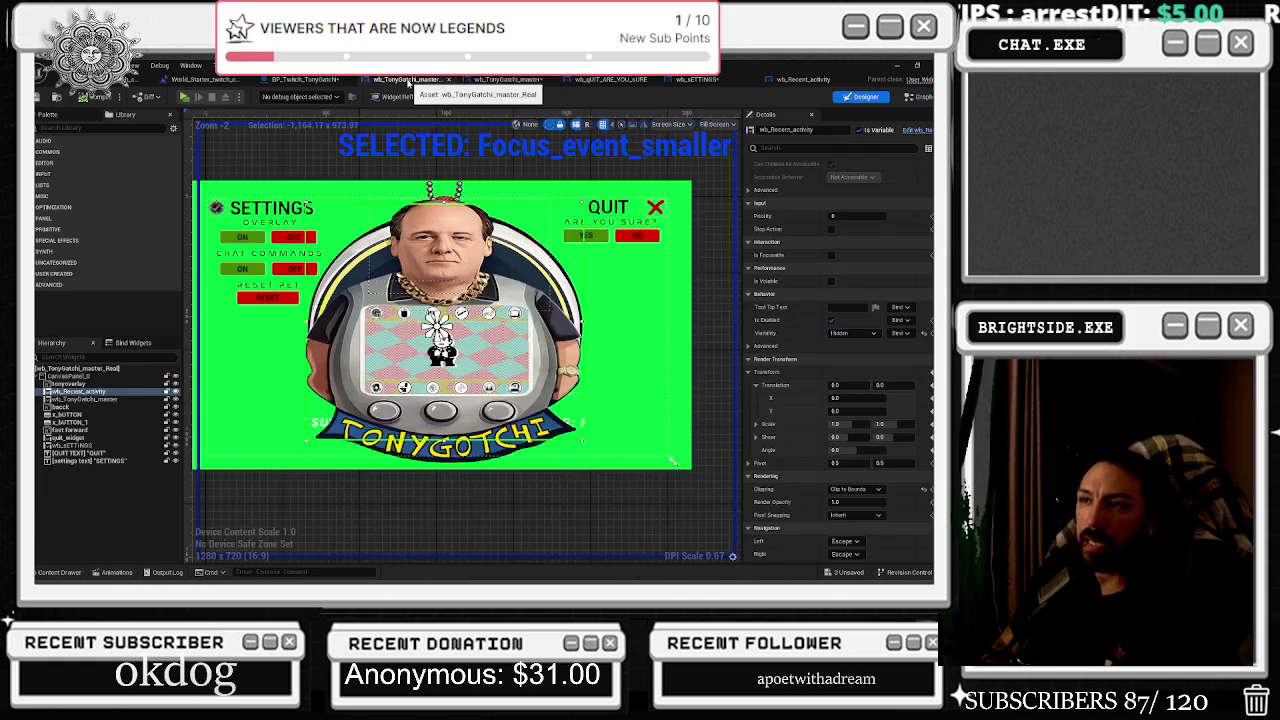
pyautogui.click(310, 81)
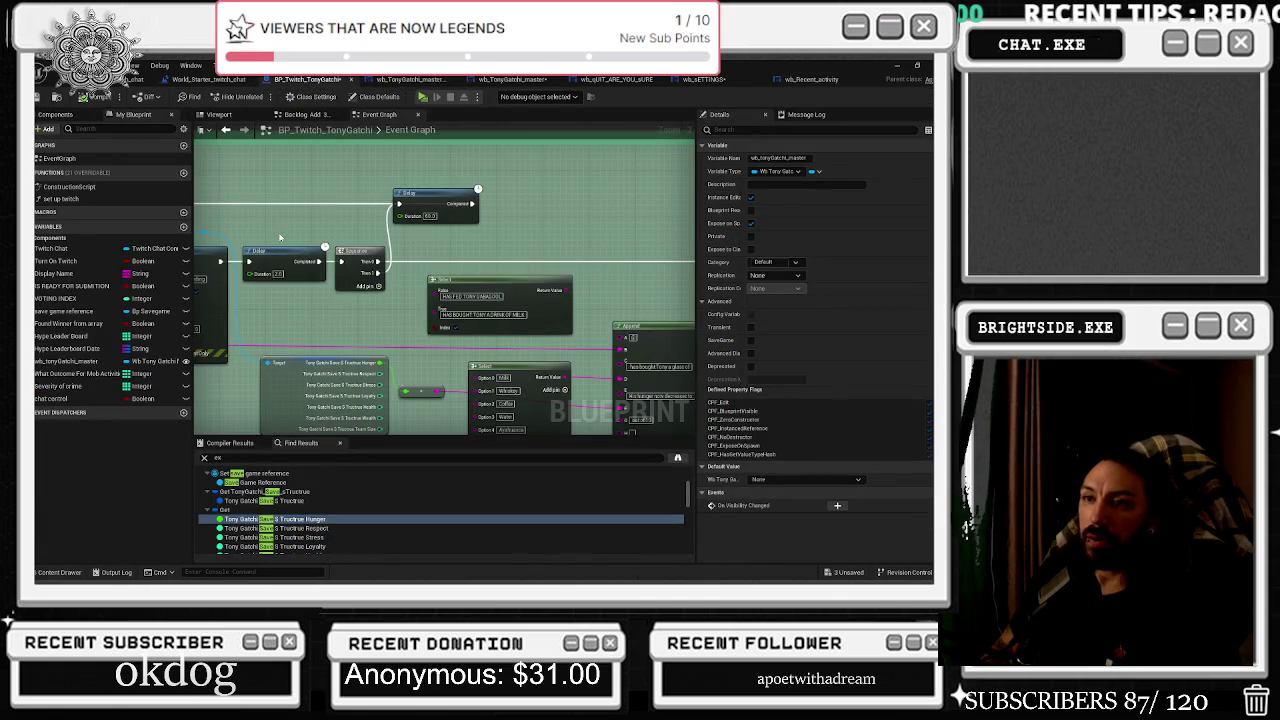
# Find references to the wb_tonyGatchi_master variable by name, then view the World_Starter_twitch_chat level blueprint.
pyautogui.moveTo(192, 272); pyautogui.dragTo(280, 240)
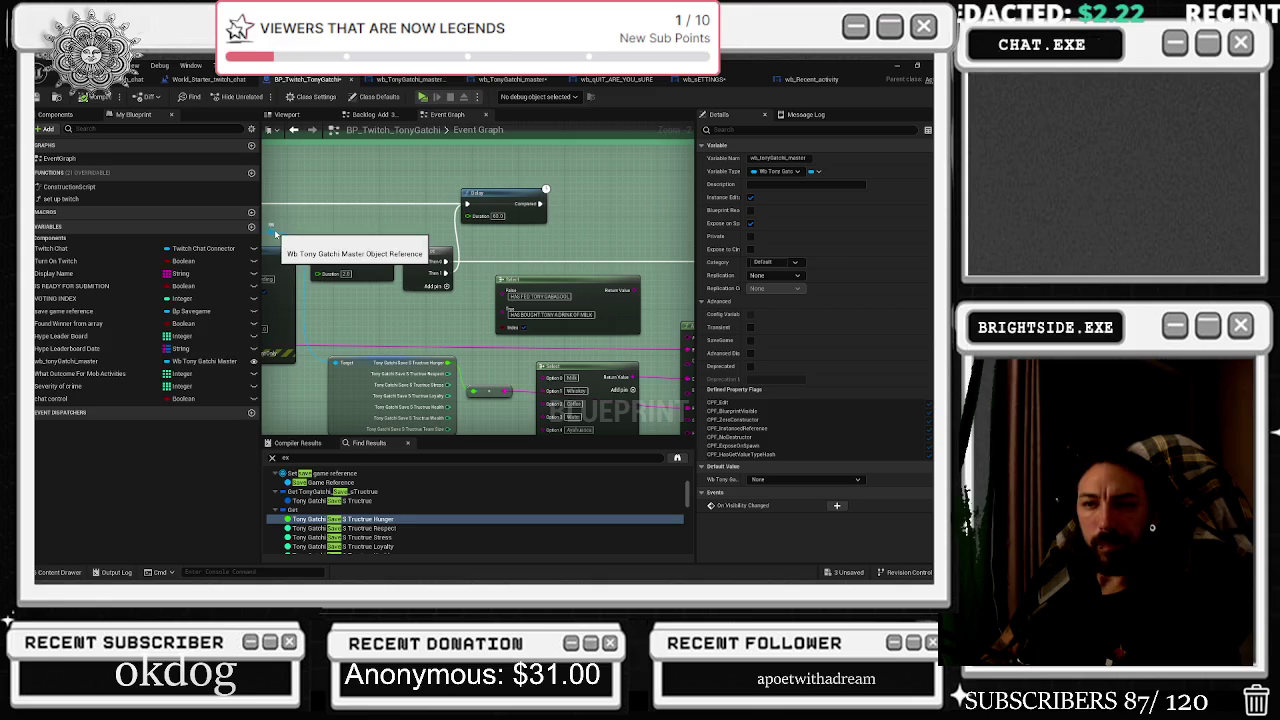
pyautogui.rightClick(100, 362)
pyautogui.moveTo(160, 403)
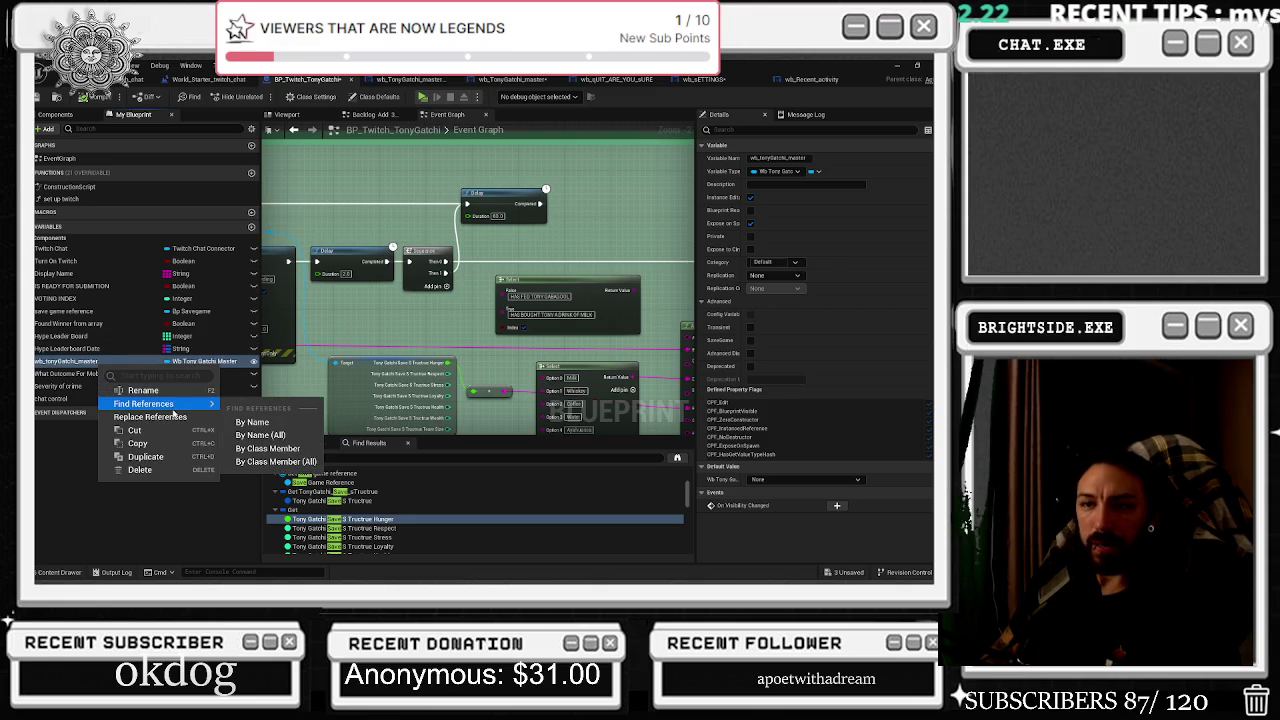
pyautogui.click(255, 420)
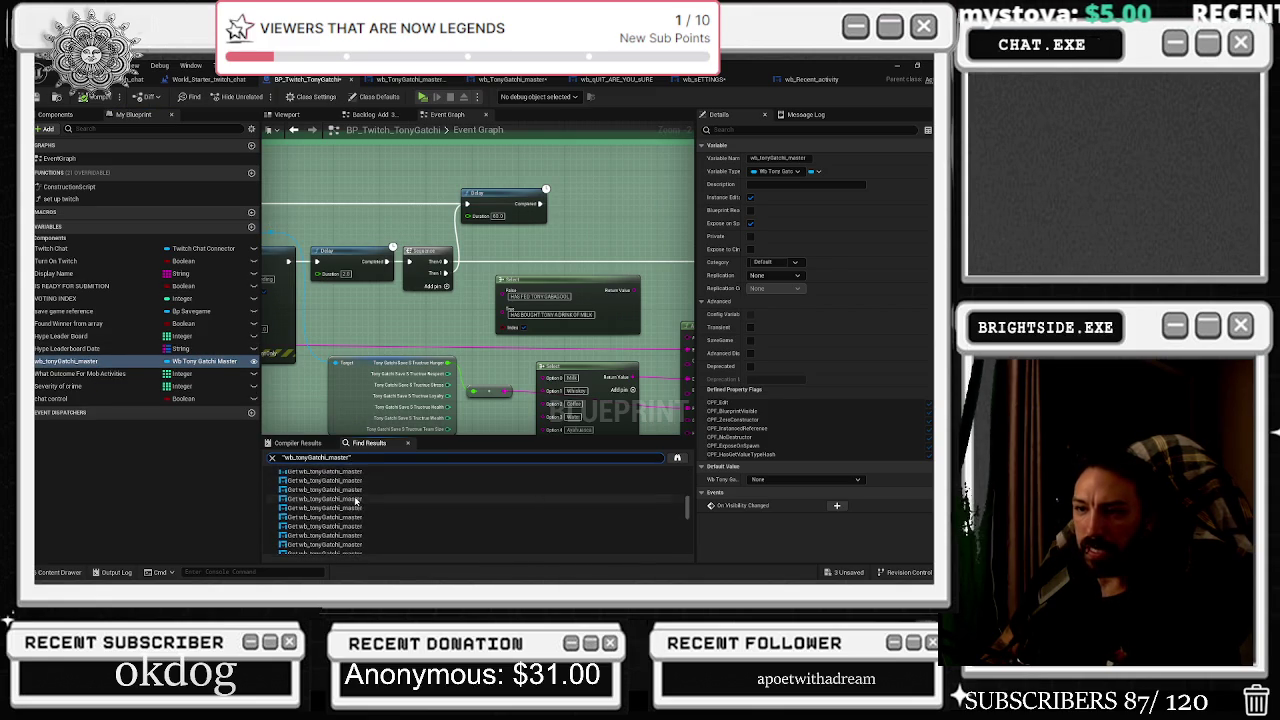
pyautogui.scroll(-3, 355, 500)
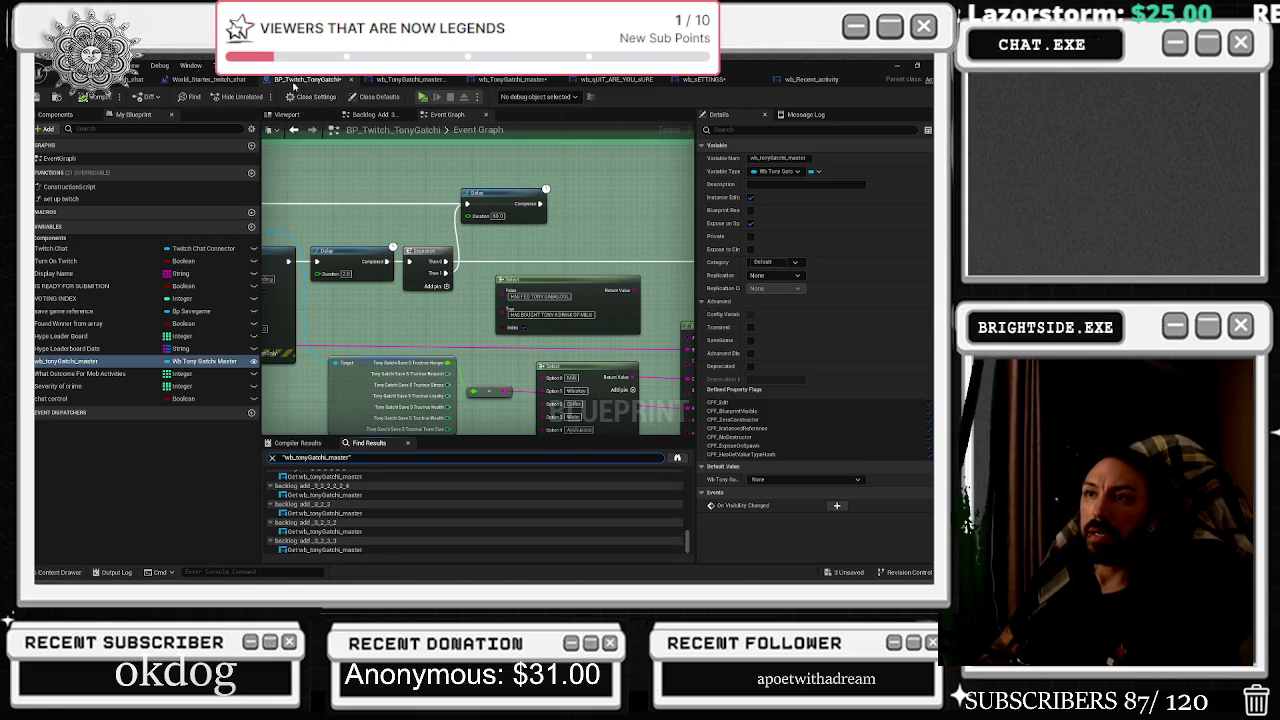
pyautogui.click(208, 79)
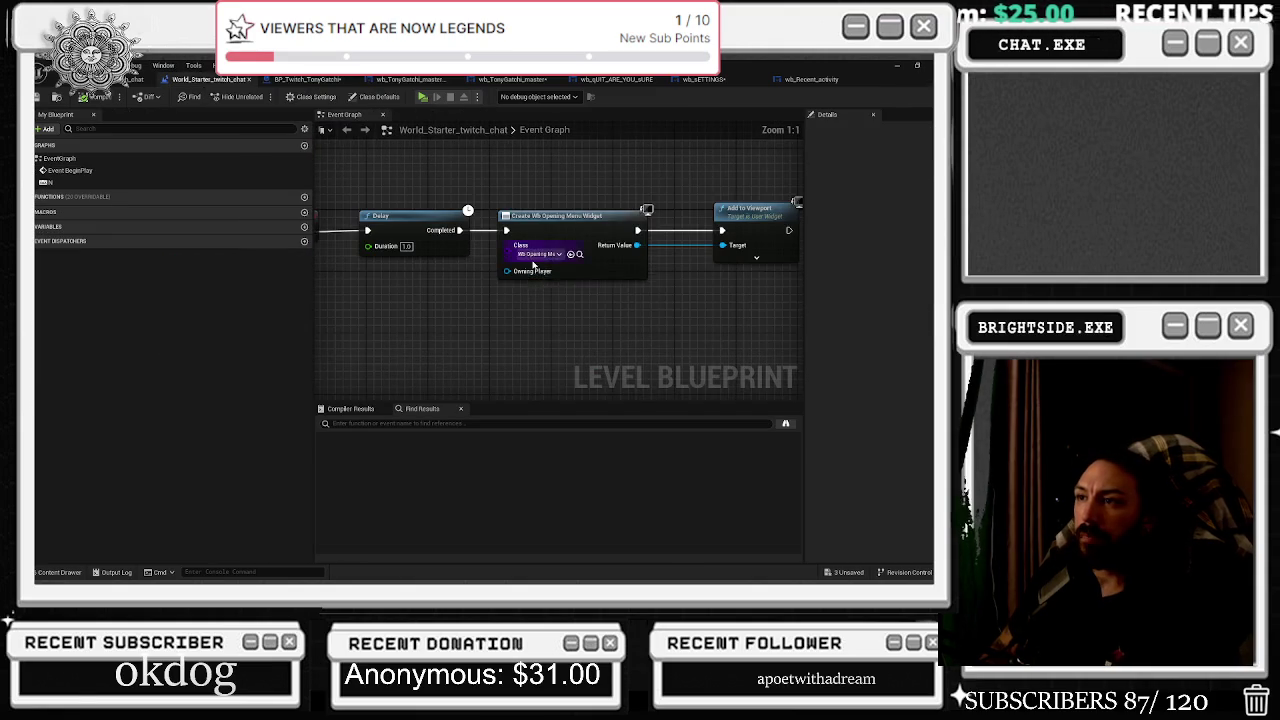
# Reload the World_Starter_twitch_chat level from the level viewport's File menu.
pyautogui.click(140, 79)
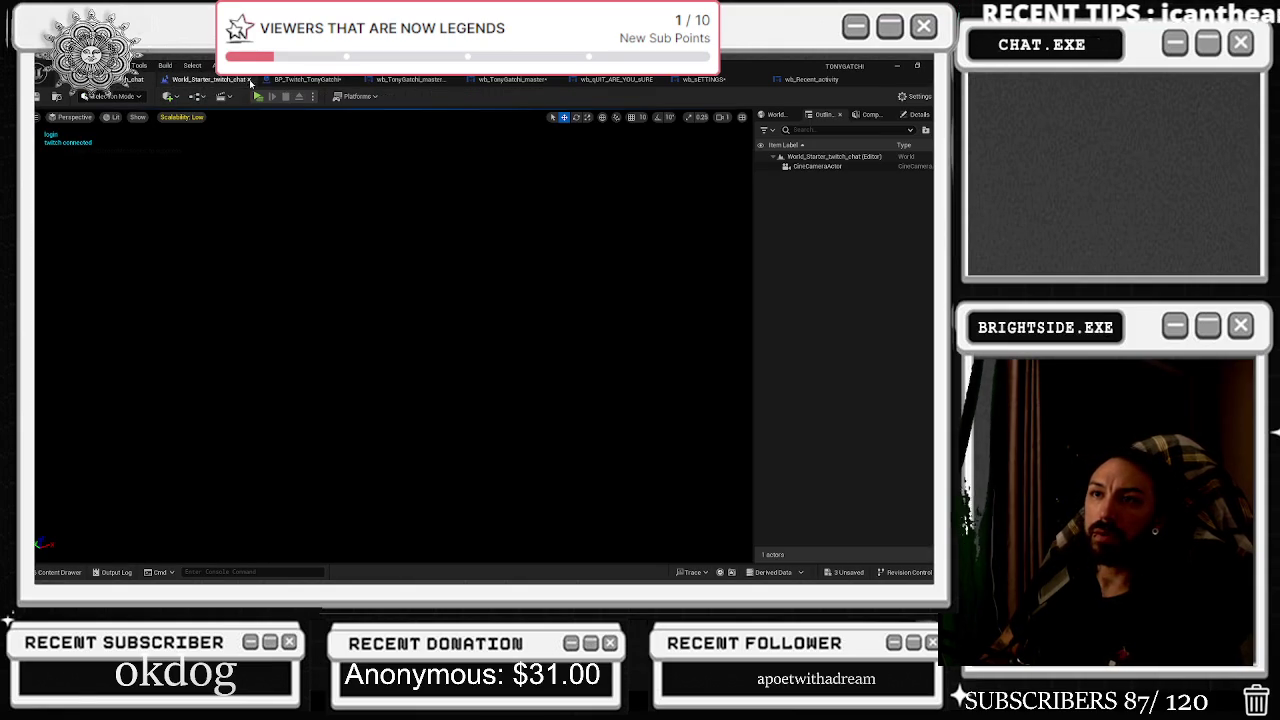
pyautogui.click(60, 65)
pyautogui.moveTo(91, 141)
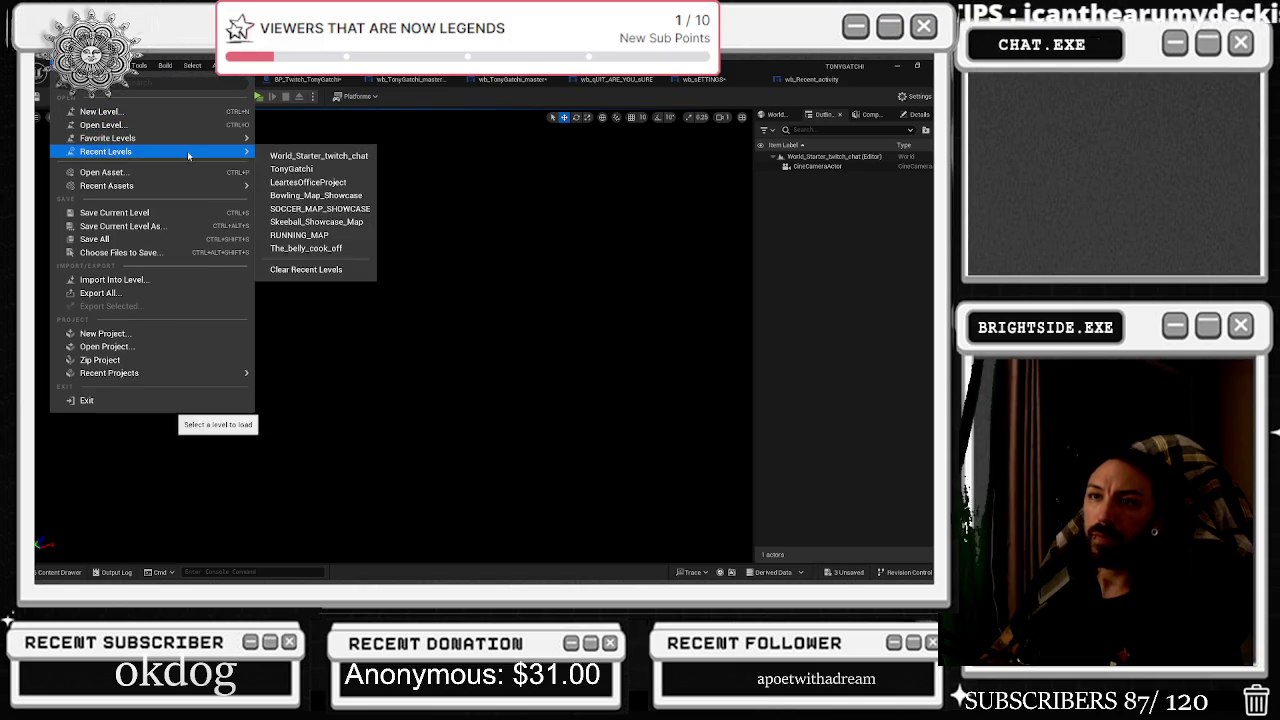
pyautogui.click(299, 158)
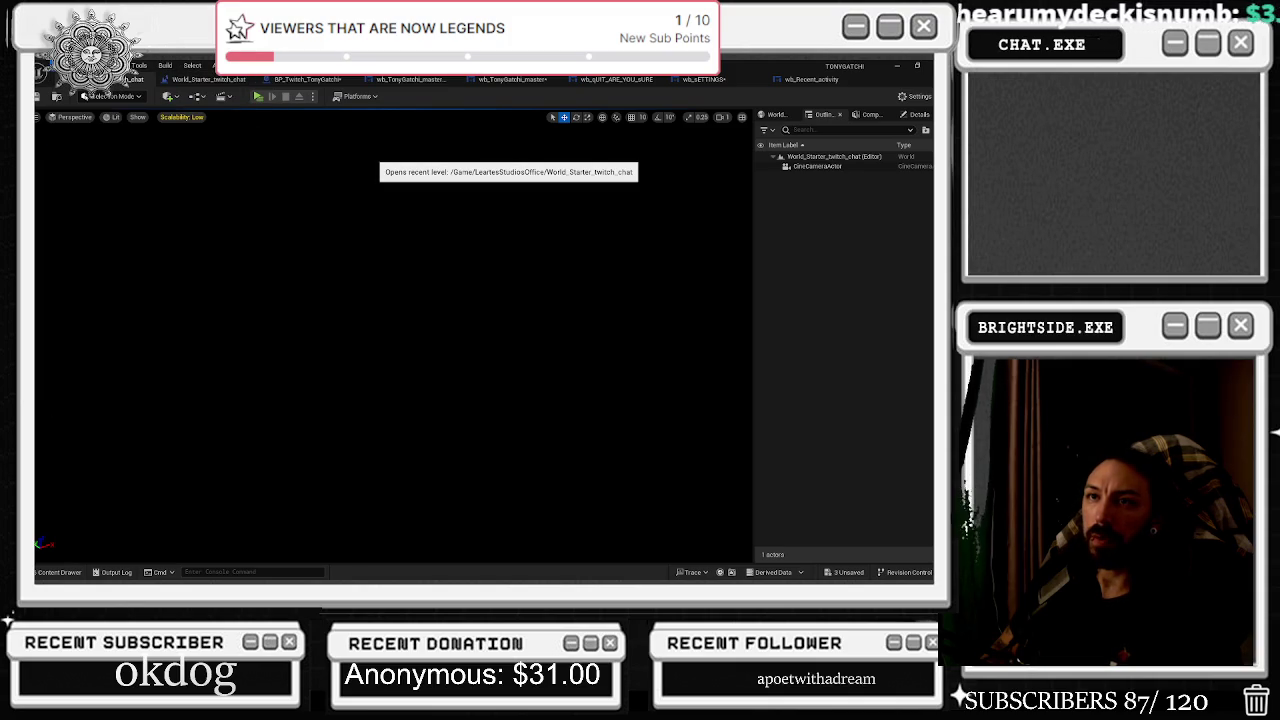
# Load the TonyGatchi level from Recent Levels and open its Level Blueprint.
pyautogui.click(60, 65)
pyautogui.moveTo(105, 151)
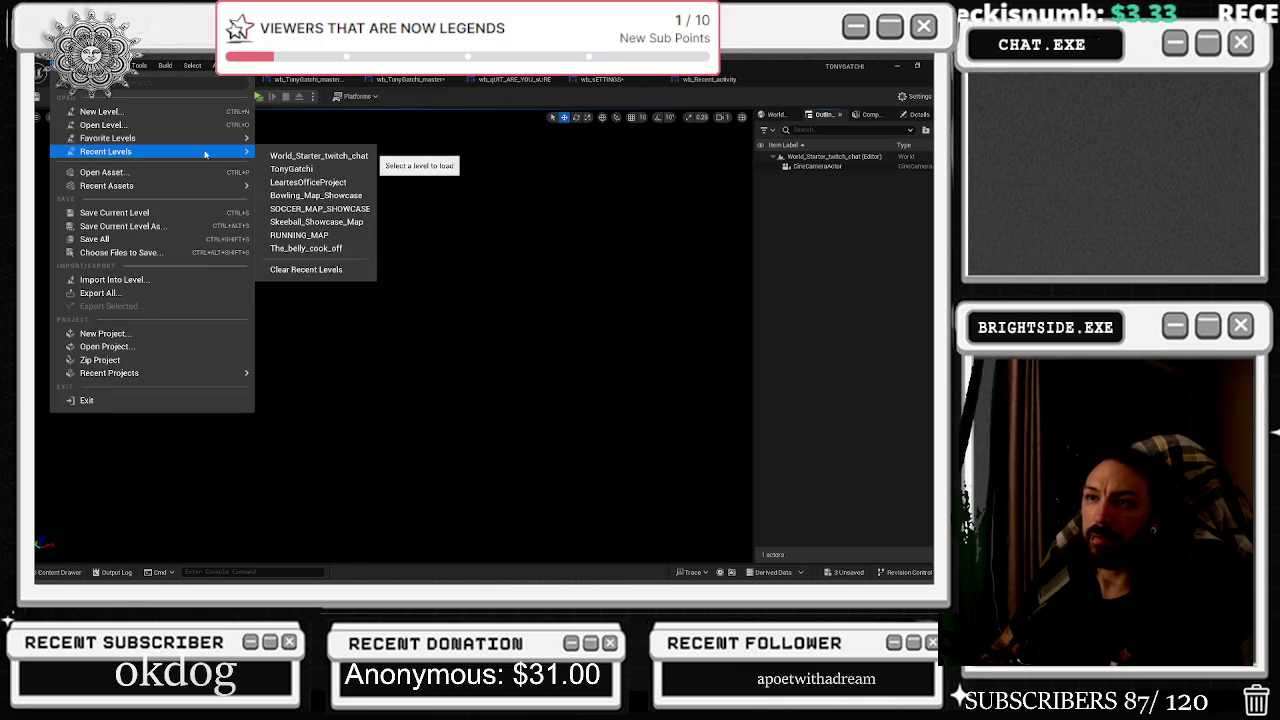
pyautogui.click(349, 170)
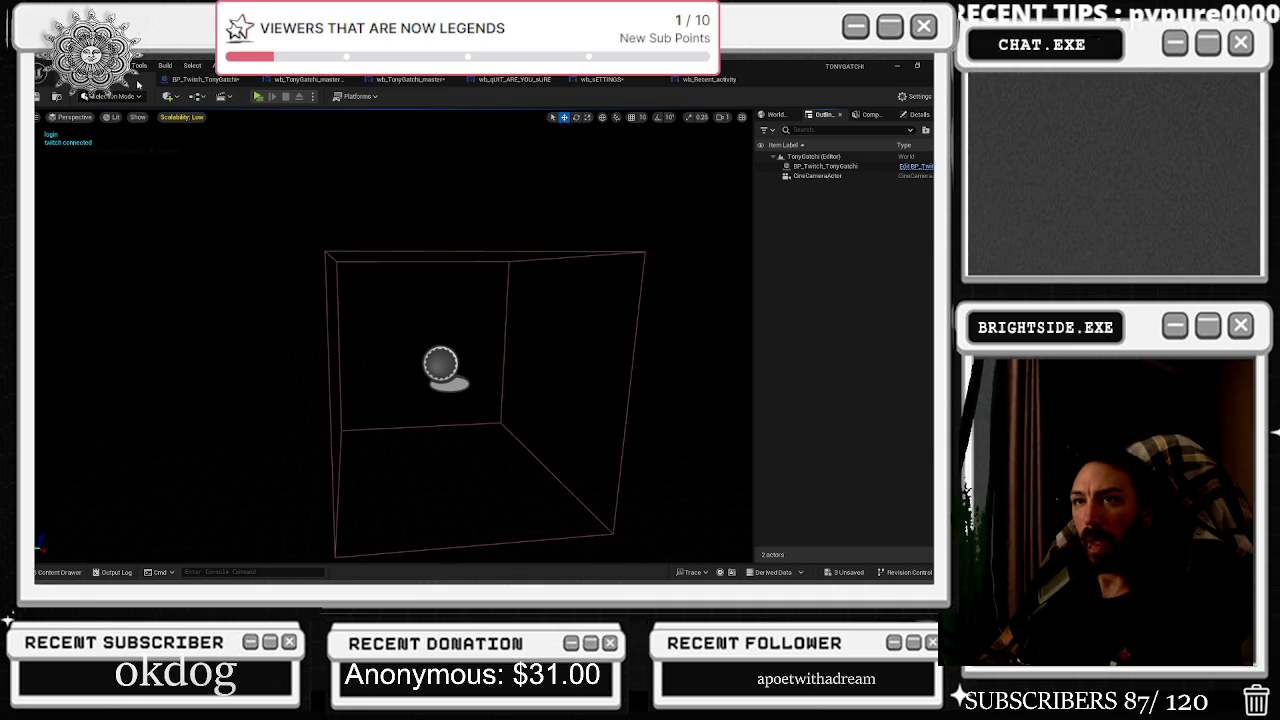
pyautogui.click(198, 96)
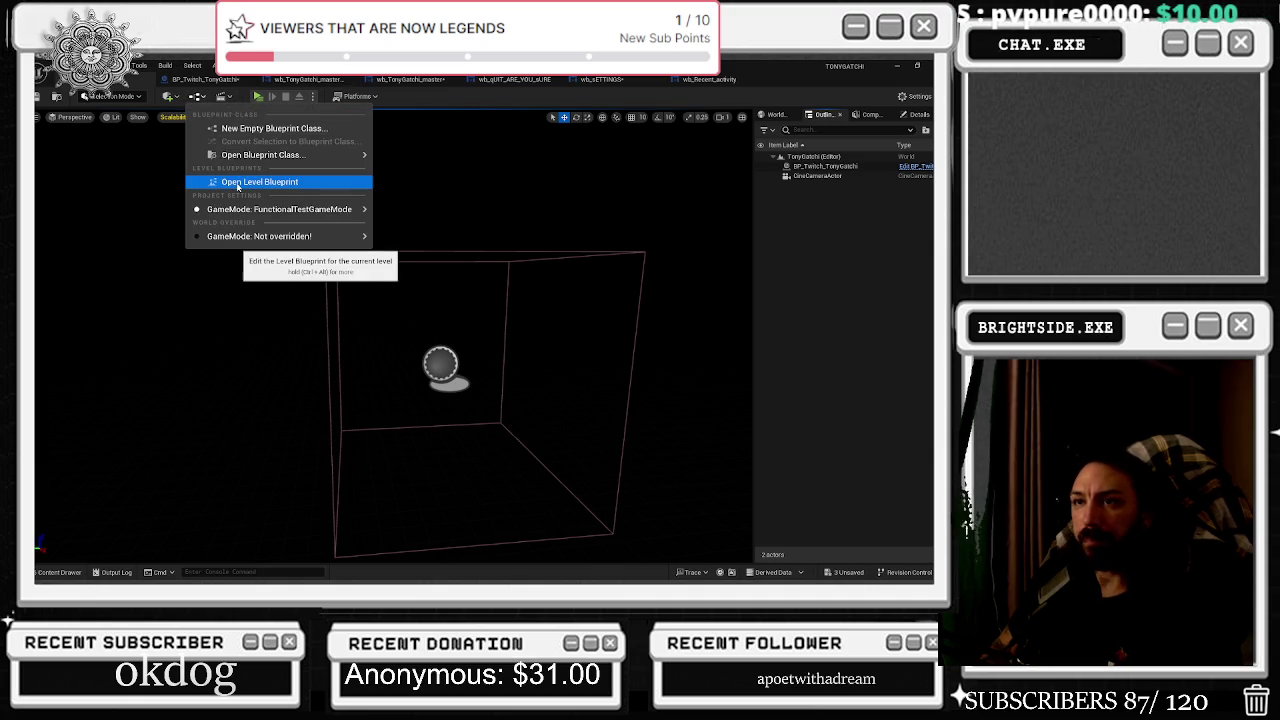
pyautogui.click(238, 184)
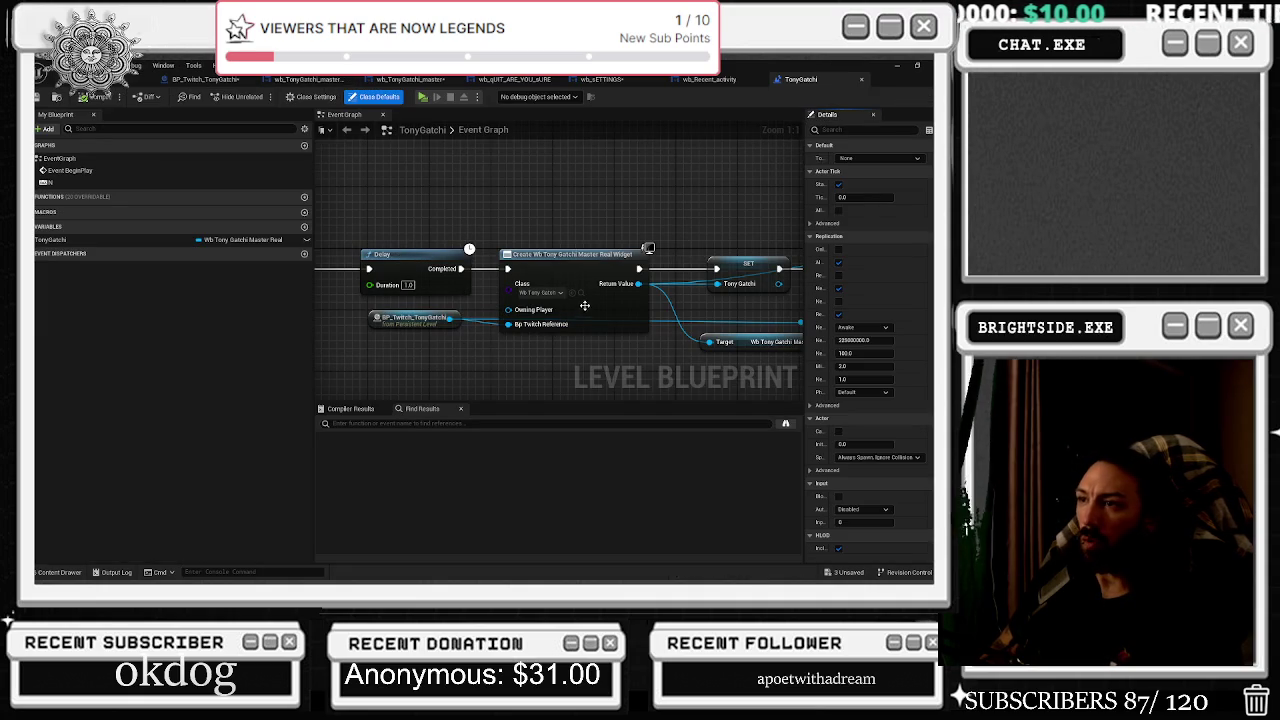
# From the Create Wb Tony Gatchi Master Real Widget's Return Value, add a Get wb_Recent_activity node, then return to the level viewport.
pyautogui.moveTo(371, 326)
pyautogui.mouseDown()
pyautogui.moveTo(381, 332)
pyautogui.moveTo(361, 314)
pyautogui.mouseUp()
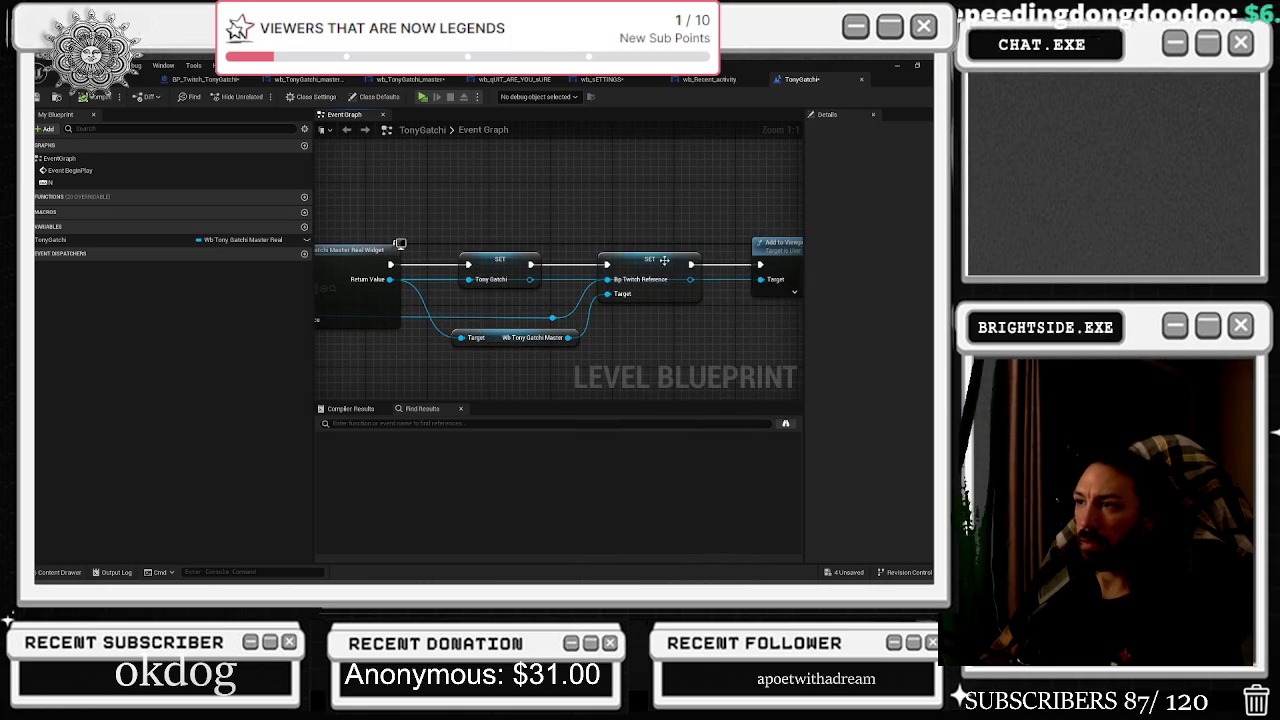
pyautogui.click(668, 262)
pyautogui.moveTo(668, 262); pyautogui.dragTo(893, 279)
pyautogui.moveTo(784, 201)
pyautogui.mouseDown()
pyautogui.moveTo(606, 223)
pyautogui.moveTo(357, 289)
pyautogui.moveTo(389, 271)
pyautogui.mouseUp()
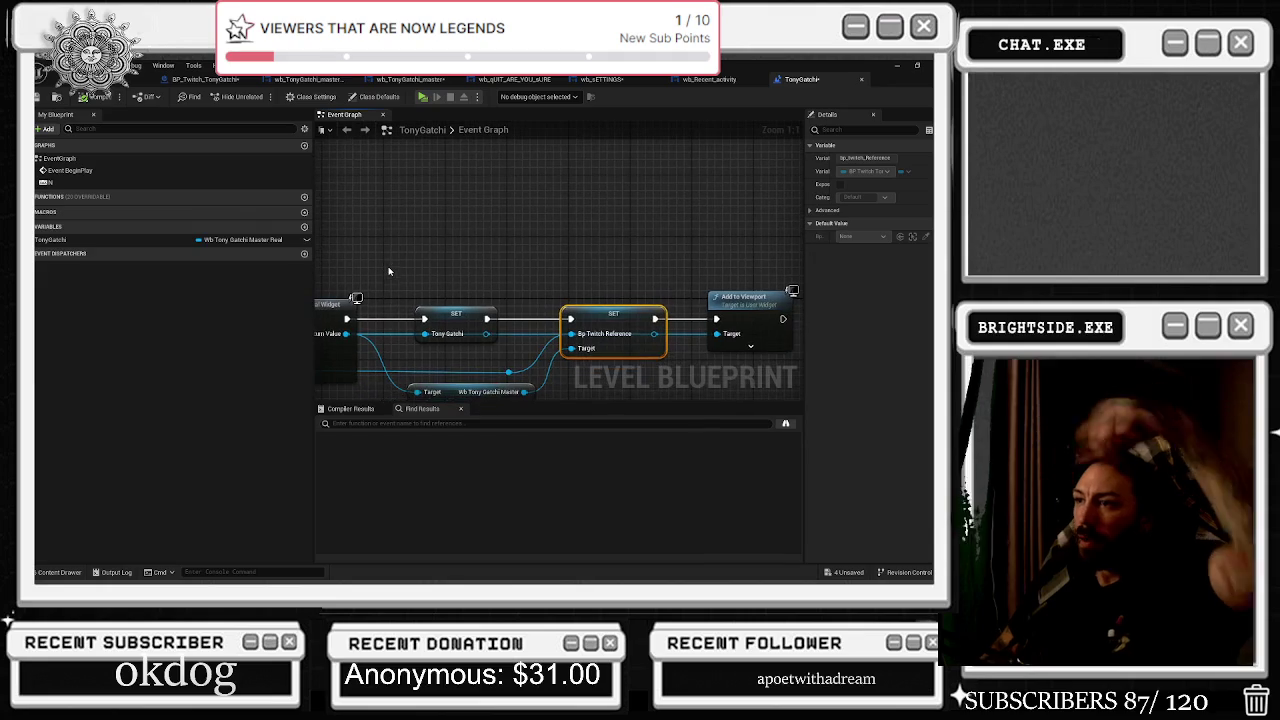
pyautogui.moveTo(447, 240)
pyautogui.mouseDown()
pyautogui.moveTo(593, 226)
pyautogui.moveTo(603, 256)
pyautogui.mouseUp()
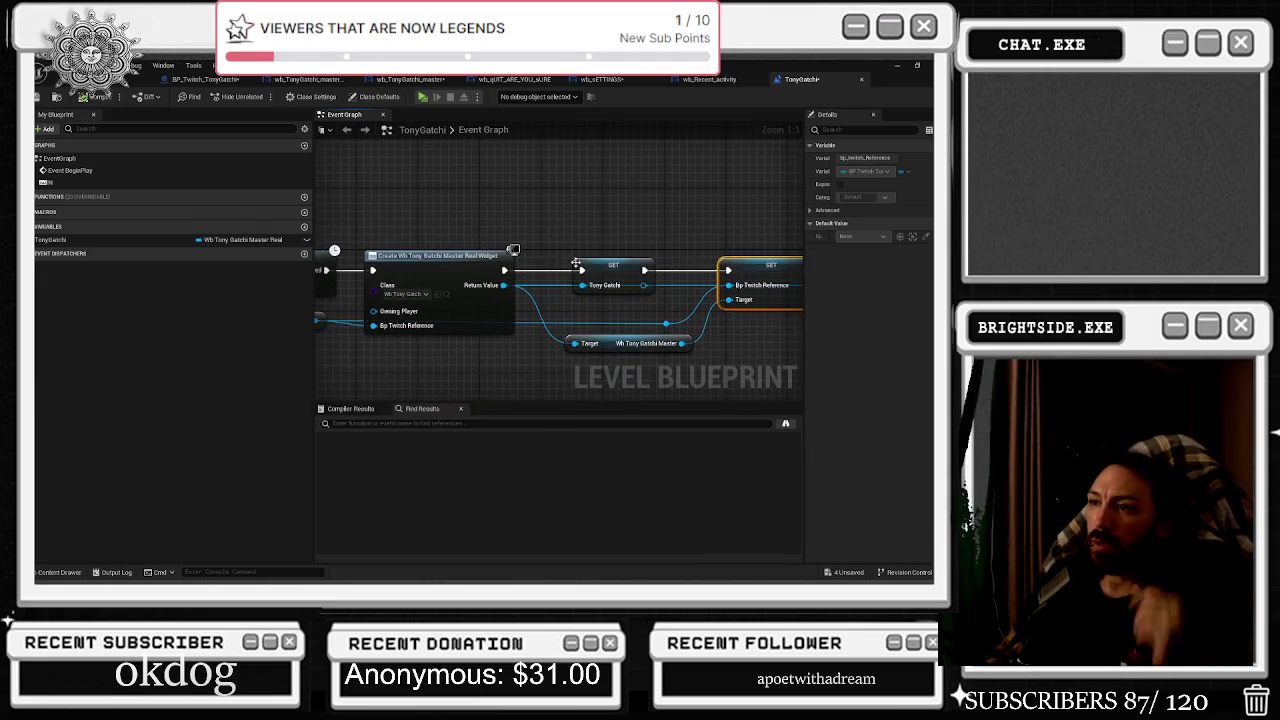
pyautogui.moveTo(504, 285); pyautogui.dragTo(542, 375)
pyautogui.write('et')
pyautogui.write('get')
pyautogui.write(' recent')
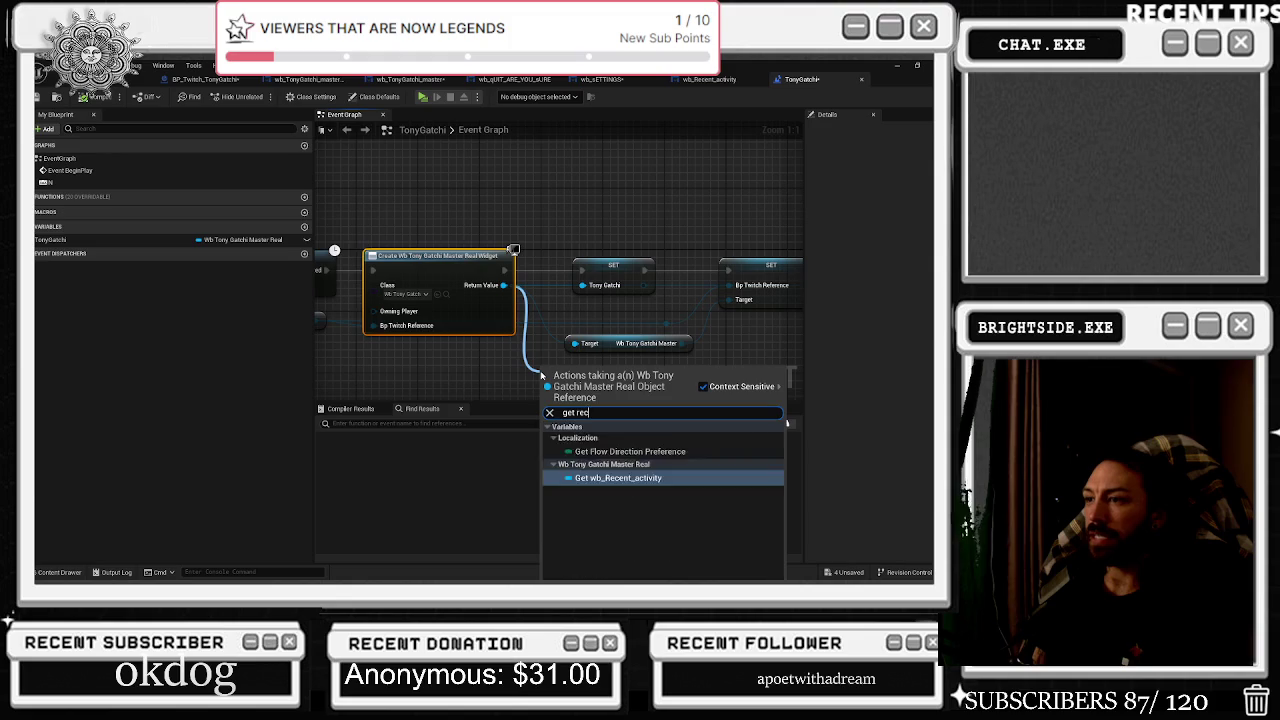
pyautogui.press('Return')
pyautogui.moveTo(563, 368); pyautogui.dragTo(423, 362)
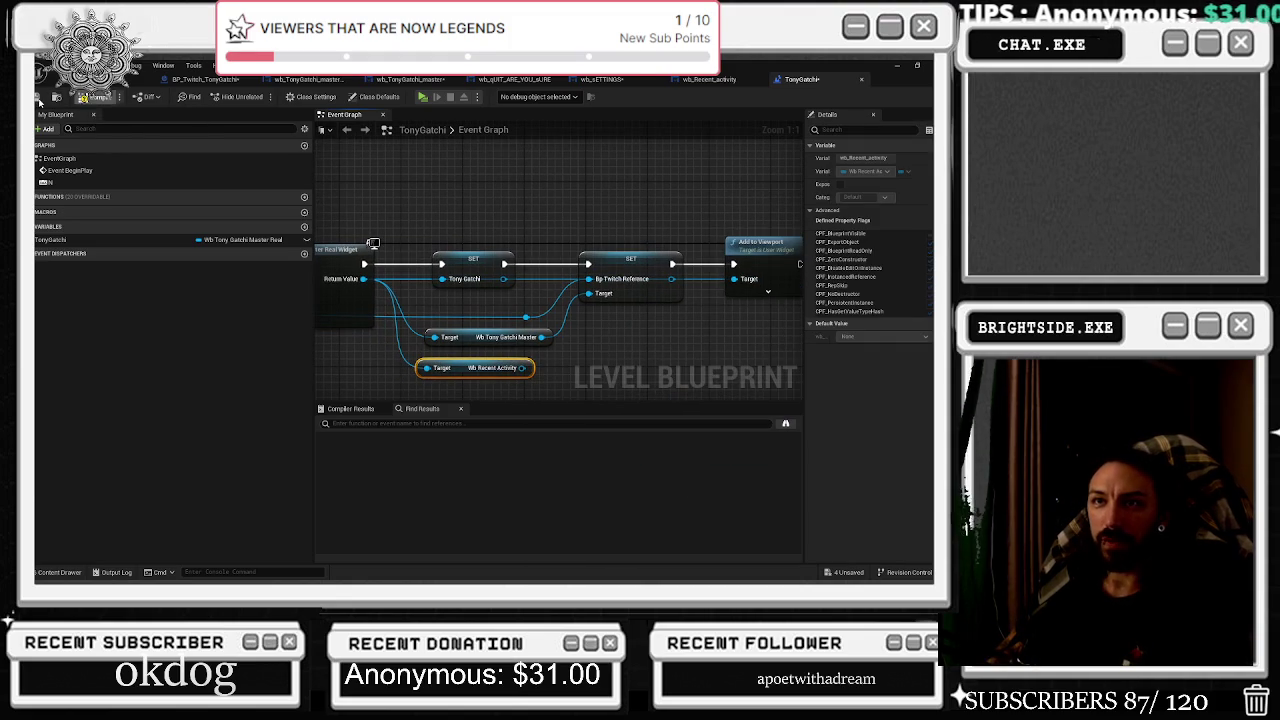
pyautogui.click(140, 79)
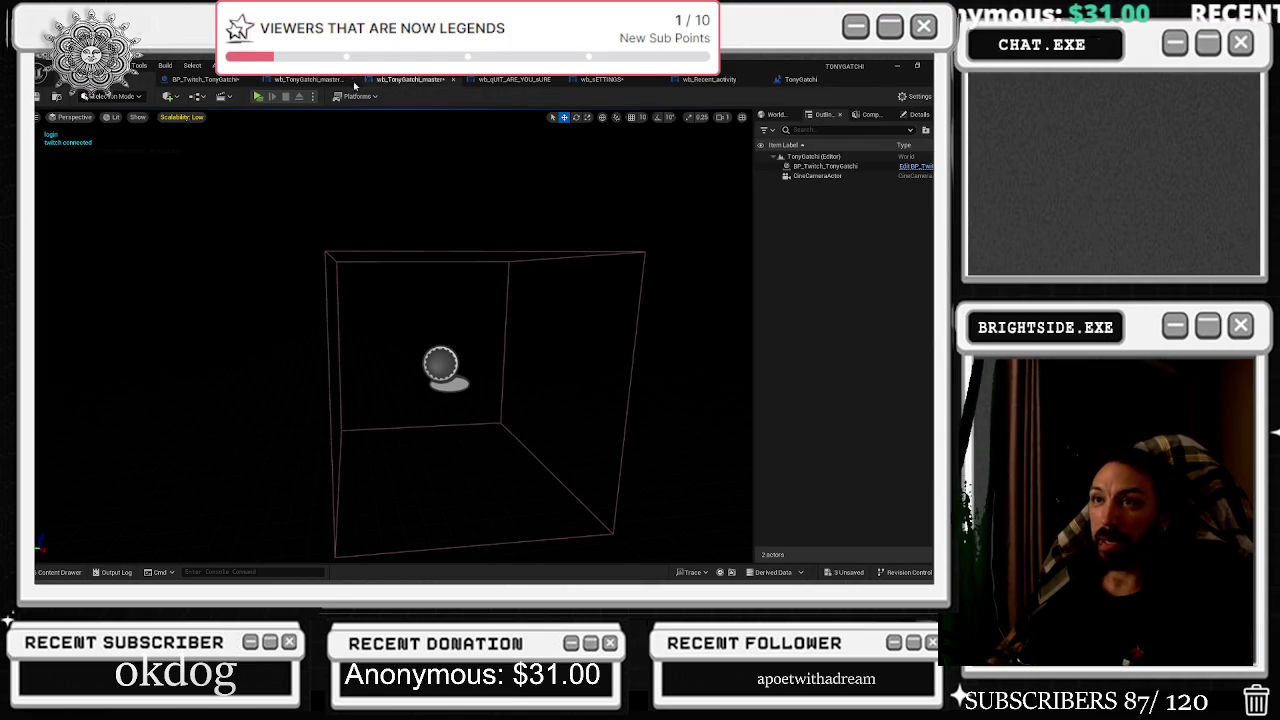
# In the BP_Twitch_TonyGatchi event graph, add a new variable named wb_recent_activity.
pyautogui.click(308, 79)
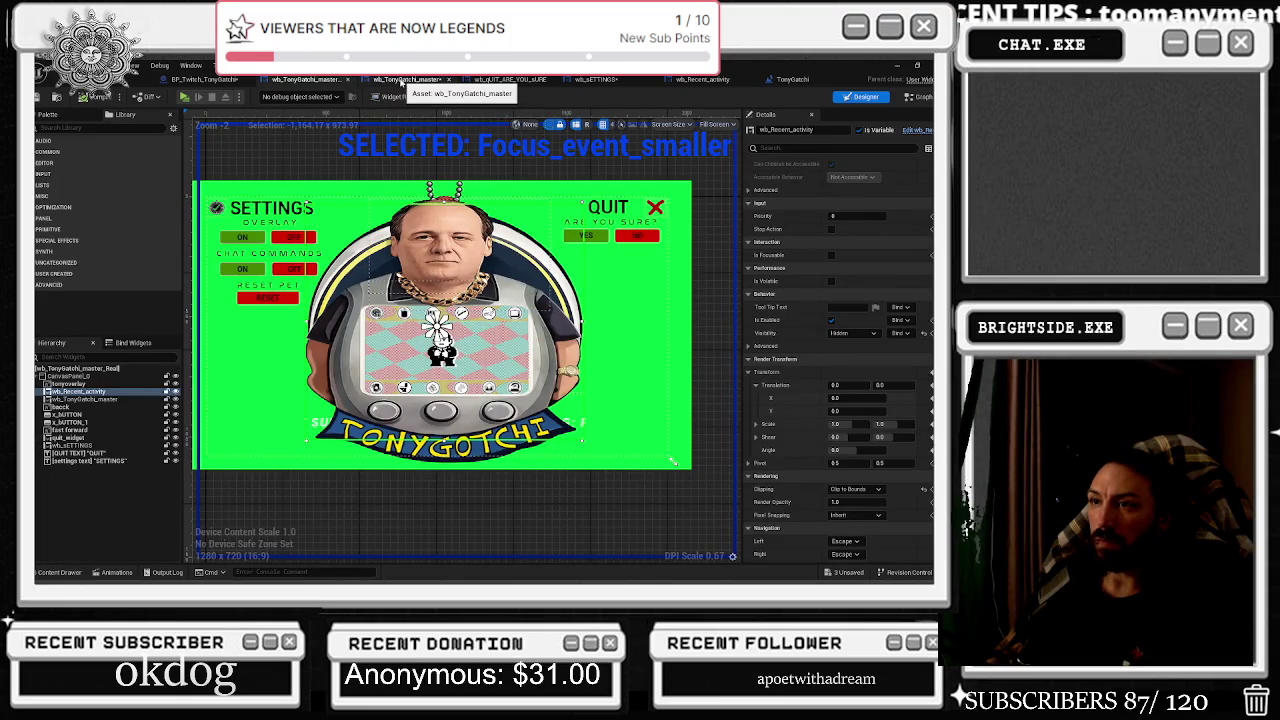
pyautogui.click(401, 82)
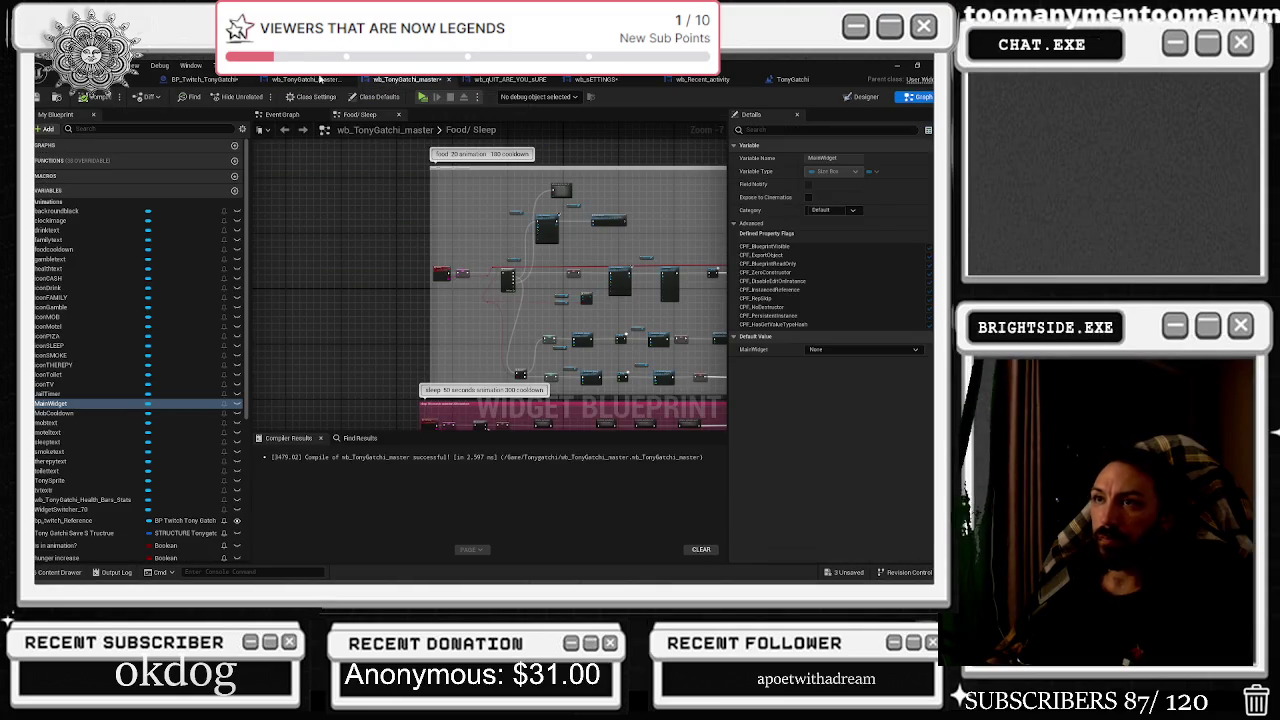
pyautogui.click(204, 82)
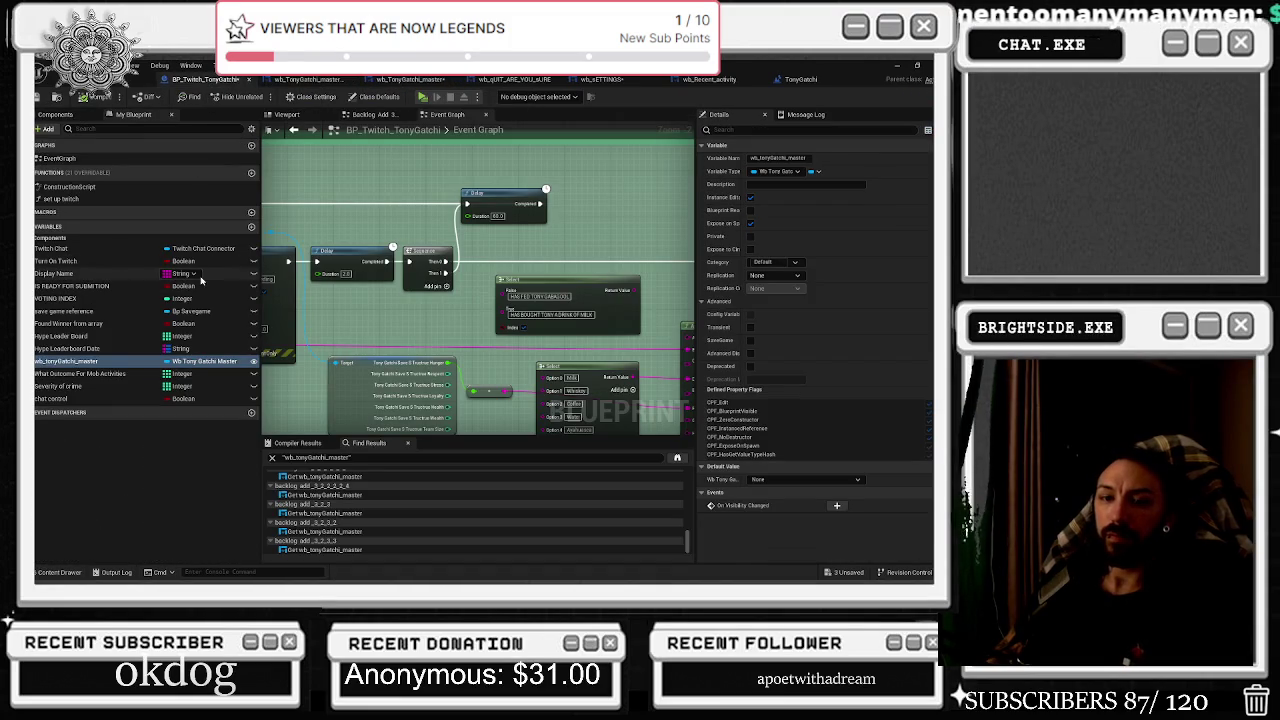
pyautogui.click(251, 229)
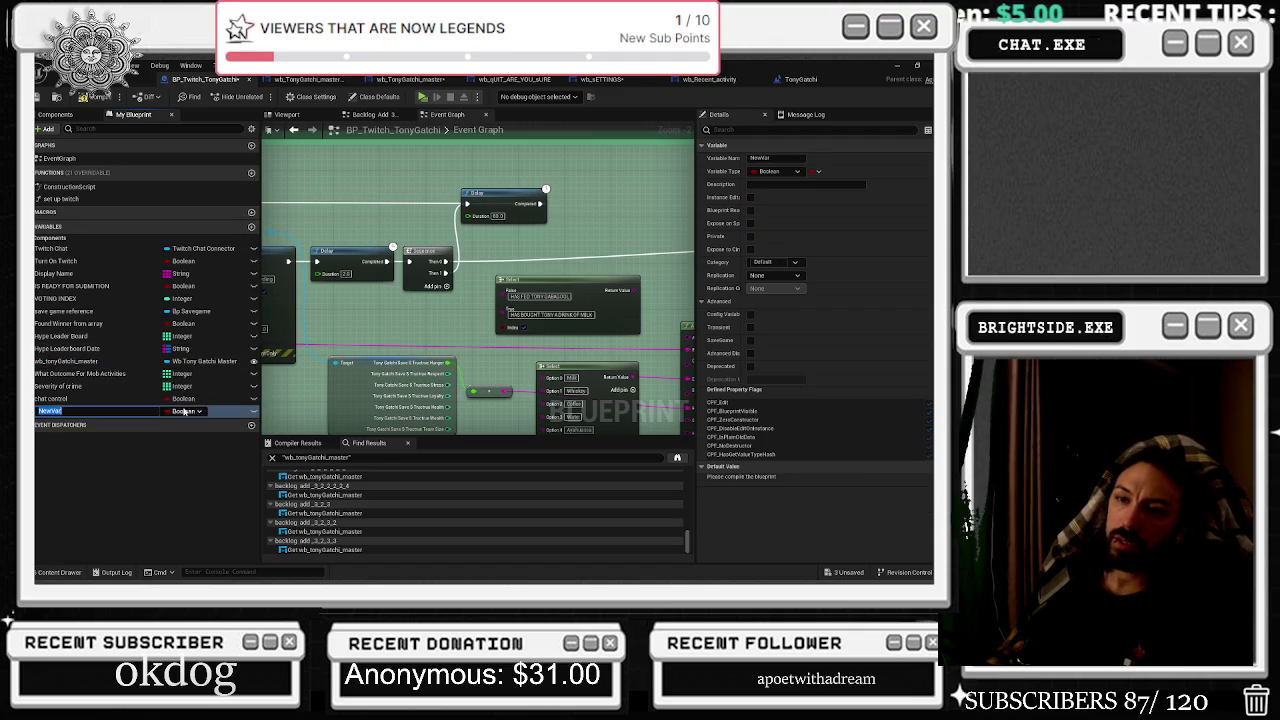
pyautogui.write('wb_recent_act')
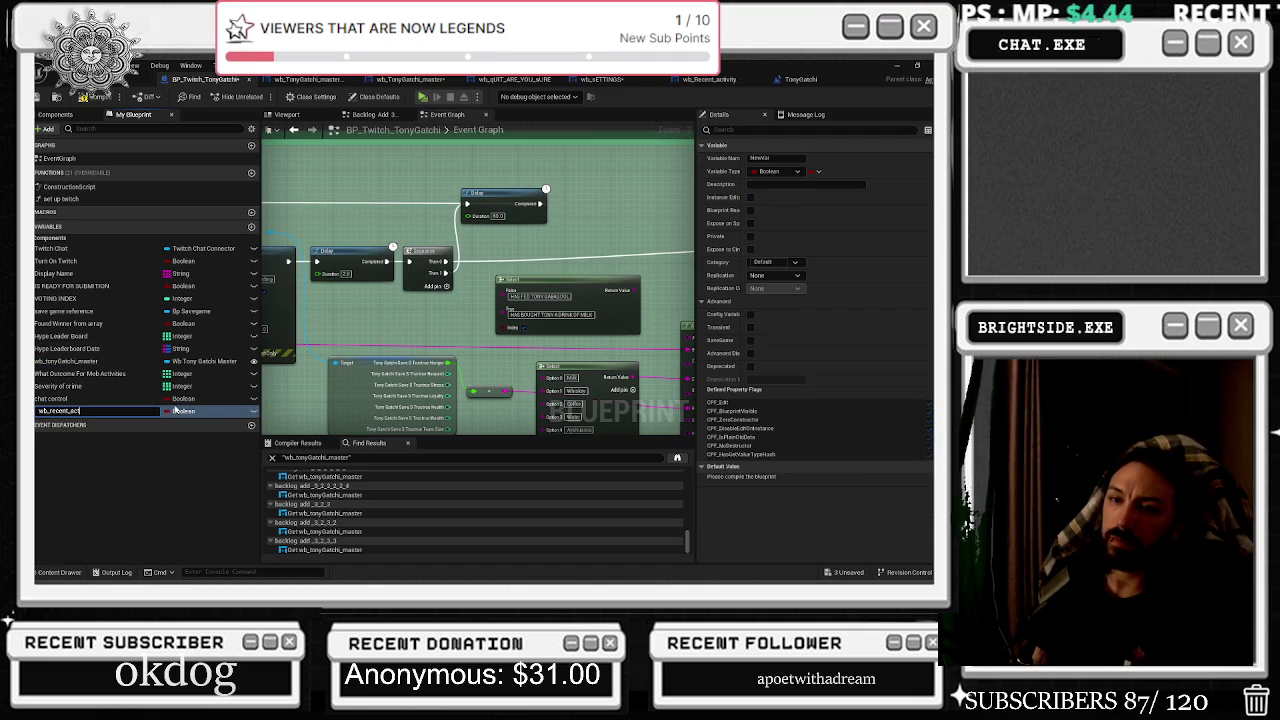
pyautogui.write('y')
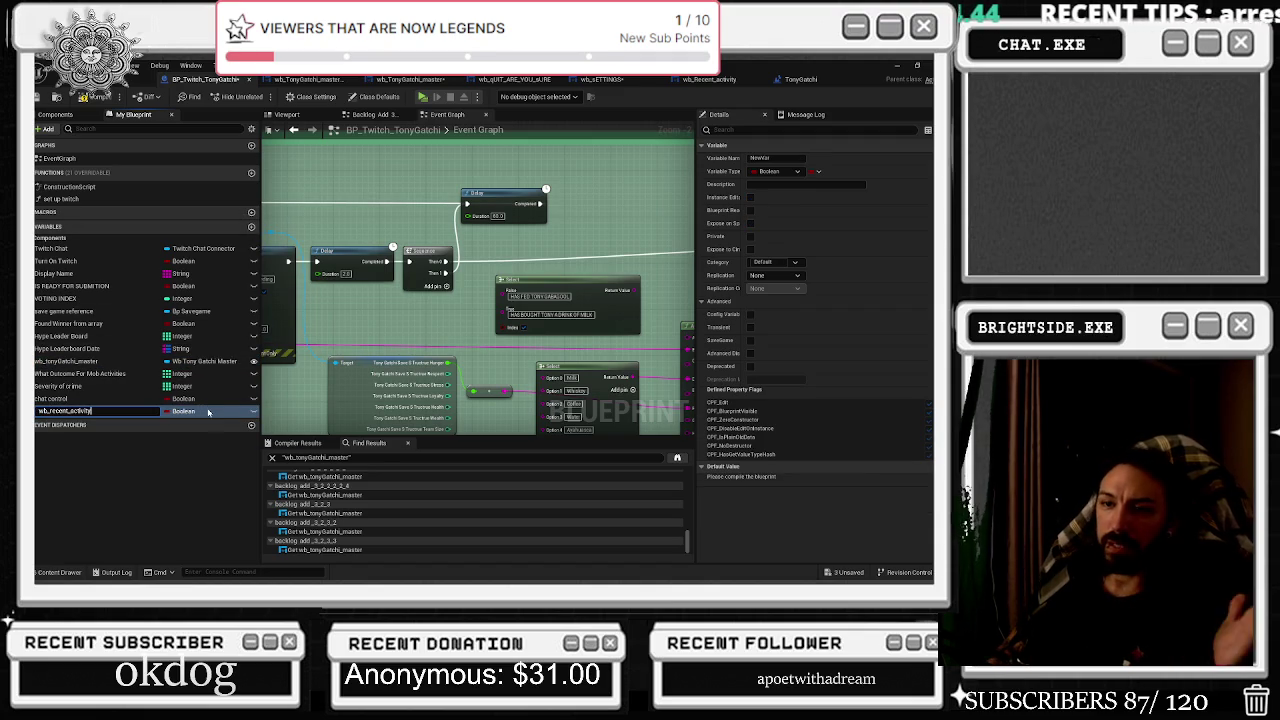
pyautogui.press('Return')
# Set wb_recent_activity's type to Wb Recent Activity Object Reference.
pyautogui.click(182, 411)
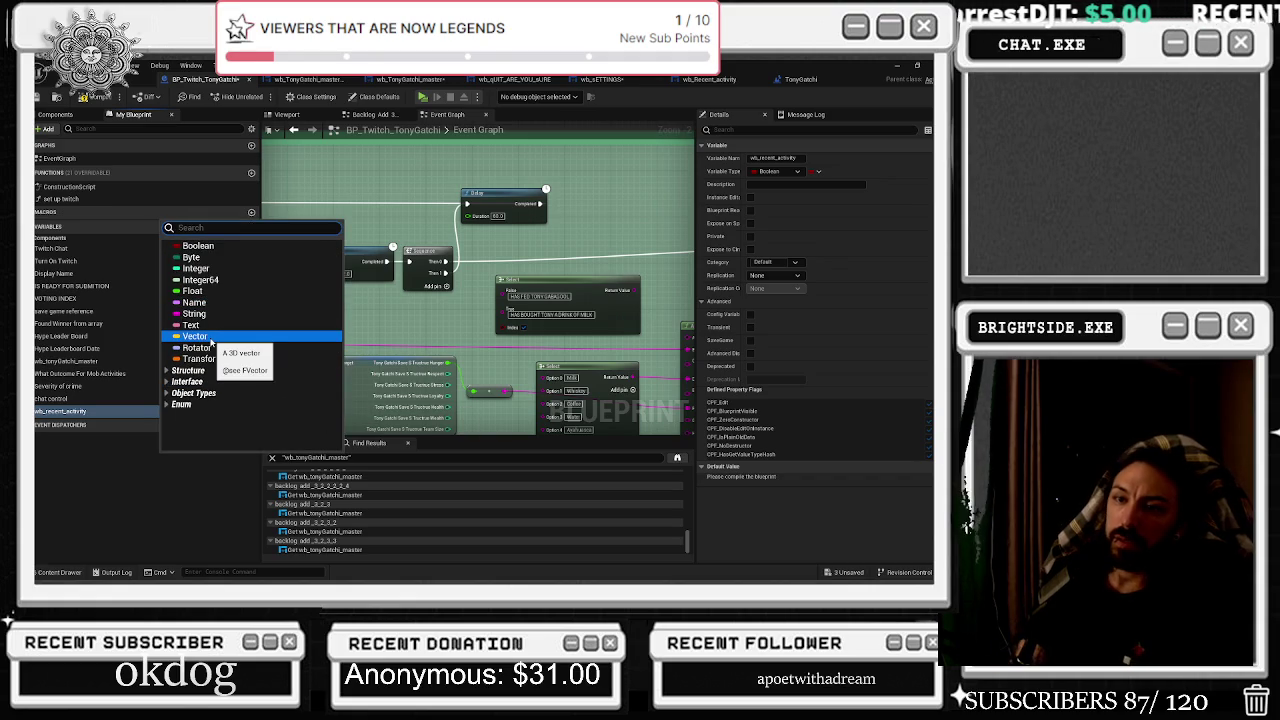
pyautogui.write('wb_')
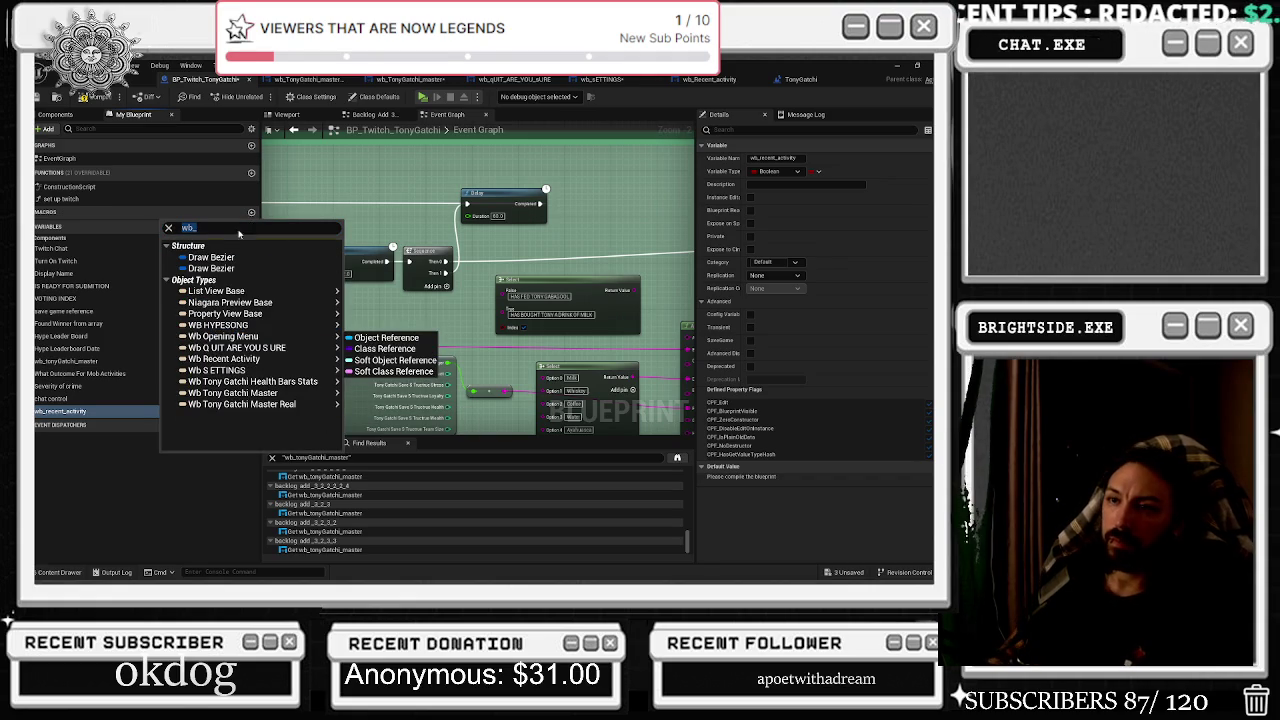
pyautogui.press('BackSpace')
pyautogui.write('wb_recent')
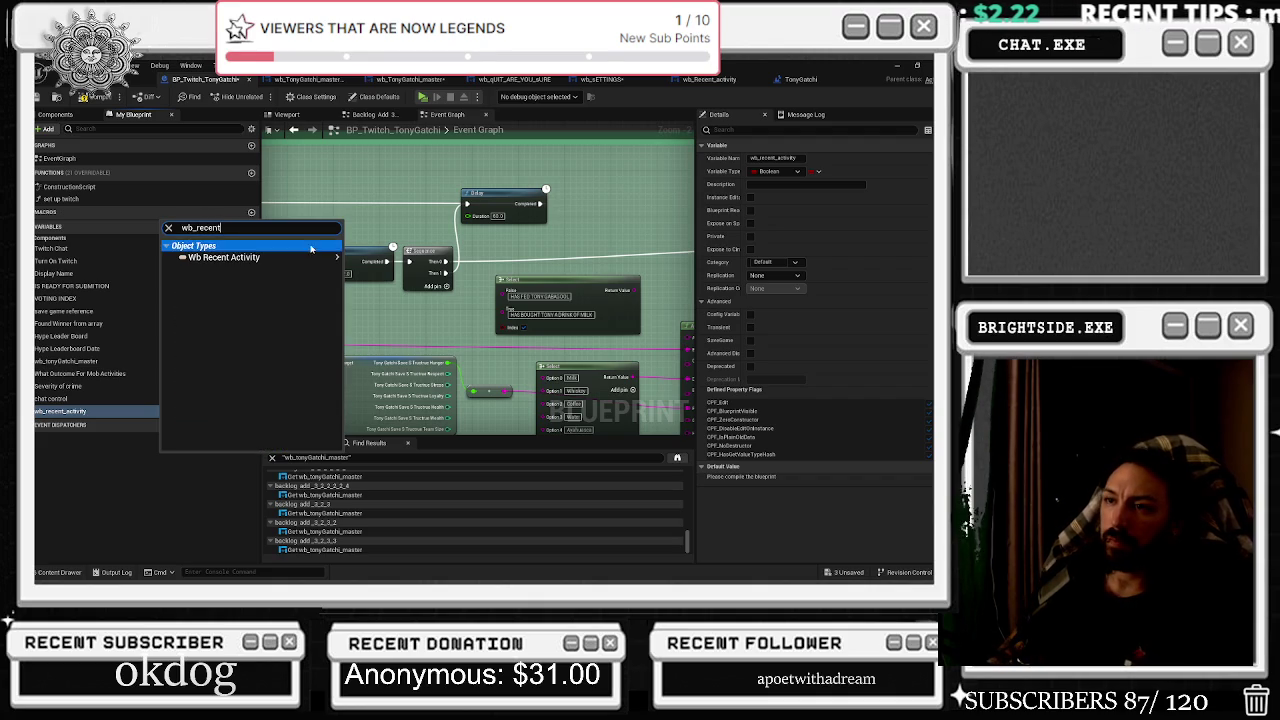
pyautogui.click(391, 271)
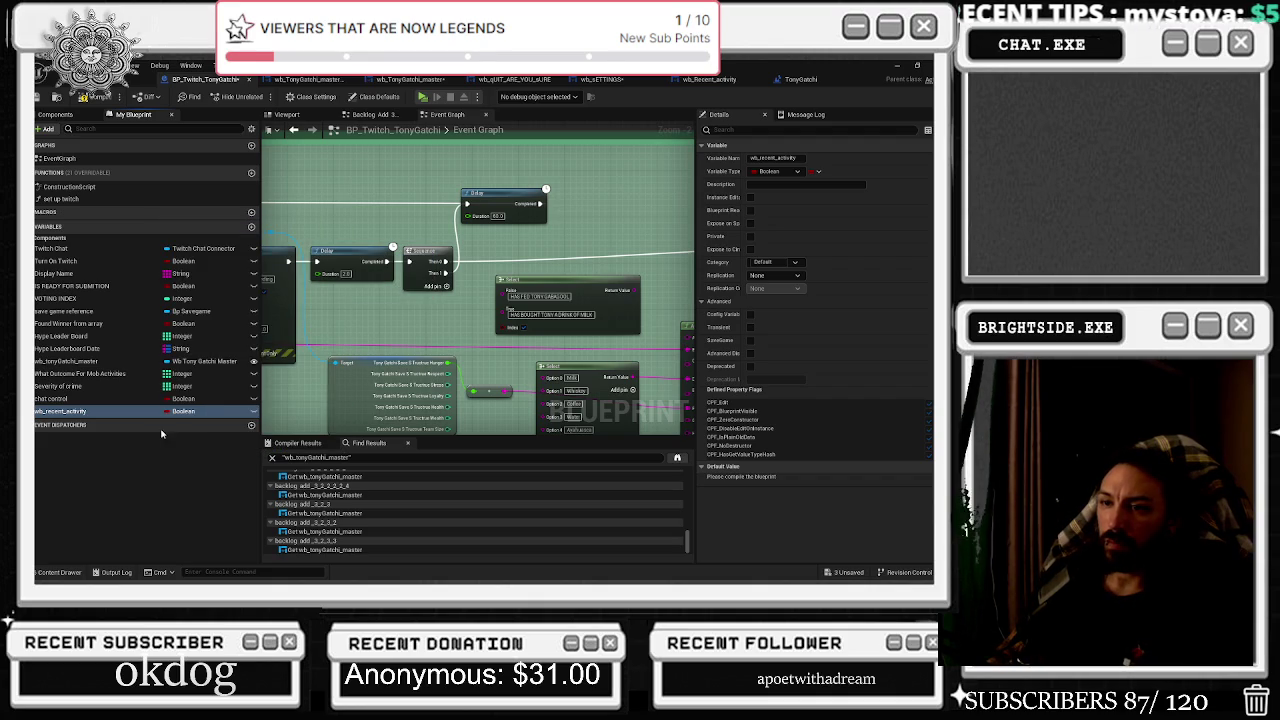
pyautogui.scroll(-10, 430, 320)
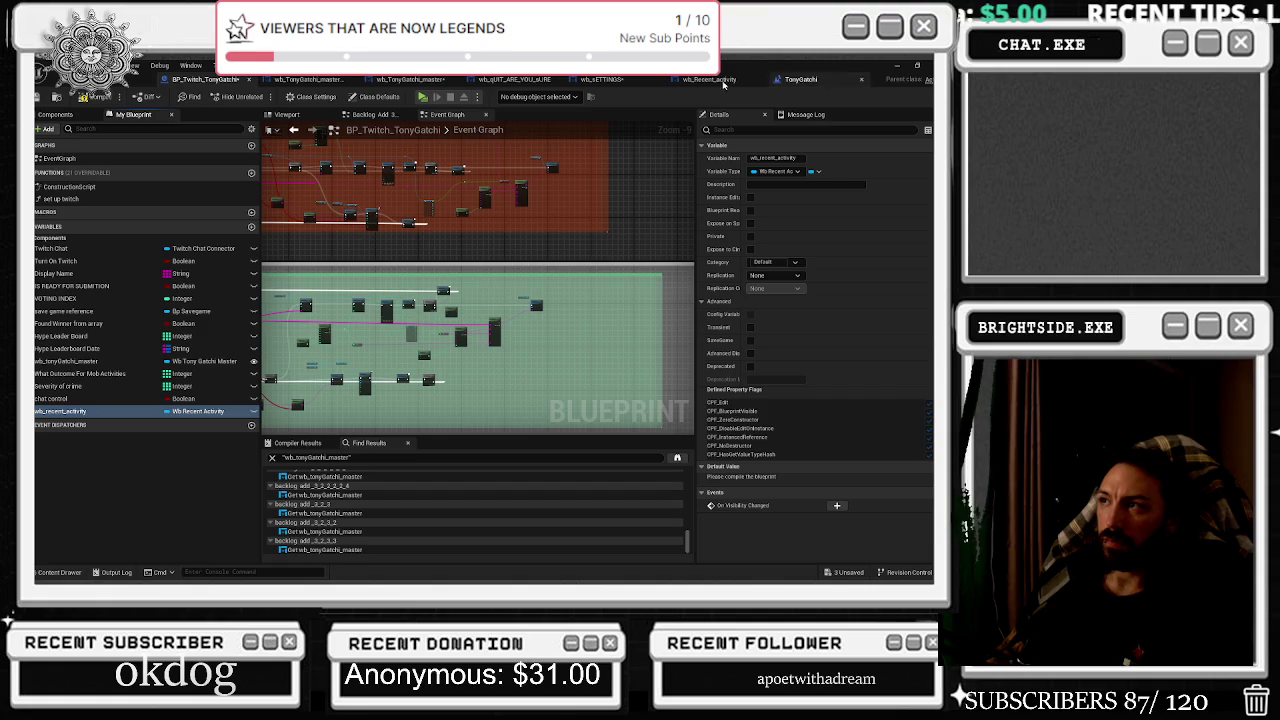
pyautogui.click(850, 80)
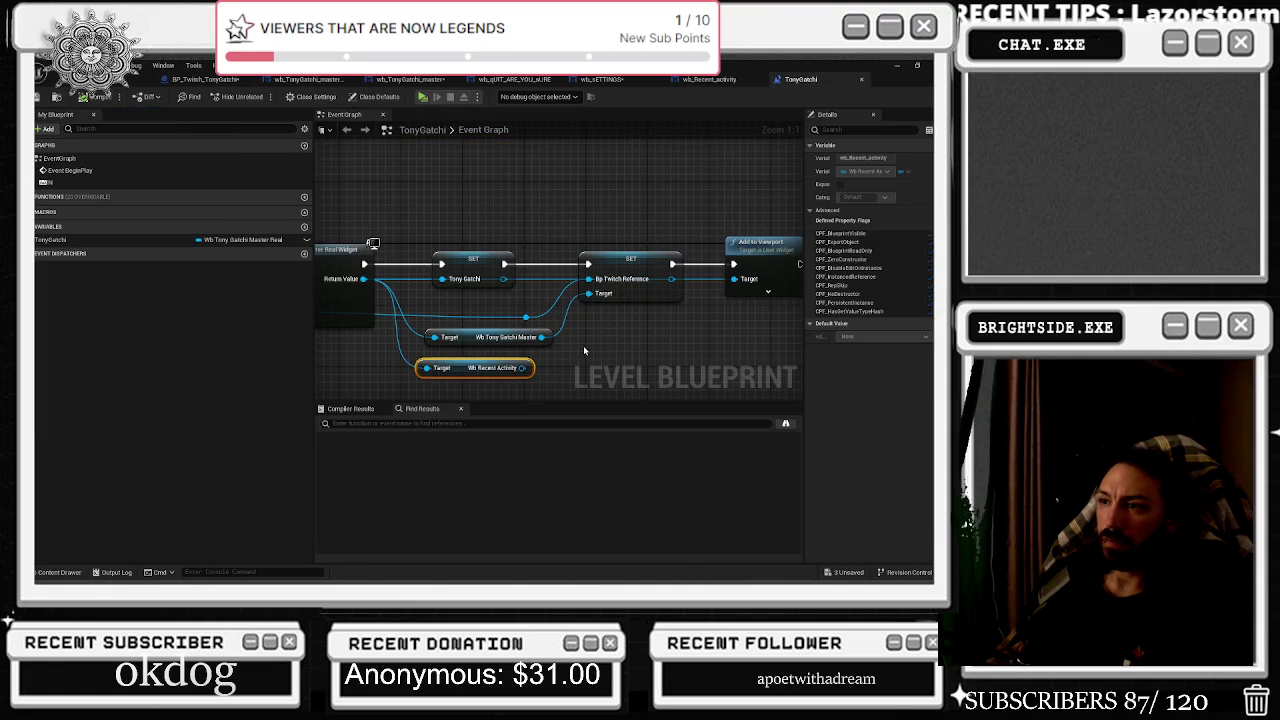
# Inspect the TonyGatchi level blueprint's widget nodes, nudging the SET TonyGatchi node upward.
pyautogui.moveTo(534, 363)
pyautogui.mouseDown()
pyautogui.moveTo(620, 340)
pyautogui.moveTo(790, 353)
pyautogui.moveTo(753, 331)
pyautogui.mouseUp()
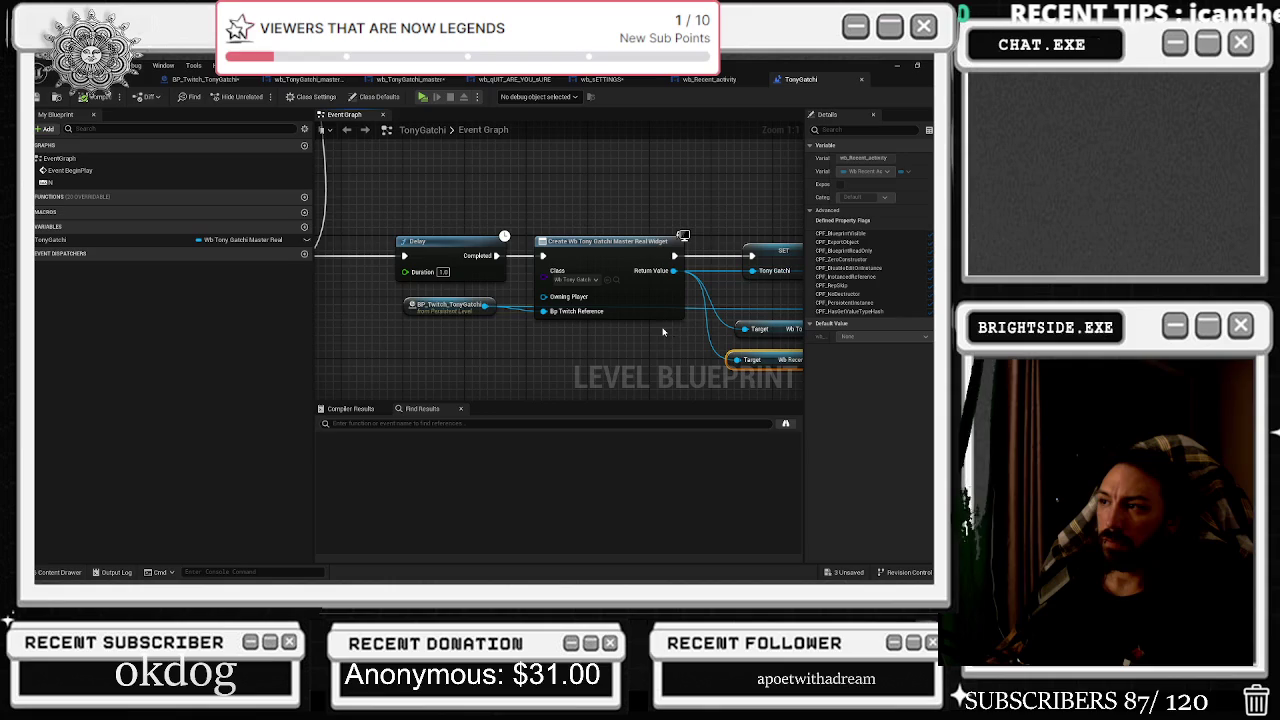
pyautogui.moveTo(765, 262); pyautogui.dragTo(665, 210)
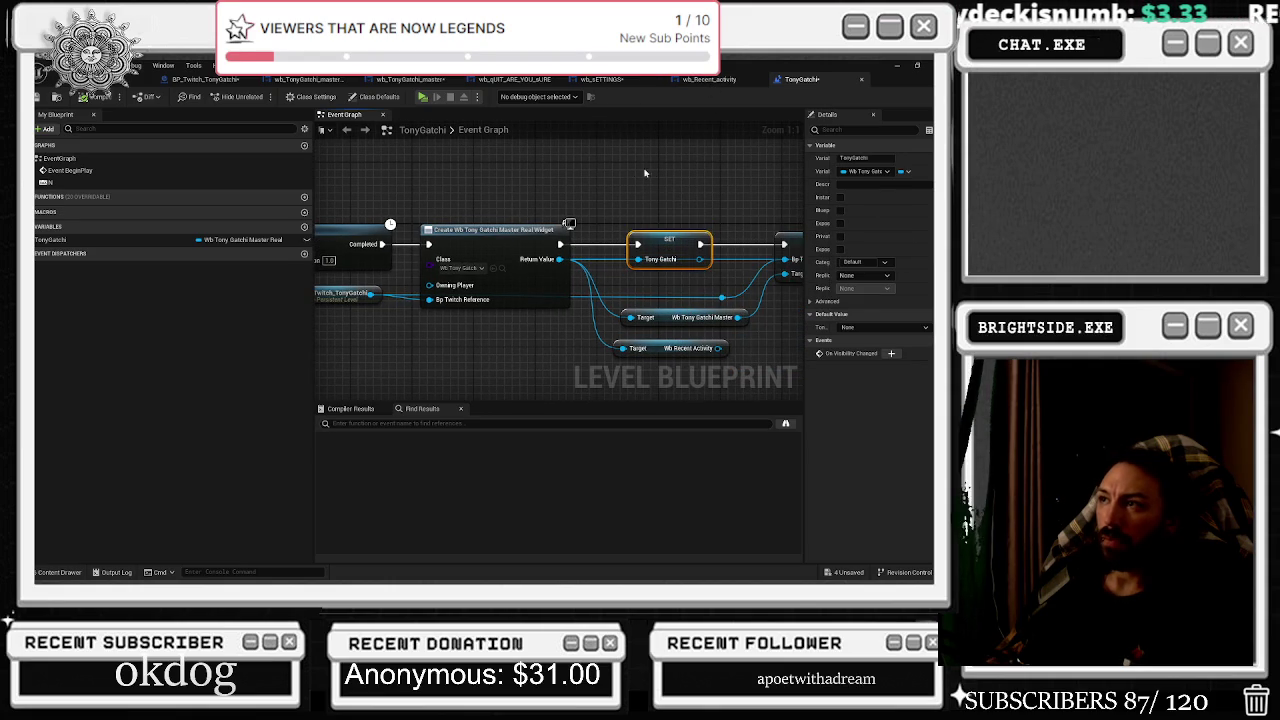
pyautogui.moveTo(651, 167); pyautogui.dragTo(692, 173)
# Back in BP_Twitch_TonyGatchi, add another new variable below wb_recent_activity.
pyautogui.click(205, 79)
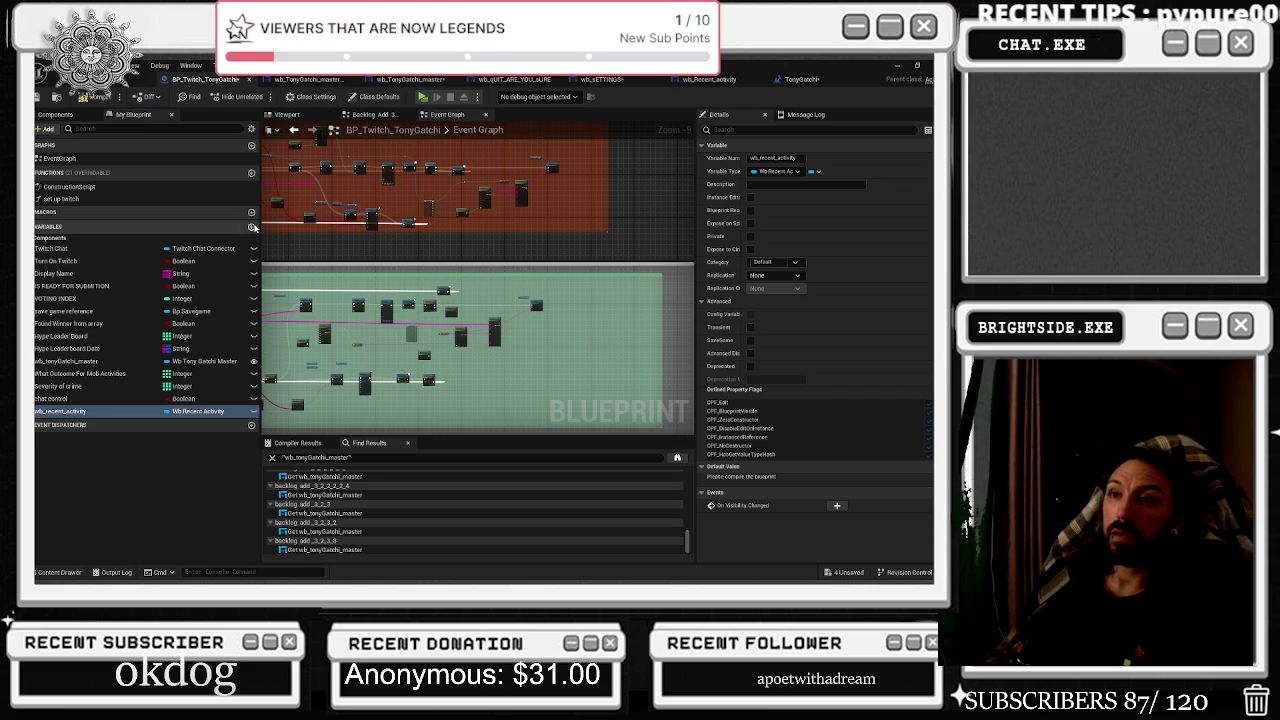
pyautogui.click(247, 233)
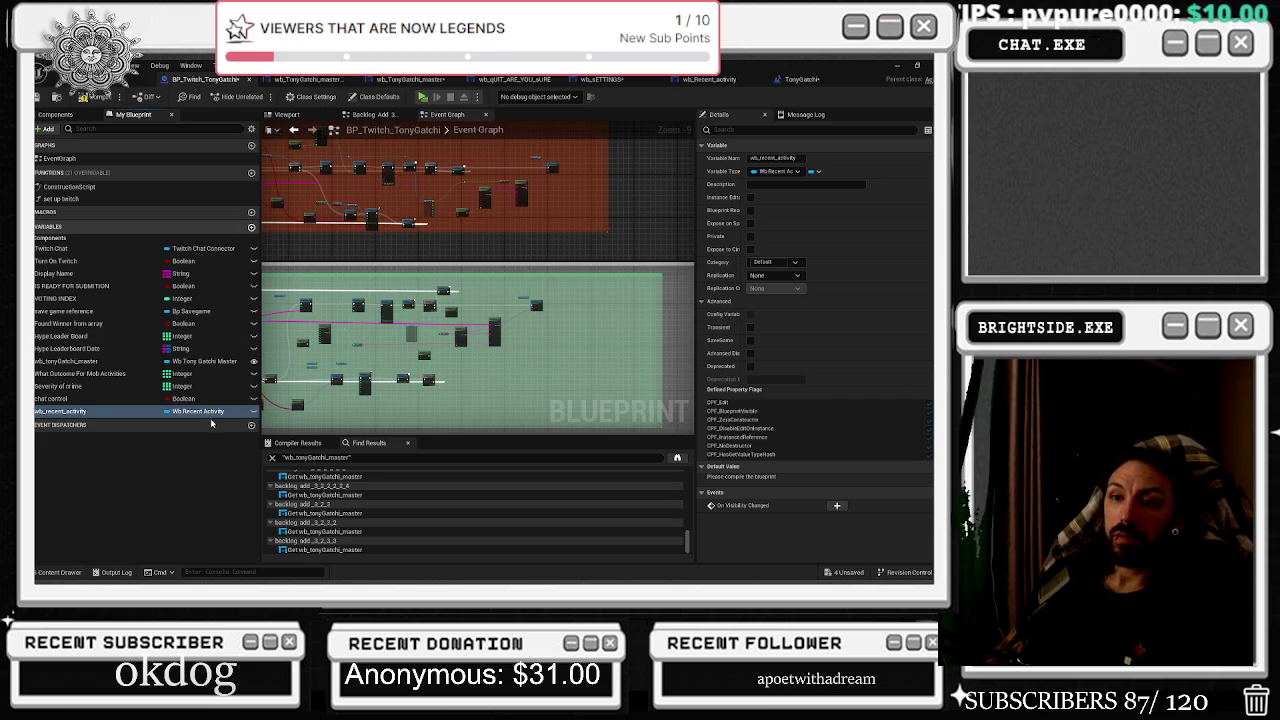
pyautogui.click(251, 226)
# Rename NewVar to wb_Tony_Final_master and type it as a Wb Tony Gatchi Master Real object reference.
pyautogui.write('wb_Tony_Final_master')
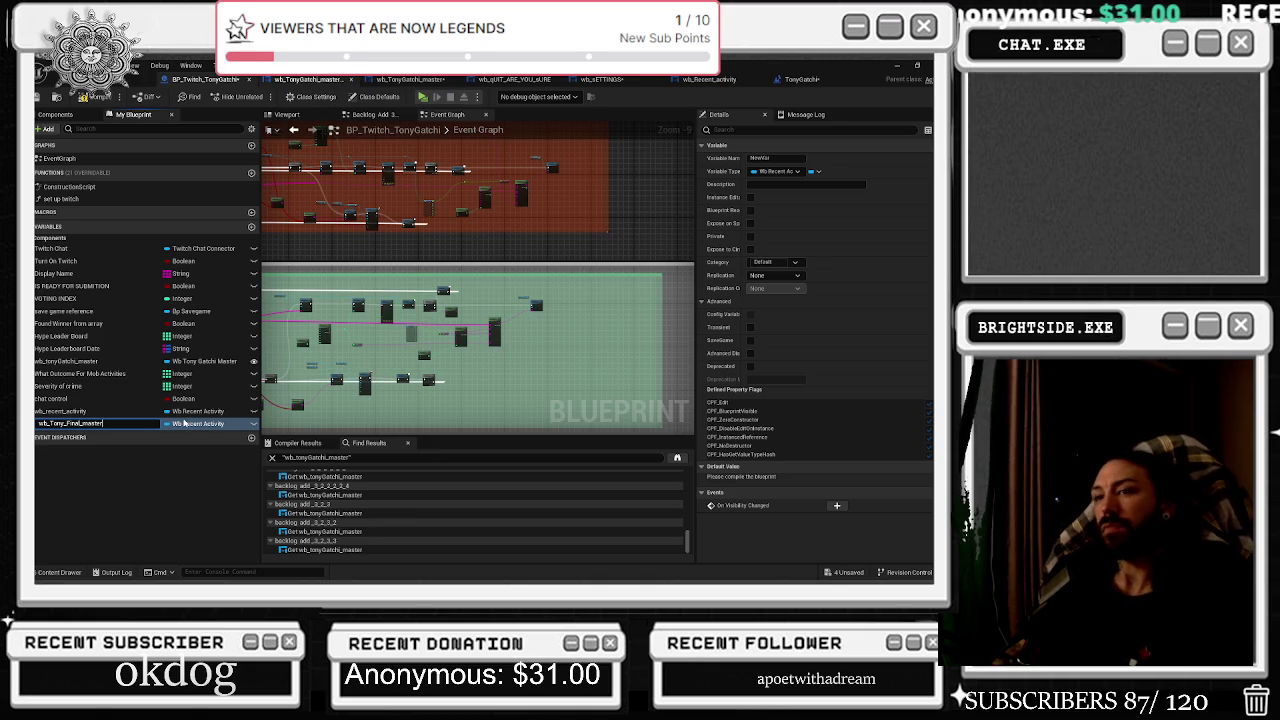
pyautogui.press('Return')
pyautogui.click(183, 423)
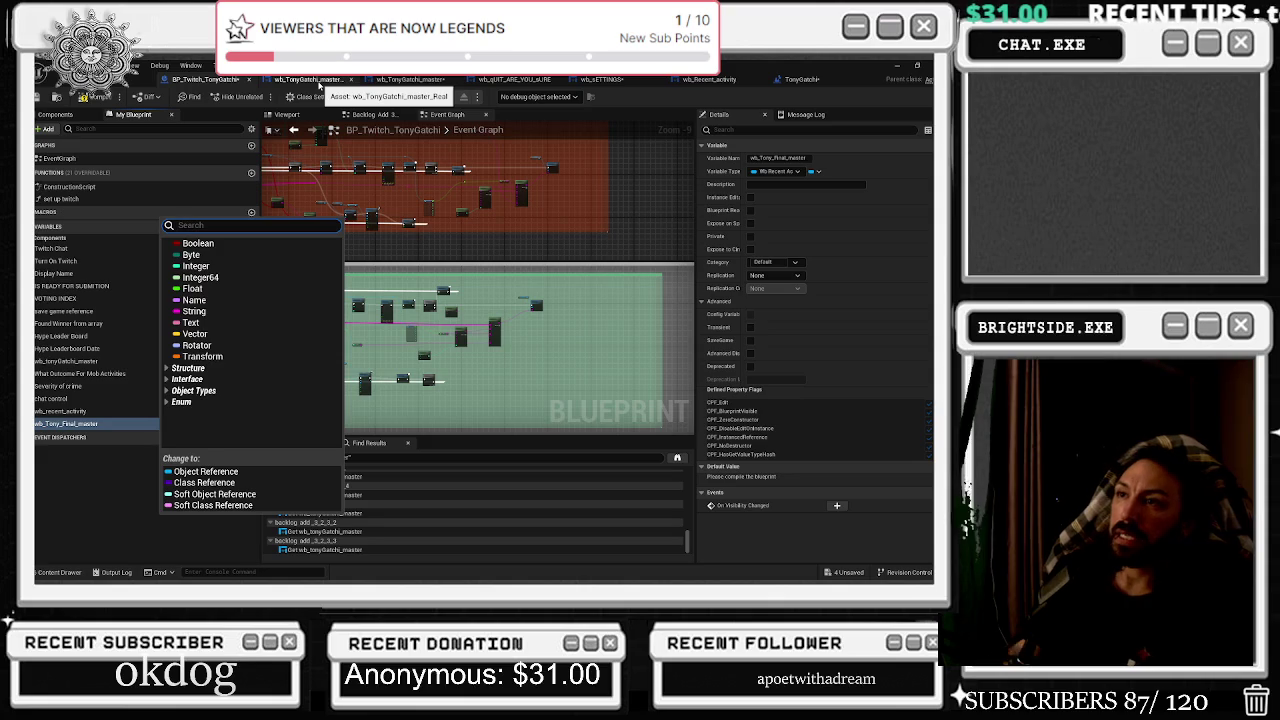
pyautogui.write('_tonyg')
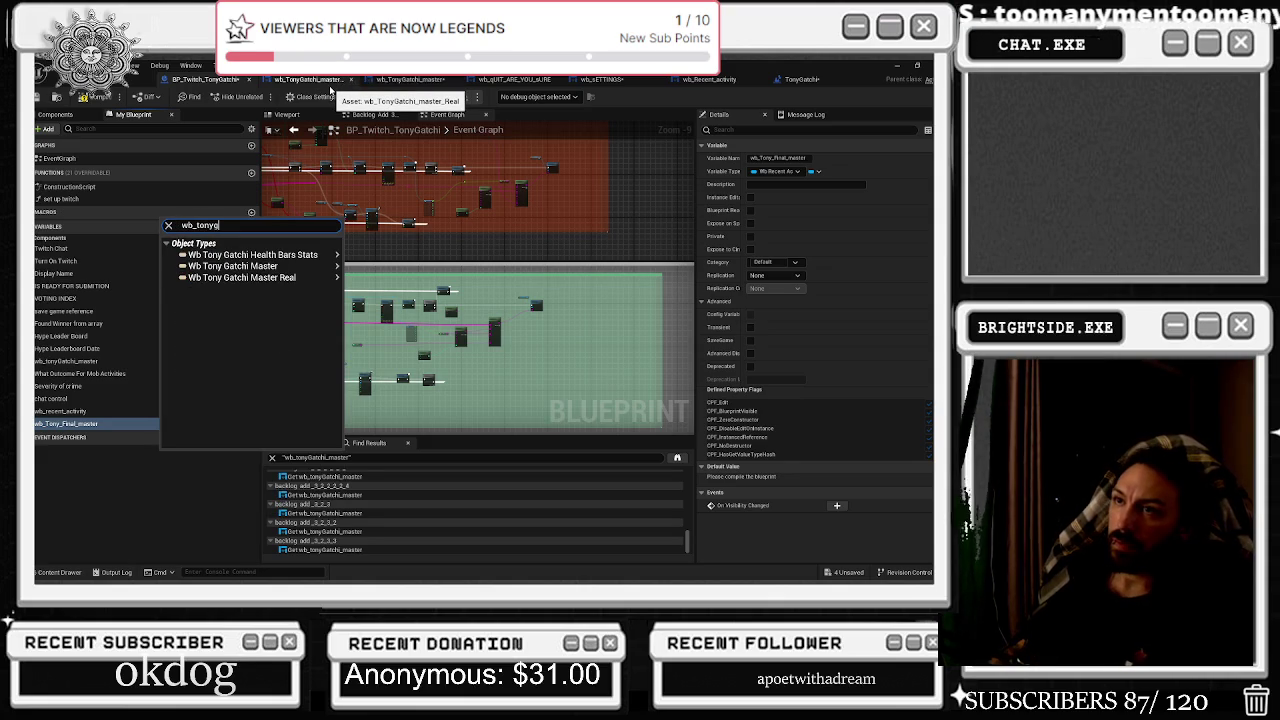
pyautogui.moveTo(250, 277)
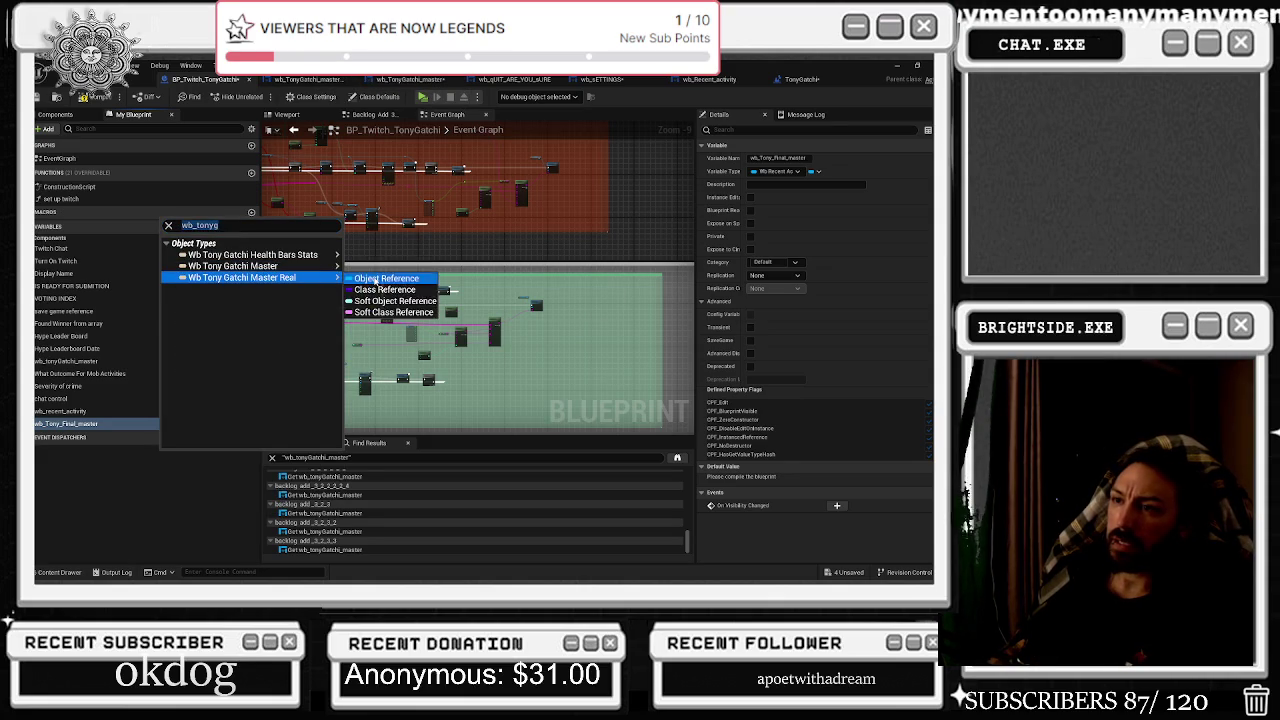
pyautogui.click(385, 279)
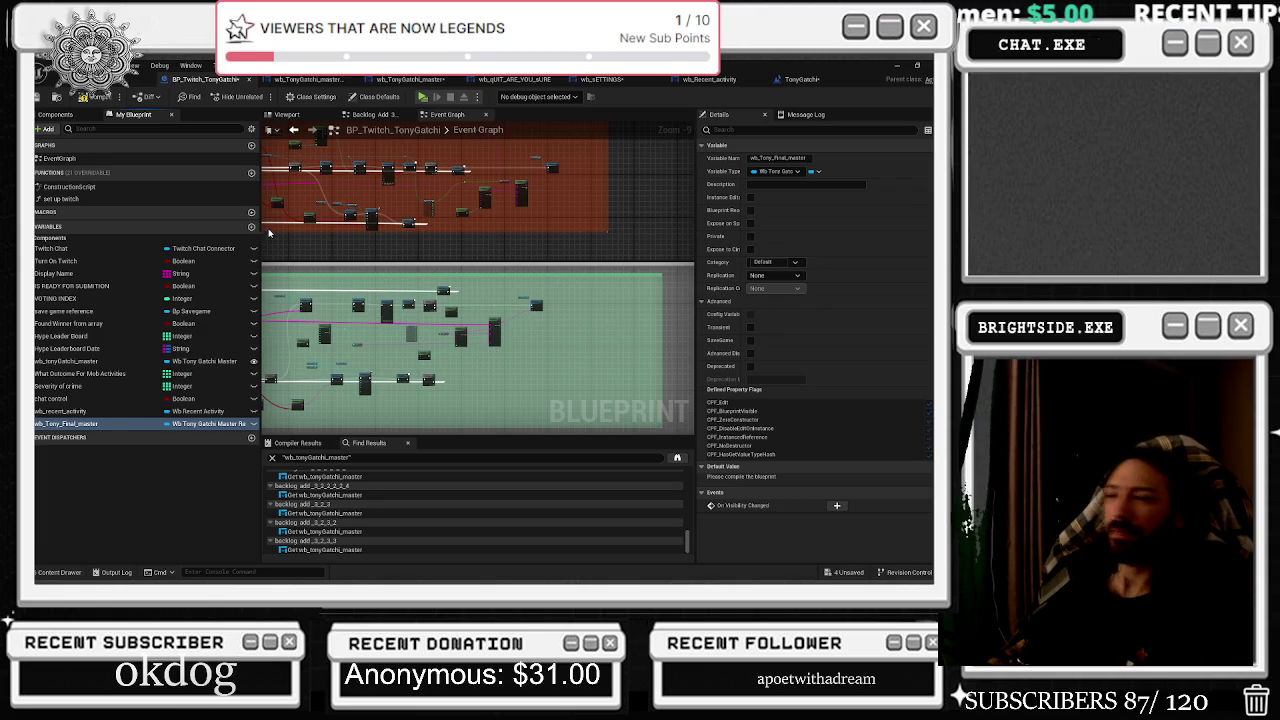
pyautogui.scroll(5, 613, 386)
pyautogui.moveTo(481, 234)
pyautogui.mouseDown()
pyautogui.moveTo(551, 325)
pyautogui.moveTo(553, 153)
pyautogui.mouseUp()
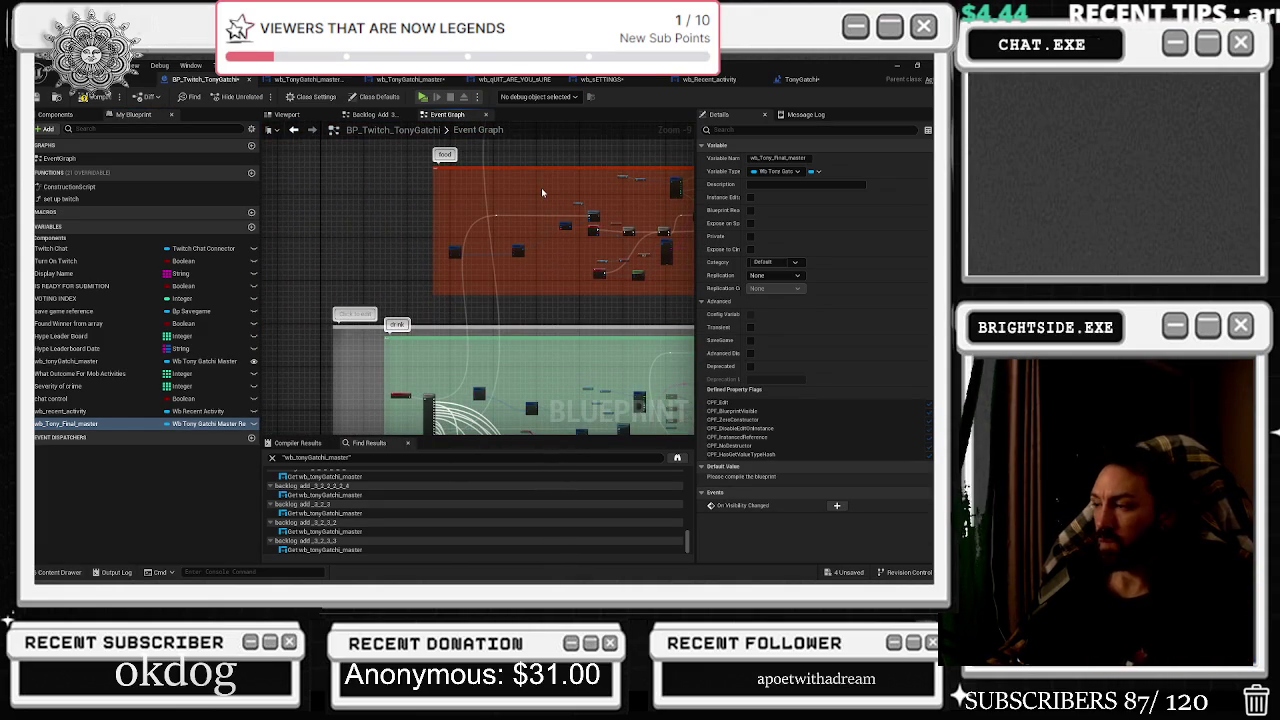
pyautogui.moveTo(428, 318); pyautogui.dragTo(376, 205)
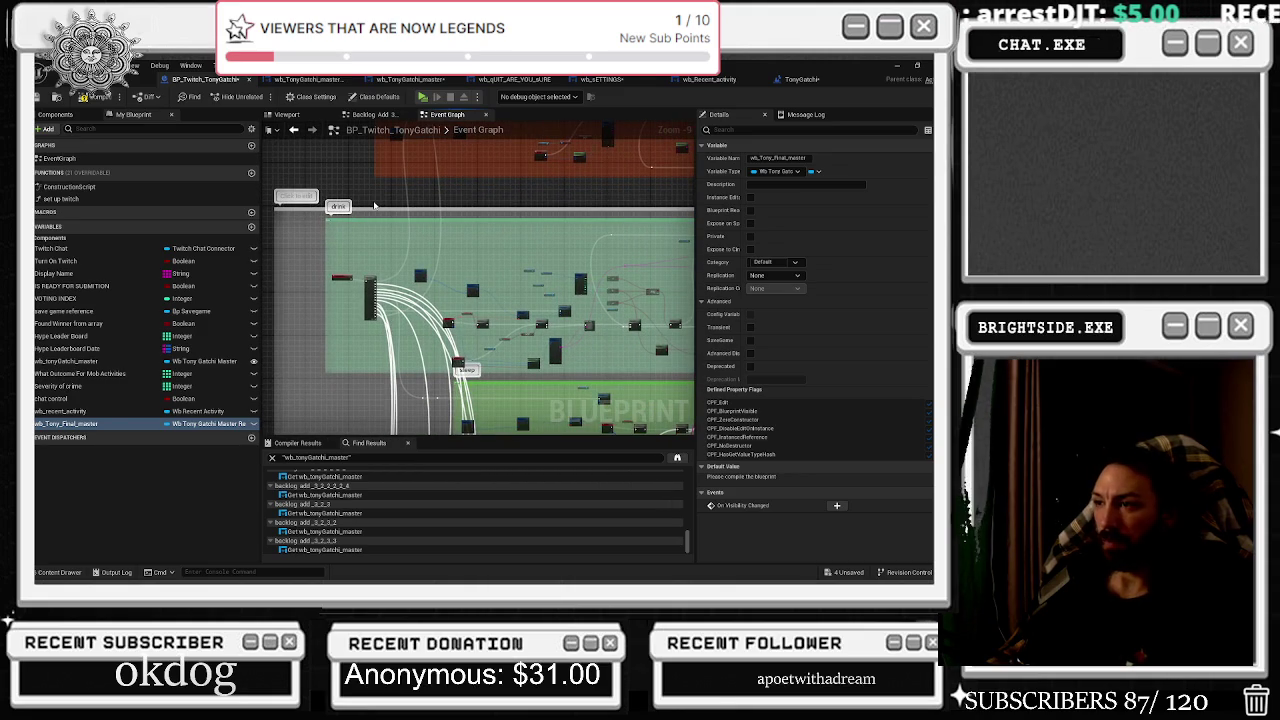
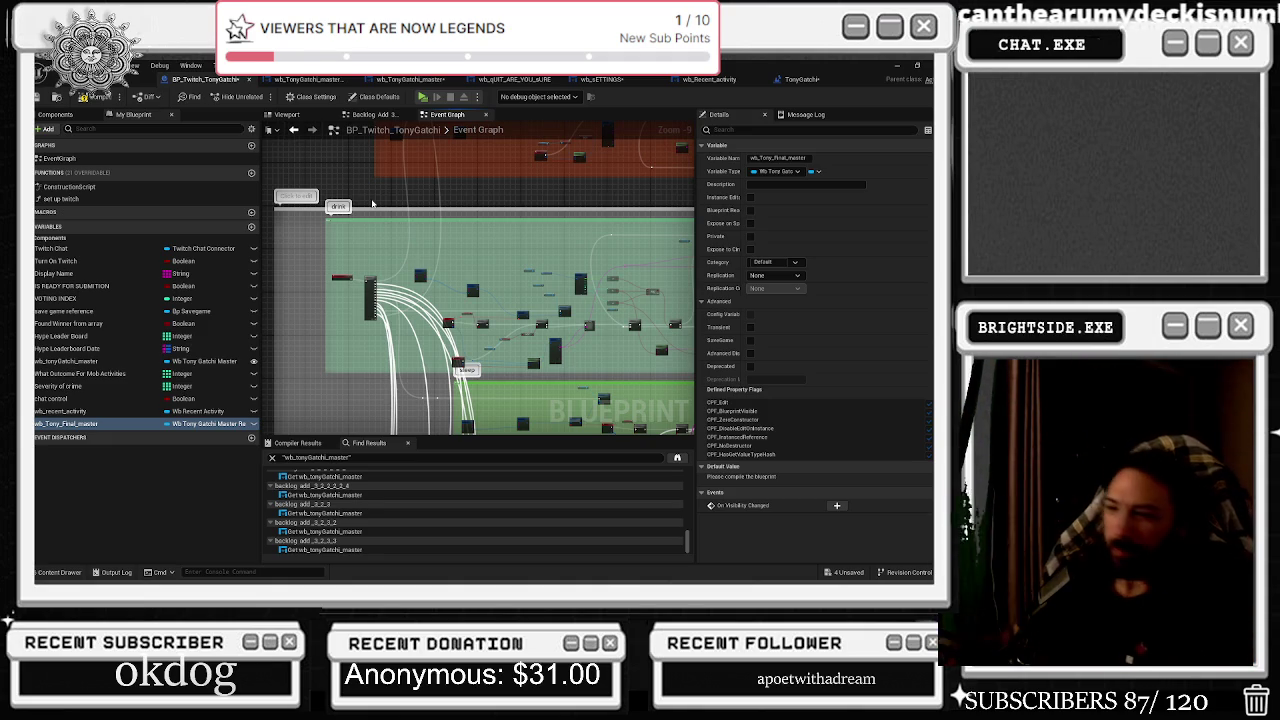
# Look over the level viewport, the wb_TonyGatchi_master layout and the BP_Twitch_TonyGatchi event graph.
pyautogui.moveTo(442, 151); pyautogui.dragTo(470, 255)
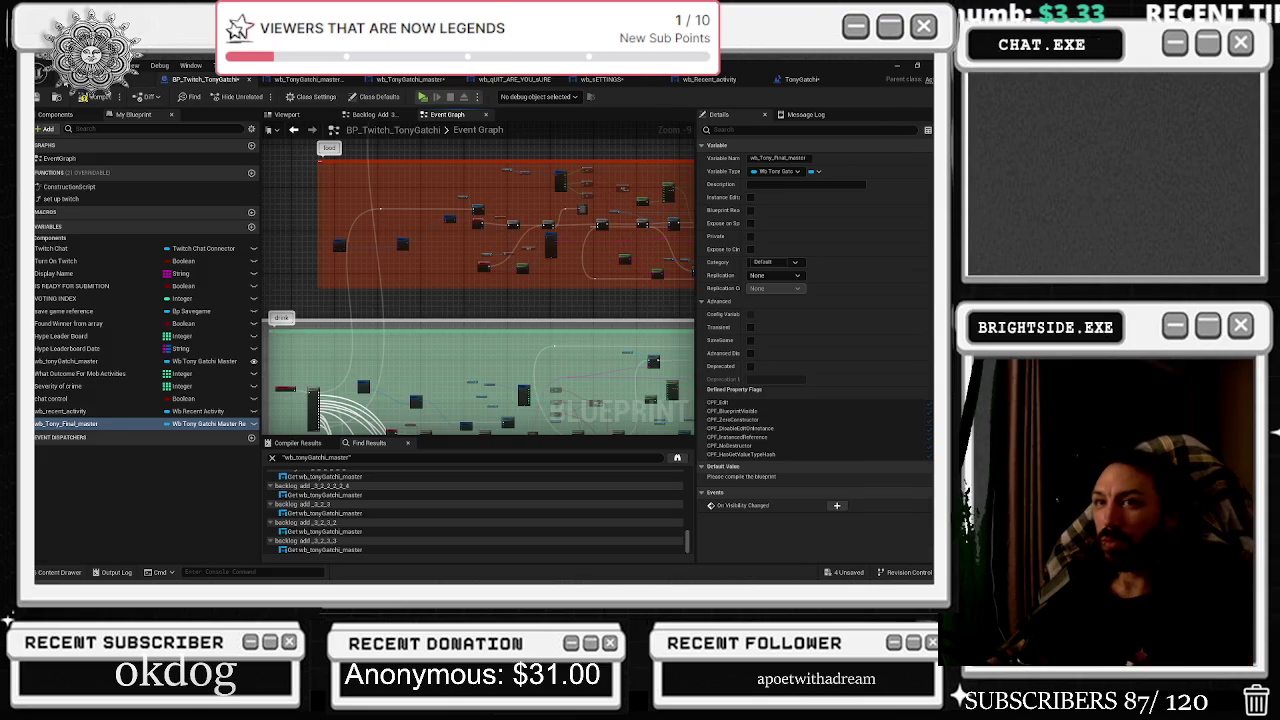
pyautogui.click(95, 85)
pyautogui.click(298, 80)
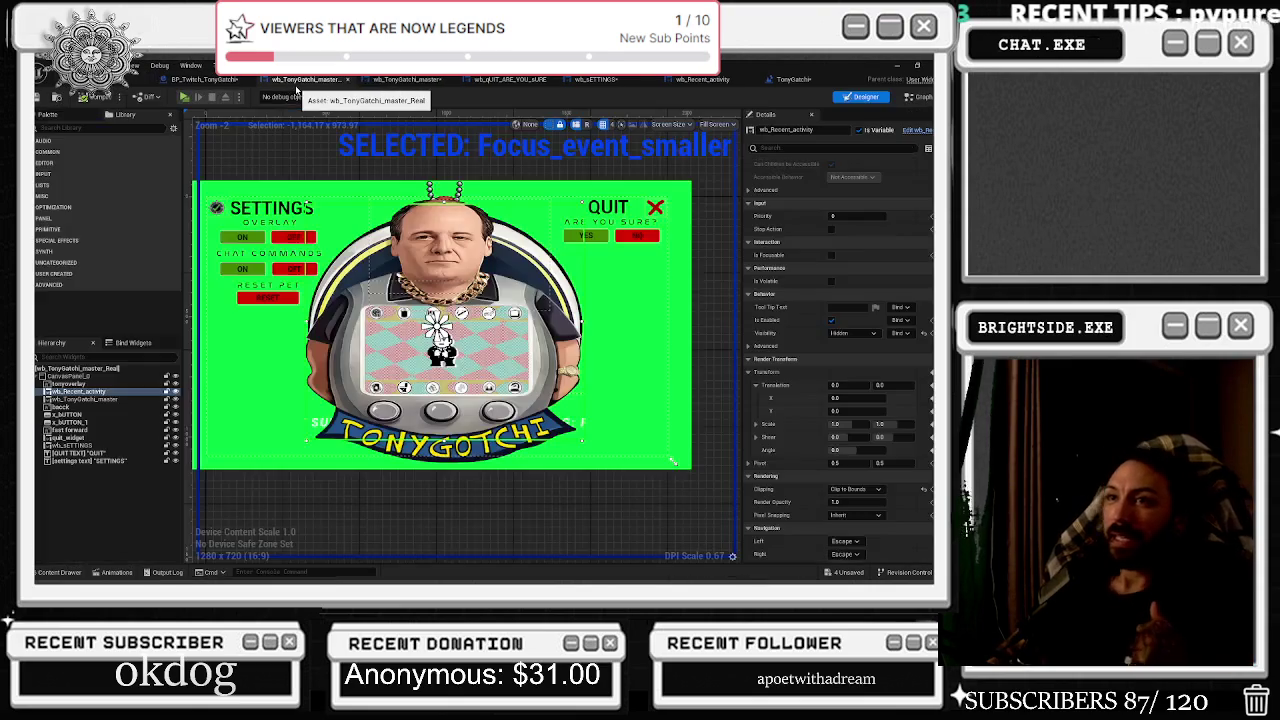
pyautogui.click(205, 79)
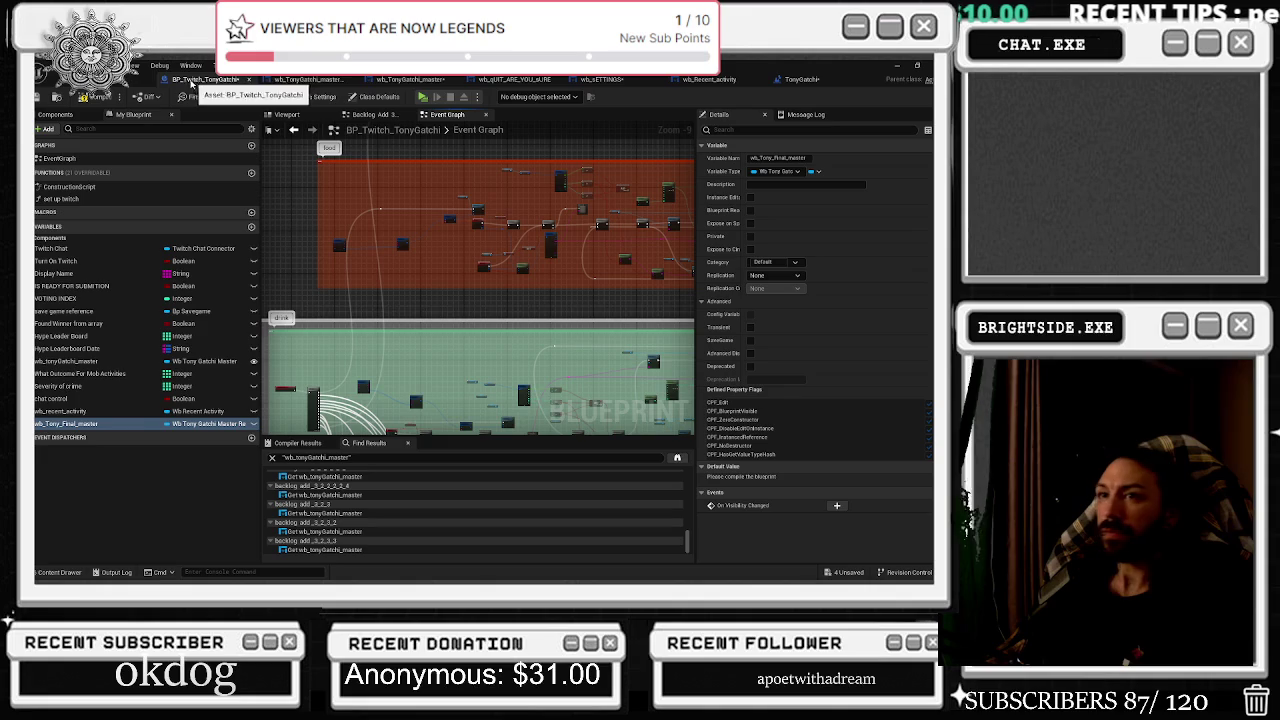
pyautogui.click(142, 80)
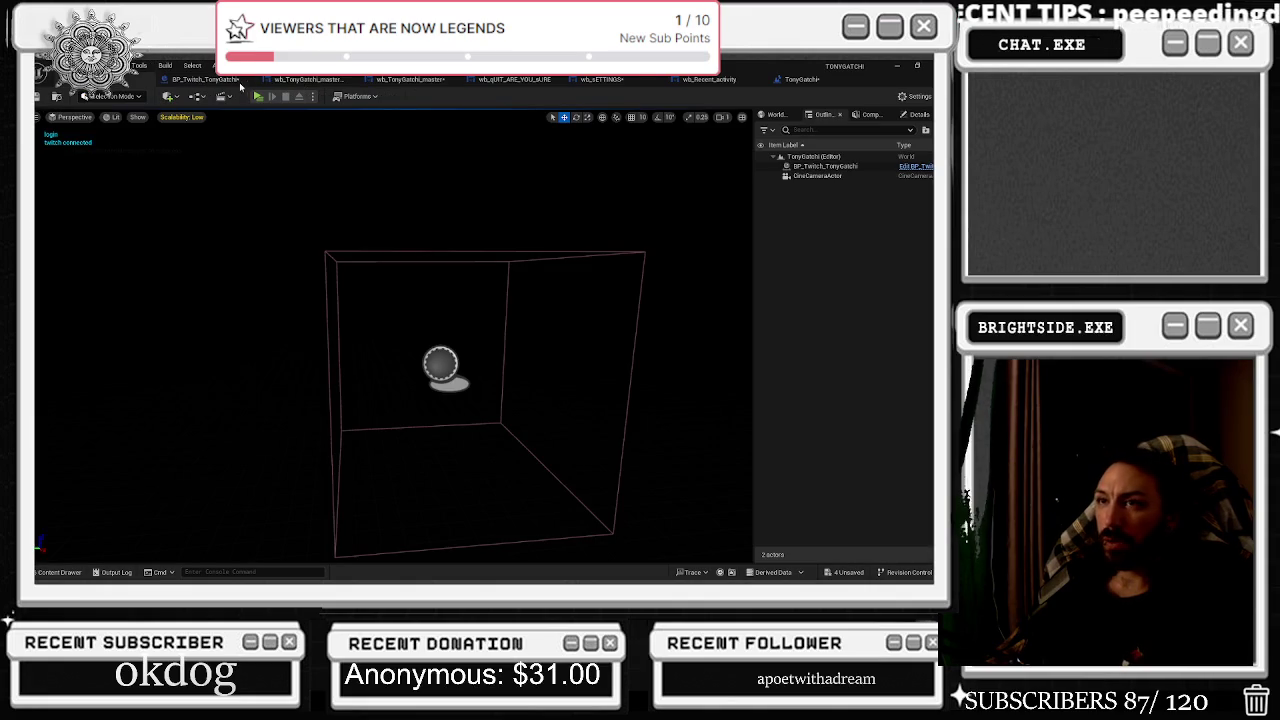
pyautogui.click(215, 79)
pyautogui.scroll(3, 505, 321)
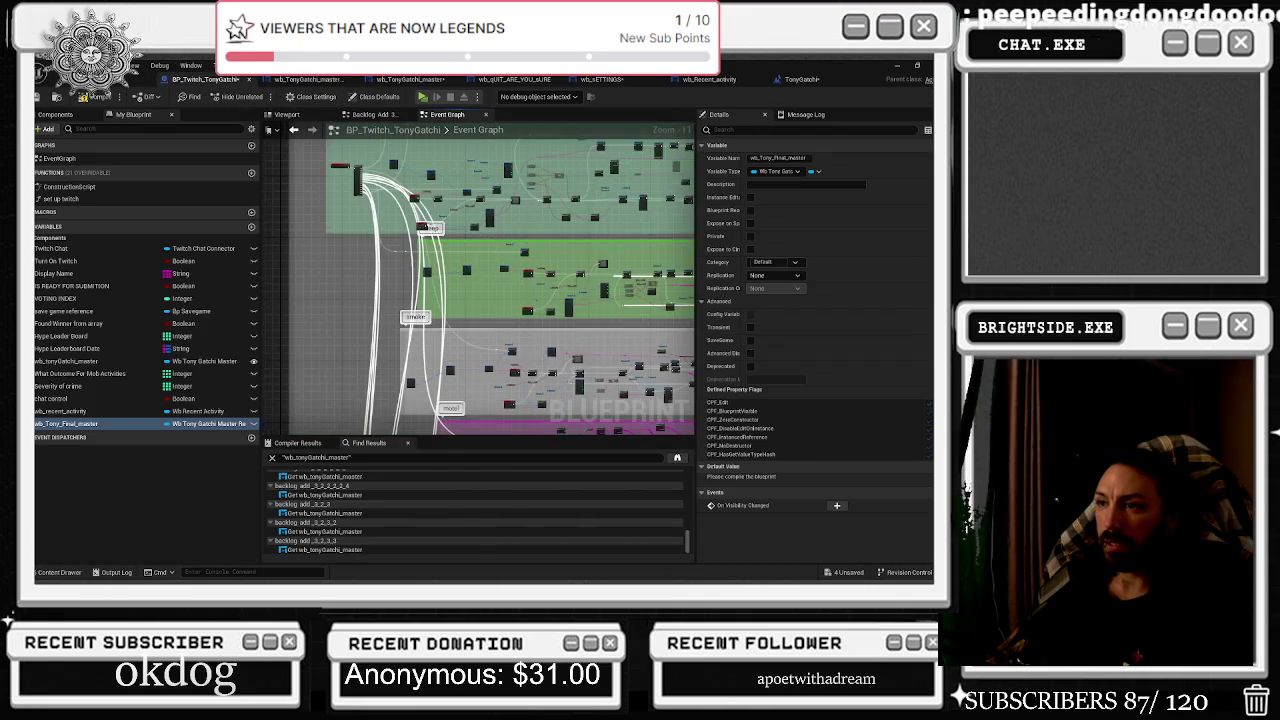
# Review the wb_TonyGatchi_master and wb_sETTINGS graphs, then open the TonyGatchi level blueprint.
pyautogui.click(305, 79)
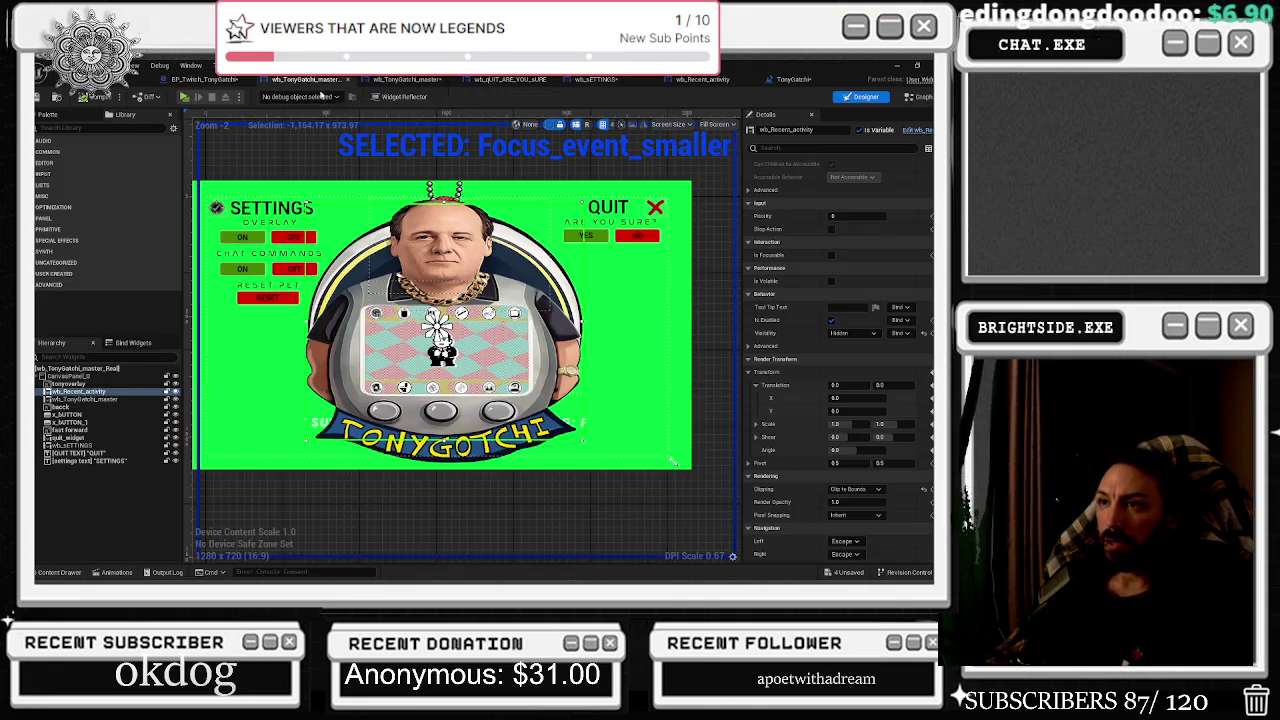
pyautogui.click(393, 81)
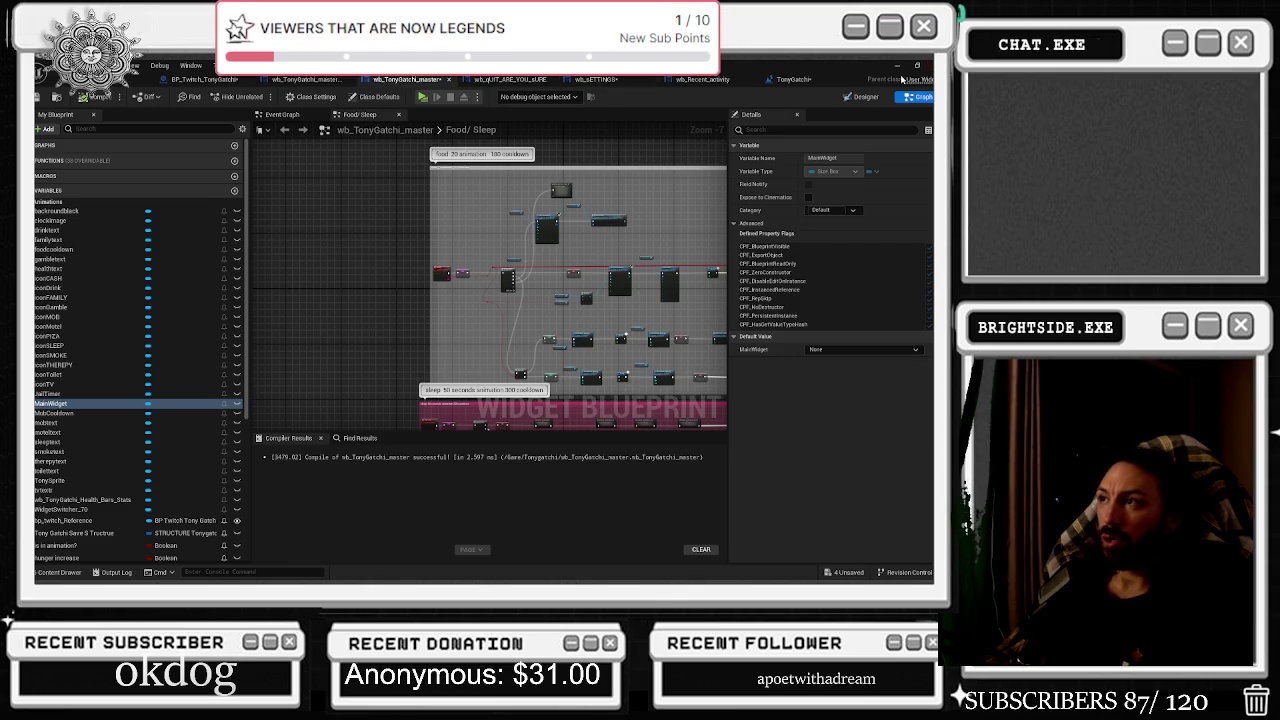
pyautogui.click(608, 79)
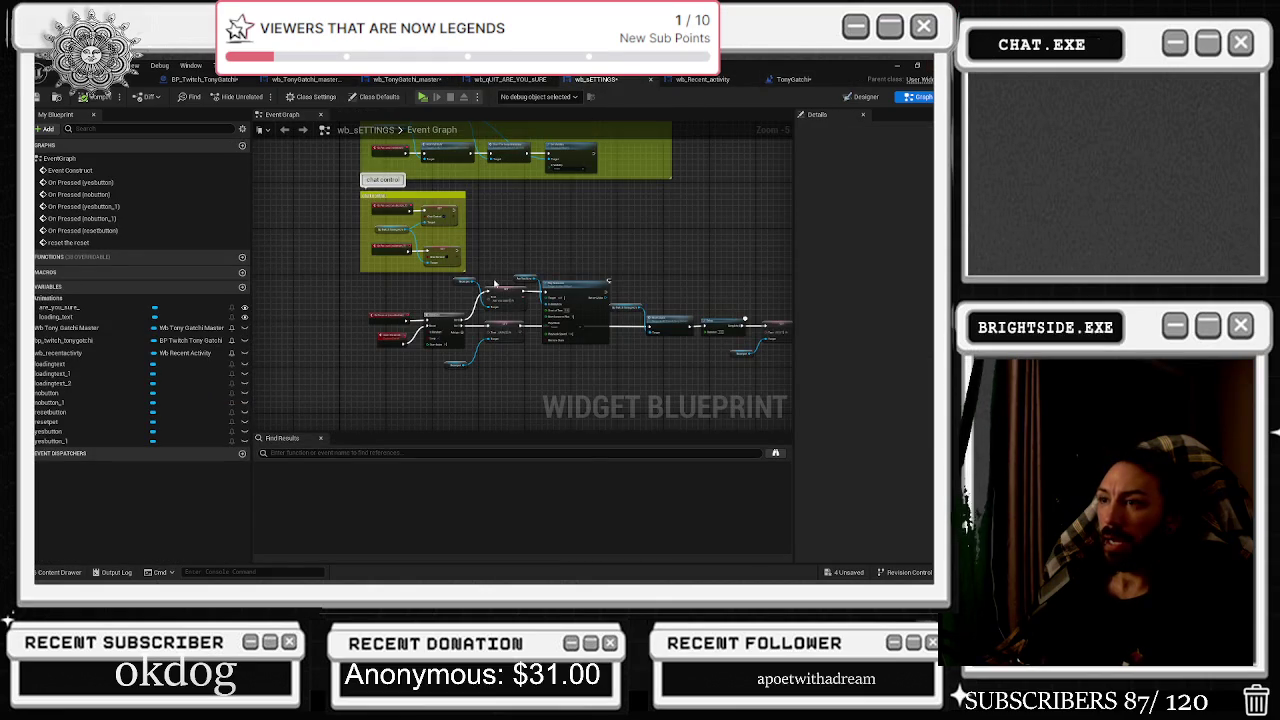
pyautogui.moveTo(435, 282)
pyautogui.mouseDown()
pyautogui.moveTo(700, 360)
pyautogui.moveTo(612, 348)
pyautogui.mouseUp()
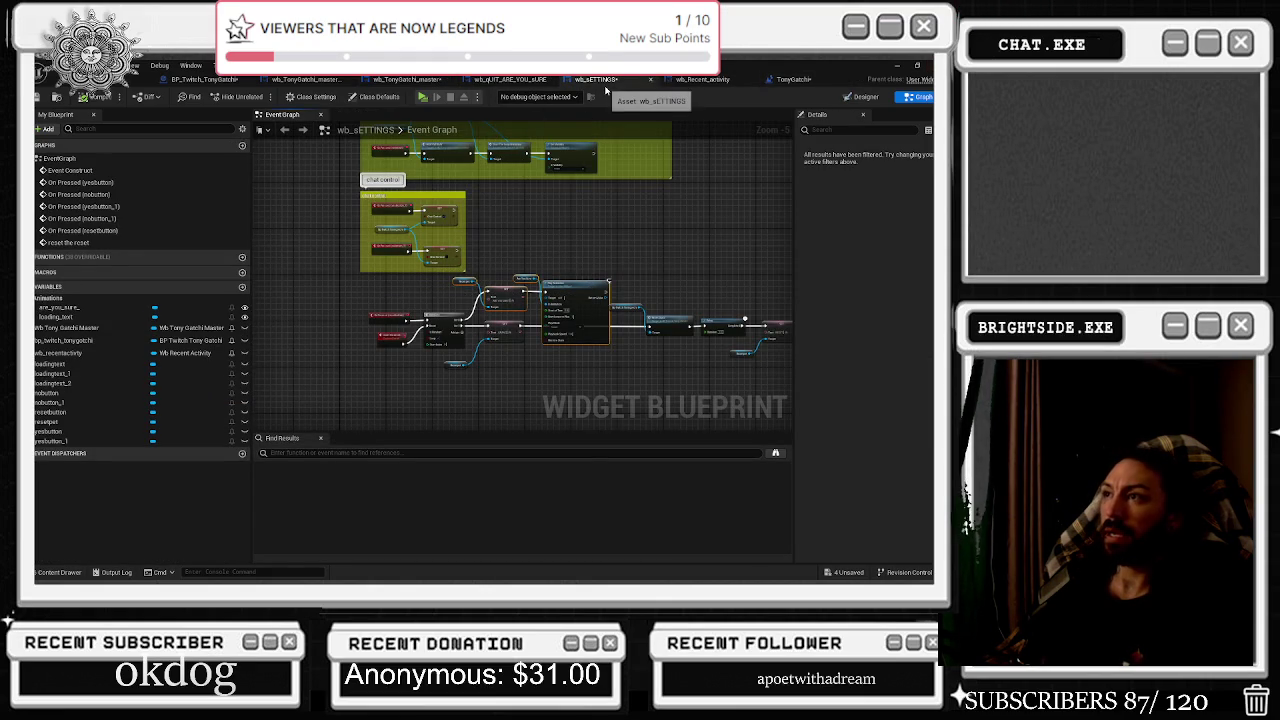
pyautogui.click(415, 80)
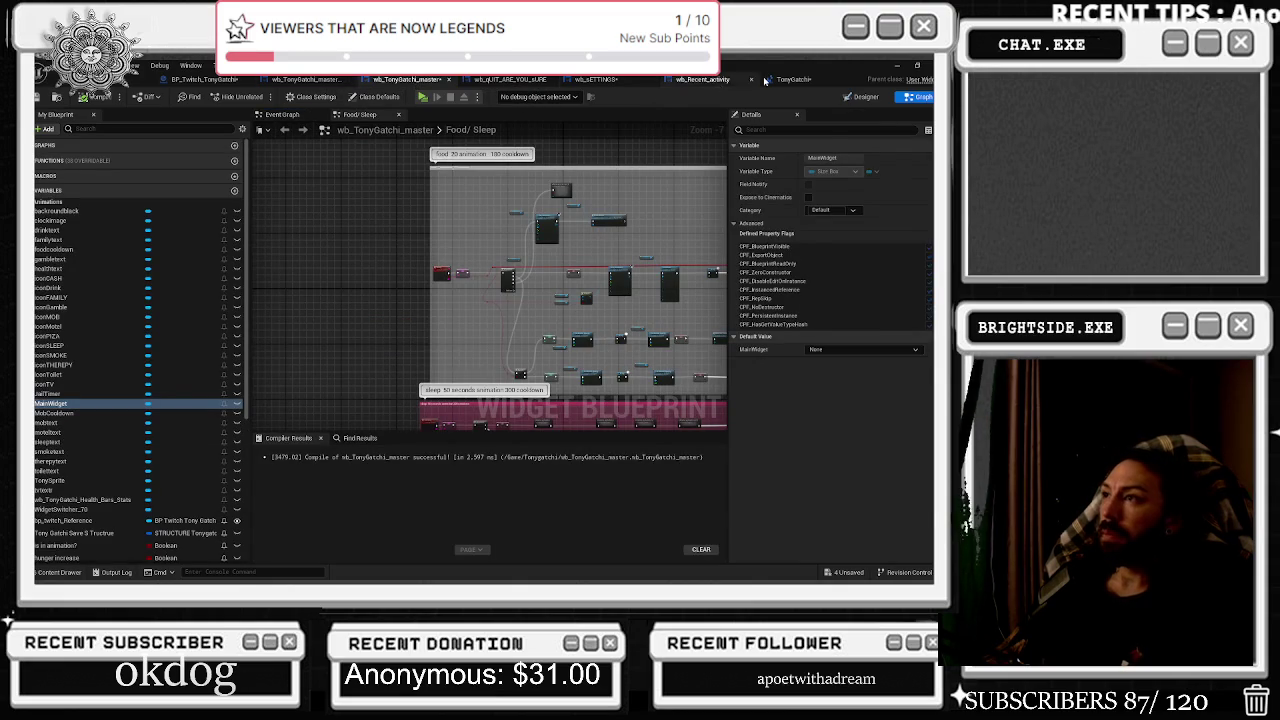
pyautogui.click(796, 79)
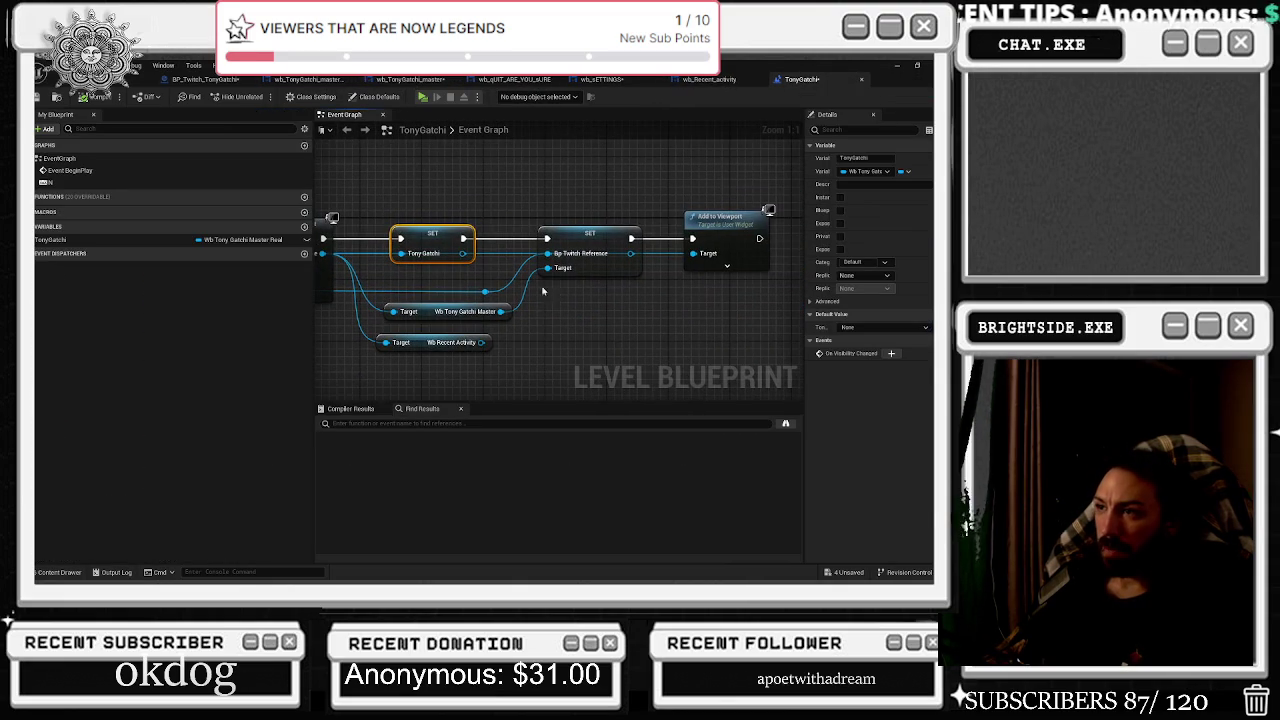
# Add a SET Wb Tony Final Master fed by the created widget, chained before Add to Viewport.
pyautogui.moveTo(501, 345)
pyautogui.mouseDown()
pyautogui.moveTo(572, 360)
pyautogui.moveTo(605, 347)
pyautogui.moveTo(383, 278)
pyautogui.moveTo(419, 332)
pyautogui.mouseUp()
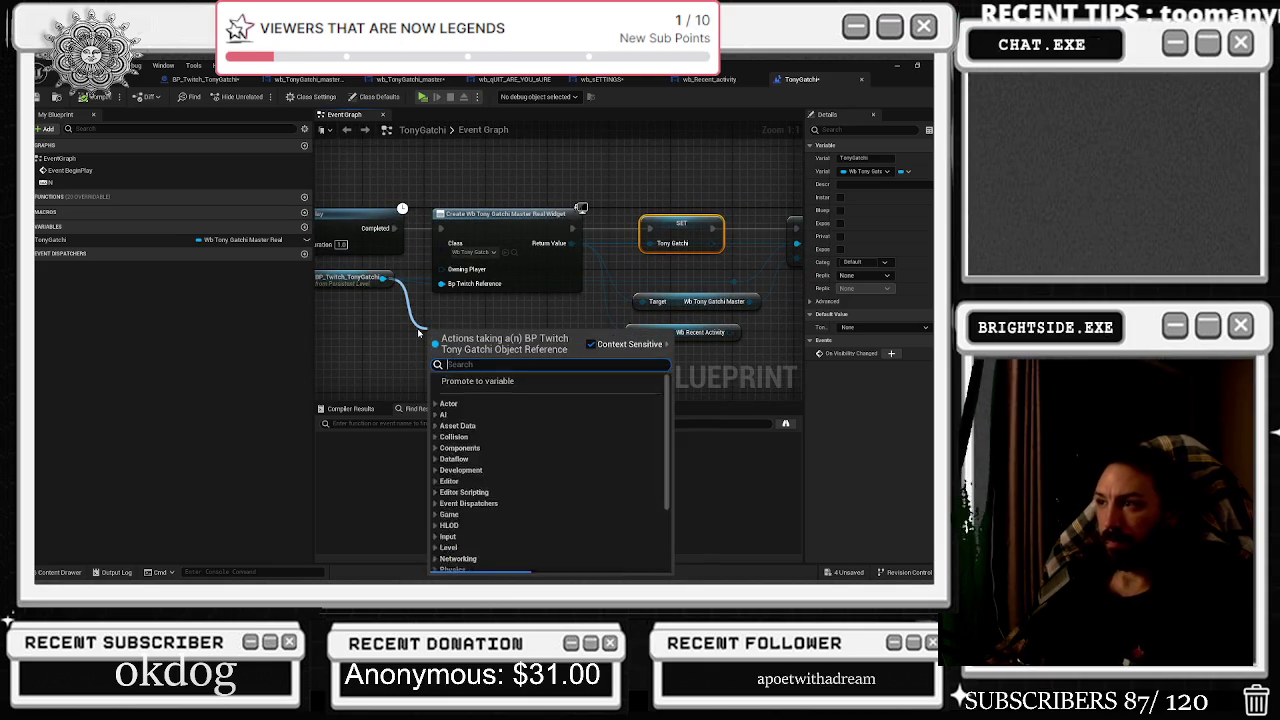
pyautogui.write('set master')
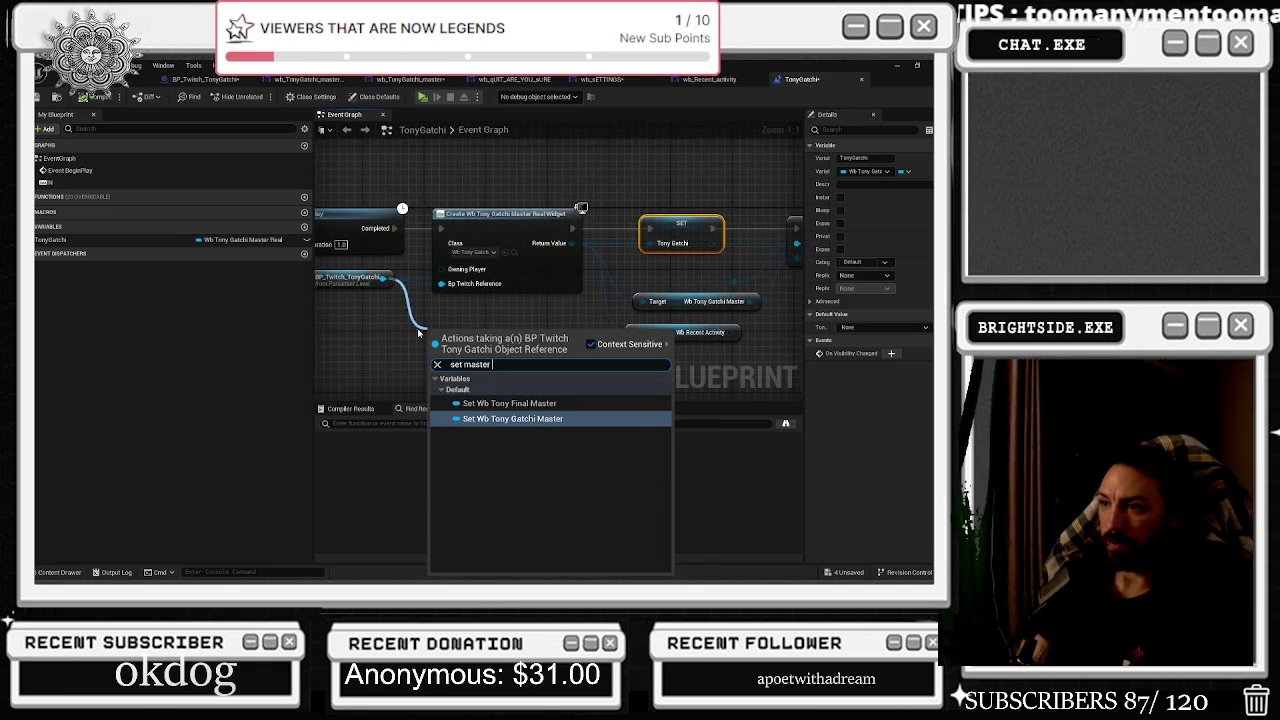
pyautogui.press('Up')
pyautogui.press('Return')
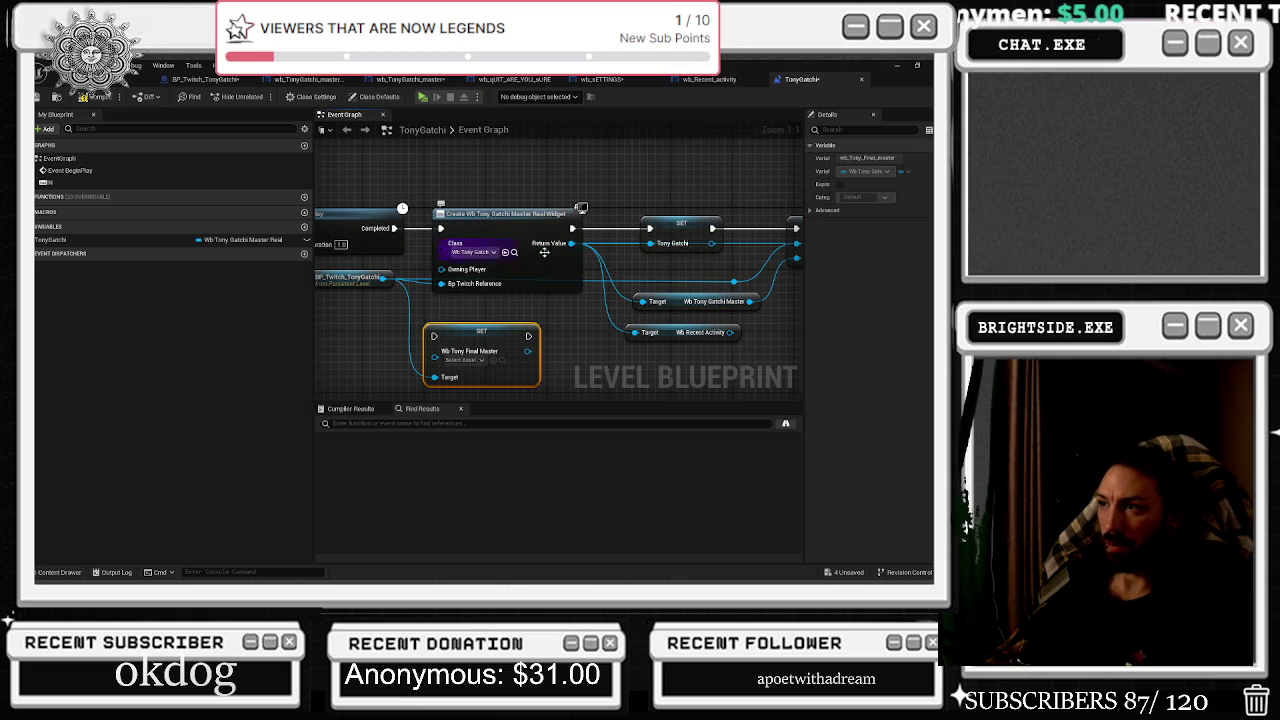
pyautogui.moveTo(564, 247)
pyautogui.mouseDown()
pyautogui.moveTo(435, 351)
pyautogui.moveTo(790, 300)
pyautogui.moveTo(722, 303)
pyautogui.mouseUp()
pyautogui.moveTo(765, 207); pyautogui.dragTo(792, 265)
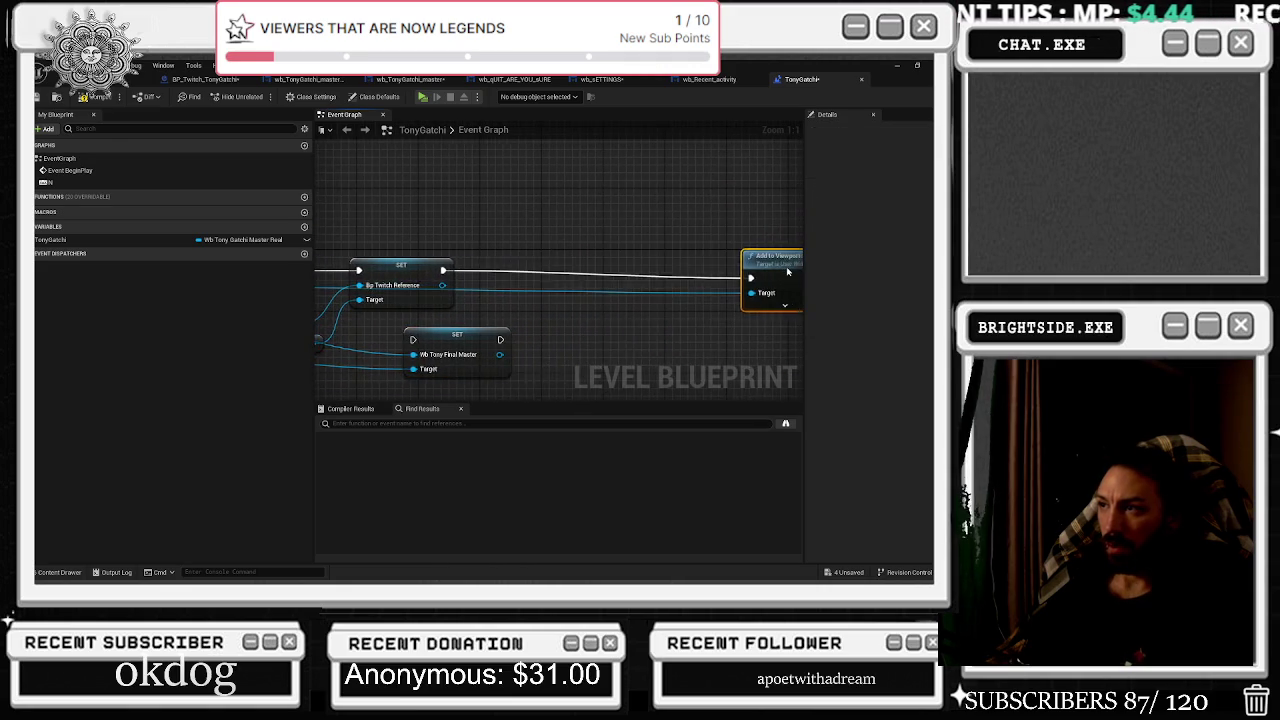
pyautogui.moveTo(447, 335)
pyautogui.mouseDown()
pyautogui.moveTo(517, 266)
pyautogui.moveTo(432, 270)
pyautogui.moveTo(474, 272)
pyautogui.mouseUp()
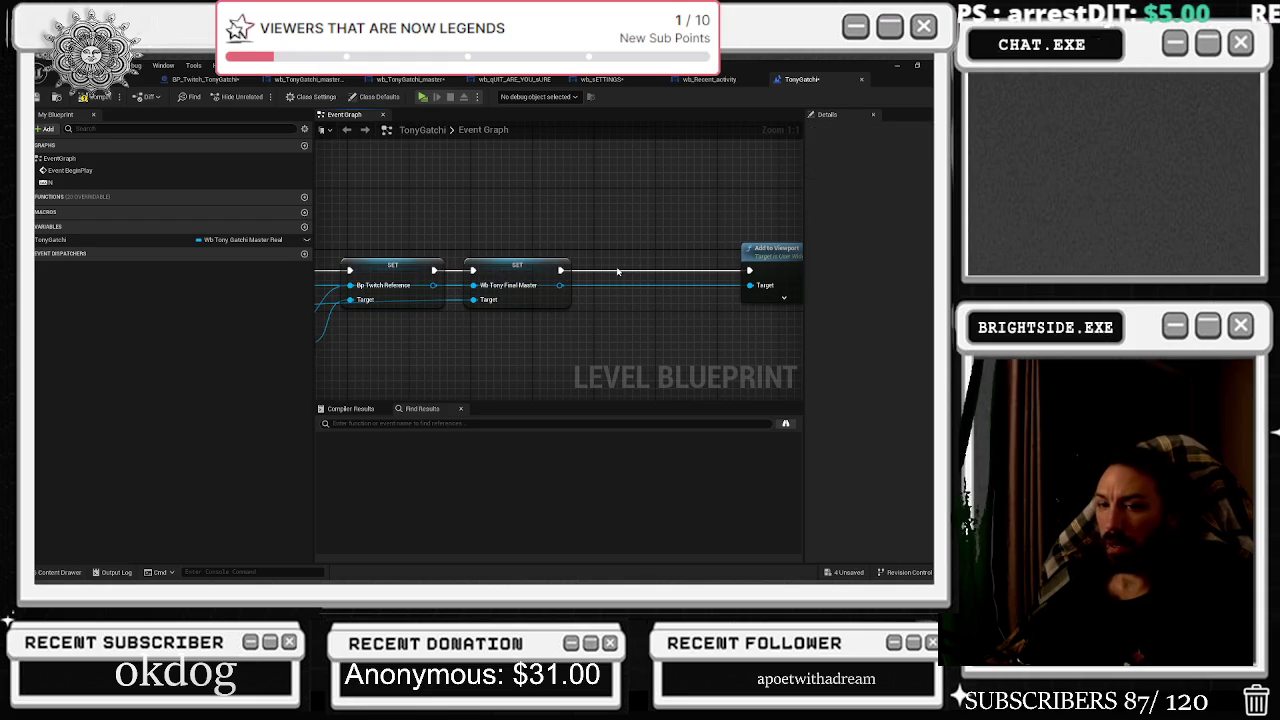
# Add a SET Wb Recent Activity on BP_Twitch_TonyGatchi and connect it to Add to Viewport.
pyautogui.moveTo(531, 344); pyautogui.dragTo(672, 324)
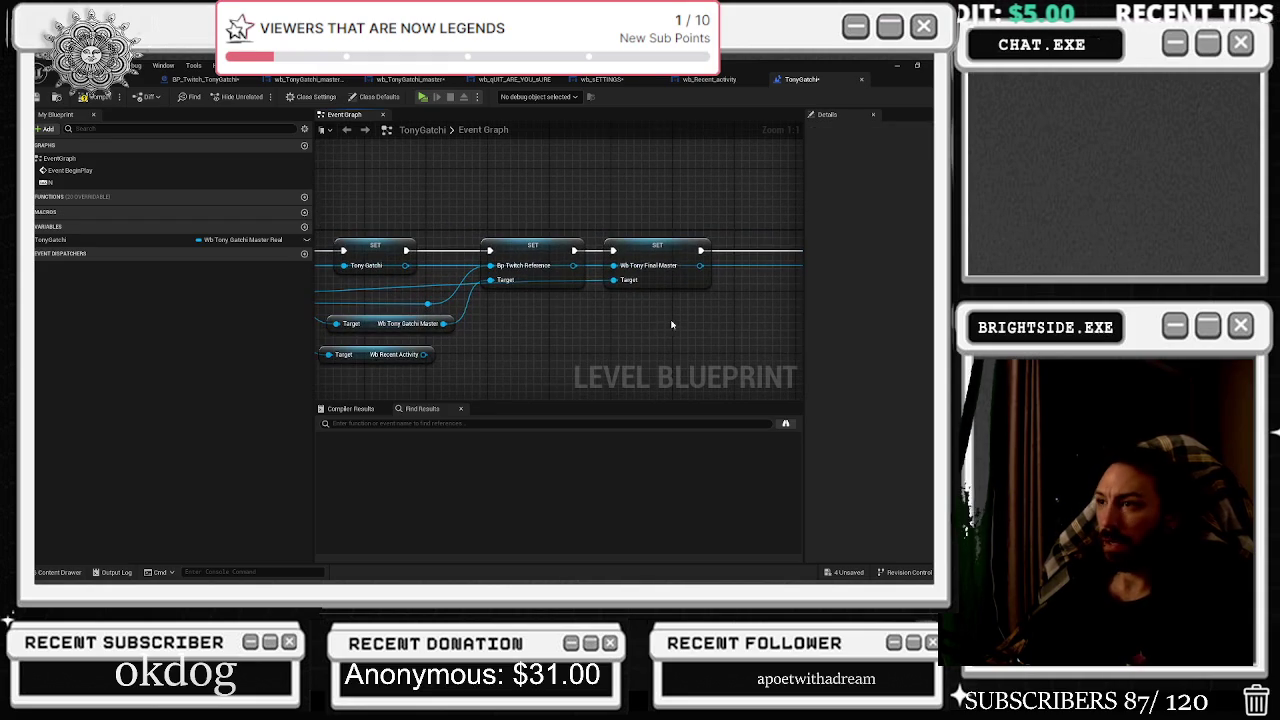
pyautogui.moveTo(491, 341); pyautogui.dragTo(737, 332)
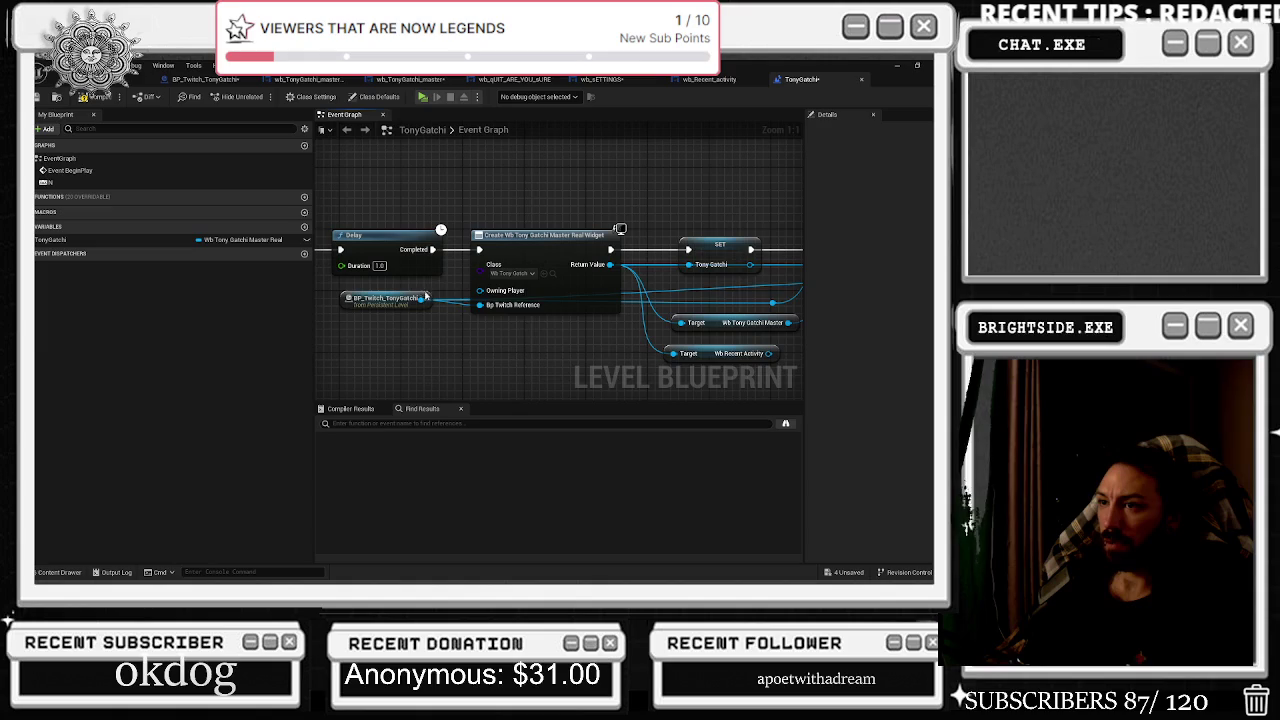
pyautogui.moveTo(422, 302); pyautogui.dragTo(476, 366)
pyautogui.write('set re')
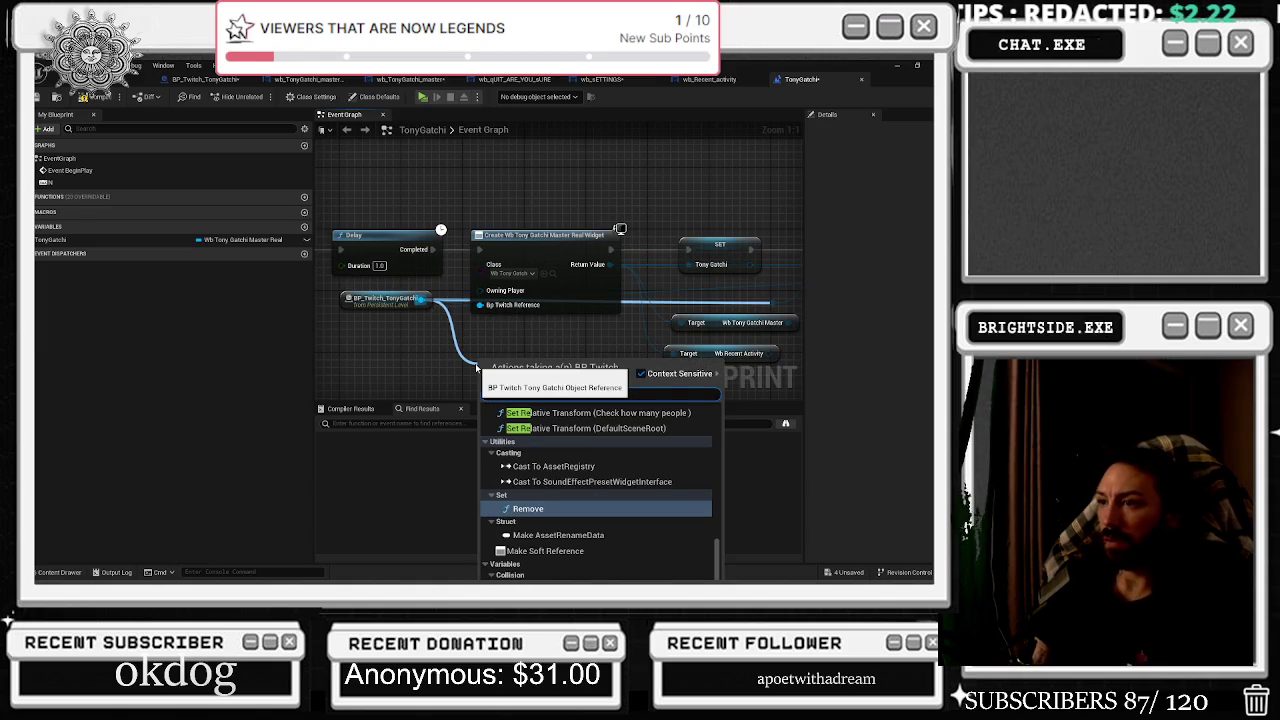
pyautogui.write('cent')
pyautogui.press('Return')
pyautogui.moveTo(502, 369)
pyautogui.mouseDown()
pyautogui.moveTo(715, 348)
pyautogui.moveTo(757, 328)
pyautogui.moveTo(750, 340)
pyautogui.moveTo(715, 285)
pyautogui.moveTo(765, 300)
pyautogui.moveTo(678, 296)
pyautogui.moveTo(712, 288)
pyautogui.mouseUp()
pyautogui.moveTo(615, 277); pyautogui.dragTo(622, 292)
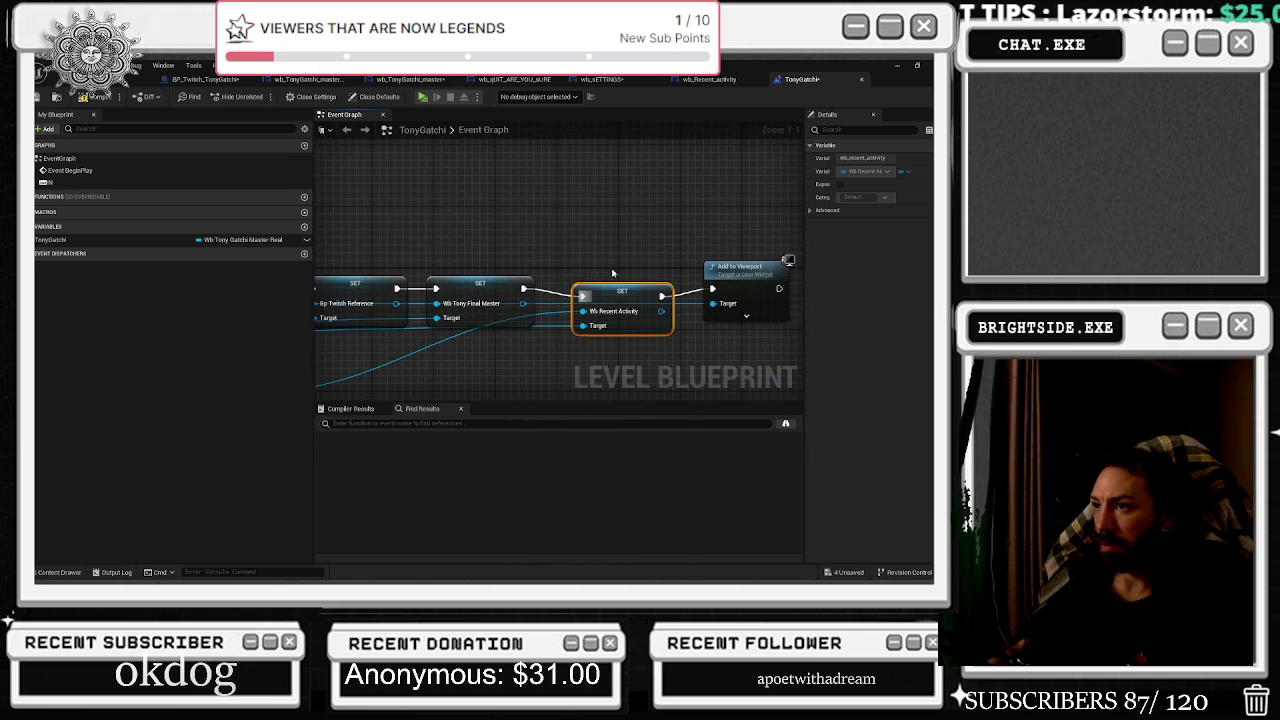
# Tidy the wires with three reroute points, reposition the getter, and compile the level blueprint.
pyautogui.doubleClick(563, 291)
pyautogui.moveTo(559, 295); pyautogui.dragTo(714, 341)
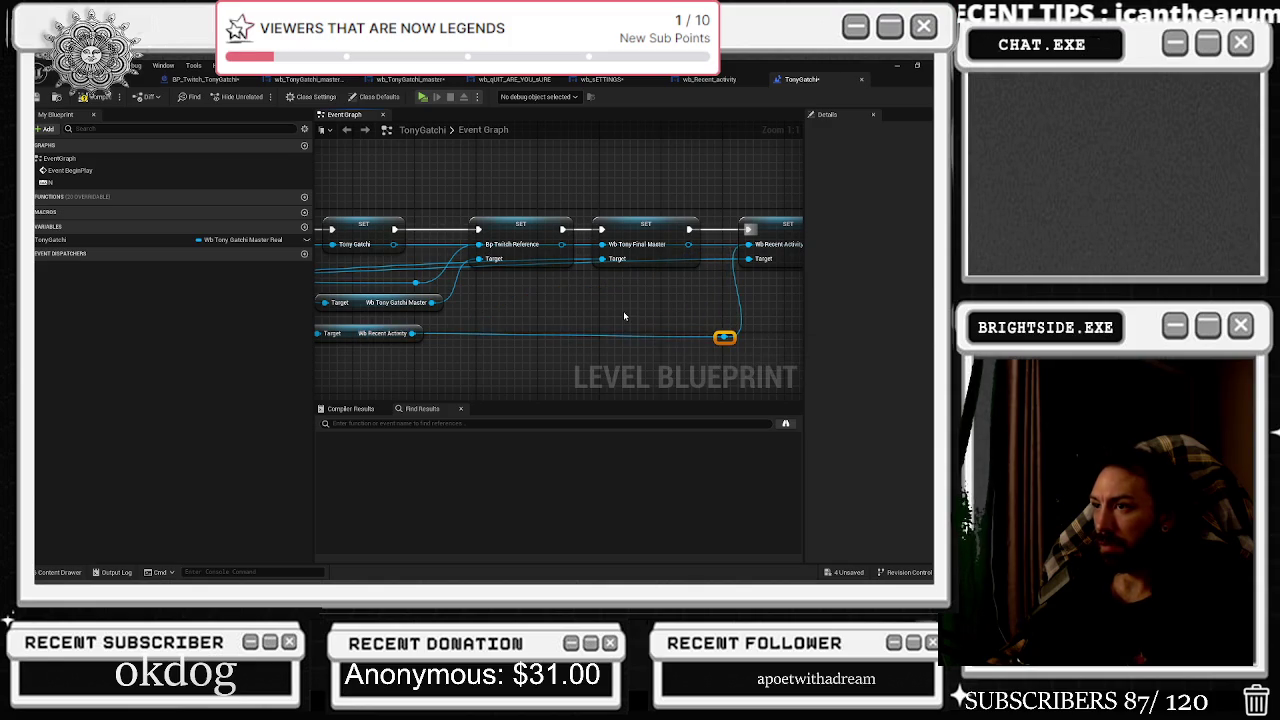
pyautogui.moveTo(623, 317); pyautogui.dragTo(873, 304)
pyautogui.doubleClick(658, 250)
pyautogui.moveTo(652, 249)
pyautogui.mouseDown()
pyautogui.moveTo(675, 265)
pyautogui.moveTo(795, 264)
pyautogui.moveTo(659, 268)
pyautogui.moveTo(659, 282)
pyautogui.mouseUp()
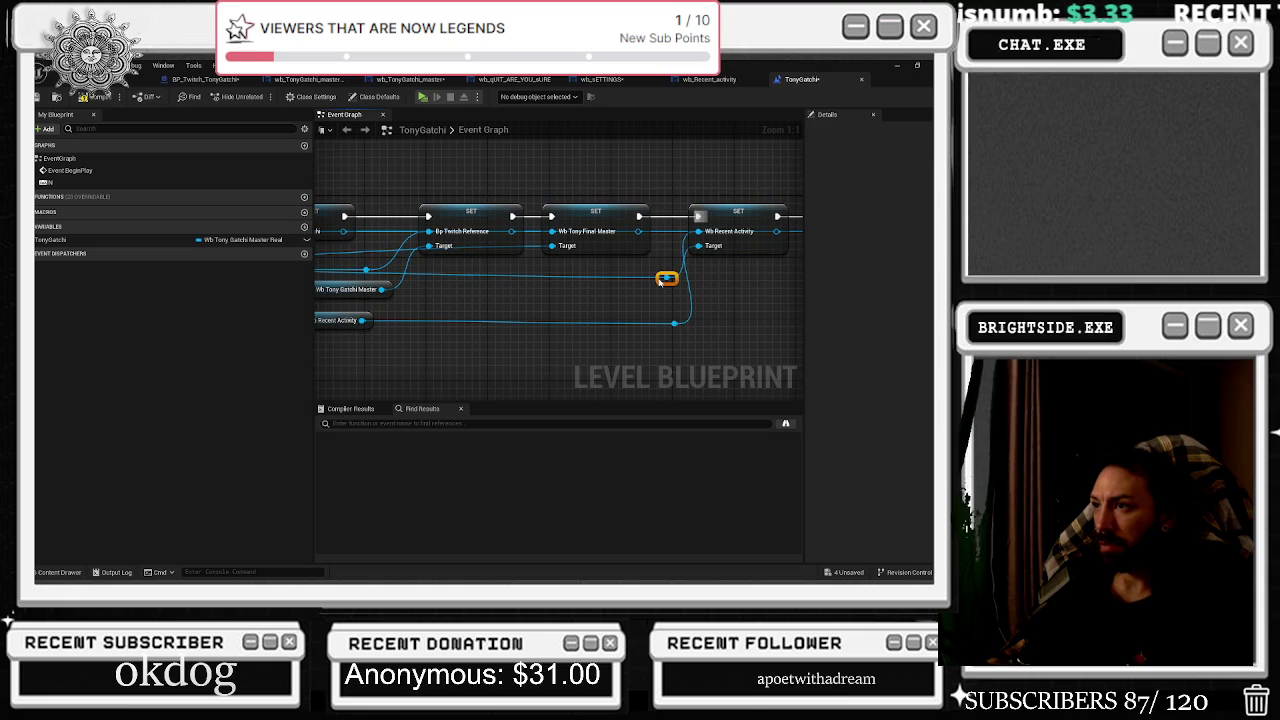
pyautogui.doubleClick(382, 252)
pyautogui.moveTo(382, 252)
pyautogui.mouseDown()
pyautogui.moveTo(593, 280)
pyautogui.moveTo(523, 277)
pyautogui.moveTo(796, 270)
pyautogui.moveTo(735, 268)
pyautogui.mouseUp()
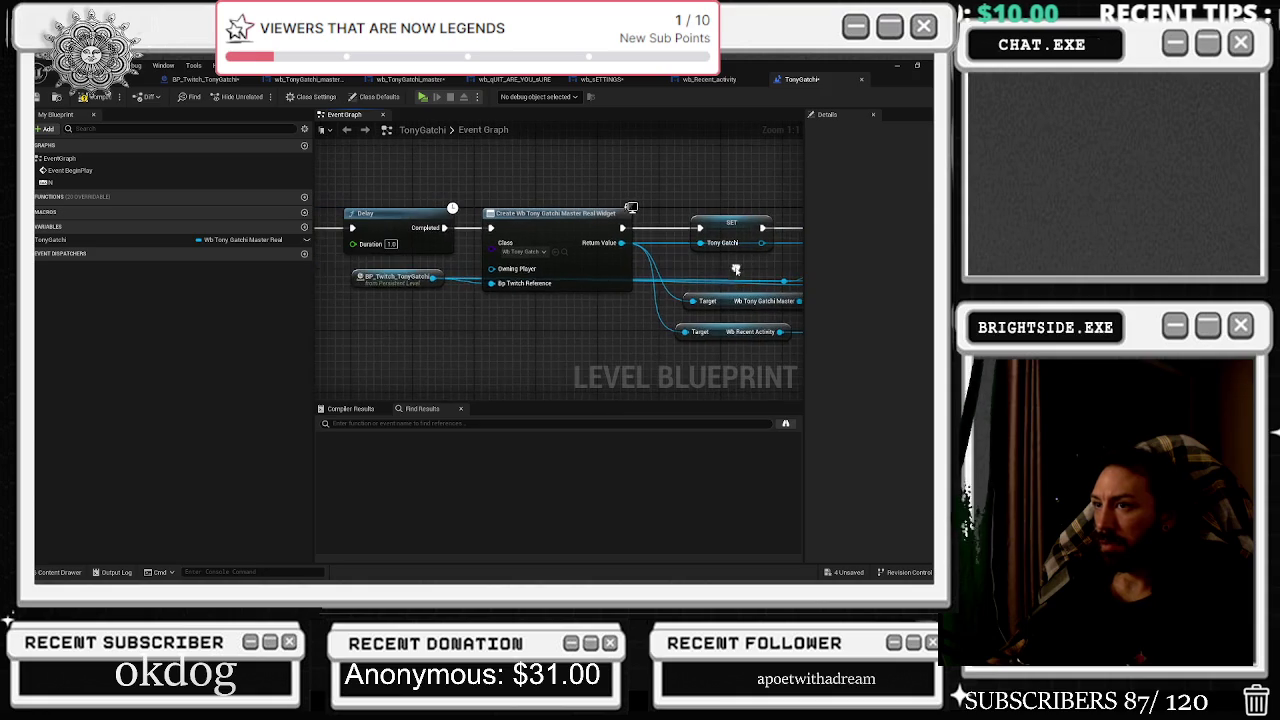
pyautogui.moveTo(380, 277); pyautogui.dragTo(364, 290)
pyautogui.click(403, 333)
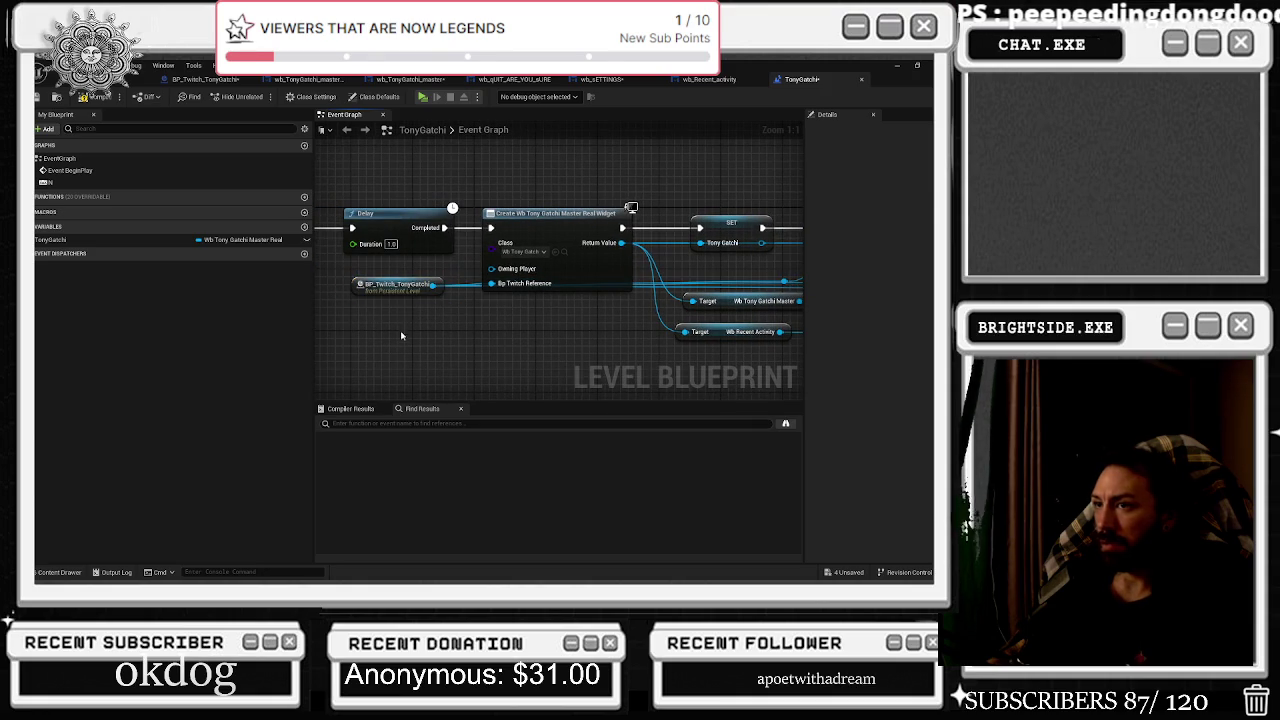
pyautogui.click(97, 97)
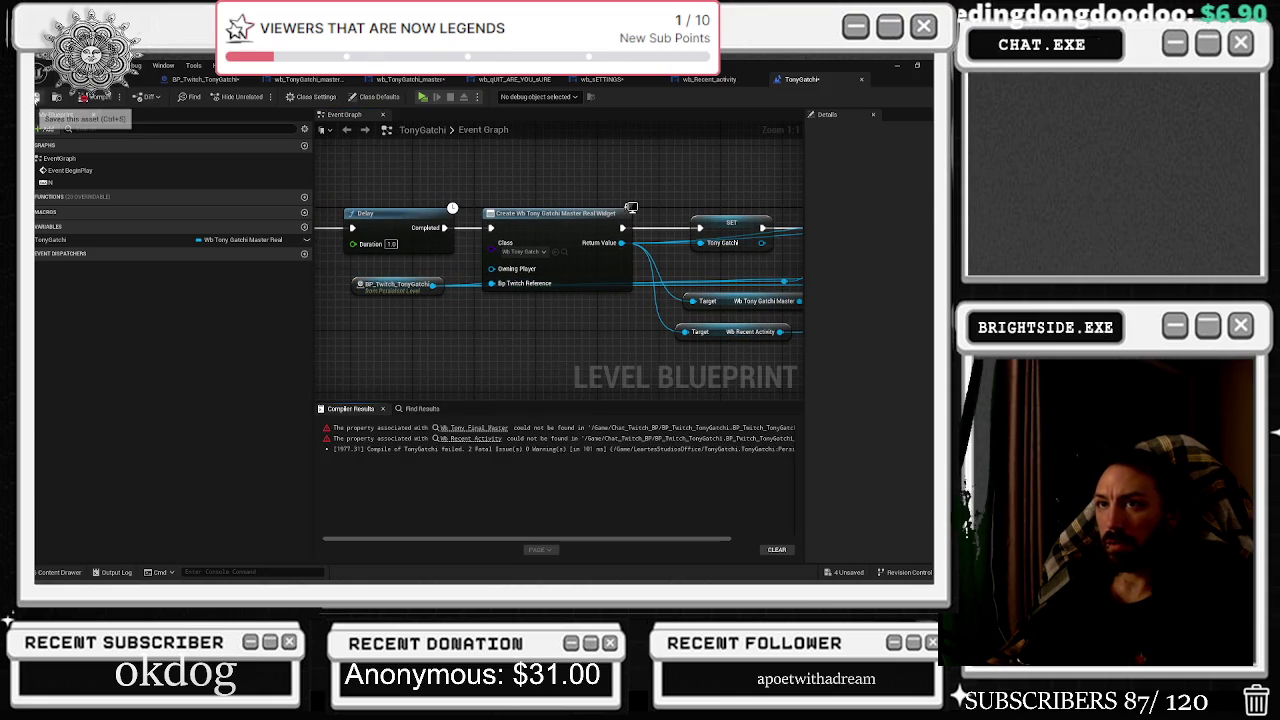
# Jump to the first compile error, then recompile the wb_Recent_activity widget blueprint.
pyautogui.click(463, 429)
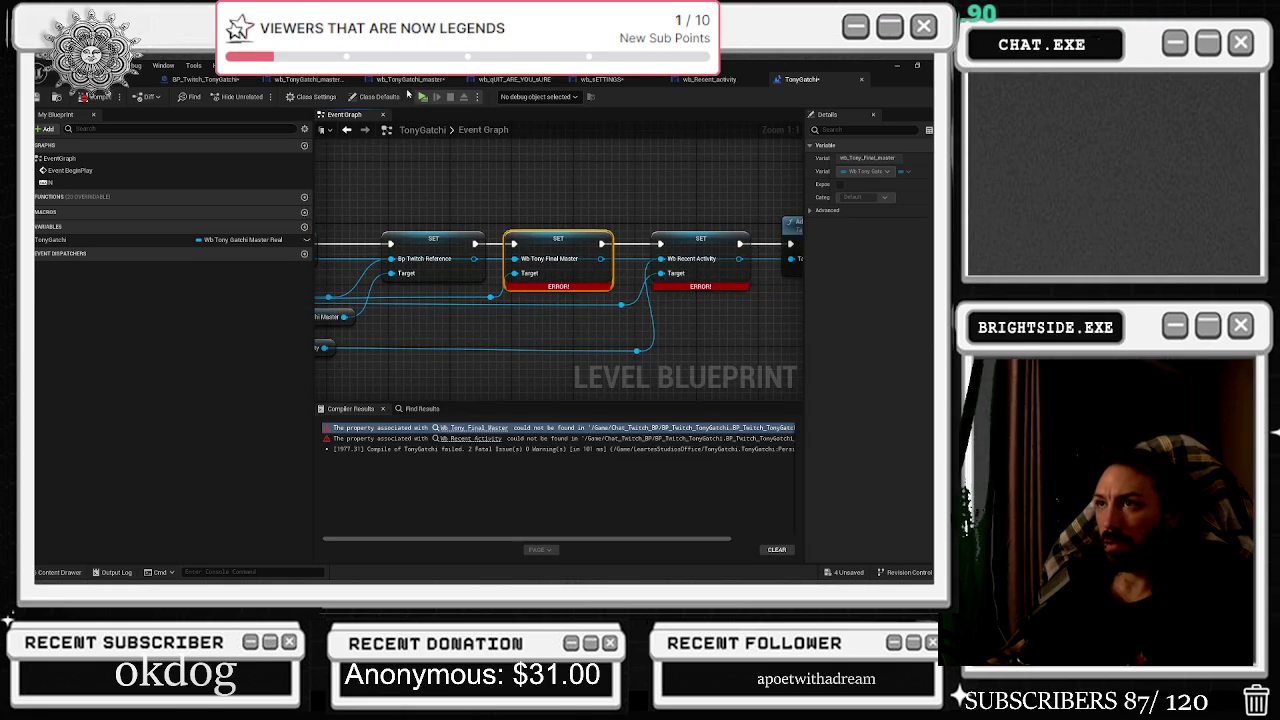
pyautogui.click(700, 80)
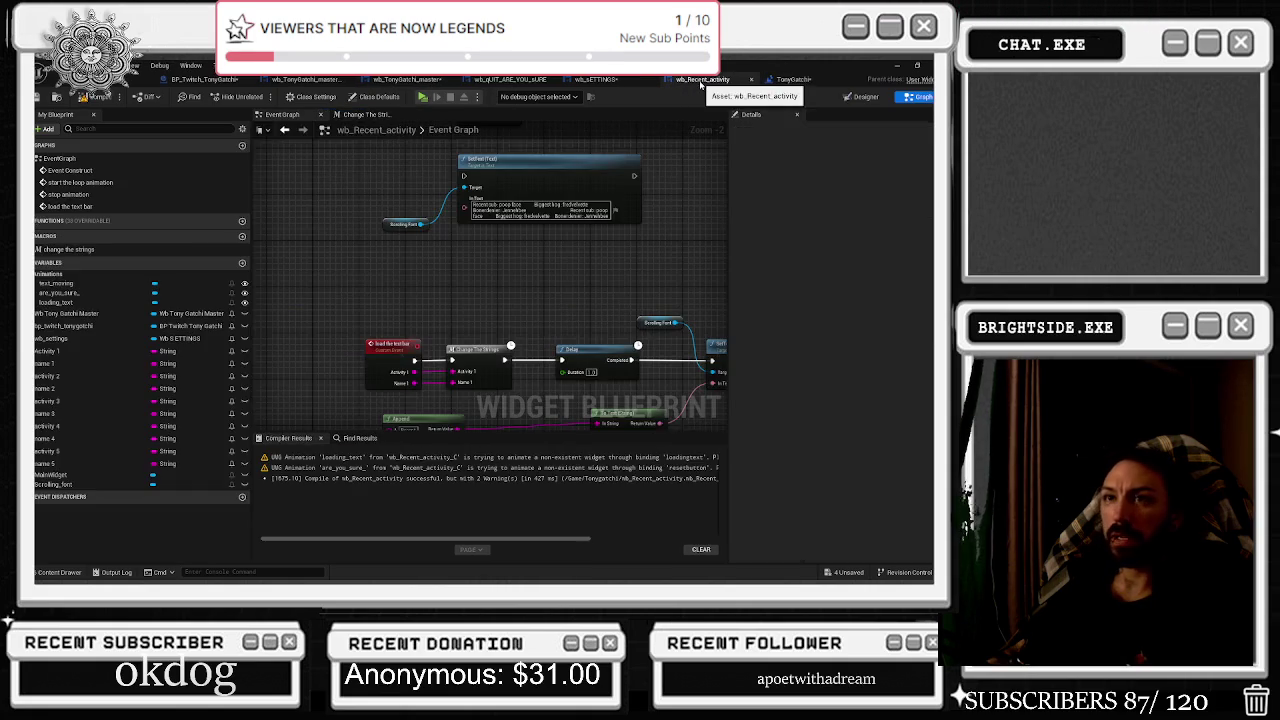
pyautogui.click(600, 80)
pyautogui.click(718, 81)
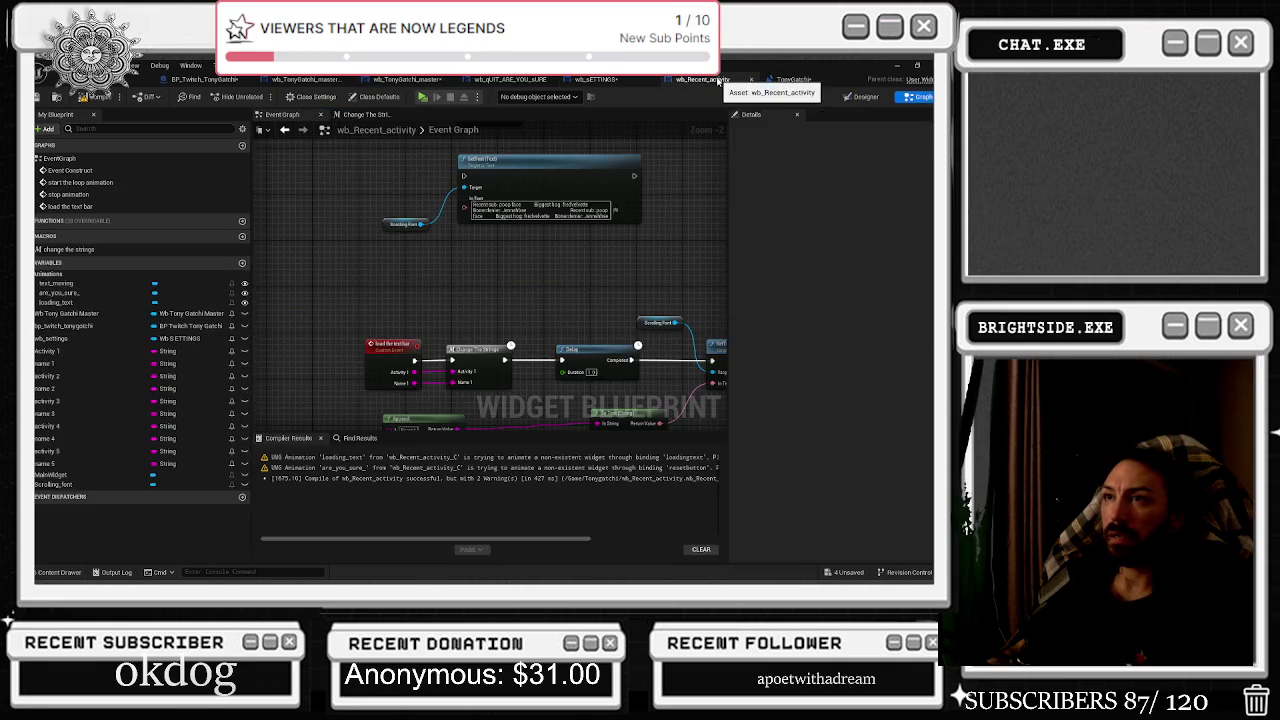
pyautogui.click(105, 98)
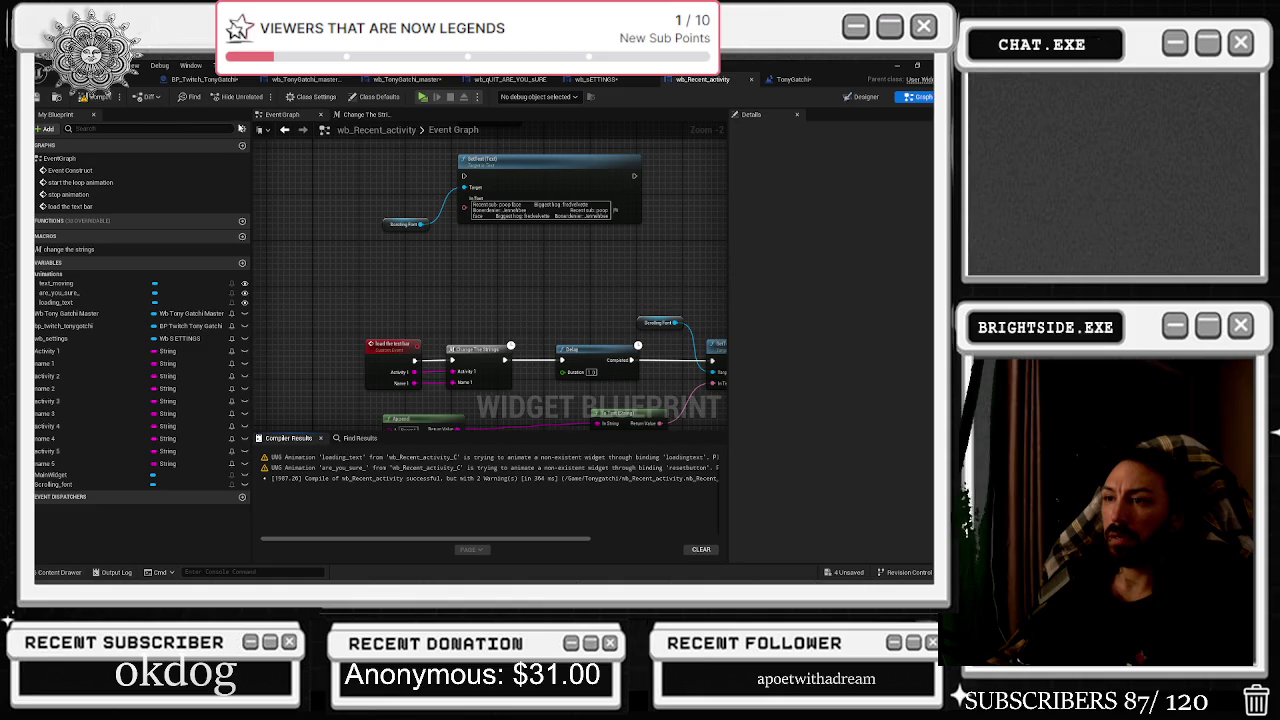
# Cycle through the widget tabs to reach the BP_Twitch_TonyGatchi event graph.
pyautogui.click(600, 80)
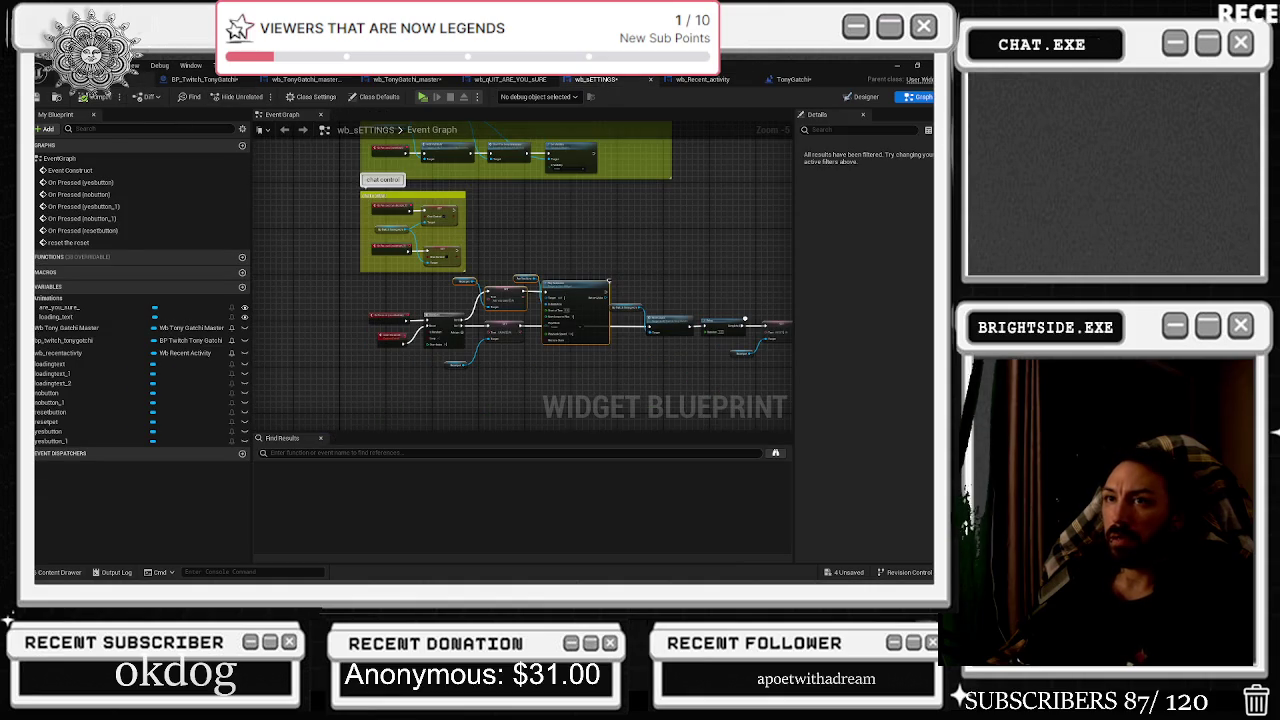
pyautogui.click(510, 79)
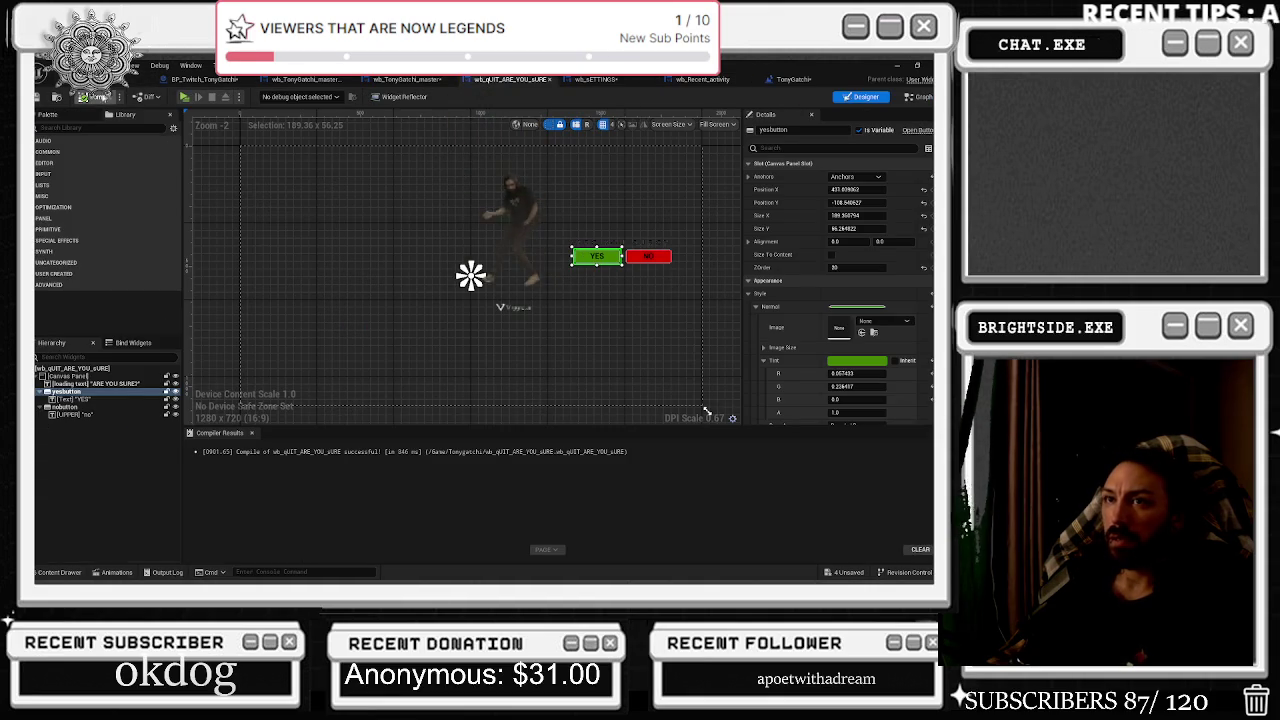
pyautogui.click(407, 79)
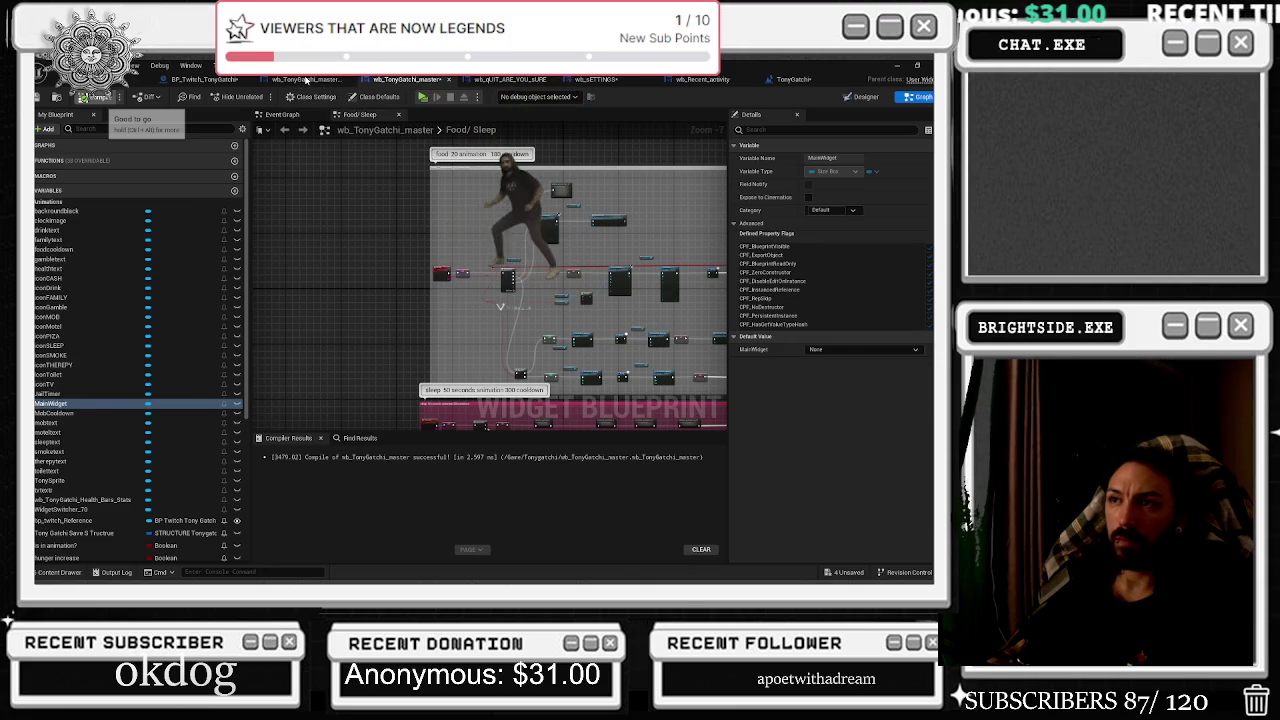
pyautogui.click(306, 80)
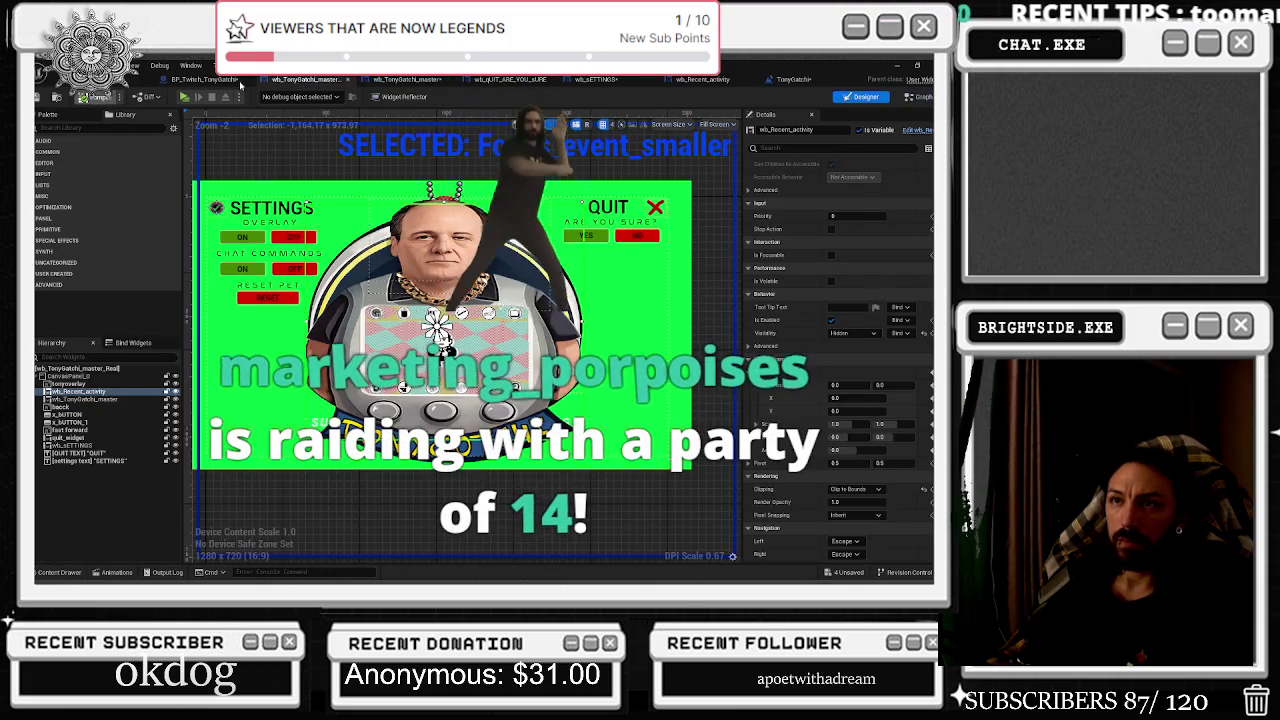
pyautogui.click(212, 81)
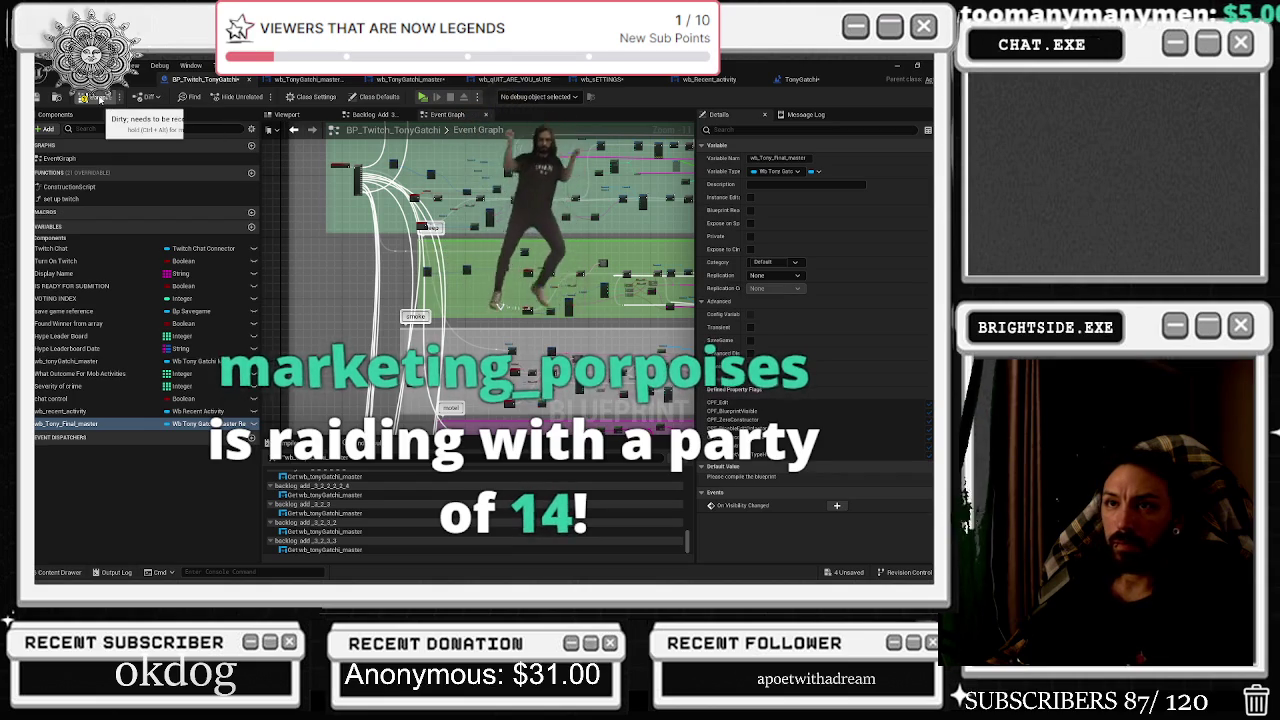
# Compile BP_Twitch_TonyGatchi and save all modified packages.
pyautogui.click(99, 97)
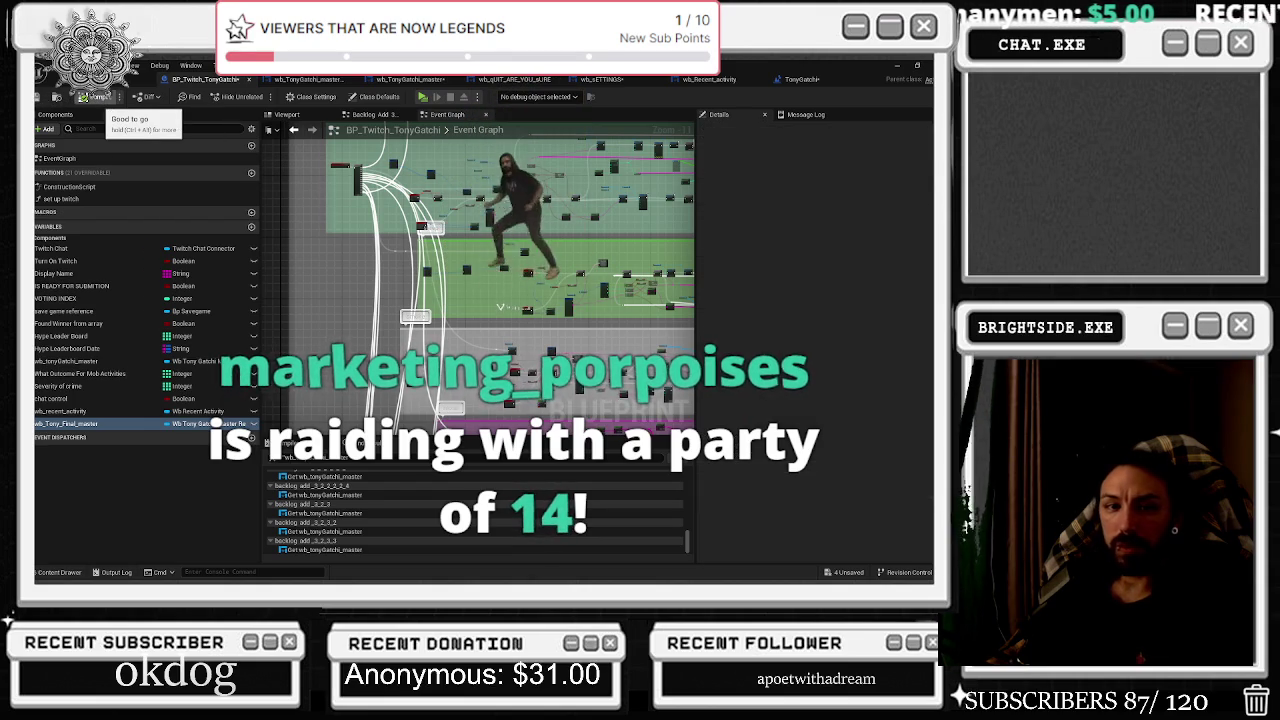
pyautogui.hotkey('alt', 'Tab')
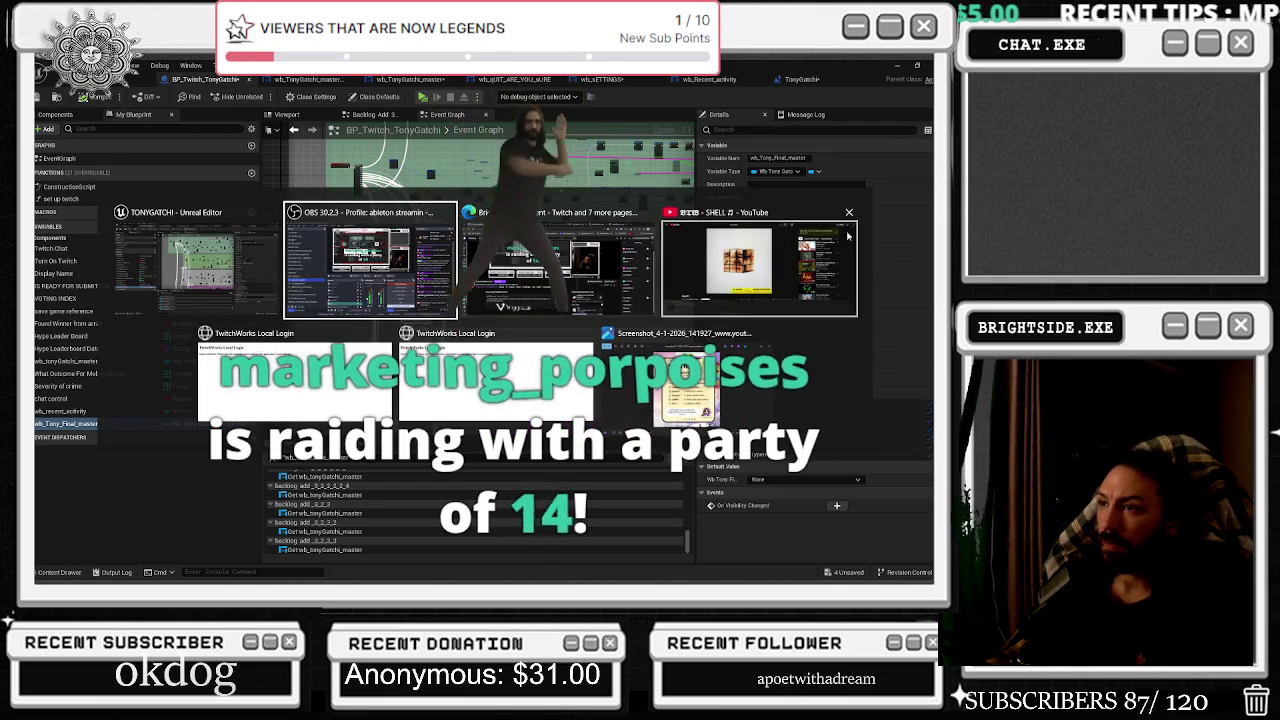
pyautogui.press('Escape')
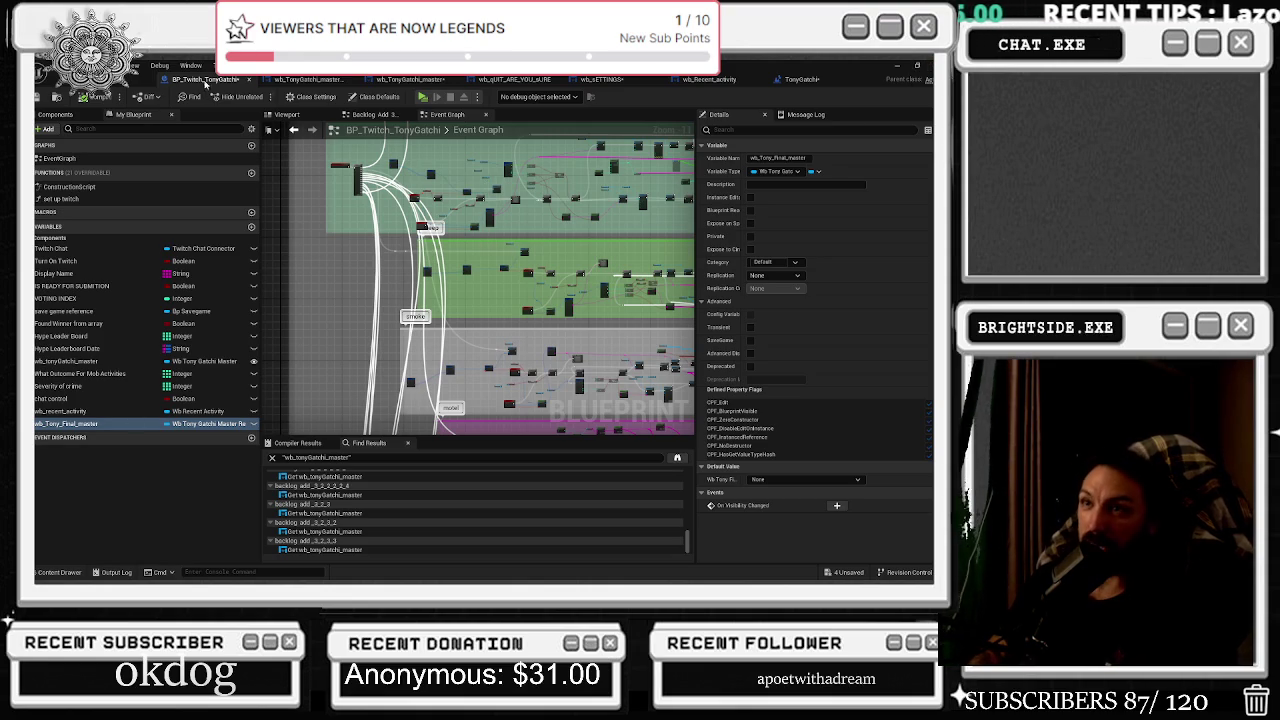
pyautogui.hotkey('ctrl', 's')
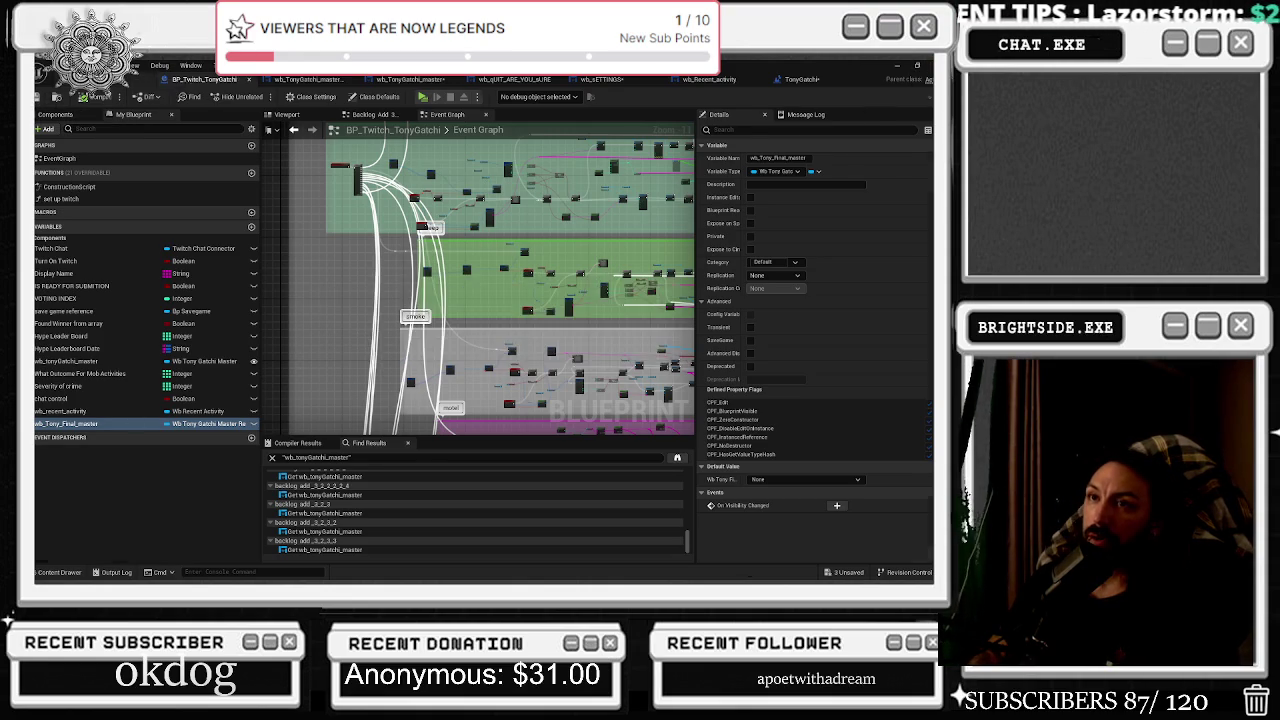
# Move wb_sETTINGS's lower node group down and left, then open the TonyGatchi level blueprint.
pyautogui.click(145, 79)
pyautogui.click(225, 79)
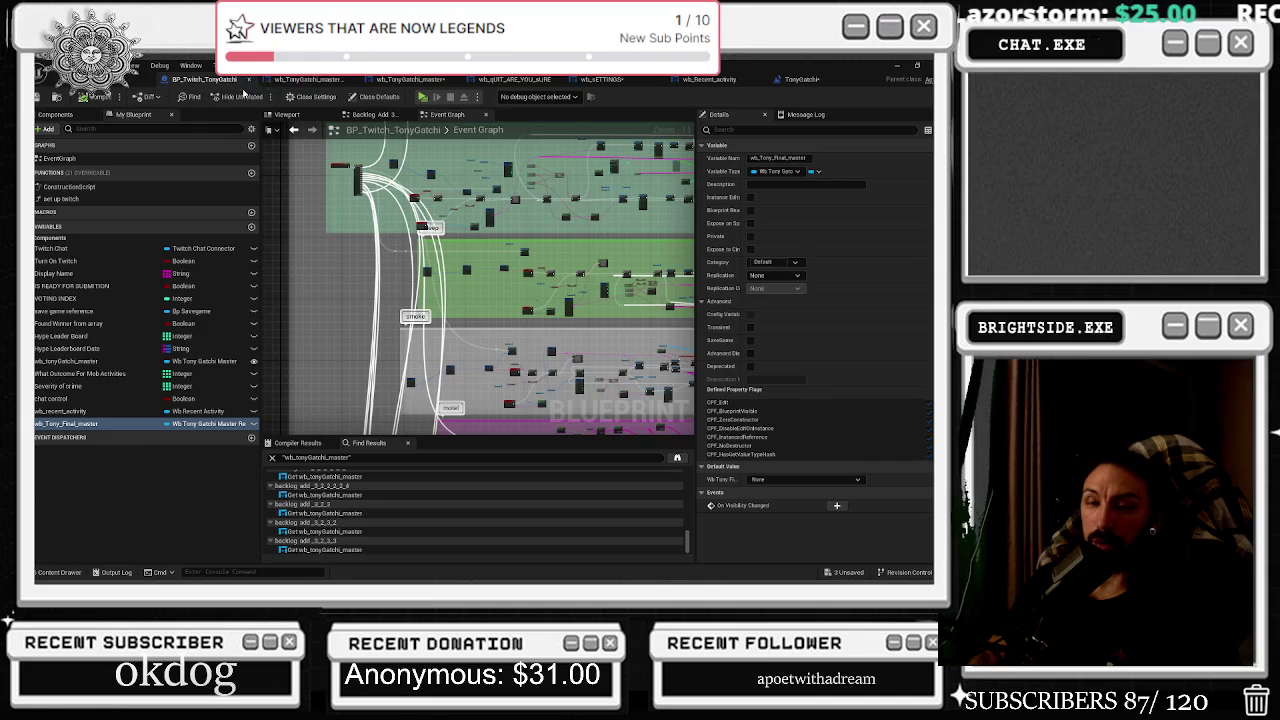
pyautogui.click(291, 80)
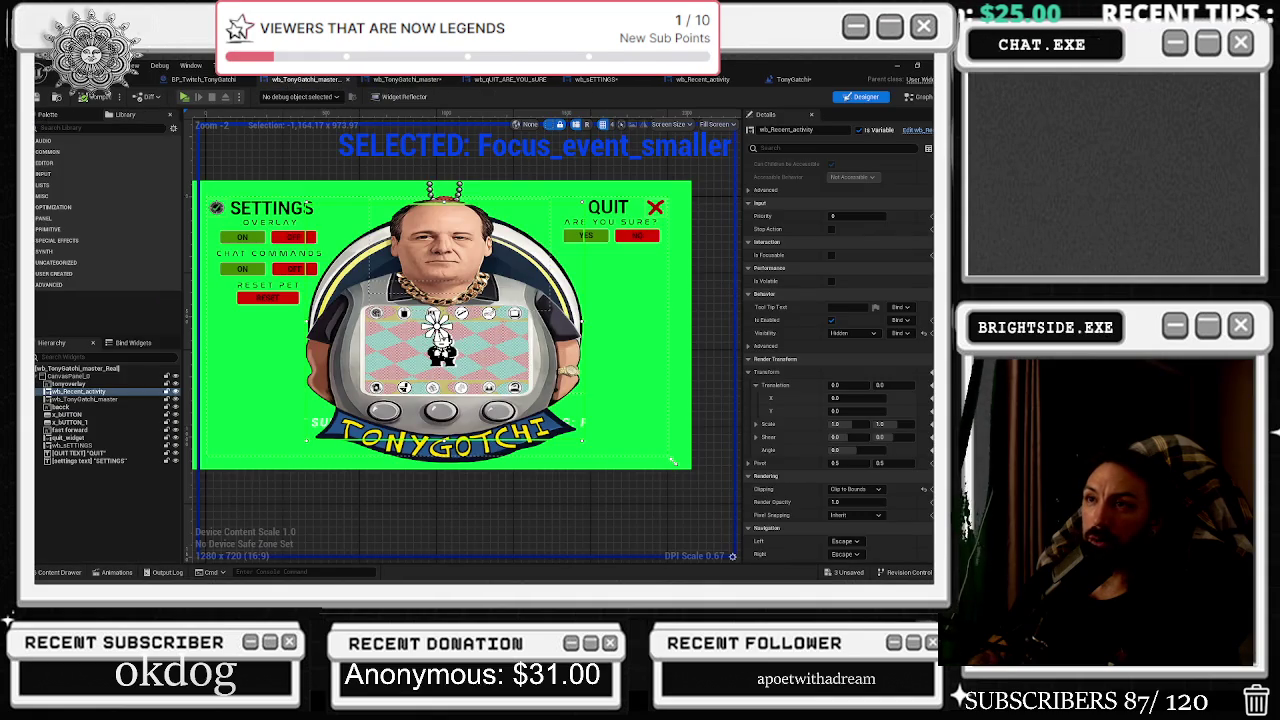
pyautogui.click(405, 79)
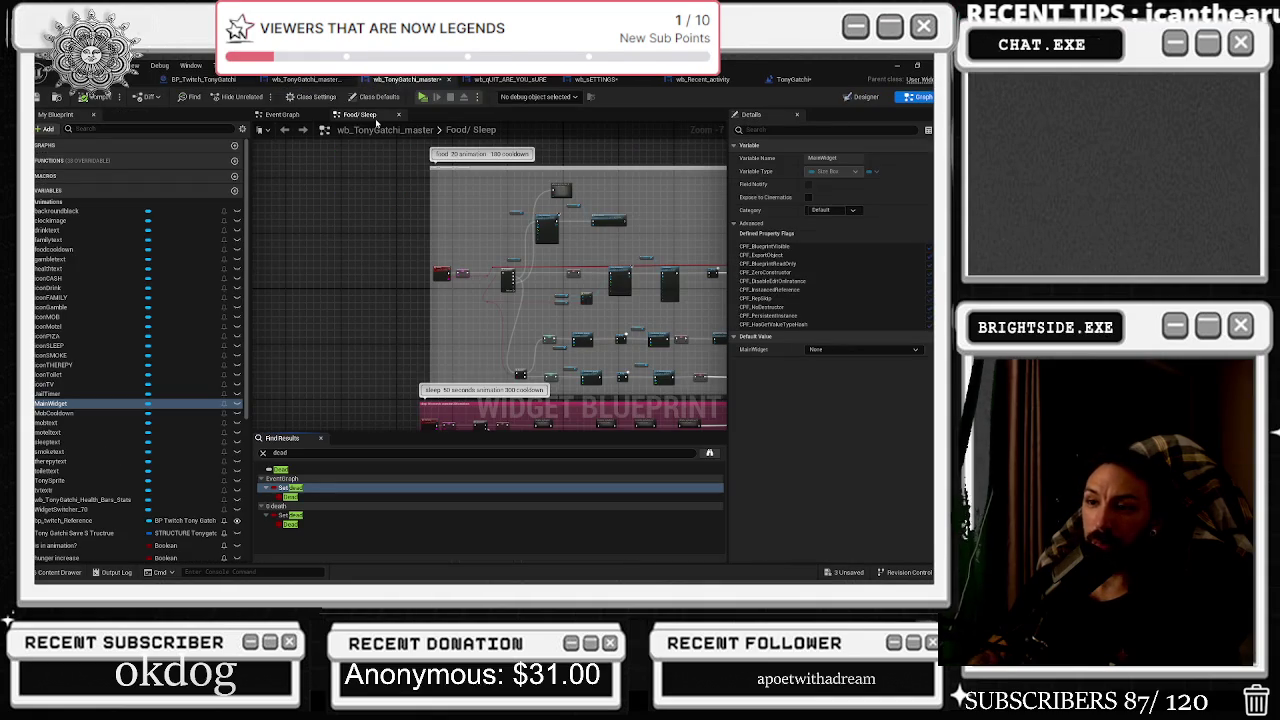
pyautogui.click(511, 80)
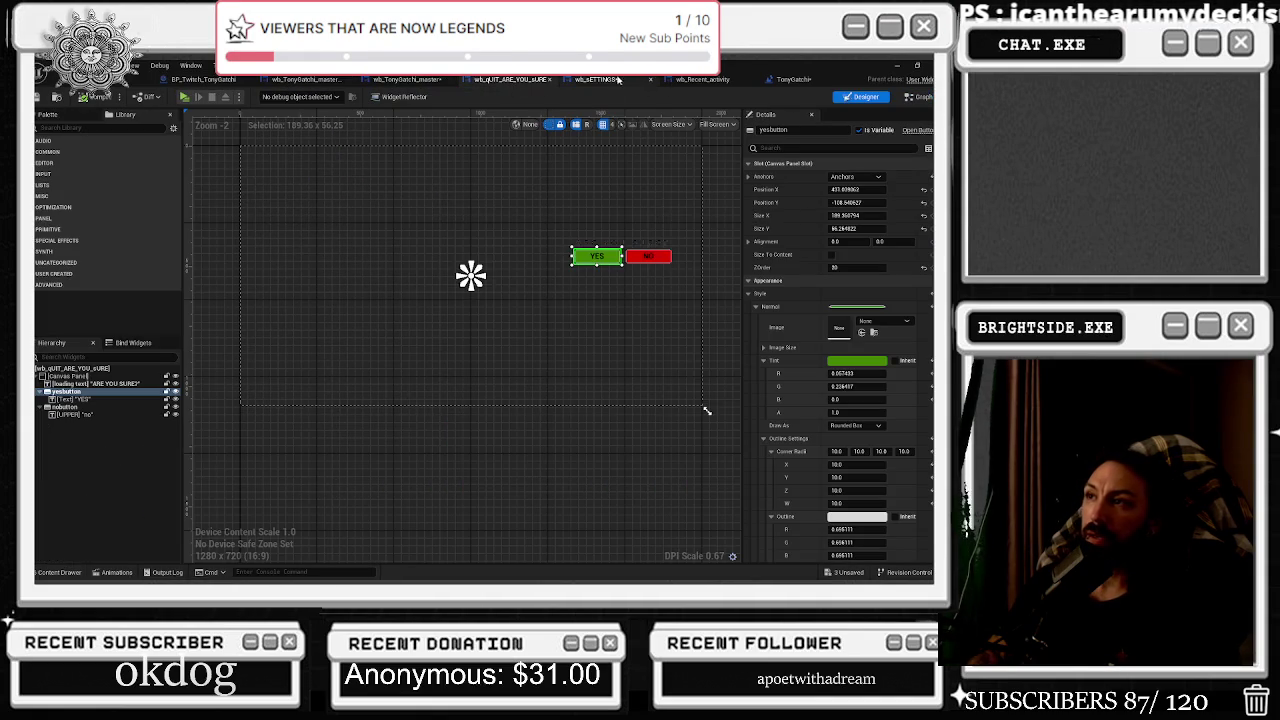
pyautogui.click(600, 79)
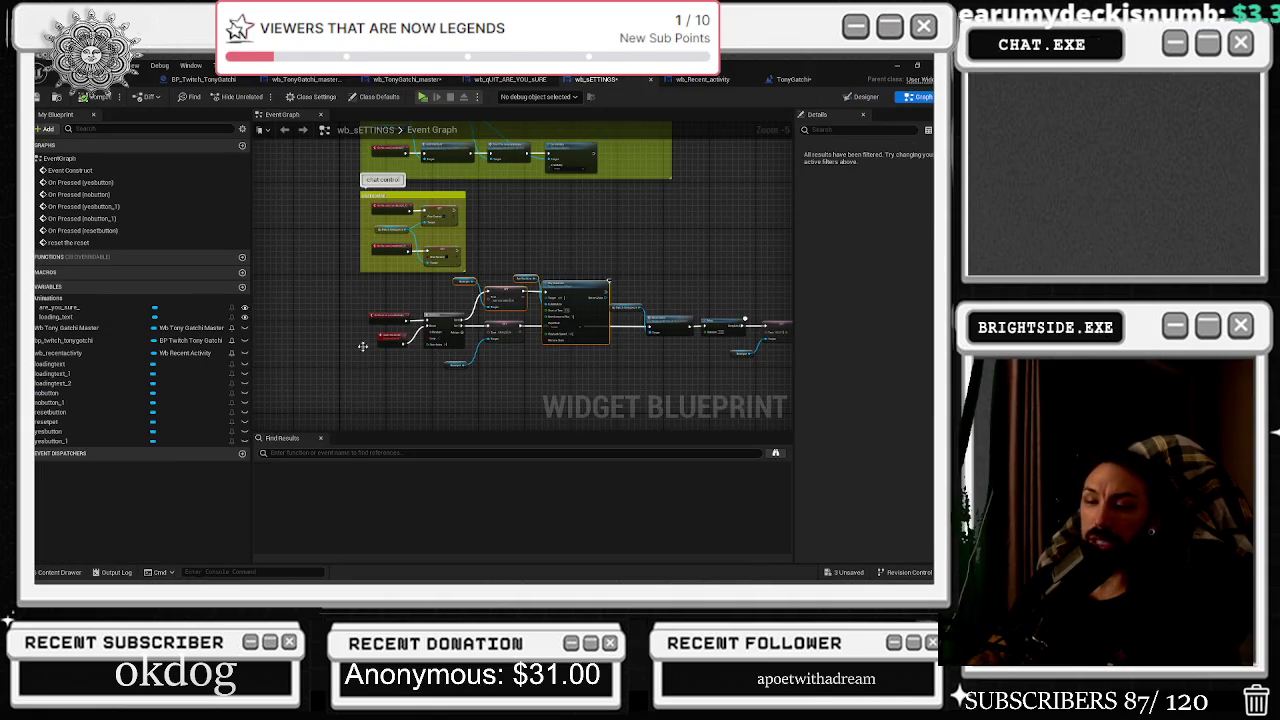
pyautogui.scroll(-3, 349, 303)
pyautogui.moveTo(348, 286)
pyautogui.mouseDown()
pyautogui.moveTo(522, 332)
pyautogui.moveTo(532, 357)
pyautogui.mouseUp()
pyautogui.moveTo(460, 298); pyautogui.dragTo(451, 312)
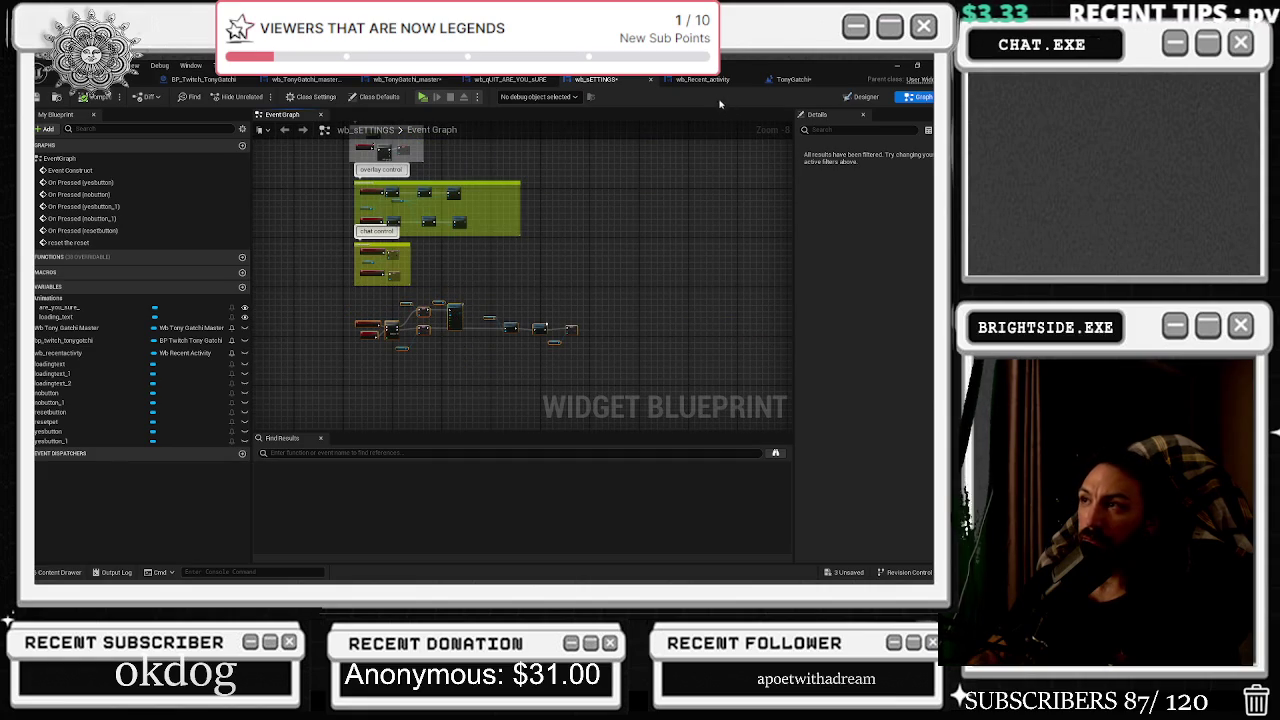
pyautogui.click(792, 80)
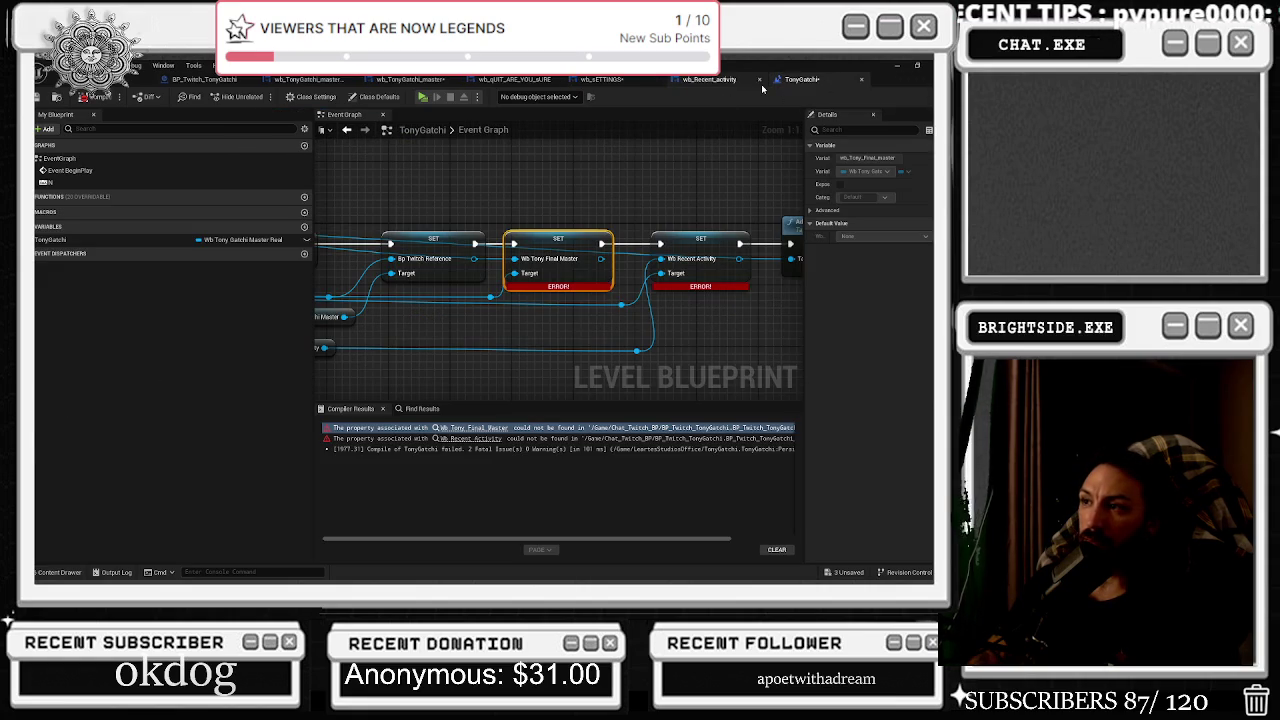
# Recompile the level blueprint to clear the setter errors, then save it and the level.
pyautogui.moveTo(497, 194); pyautogui.dragTo(562, 197)
pyautogui.click(98, 97)
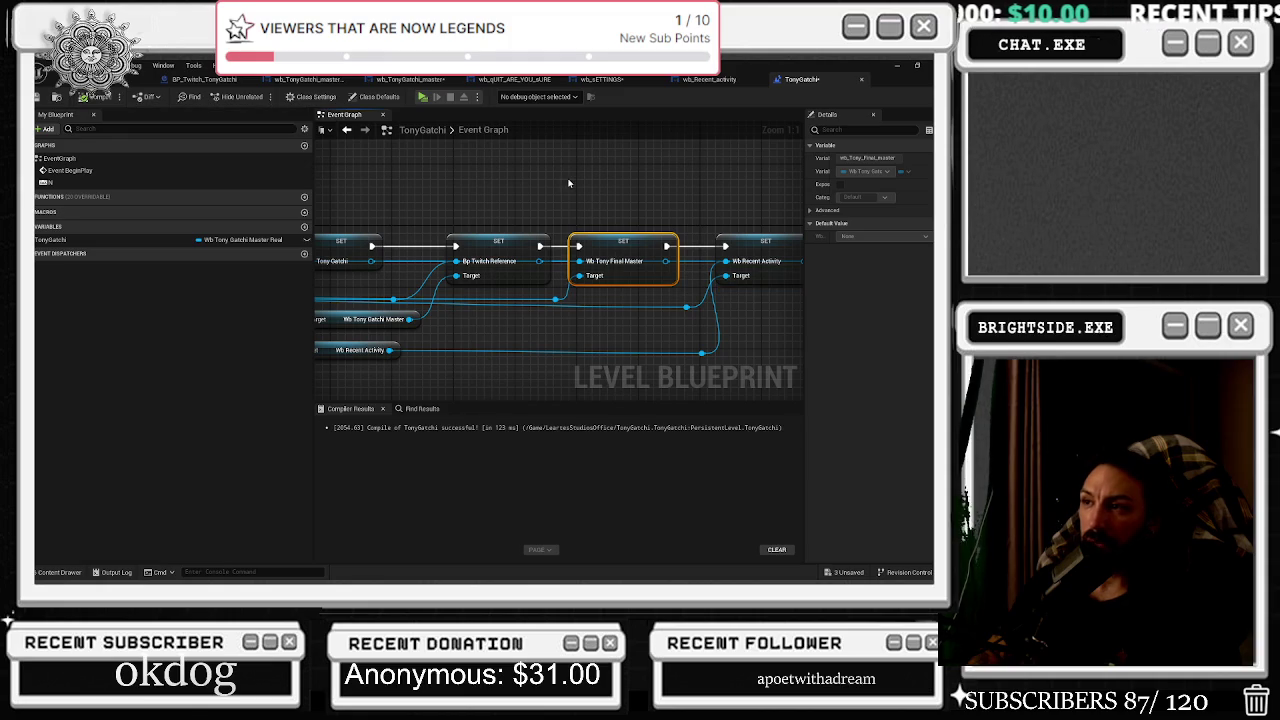
pyautogui.scroll(-1, 568, 216)
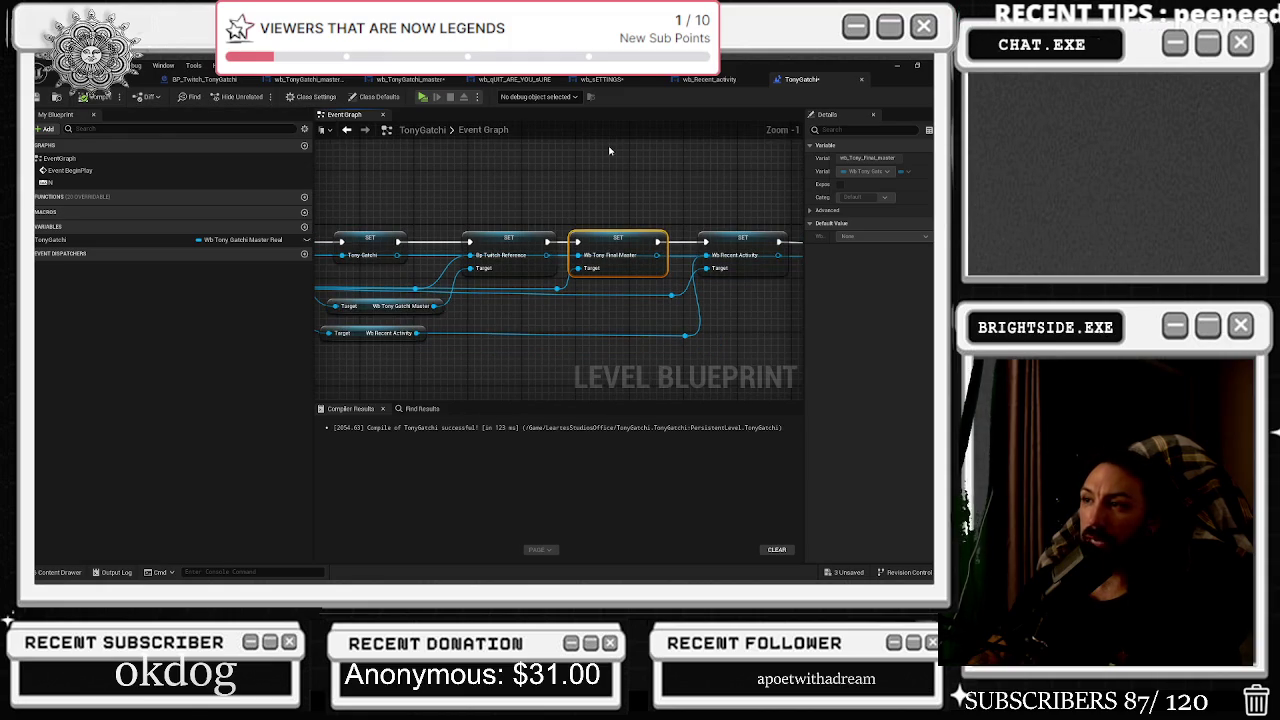
pyautogui.click(43, 97)
pyautogui.click(140, 79)
pyautogui.click(40, 97)
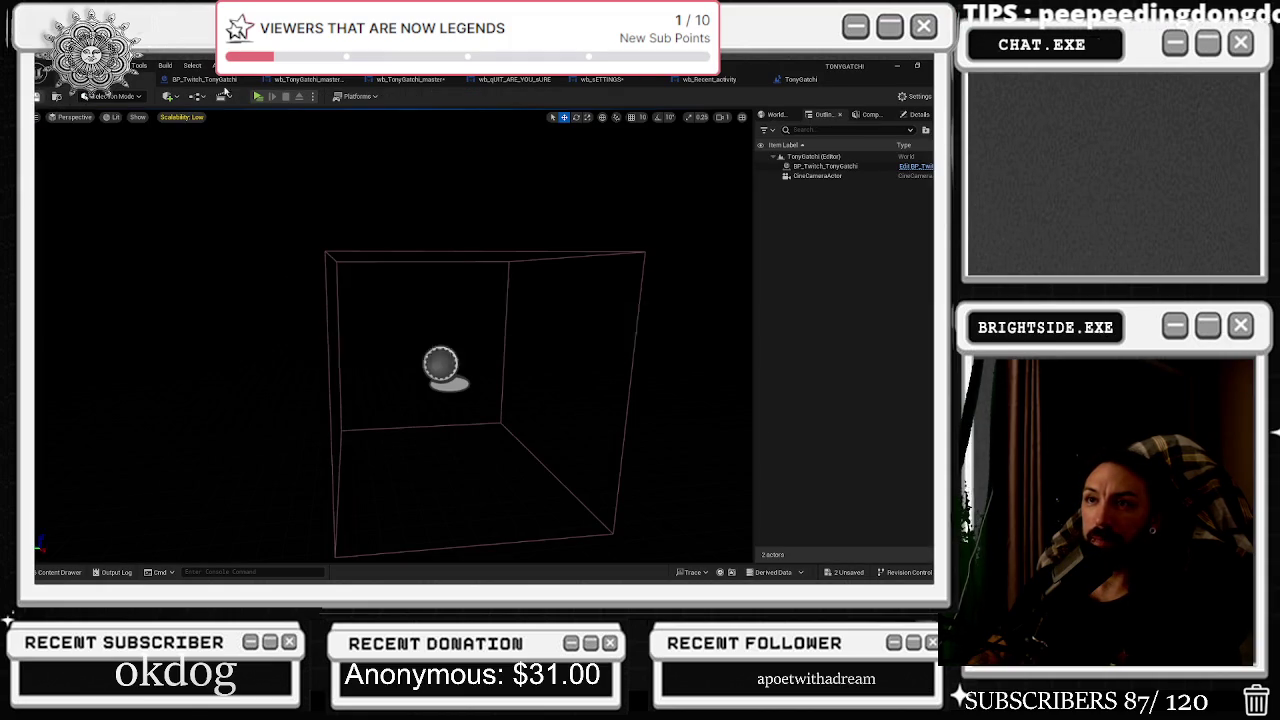
# Save the two unsaved assets from the Save Content dialog, then reach wb_Recent_activity's event graph.
pyautogui.click(848, 572)
pyautogui.click(579, 461)
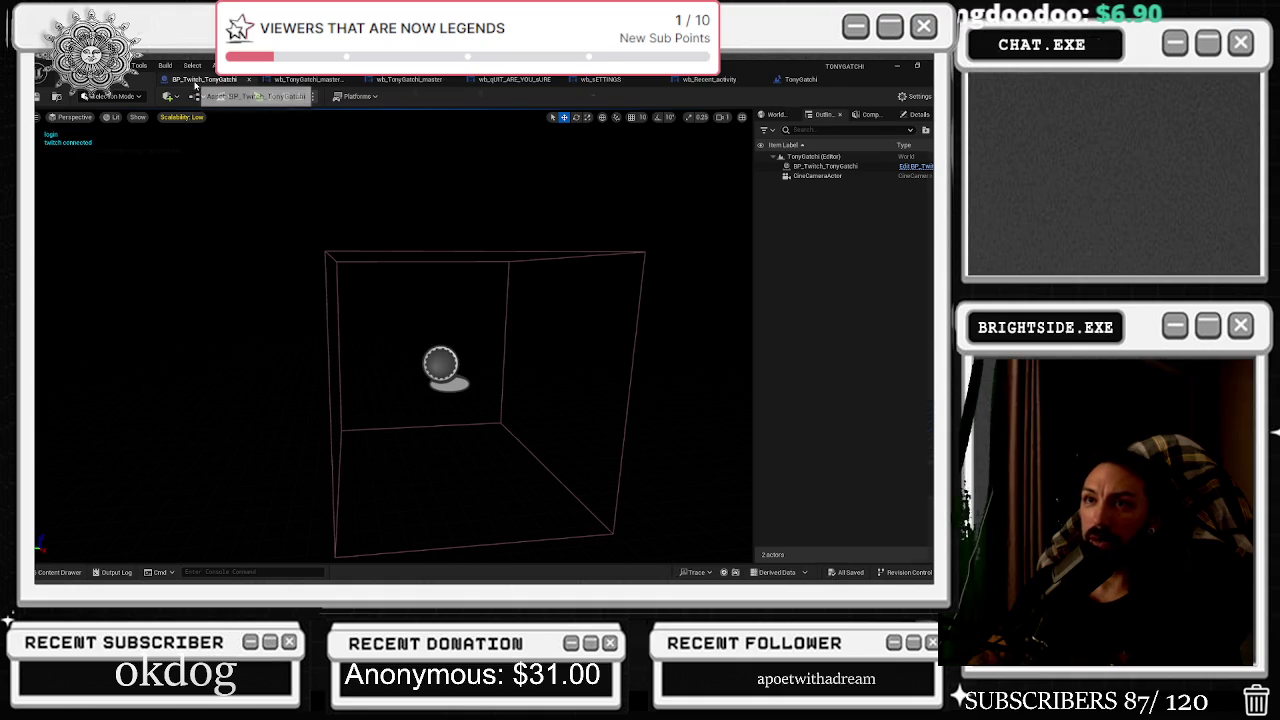
pyautogui.click(240, 79)
pyautogui.click(296, 80)
pyautogui.click(420, 79)
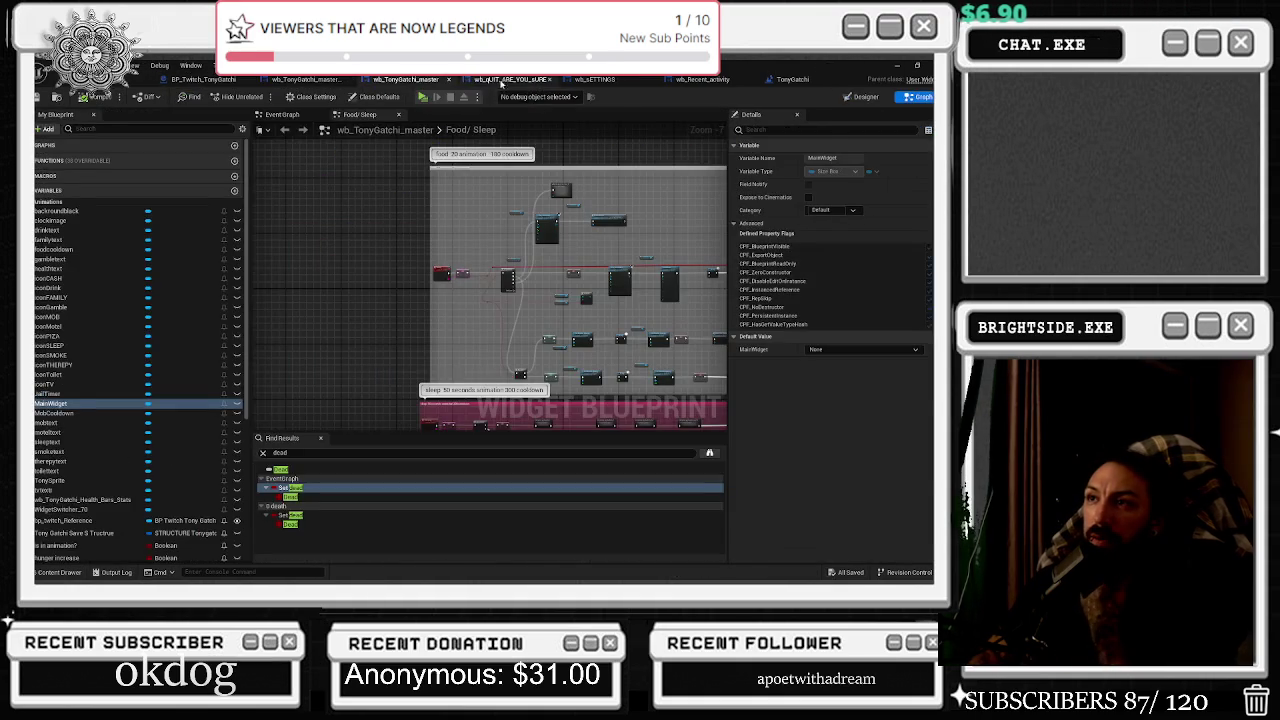
pyautogui.click(510, 79)
pyautogui.click(595, 79)
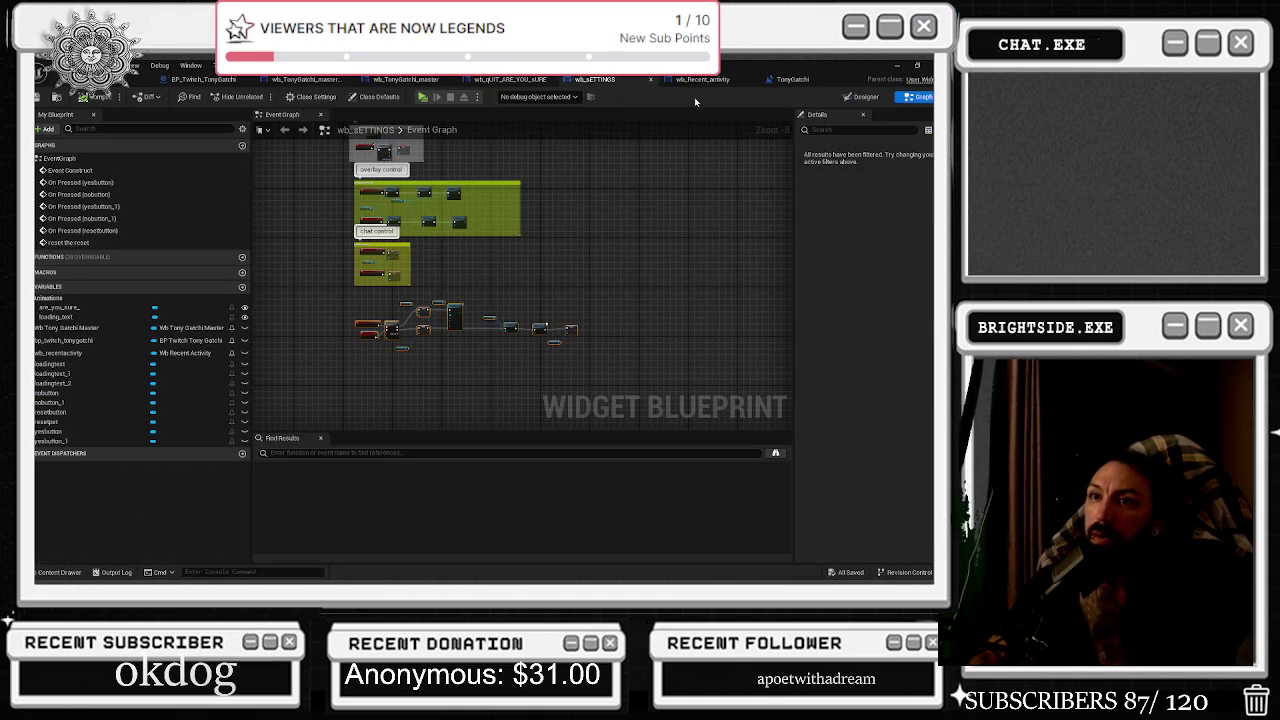
pyautogui.click(701, 79)
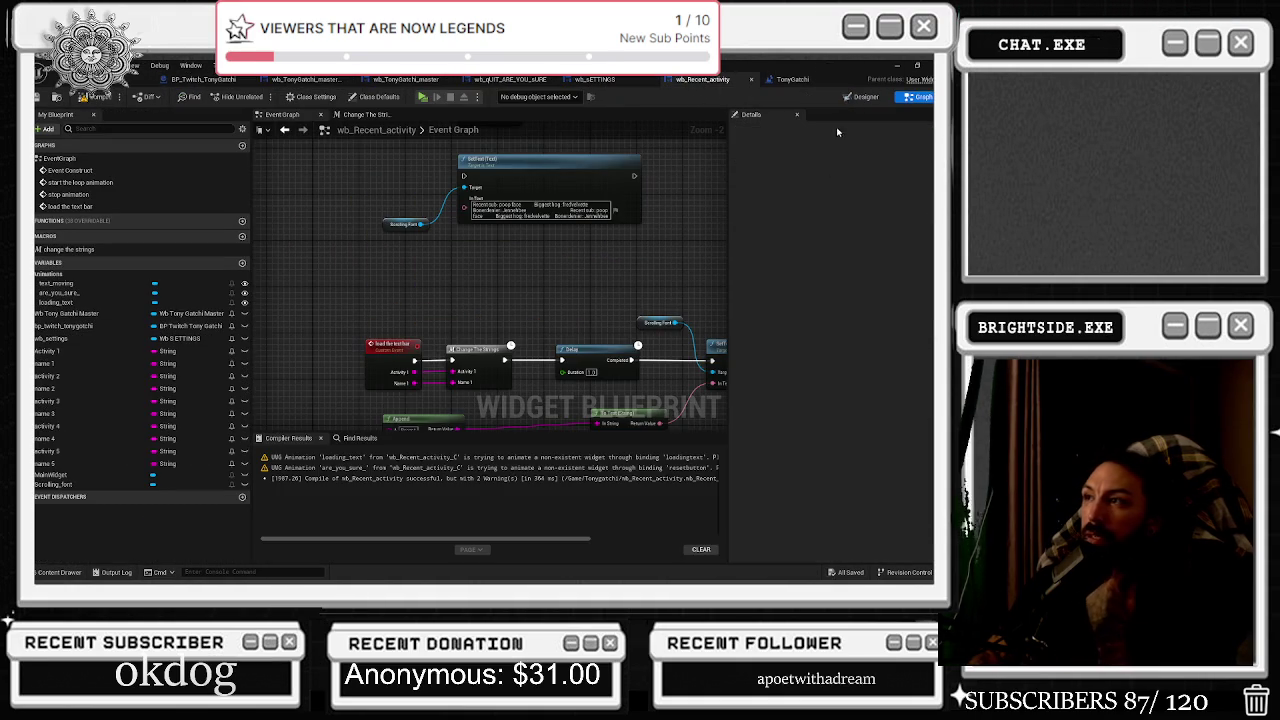
# Delete the loading_text and are_you_sure animations in wb_Recent_activity's Designer and recompile it.
pyautogui.click(860, 97)
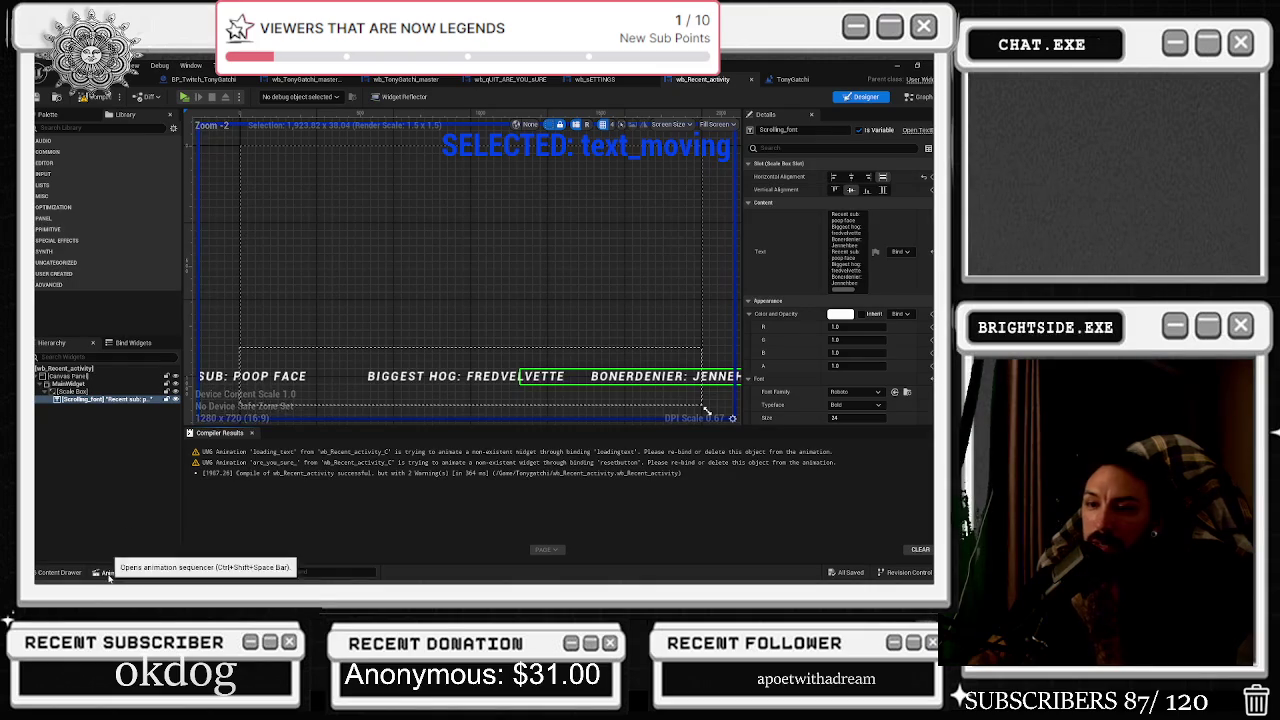
pyautogui.click(116, 572)
pyautogui.click(55, 365)
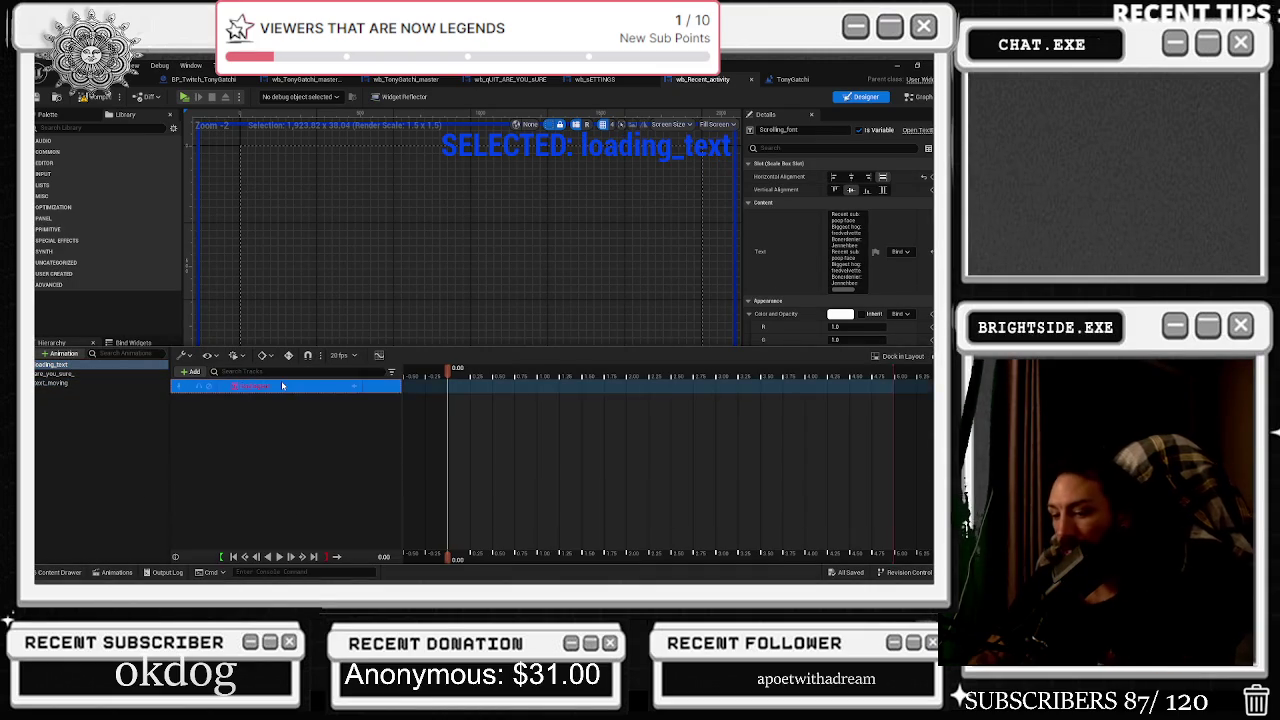
pyautogui.press('Delete')
pyautogui.press('Delete')
pyautogui.click(60, 365)
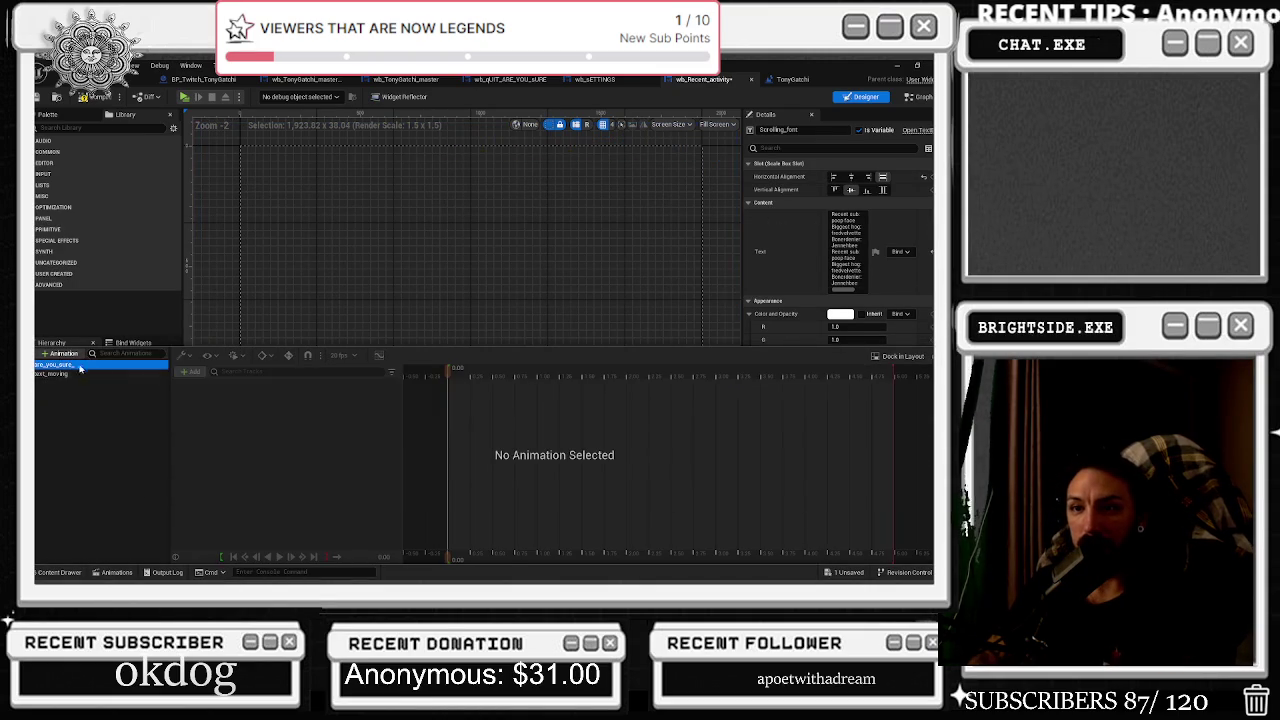
pyautogui.press('Delete')
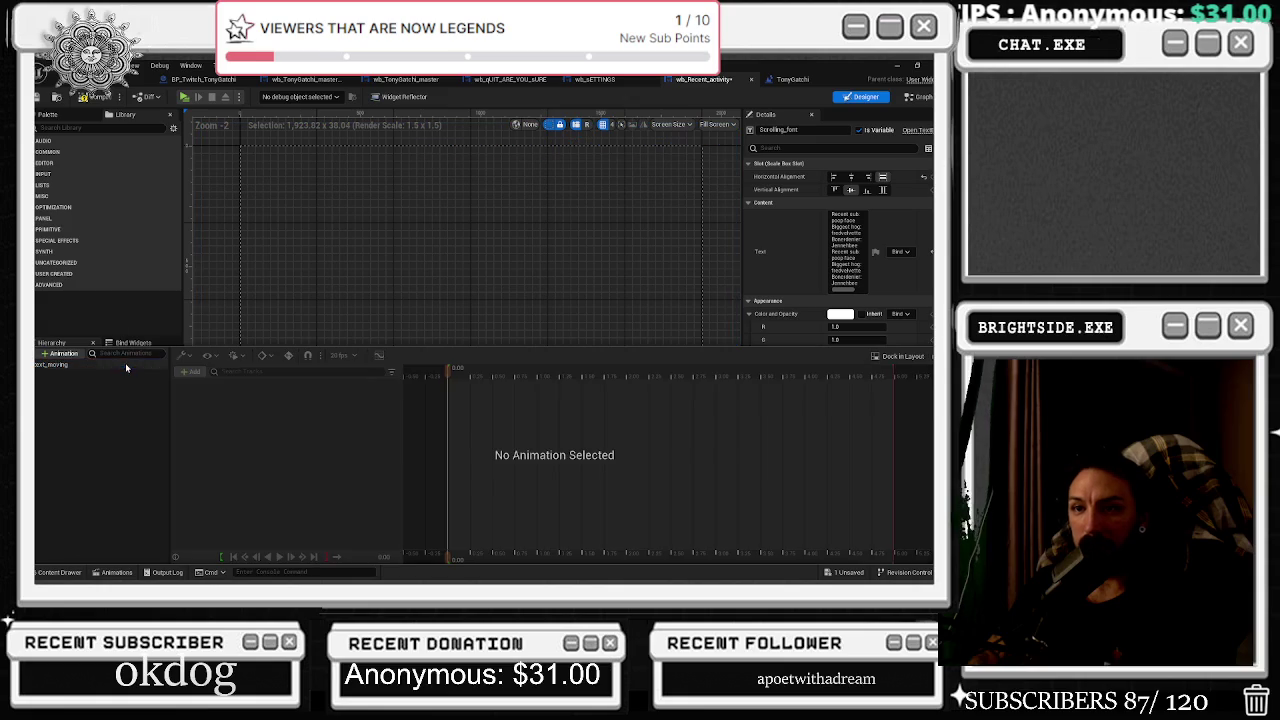
pyautogui.click(95, 97)
pyautogui.click(60, 113)
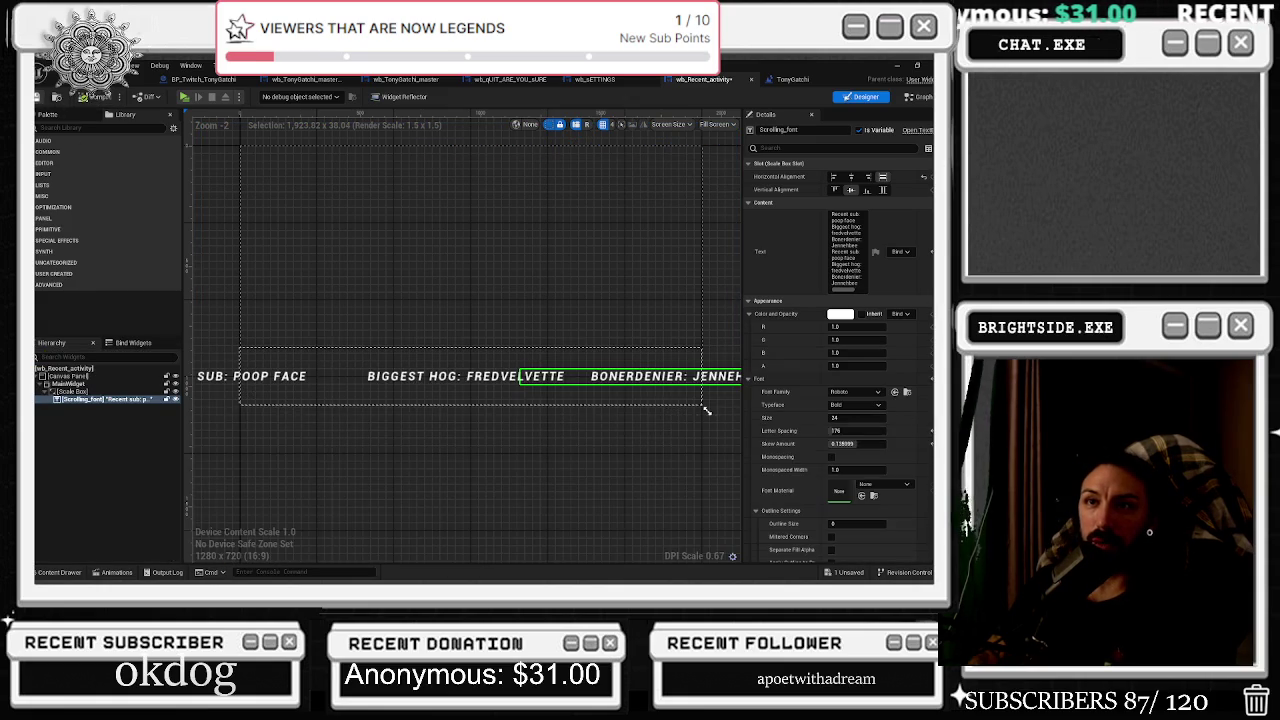
pyautogui.click(48, 88)
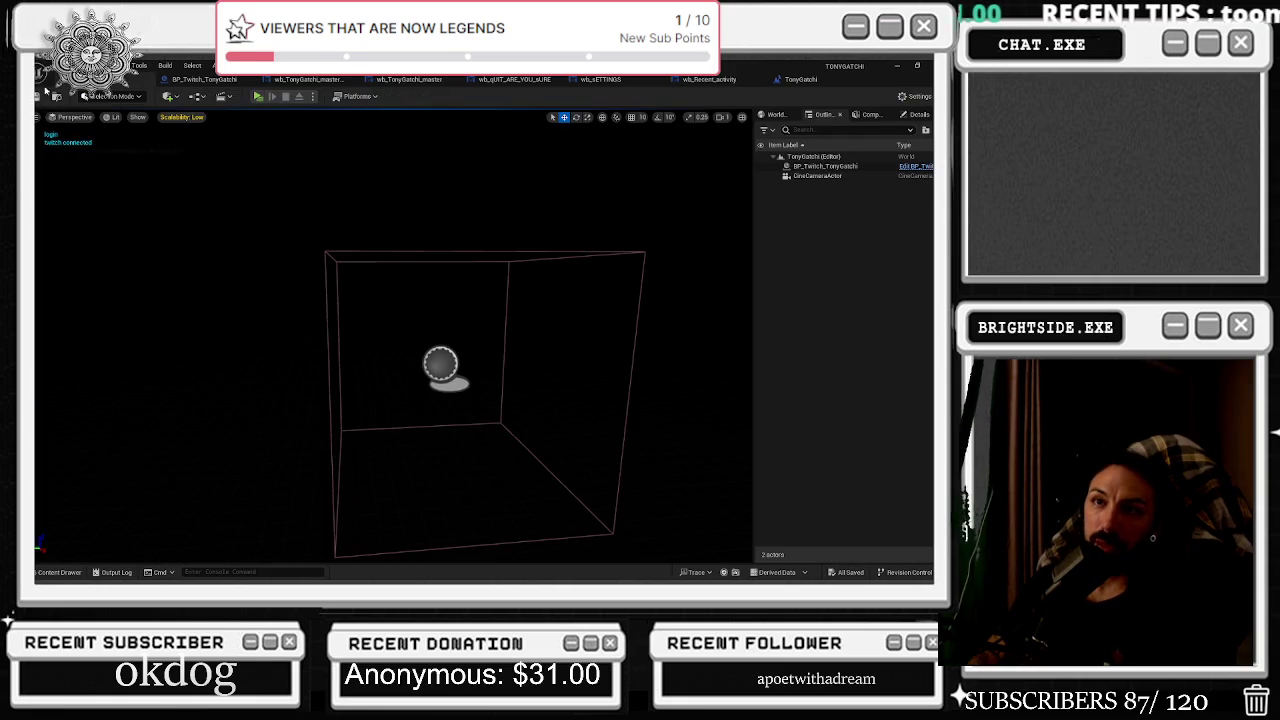
# Return to the editor and open the wb_TonyGatchi_master widget Designer via the BP_Twitch_TonyGatchi tab.
pyautogui.hotkey('alt', 'Tab')
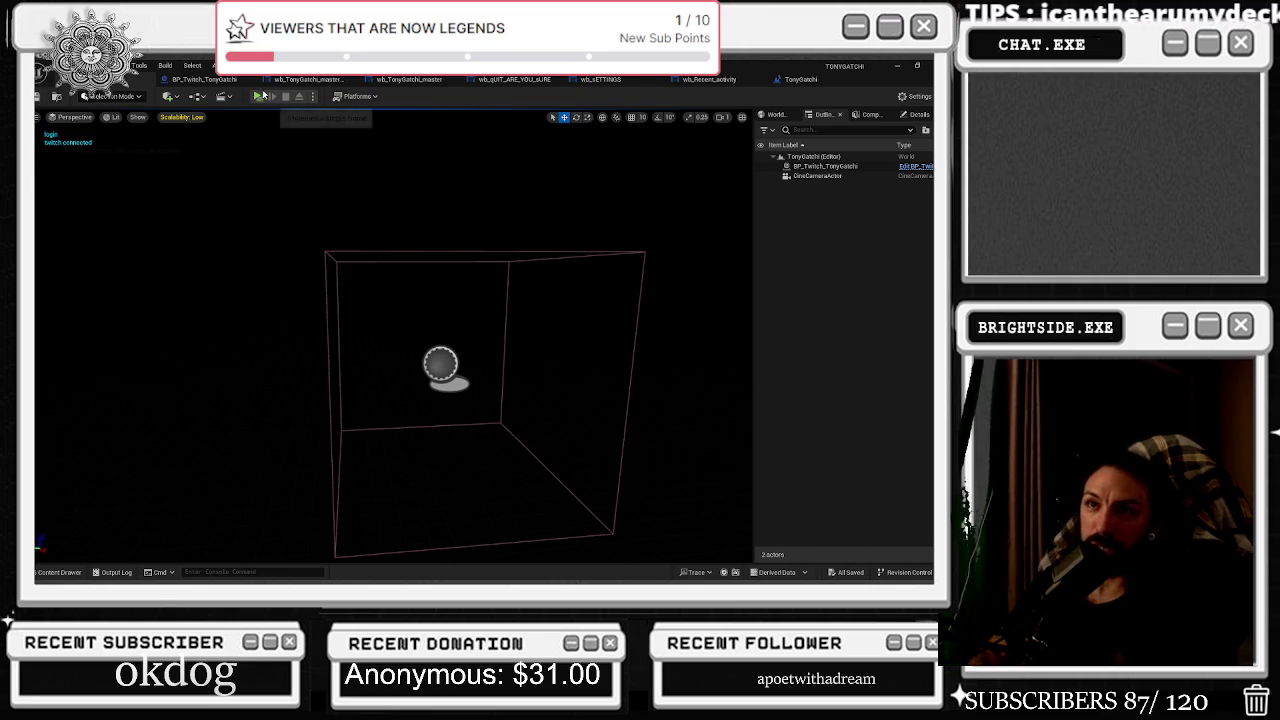
pyautogui.click(221, 81)
pyautogui.click(305, 79)
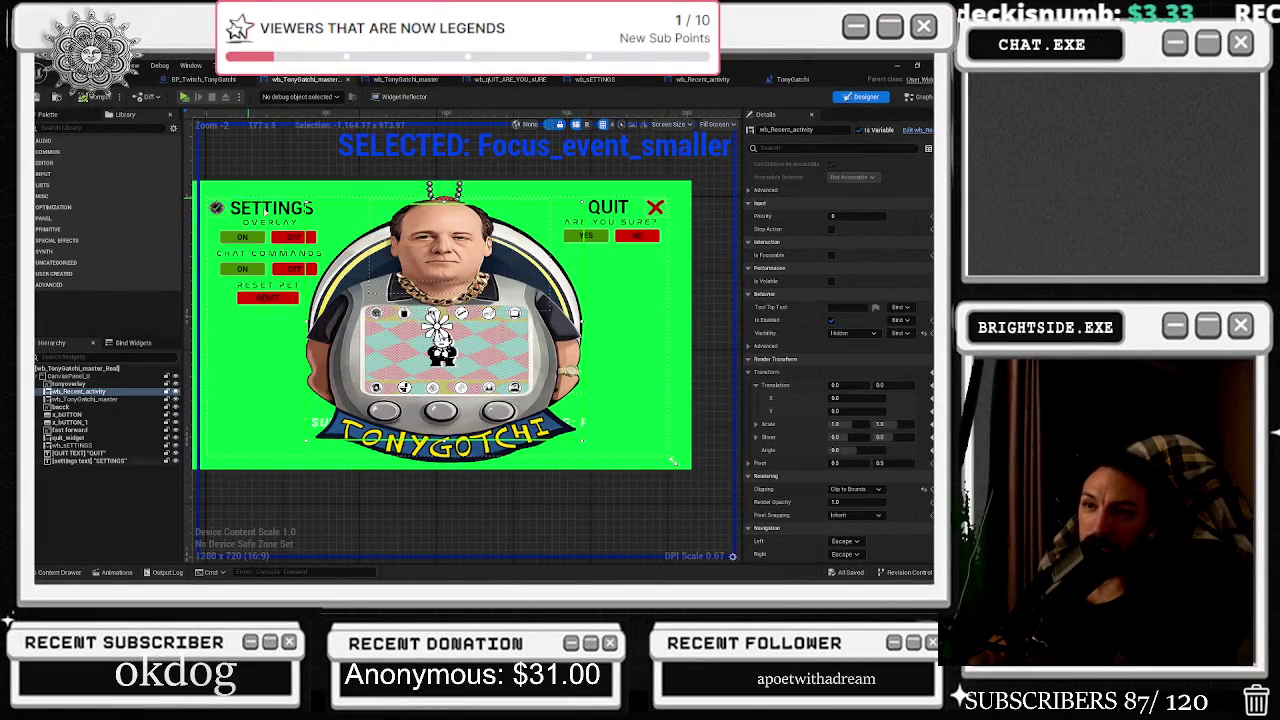
# Look through the wb_QUIT_ARE_YOU_SURE, wb_SETTINGS and wb_Recent_activity blueprints, ending on its event graph.
pyautogui.click(398, 82)
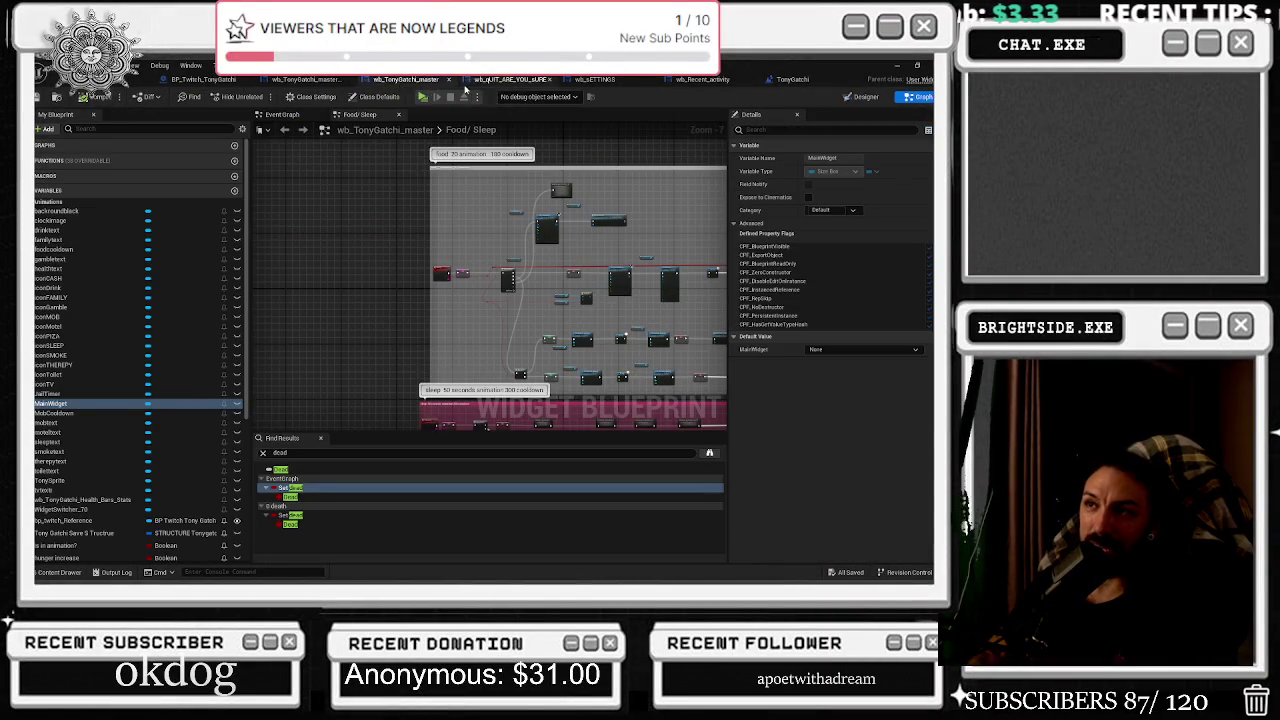
pyautogui.click(510, 79)
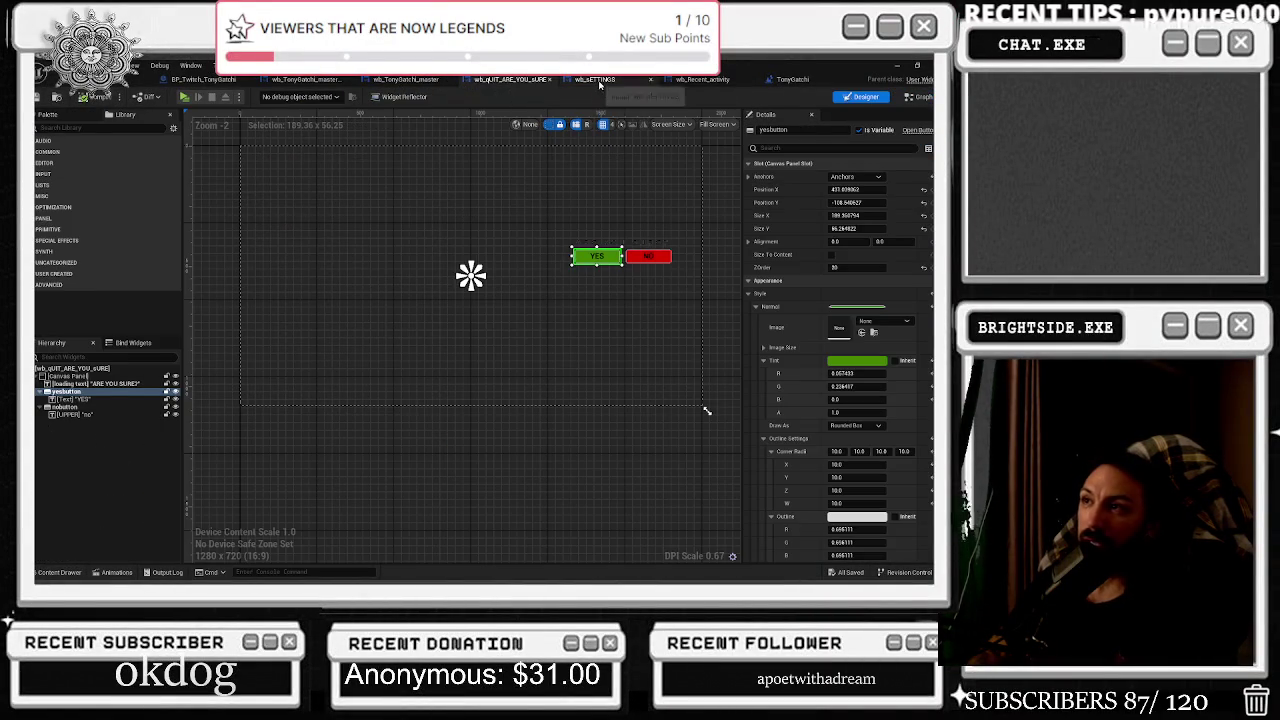
pyautogui.click(598, 80)
pyautogui.click(697, 81)
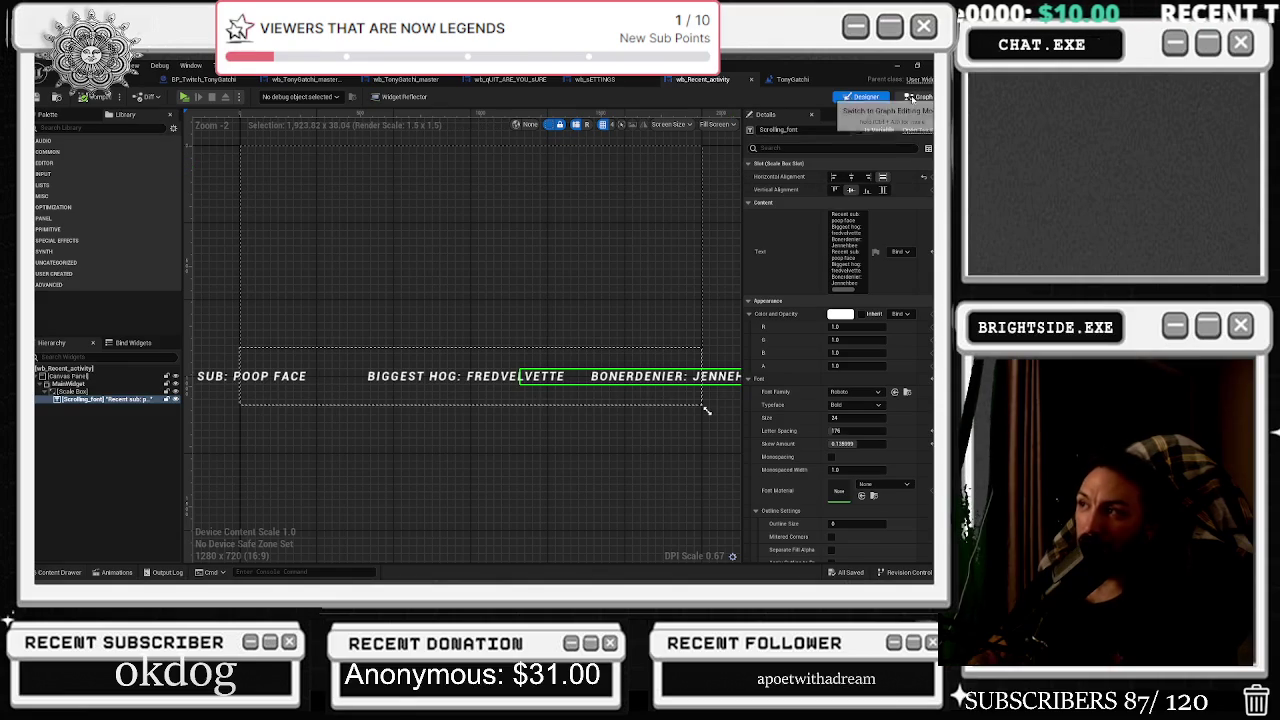
pyautogui.click(918, 97)
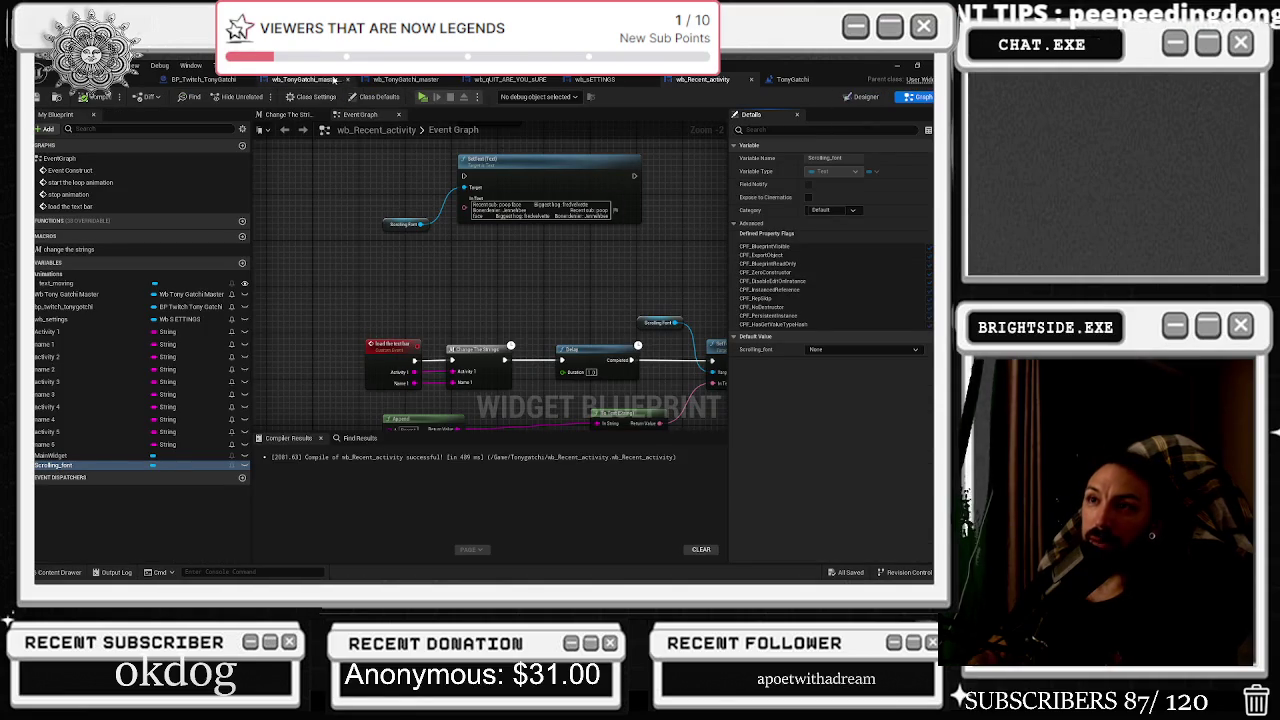
# Recheck wb_Recent_activity's Append node, then open BP_Twitch_TonyGatchi's event graph.
pyautogui.click(386, 80)
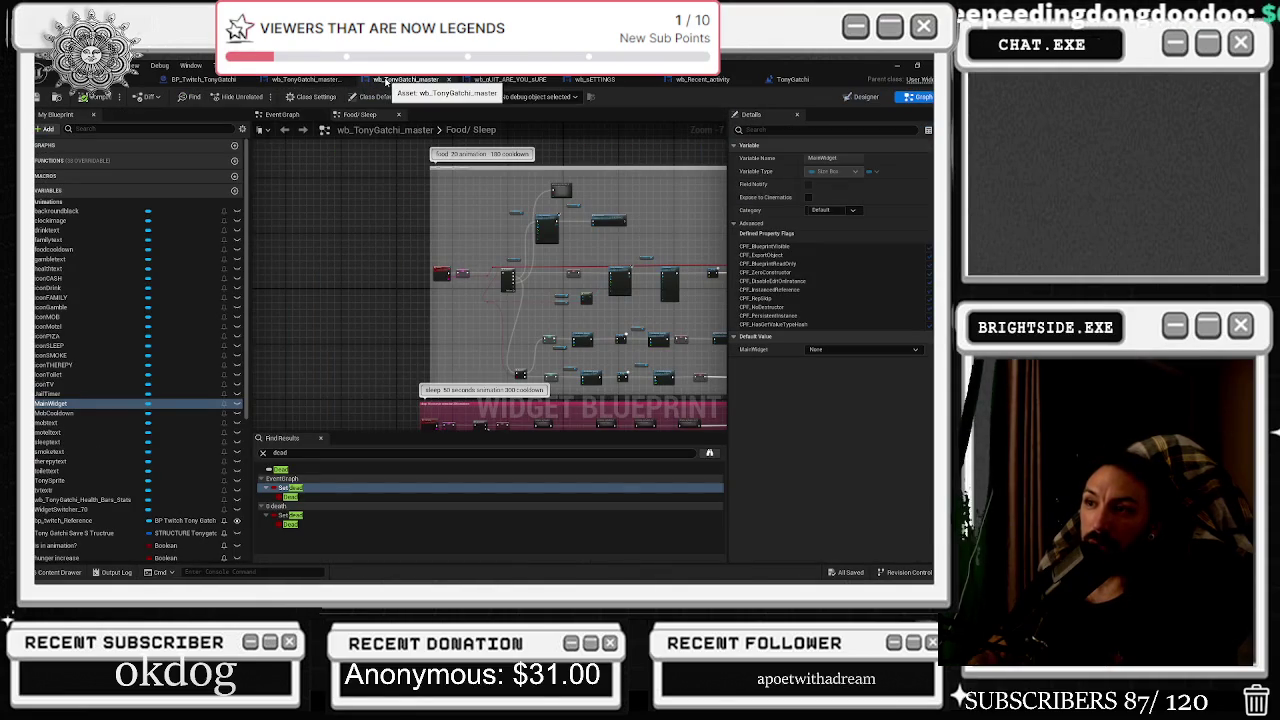
pyautogui.click(508, 80)
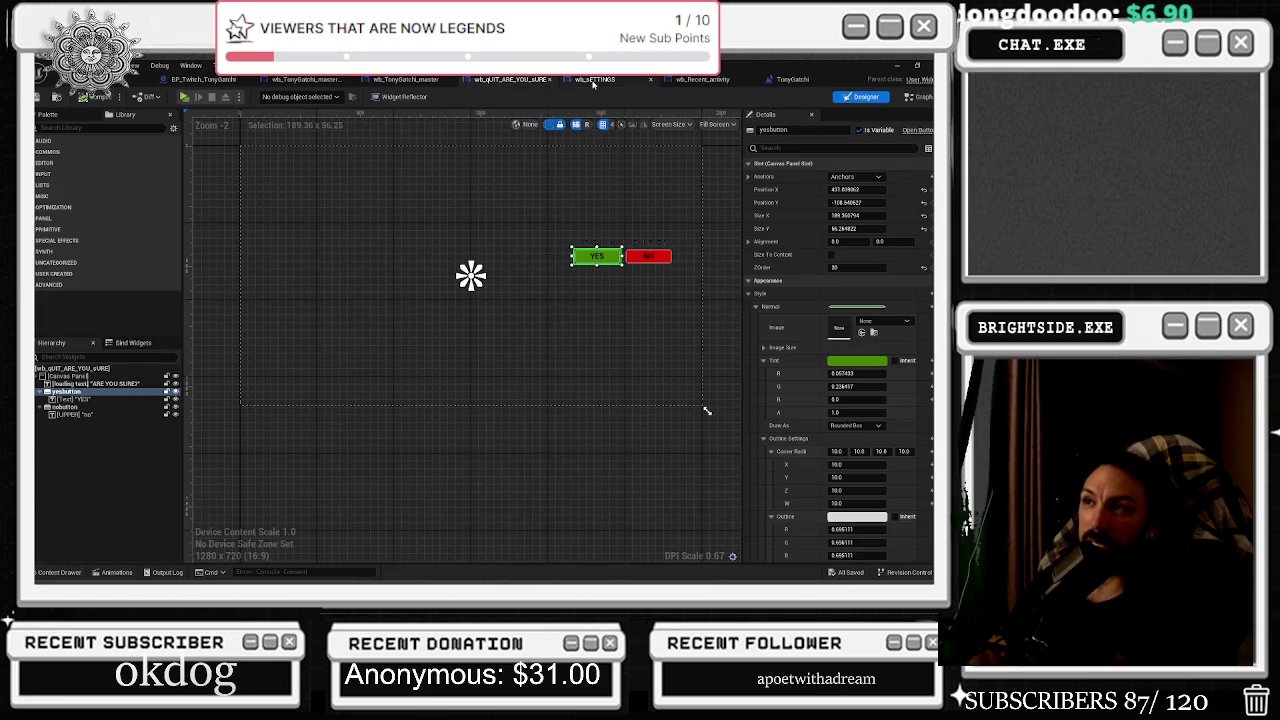
pyautogui.click(595, 79)
pyautogui.scroll(3, 395, 345)
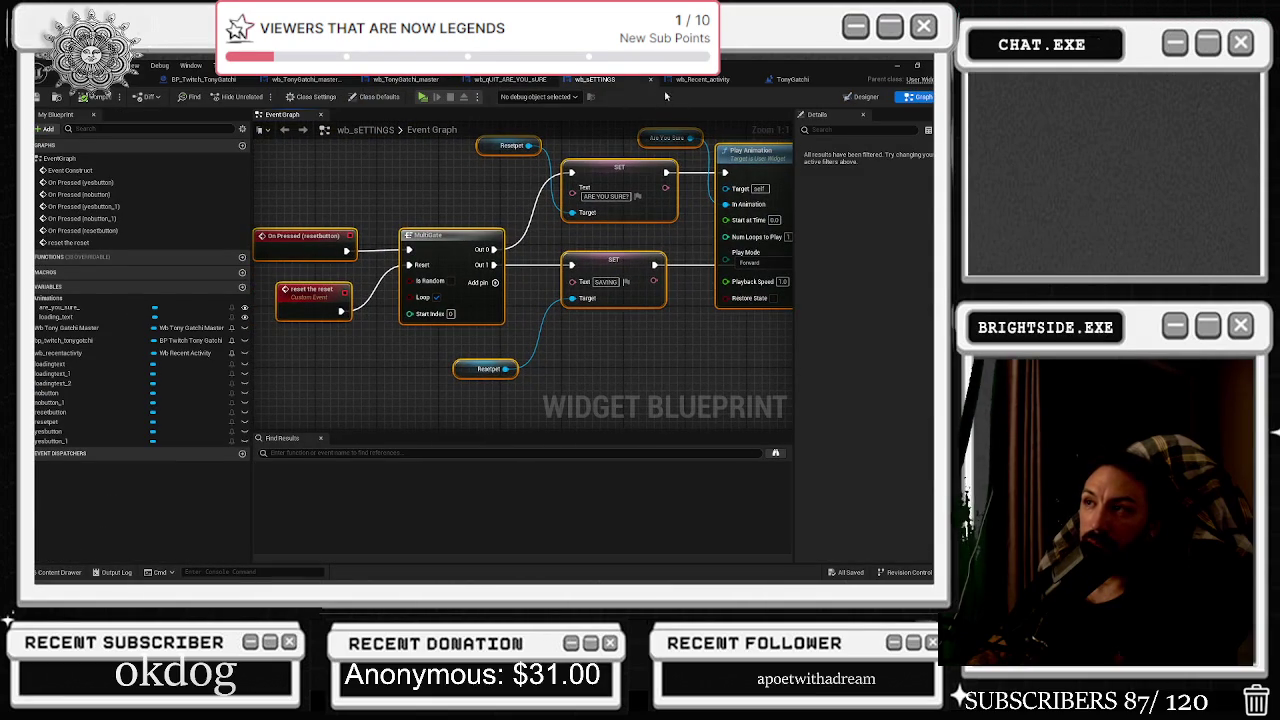
pyautogui.click(702, 79)
pyautogui.moveTo(435, 311); pyautogui.dragTo(479, 203)
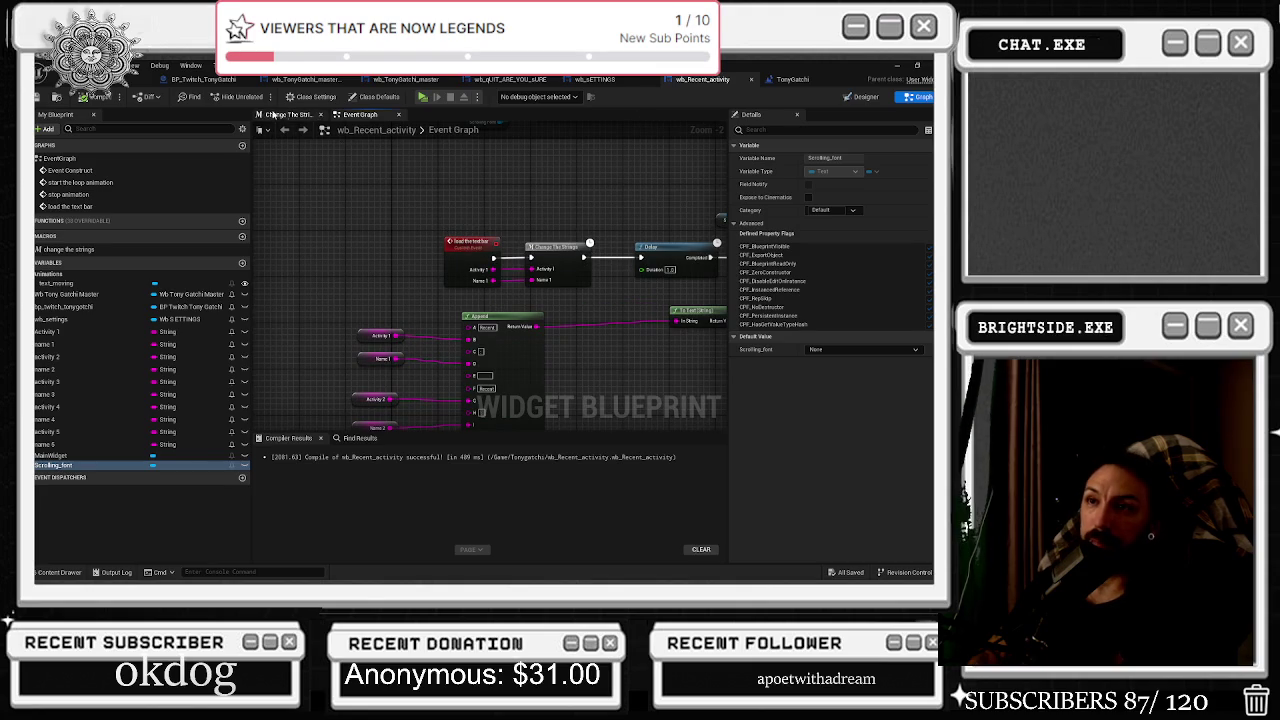
pyautogui.click(296, 80)
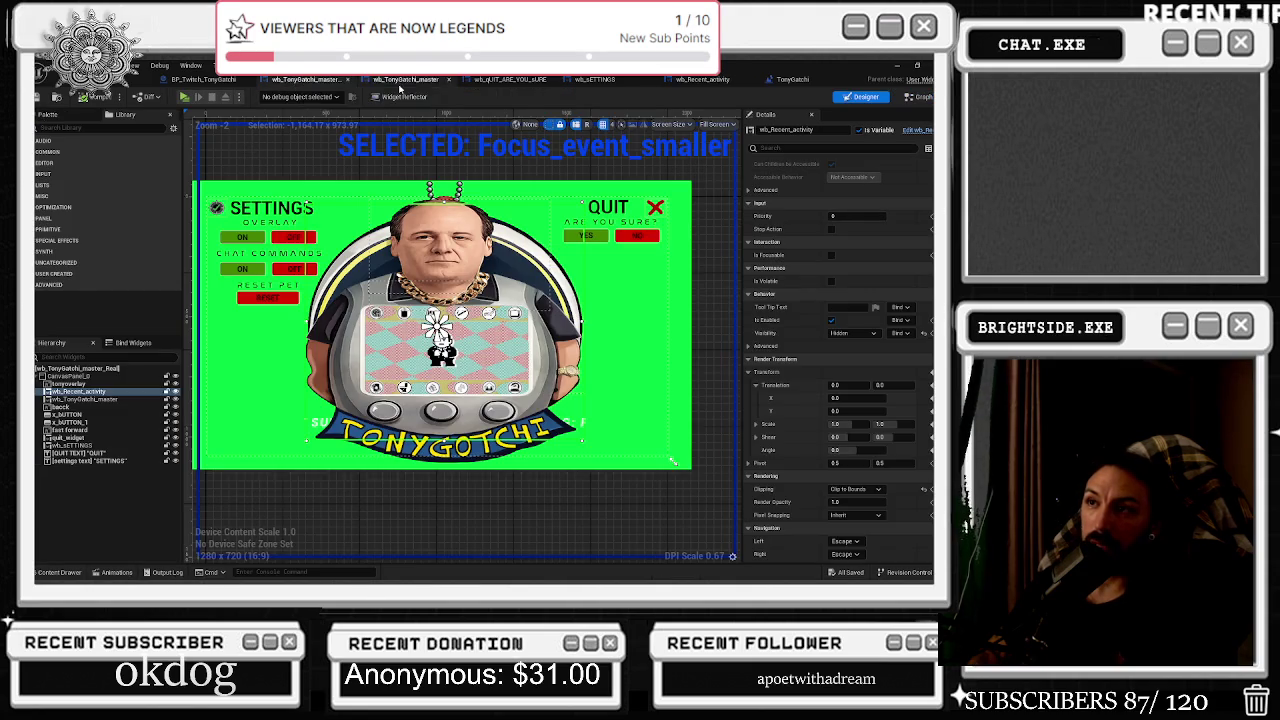
pyautogui.click(404, 80)
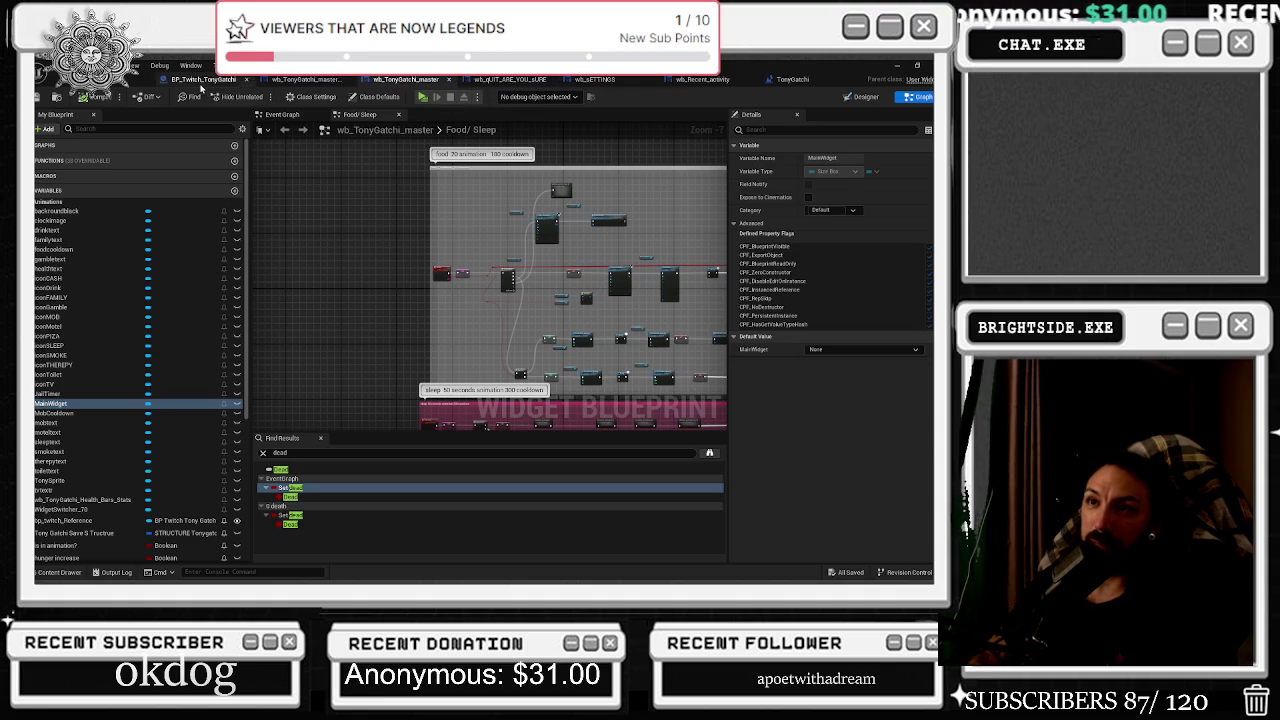
pyautogui.click(200, 80)
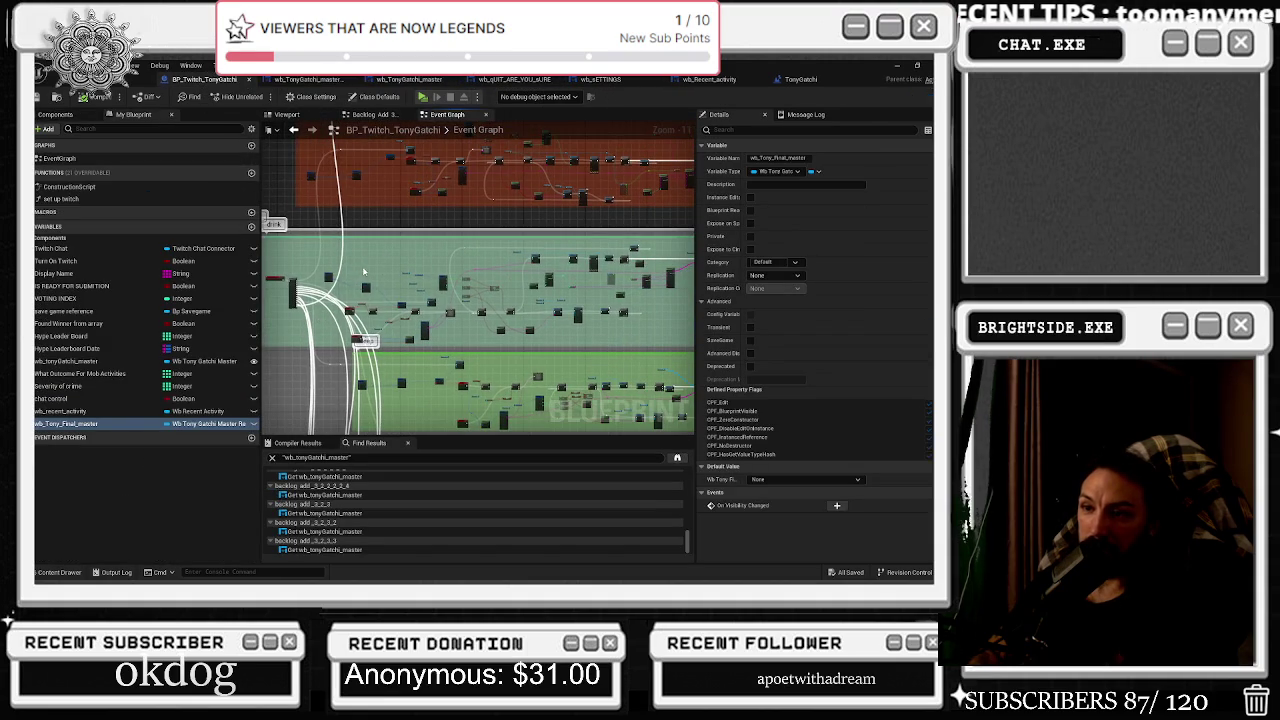
# Rearrange the Twitch command nodes, Make TwitchCommand and the chat control getter into a tidier layout.
pyautogui.scroll(8, 362, 271)
pyautogui.scroll(-6, 401, 414)
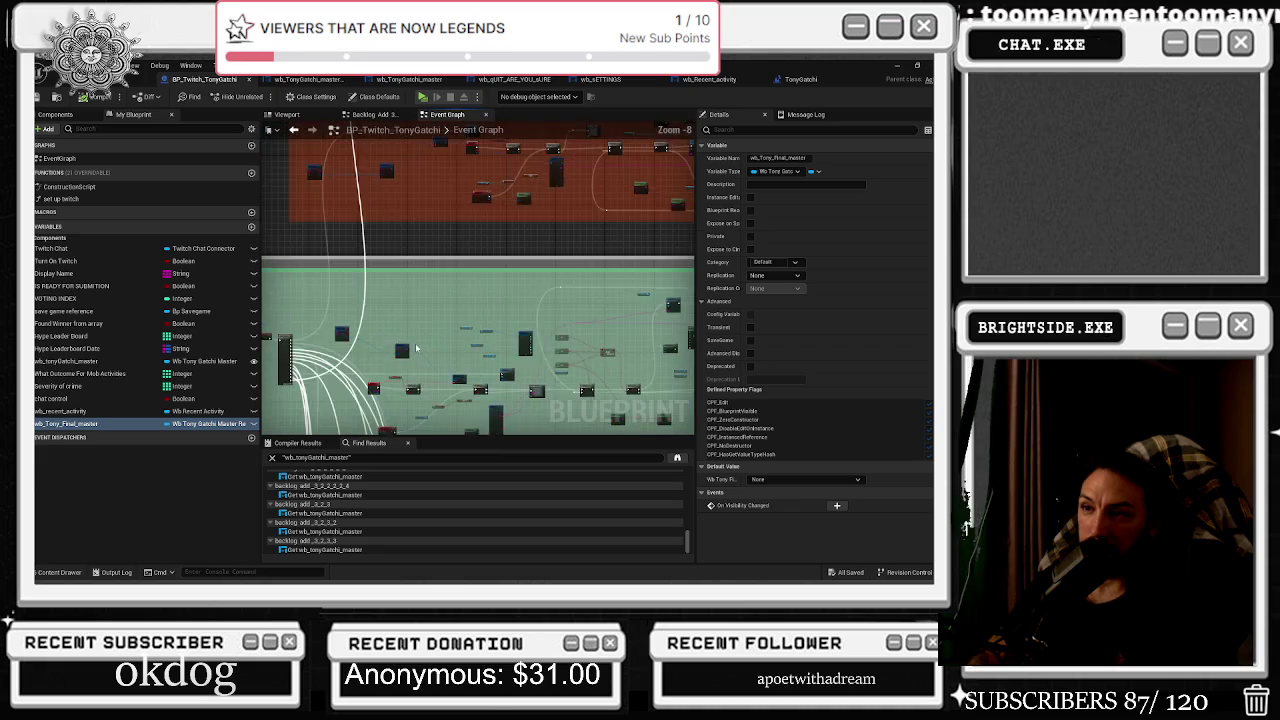
pyautogui.scroll(8, 476, 365)
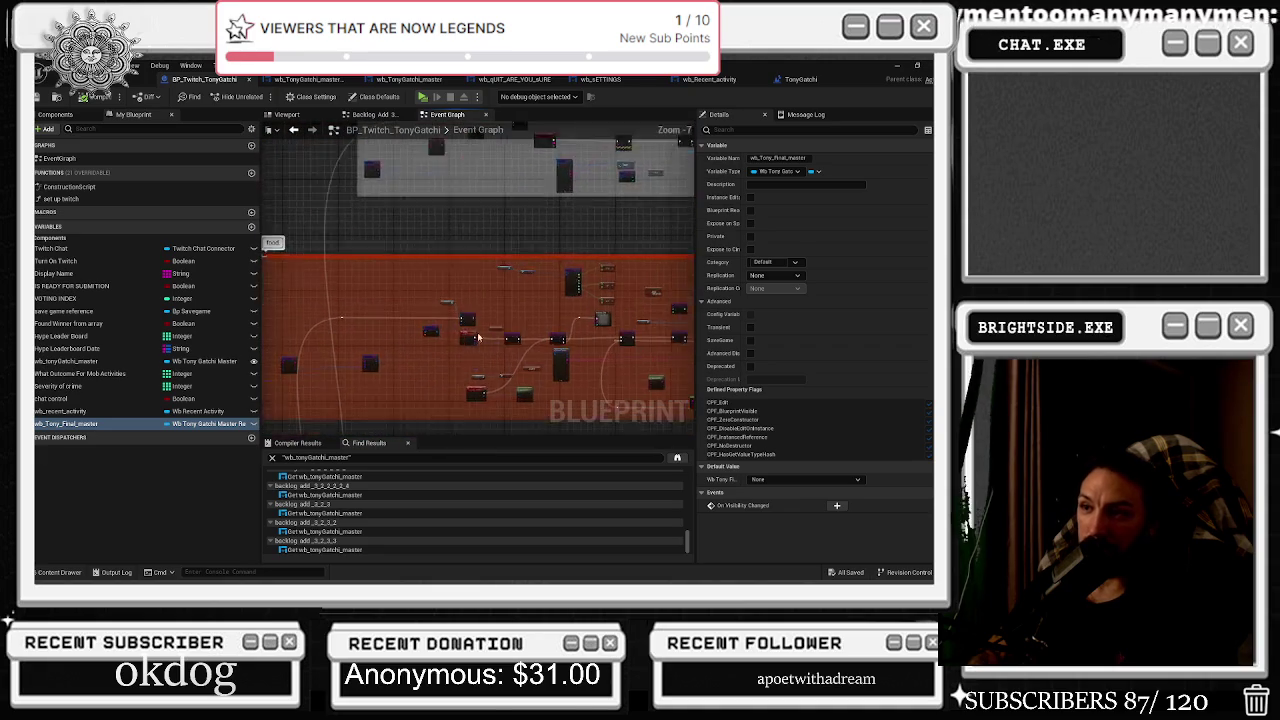
pyautogui.moveTo(337, 227)
pyautogui.mouseDown()
pyautogui.moveTo(614, 371)
pyautogui.moveTo(548, 336)
pyautogui.moveTo(771, 236)
pyautogui.moveTo(801, 250)
pyautogui.mouseUp()
pyautogui.click(430, 311)
pyautogui.moveTo(430, 311); pyautogui.dragTo(376, 311)
pyautogui.moveTo(531, 222); pyautogui.dragTo(341, 242)
pyautogui.moveTo(339, 179)
pyautogui.mouseDown()
pyautogui.moveTo(612, 295)
pyautogui.moveTo(577, 277)
pyautogui.mouseUp()
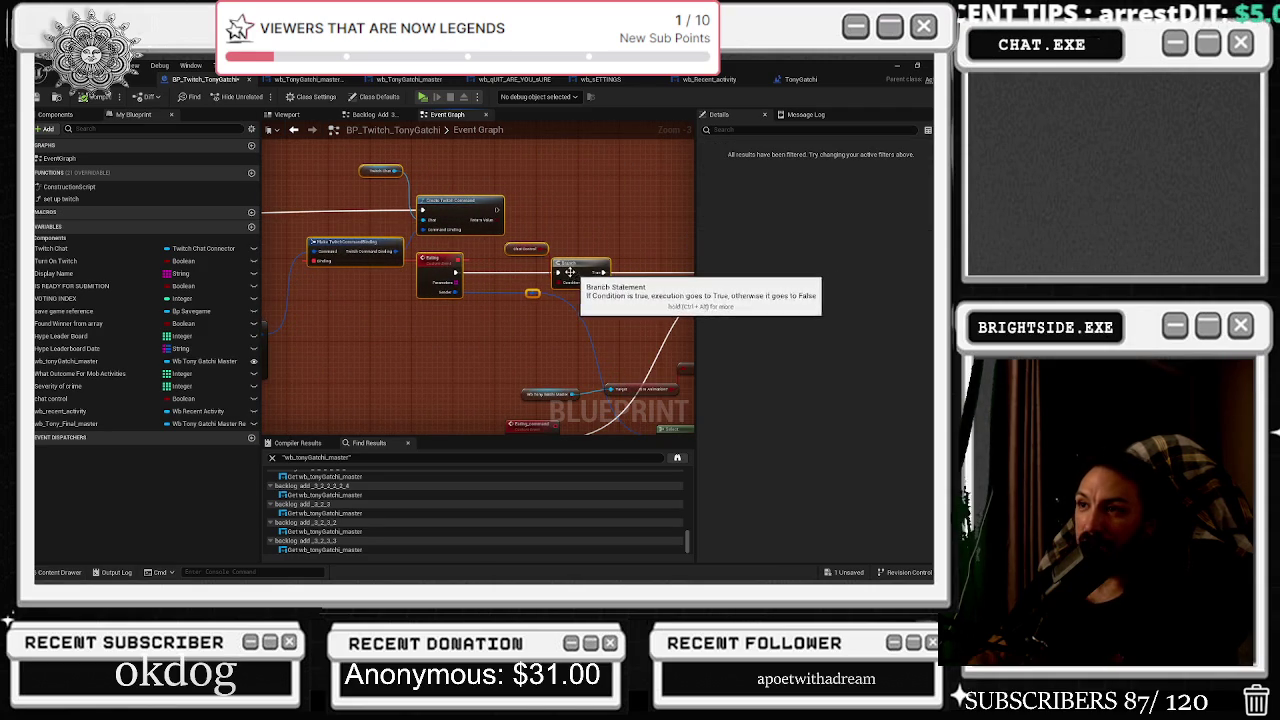
pyautogui.moveTo(427, 249); pyautogui.dragTo(555, 245)
pyautogui.moveTo(406, 170)
pyautogui.mouseDown()
pyautogui.moveTo(591, 211)
pyautogui.moveTo(436, 203)
pyautogui.mouseUp()
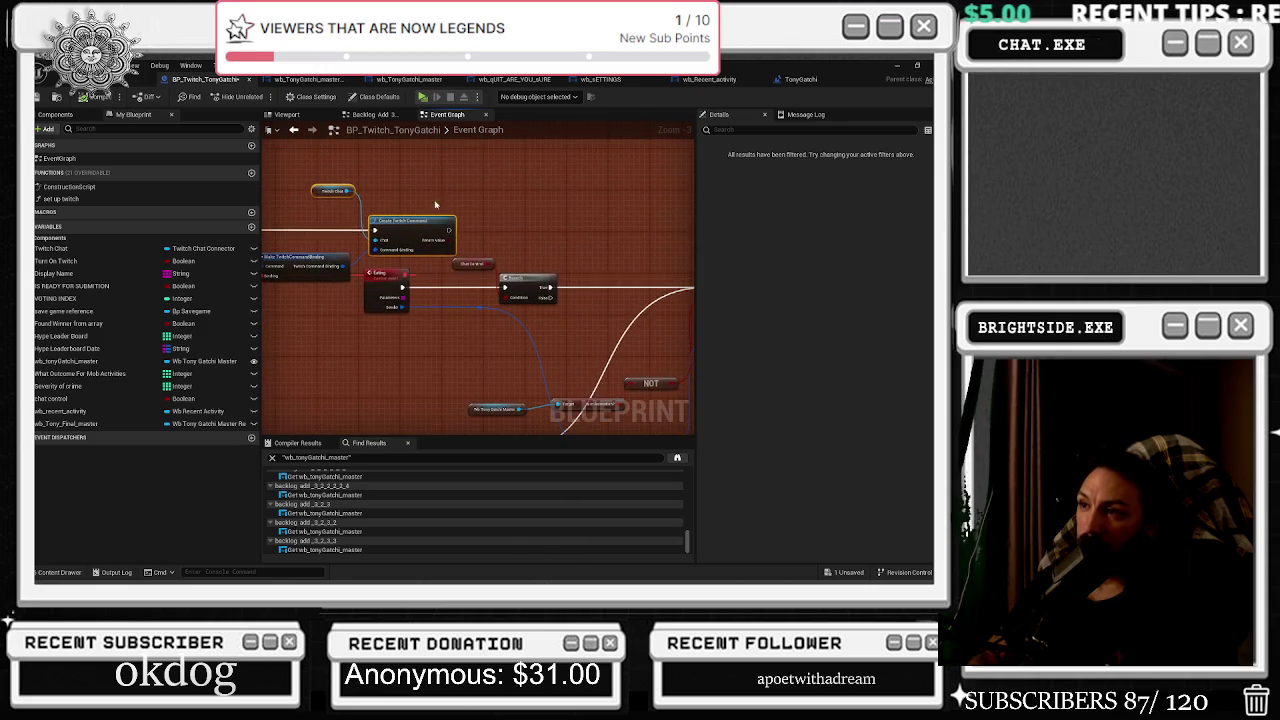
pyautogui.moveTo(458, 267); pyautogui.dragTo(452, 203)
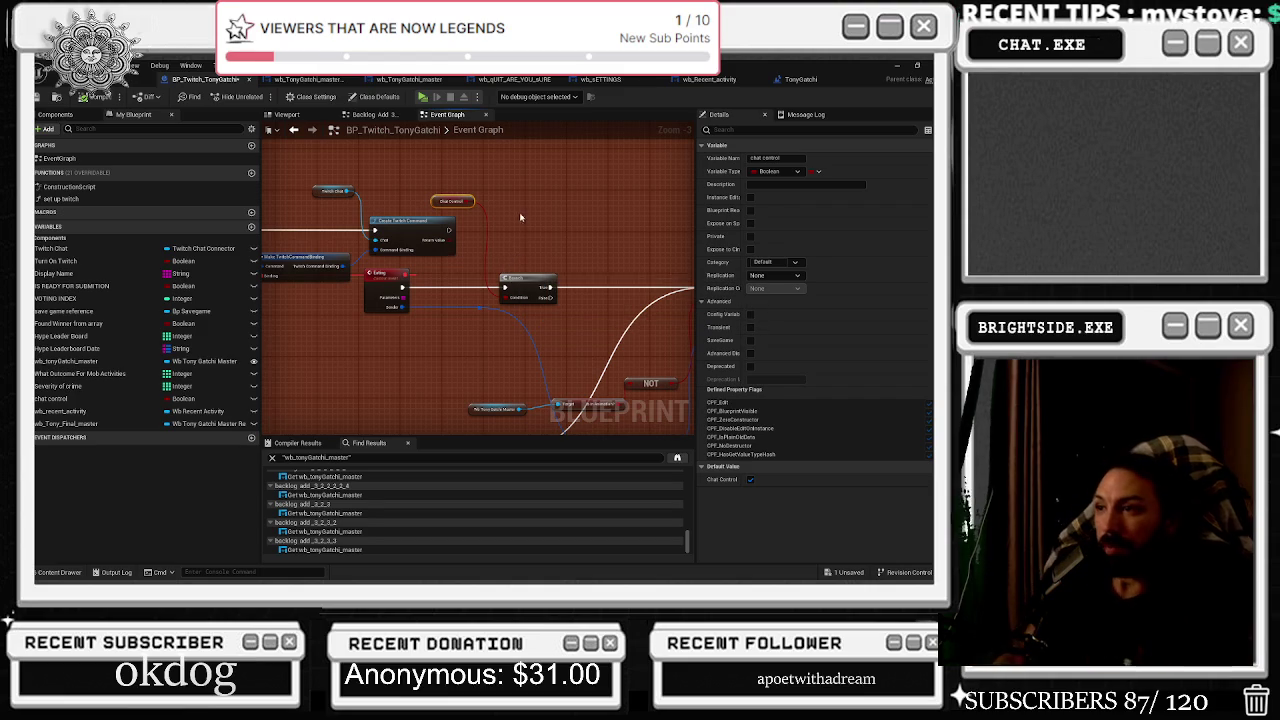
# Shift the NOT/Select group left, add a third Sequence output, and place a Wb Recent Activity getter.
pyautogui.moveTo(506, 234)
pyautogui.mouseDown()
pyautogui.moveTo(569, 211)
pyautogui.moveTo(640, 220)
pyautogui.moveTo(380, 134)
pyautogui.moveTo(492, 172)
pyautogui.mouseUp()
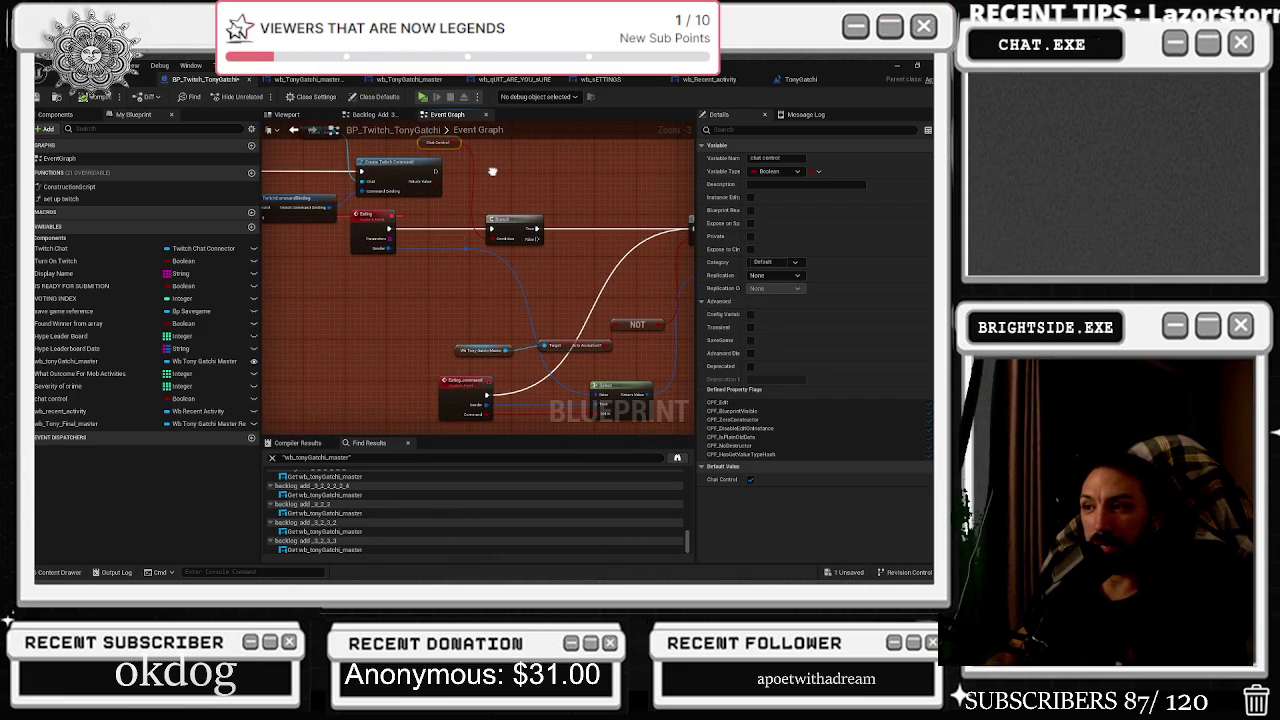
pyautogui.moveTo(492, 172); pyautogui.dragTo(471, 169)
pyautogui.moveTo(394, 301)
pyautogui.mouseDown()
pyautogui.moveTo(640, 415)
pyautogui.moveTo(560, 385)
pyautogui.mouseUp()
pyautogui.moveTo(593, 300)
pyautogui.mouseDown()
pyautogui.moveTo(434, 334)
pyautogui.moveTo(408, 275)
pyautogui.mouseUp()
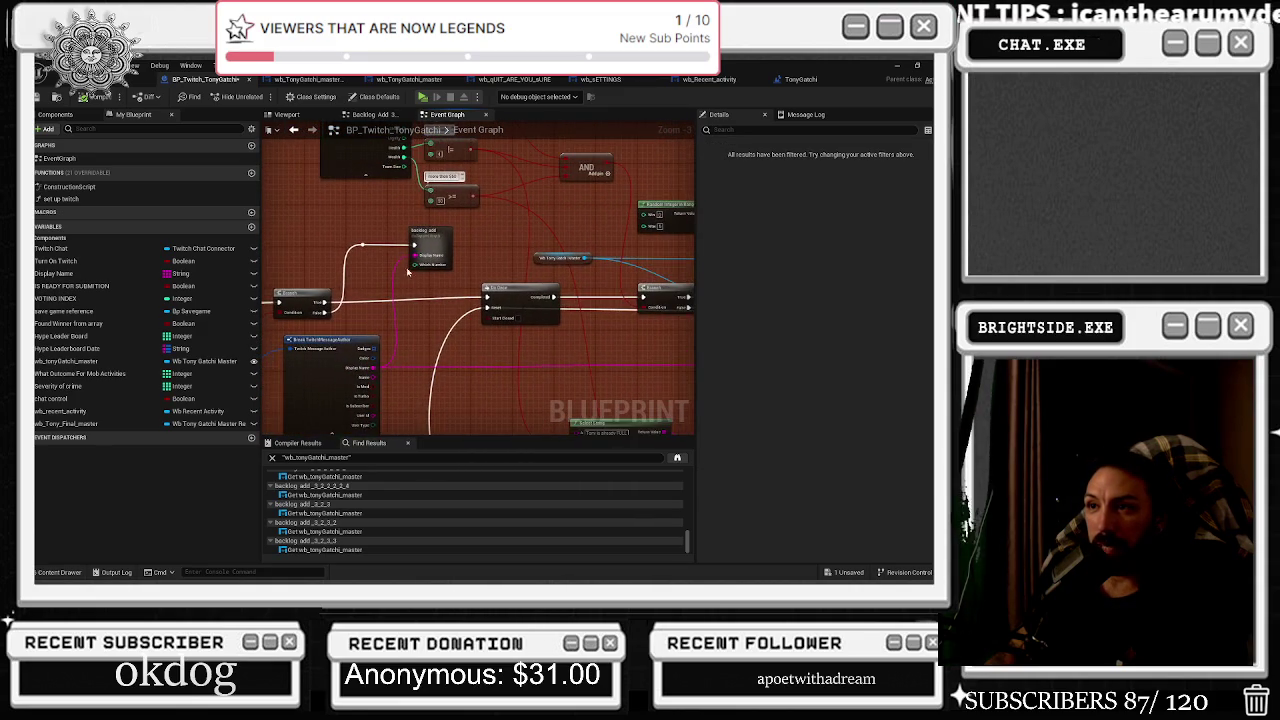
pyautogui.scroll(3, 408, 275)
pyautogui.moveTo(507, 217)
pyautogui.mouseDown()
pyautogui.moveTo(309, 224)
pyautogui.moveTo(454, 358)
pyautogui.mouseUp()
pyautogui.moveTo(539, 338); pyautogui.dragTo(461, 295)
pyautogui.click(412, 299)
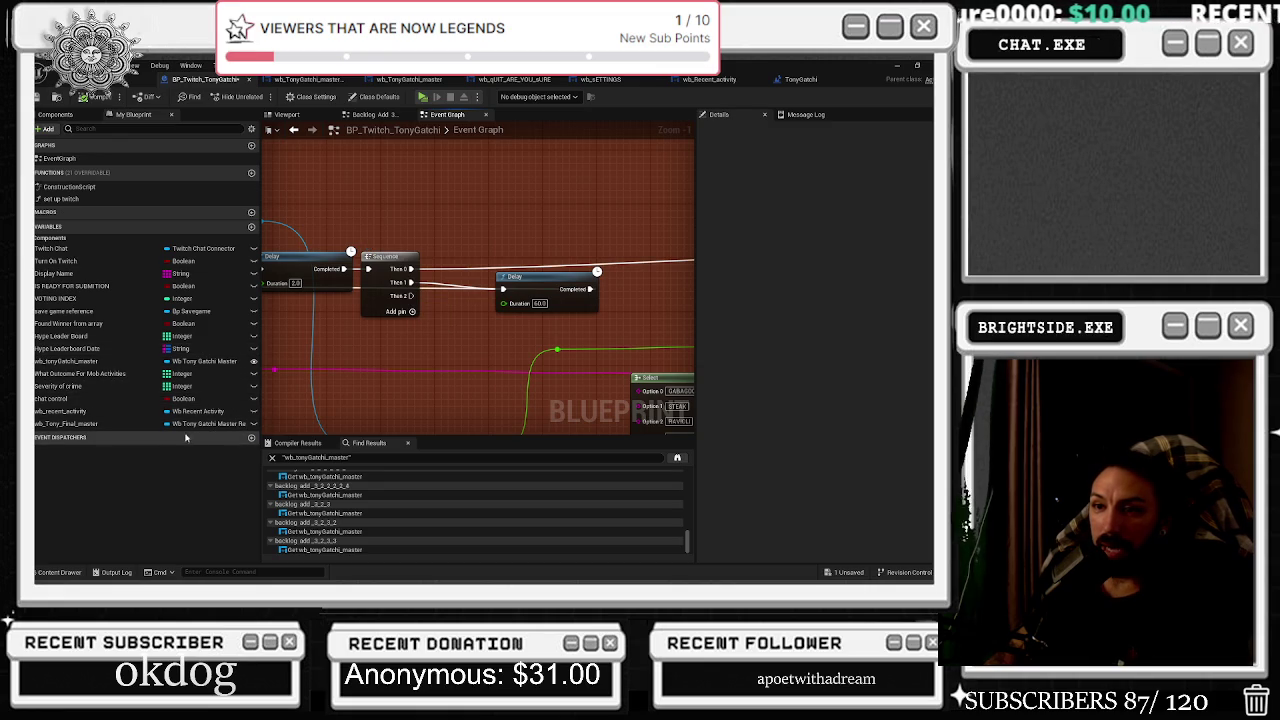
pyautogui.moveTo(75, 411); pyautogui.dragTo(409, 198)
# Add a Wb Recent Activity getter and a Load The Text Bar call wired from Sequence Then 2.
pyautogui.click(395, 220)
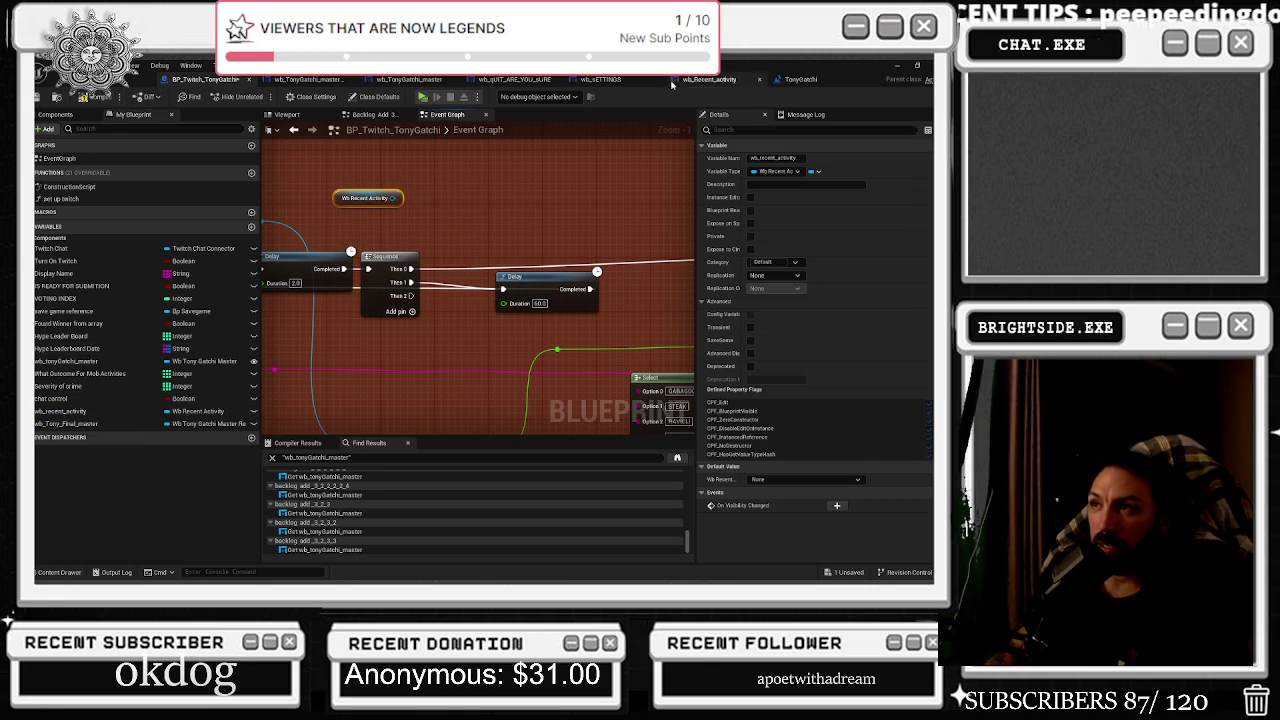
pyautogui.click(712, 80)
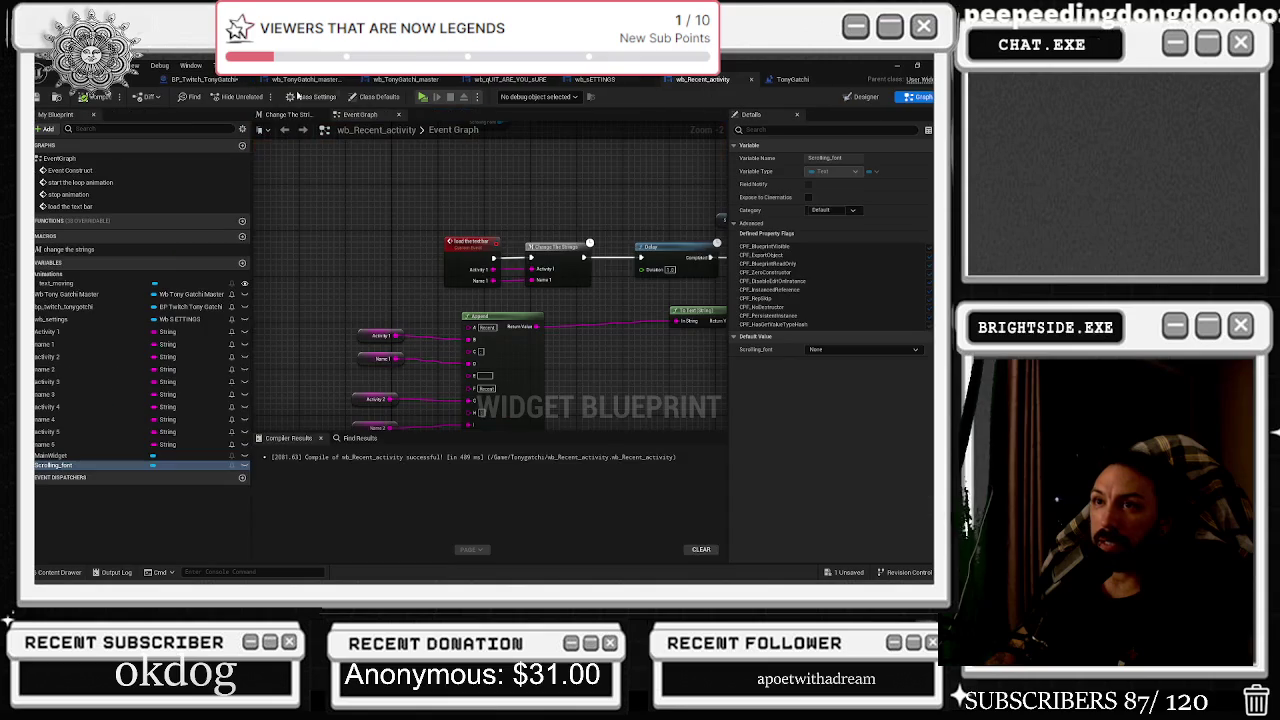
pyautogui.click(205, 80)
pyautogui.moveTo(393, 197); pyautogui.dragTo(427, 193)
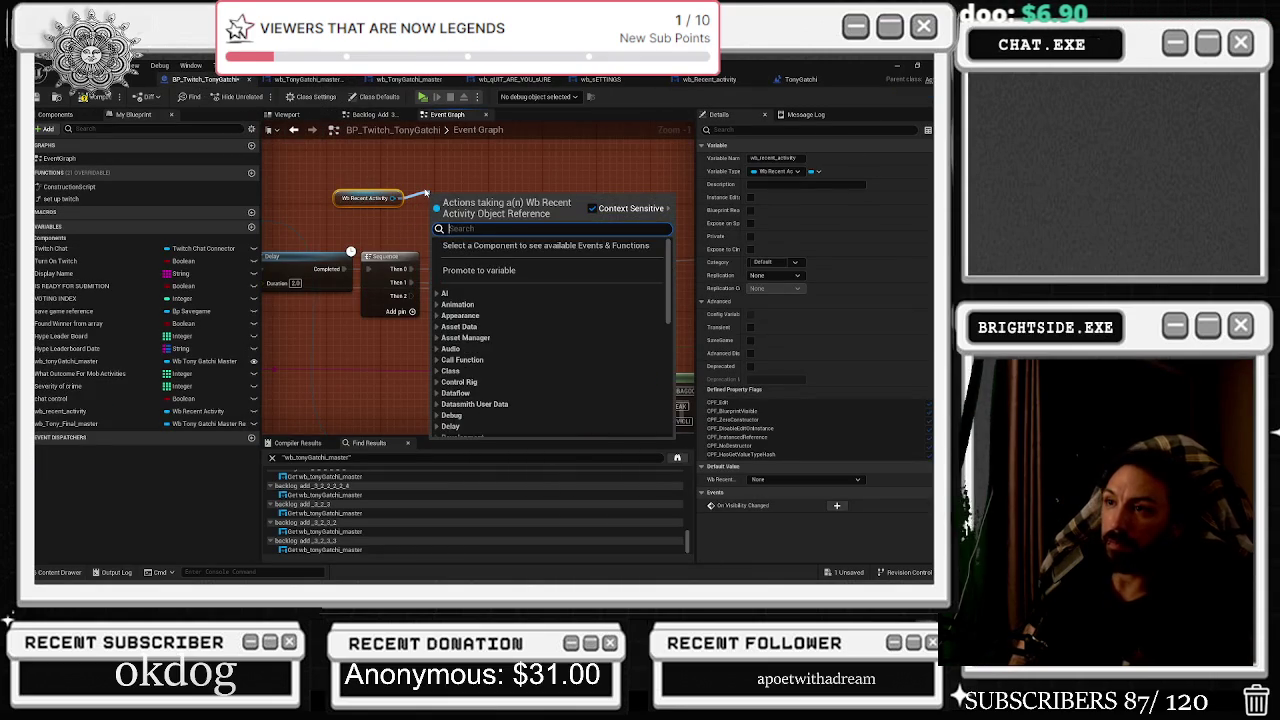
pyautogui.write('load the')
pyautogui.press('Return')
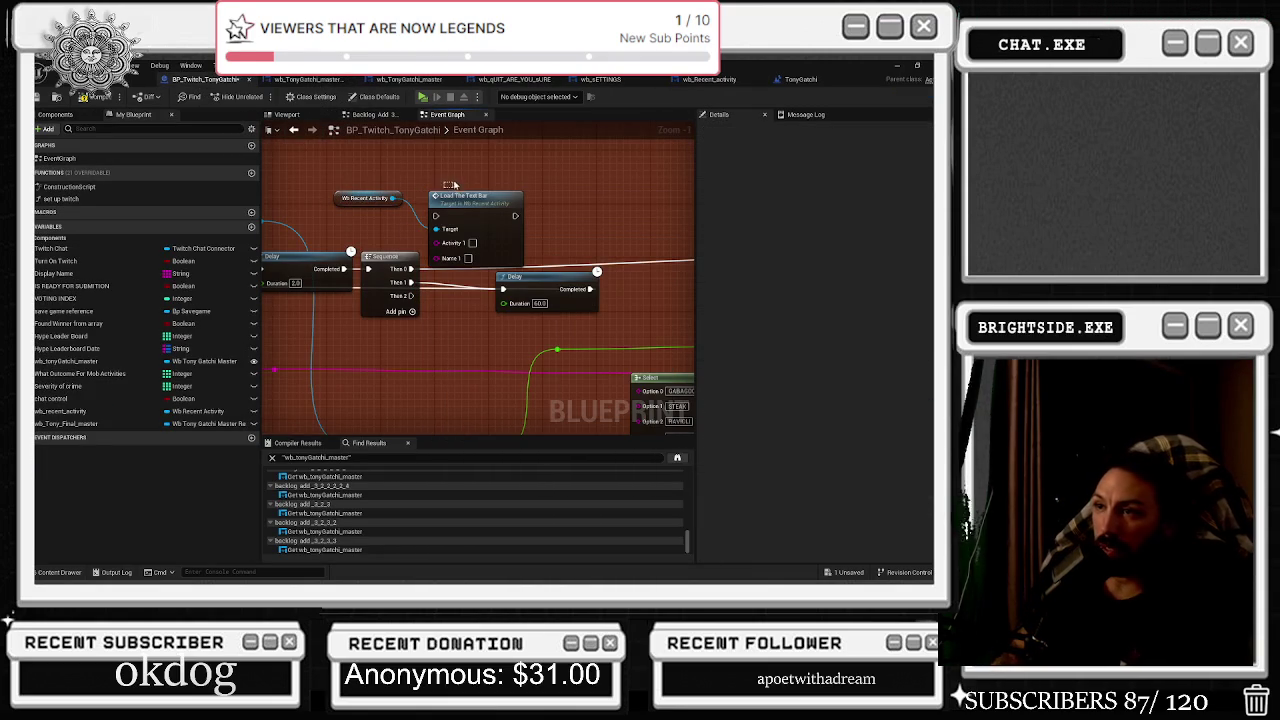
pyautogui.moveTo(410, 297)
pyautogui.mouseDown()
pyautogui.moveTo(436, 216)
pyautogui.moveTo(511, 185)
pyautogui.moveTo(540, 192)
pyautogui.mouseUp()
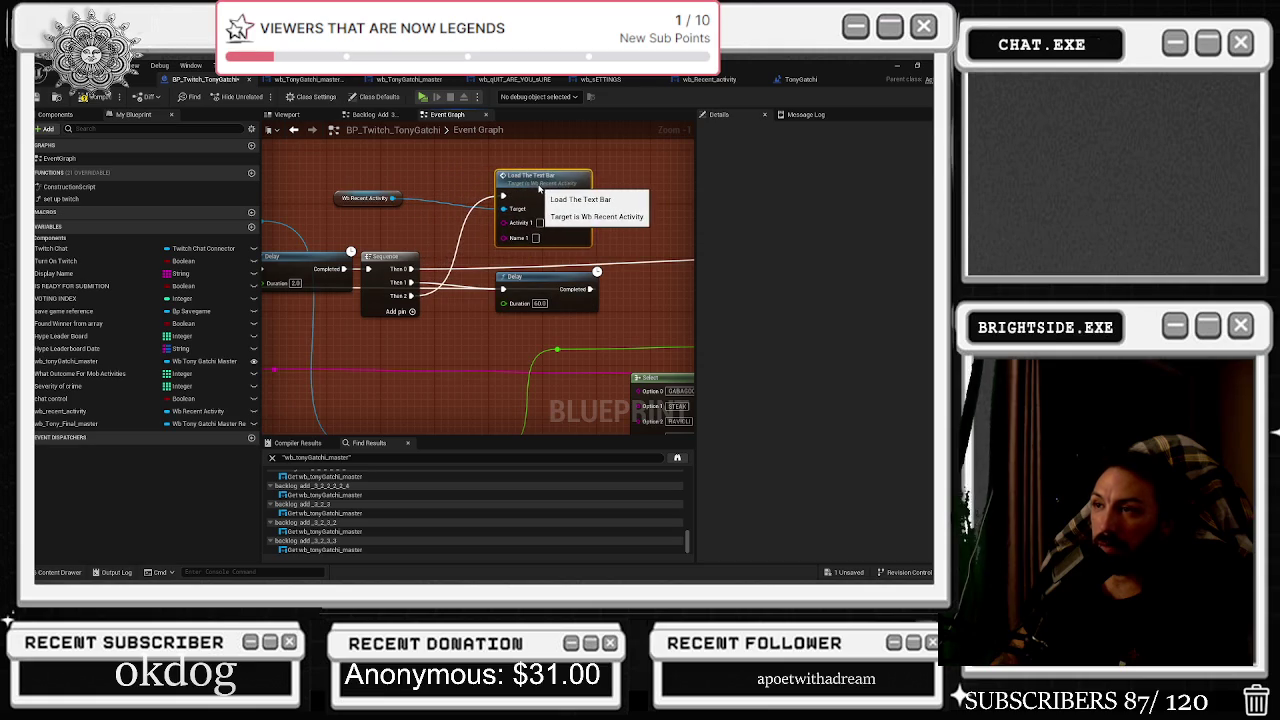
# Nudge the Load The Text Bar node, the Wb Recent Activity getter and the Delay node into place.
pyautogui.click(343, 203)
pyautogui.moveTo(343, 205); pyautogui.dragTo(333, 211)
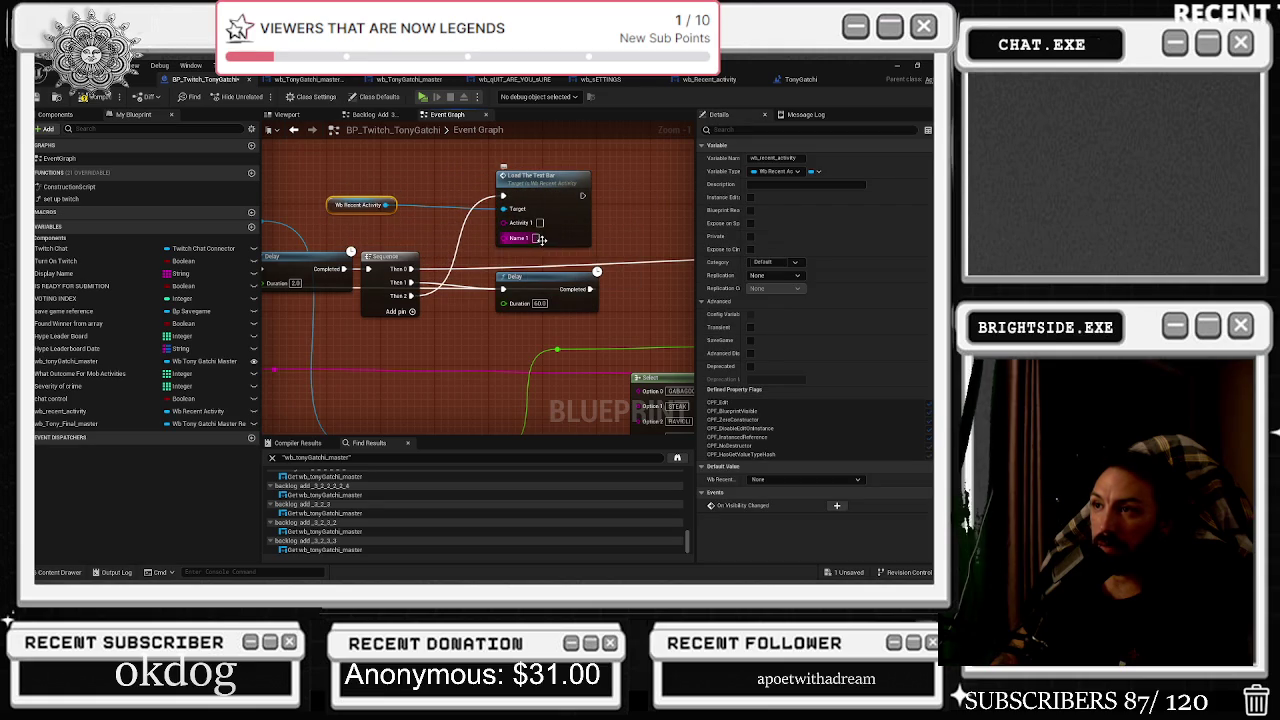
pyautogui.scroll(-4, 403, 249)
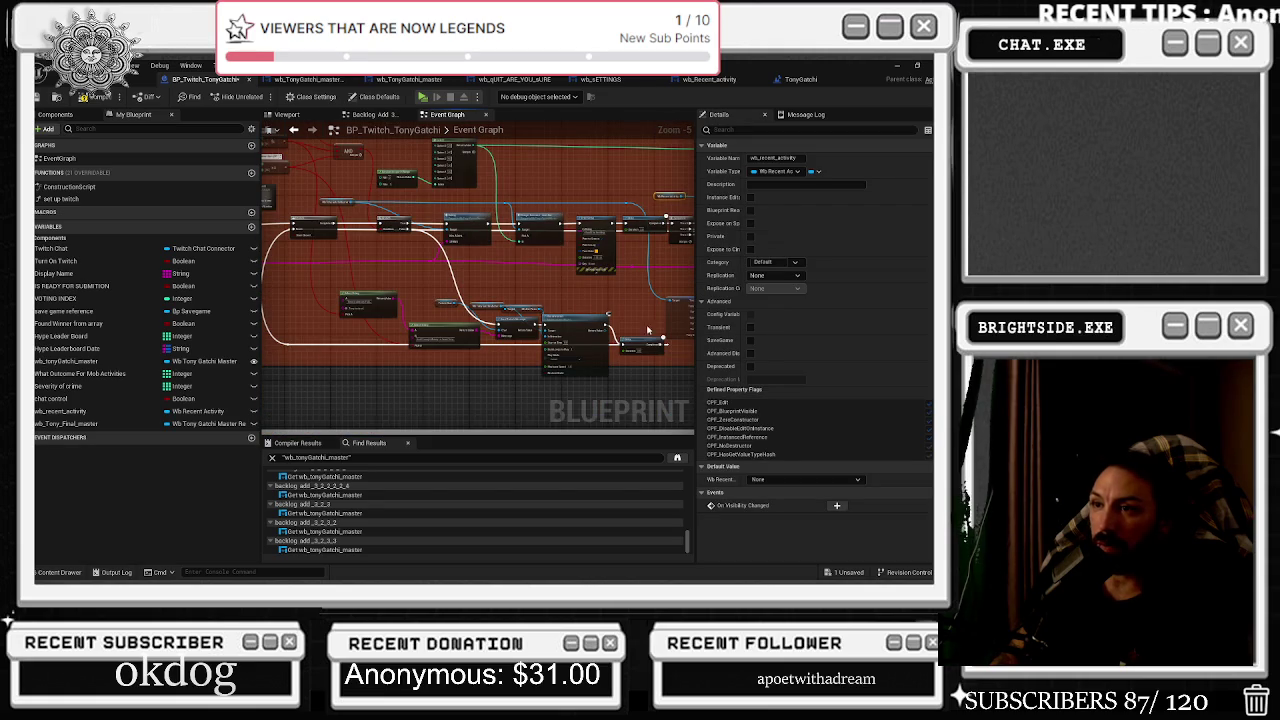
pyautogui.moveTo(574, 313)
pyautogui.mouseDown()
pyautogui.moveTo(386, 266)
pyautogui.moveTo(634, 377)
pyautogui.moveTo(505, 200)
pyautogui.moveTo(505, 145)
pyautogui.moveTo(349, 366)
pyautogui.moveTo(321, 331)
pyautogui.moveTo(417, 258)
pyautogui.mouseUp()
pyautogui.scroll(5, 417, 258)
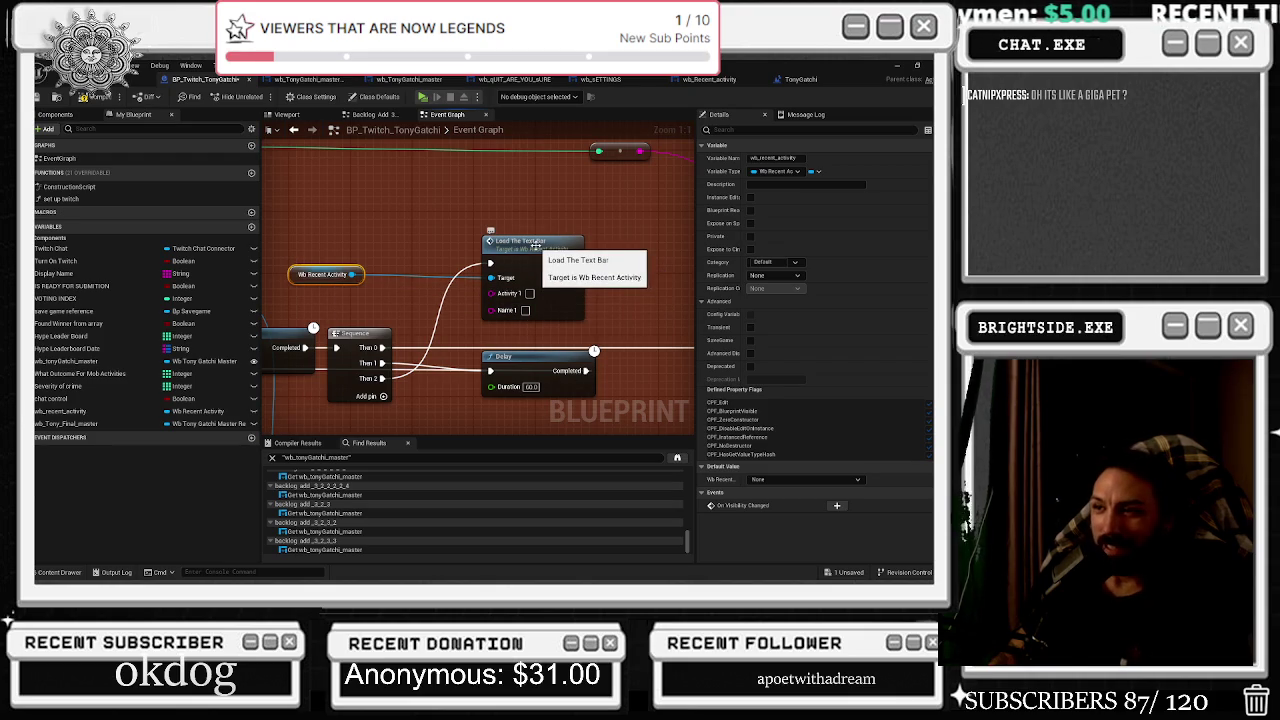
pyautogui.click(533, 249)
pyautogui.moveTo(533, 249); pyautogui.dragTo(526, 246)
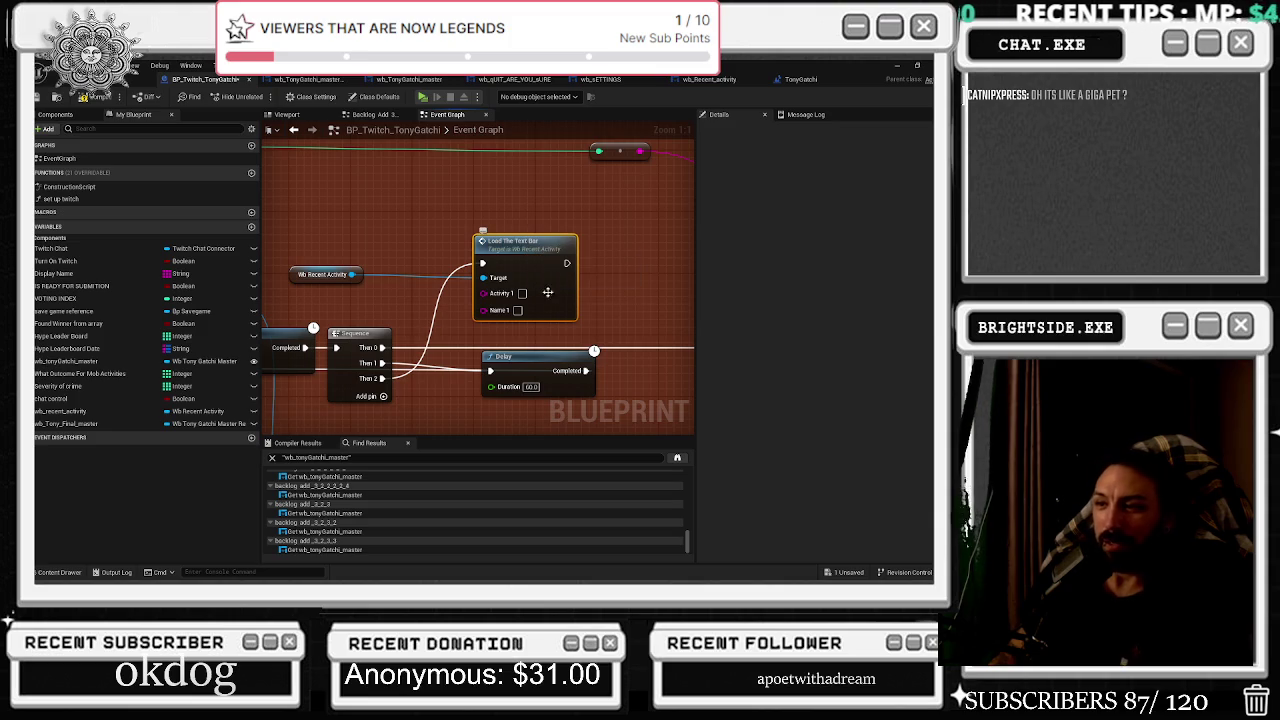
pyautogui.moveTo(537, 370); pyautogui.dragTo(544, 373)
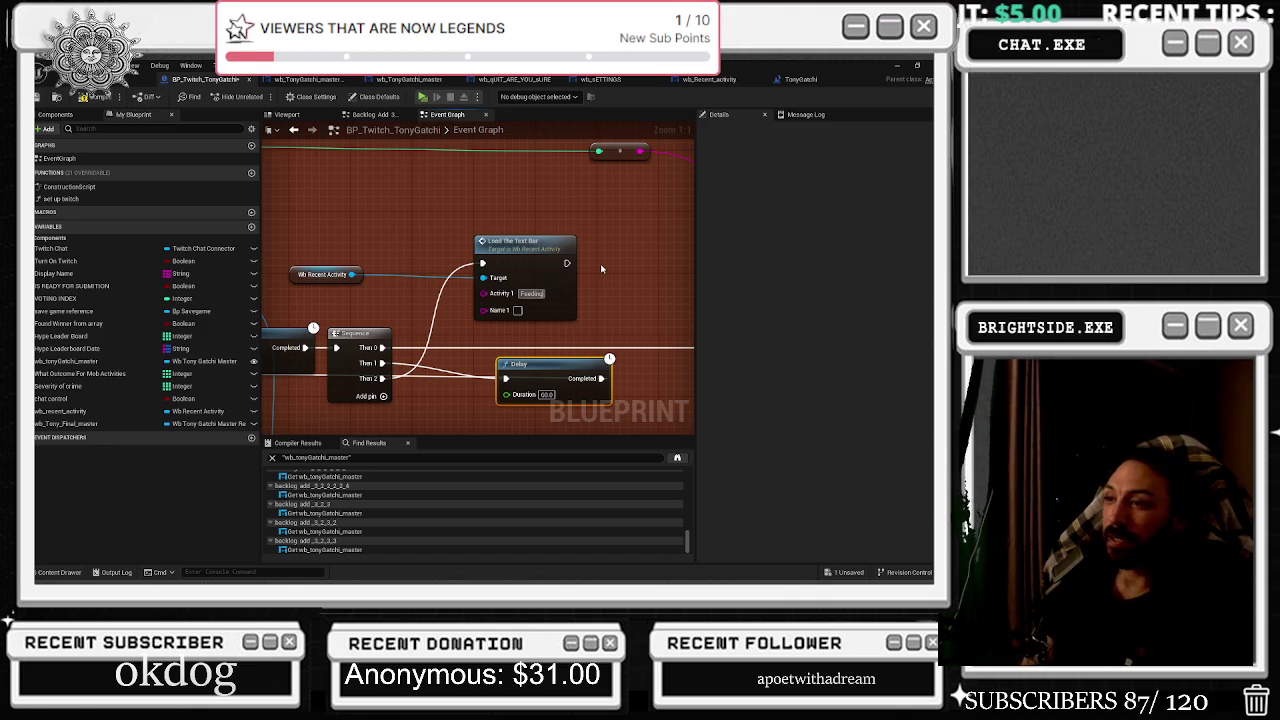
# Marquee-select the getter, Load The Text Bar and reroute knot, then switch to the YouTube browser.
pyautogui.moveTo(535, 243)
pyautogui.mouseDown()
pyautogui.moveTo(585, 249)
pyautogui.moveTo(627, 216)
pyautogui.moveTo(287, 343)
pyautogui.moveTo(417, 286)
pyautogui.moveTo(514, 271)
pyautogui.moveTo(502, 302)
pyautogui.moveTo(478, 285)
pyautogui.moveTo(505, 266)
pyautogui.moveTo(494, 263)
pyautogui.mouseUp()
pyautogui.scroll(-1, 614, 226)
pyautogui.scroll(-2, 627, 216)
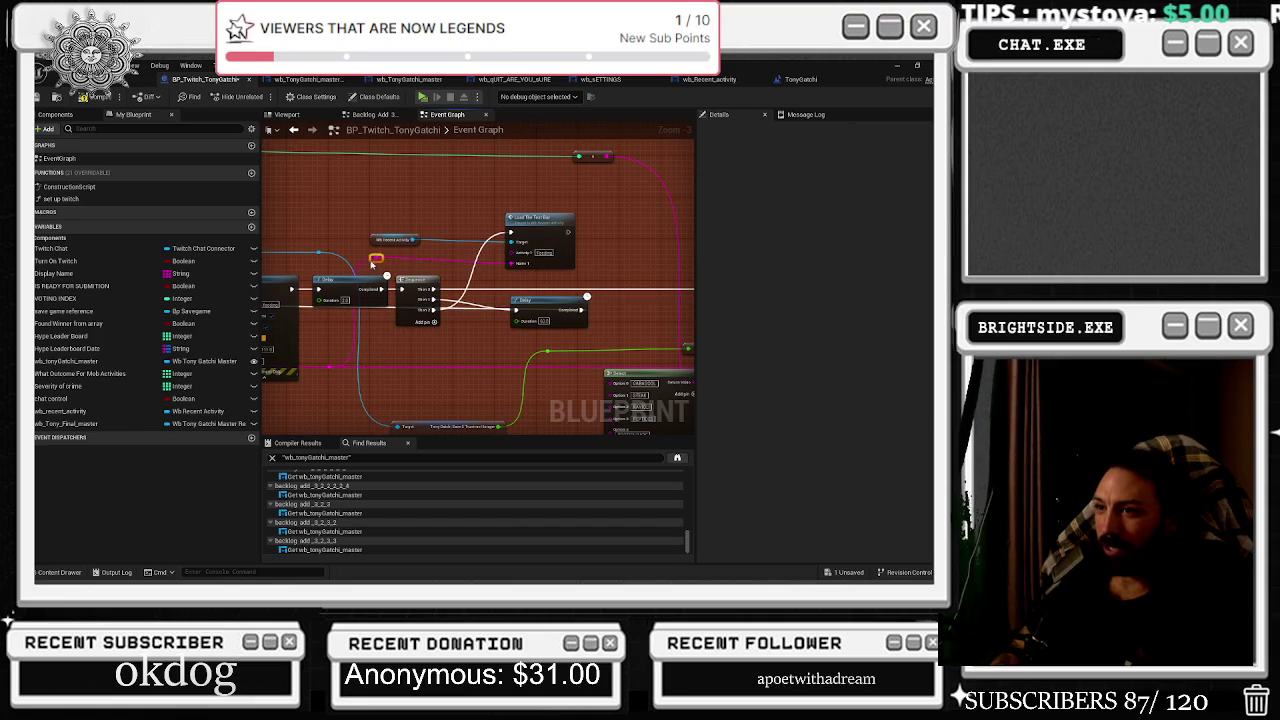
pyautogui.moveTo(365, 263); pyautogui.dragTo(576, 213)
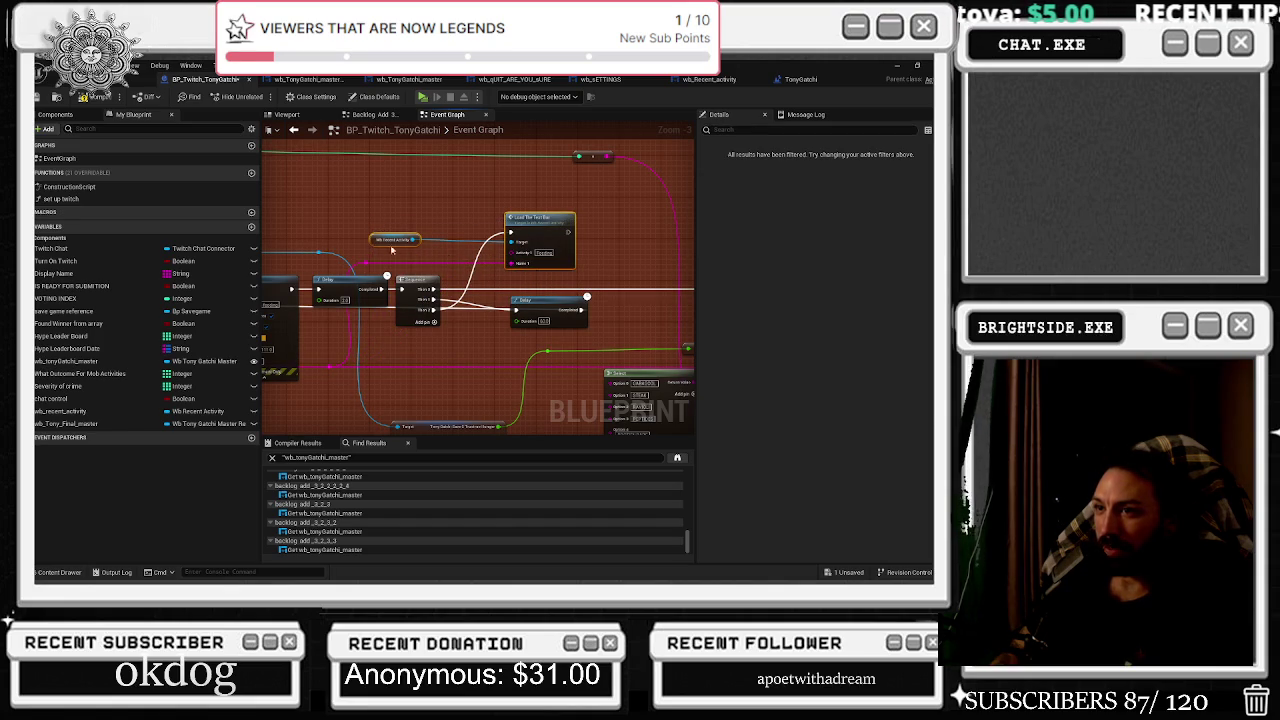
pyautogui.moveTo(380, 260); pyautogui.dragTo(398, 268)
pyautogui.scroll(-2, 579, 236)
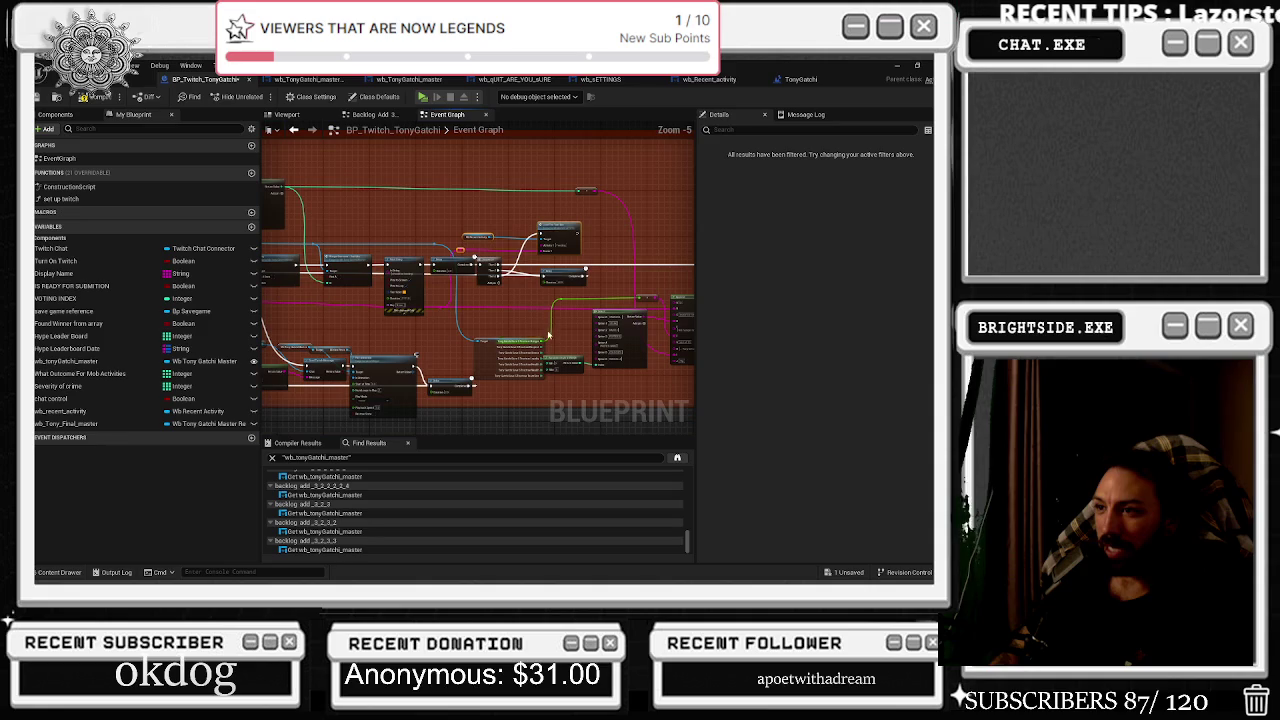
pyautogui.hotkey('alt', 'Tab')
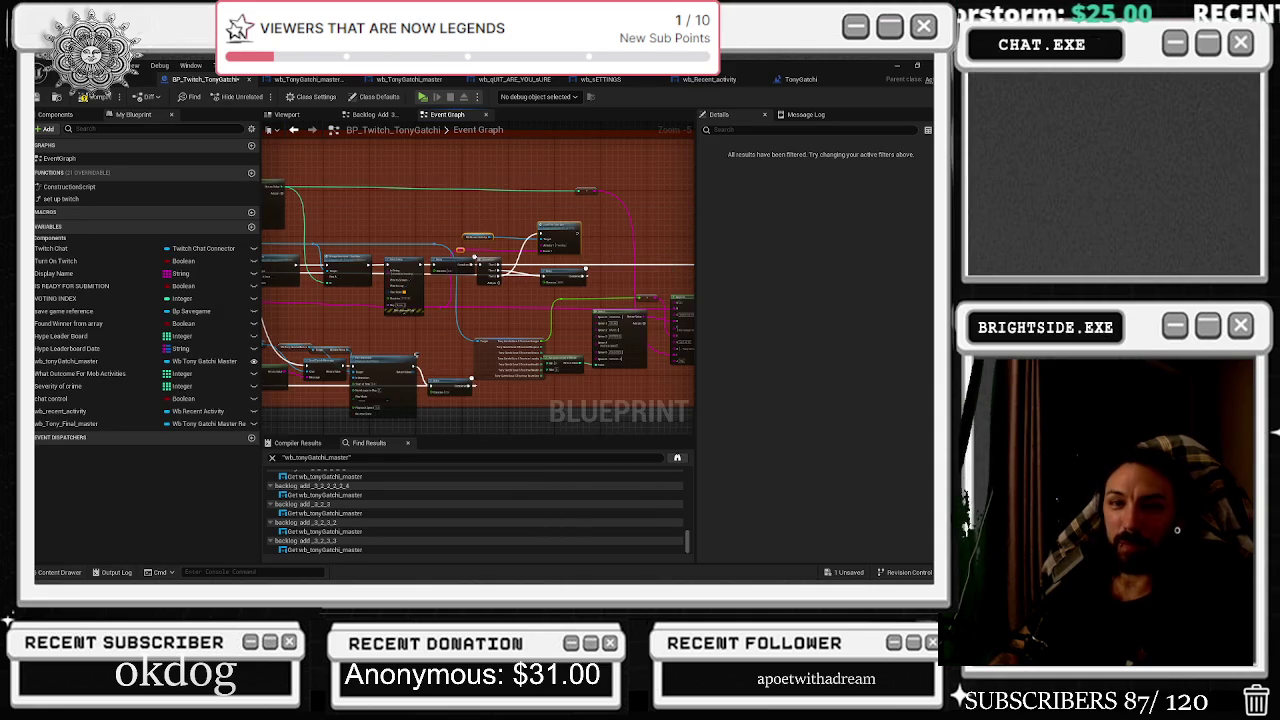
pyautogui.hotkey('alt', 'Tab')
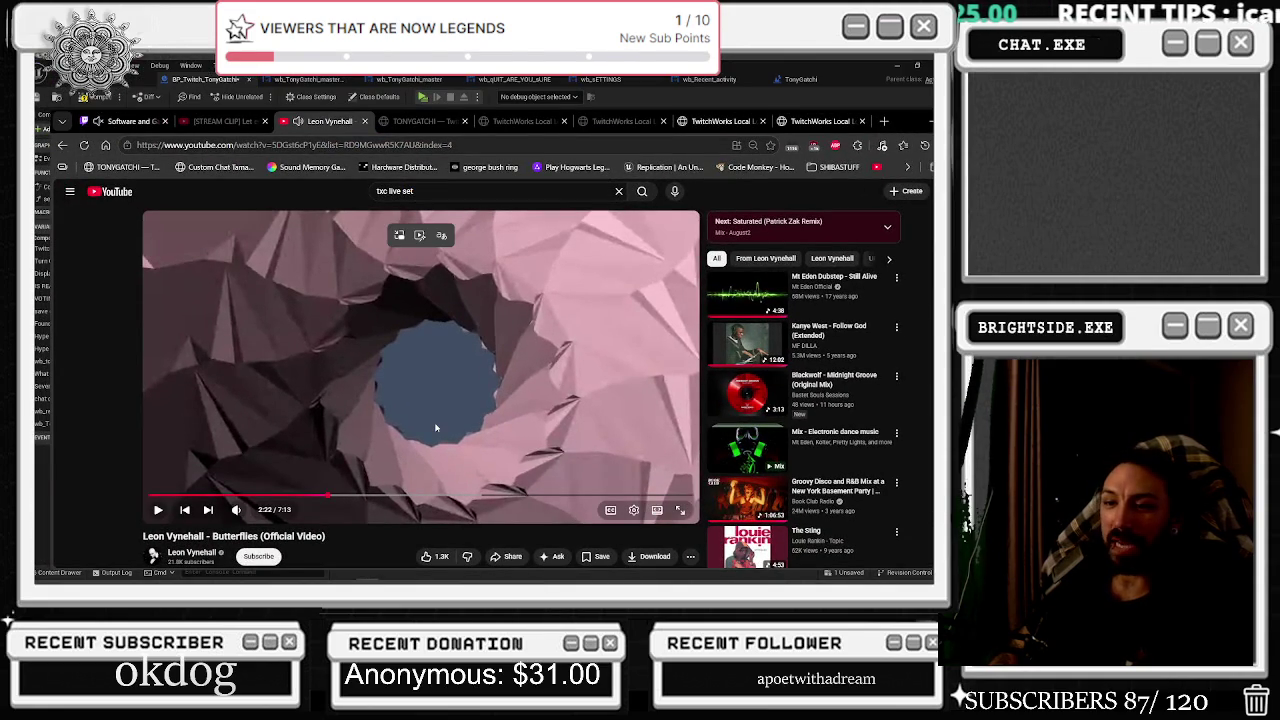
# Go back two pages and search YouTube for 'rohan car set'.
pyautogui.scroll(-1, 809, 381)
pyautogui.scroll(1, 809, 381)
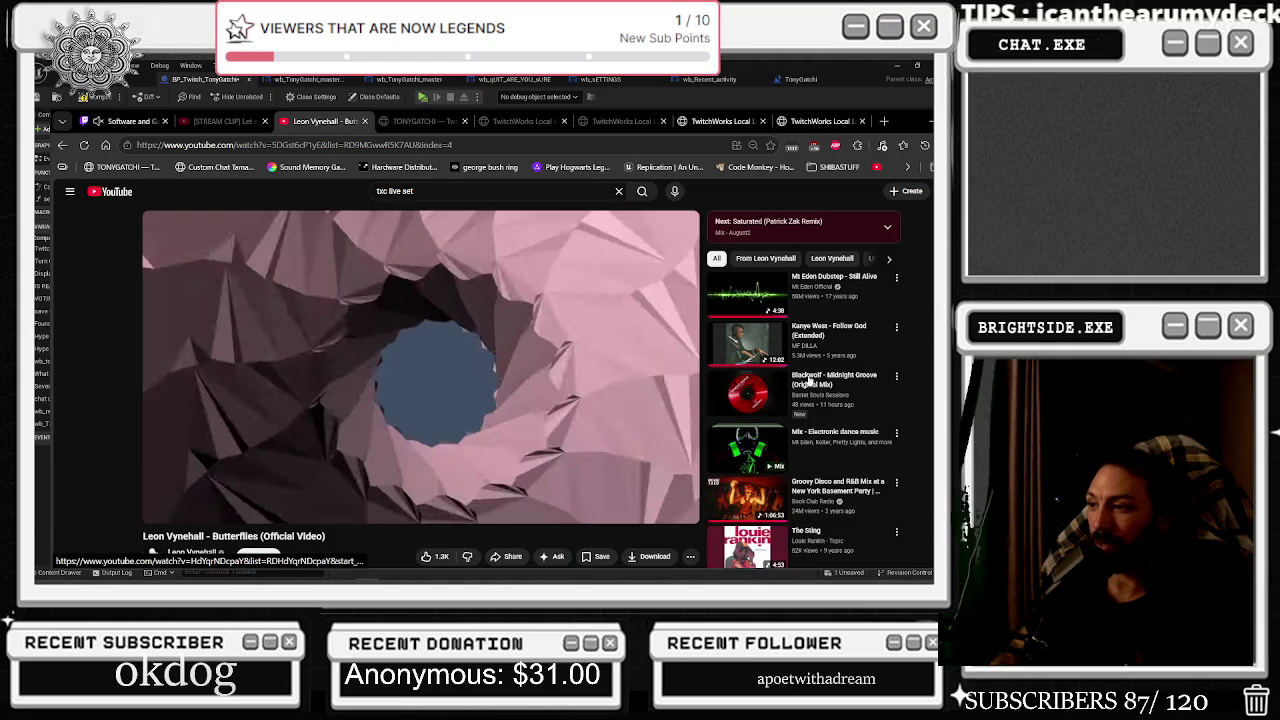
pyautogui.click(62, 146)
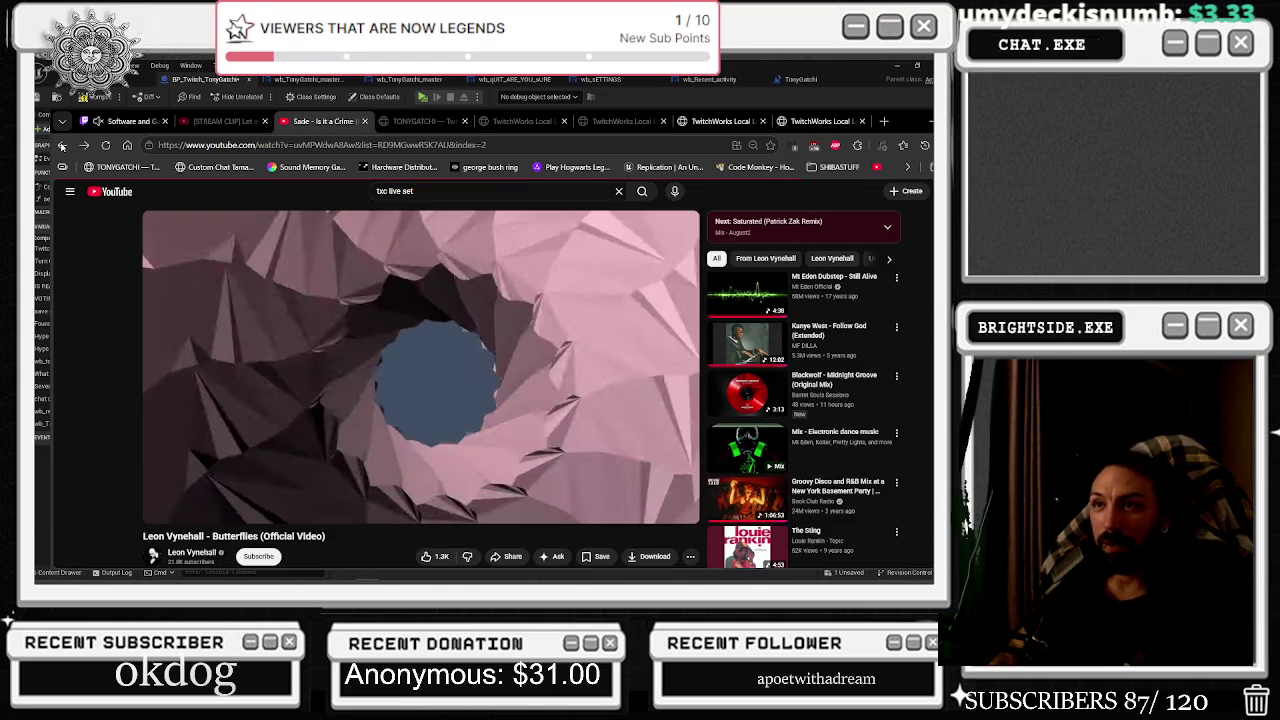
pyautogui.click(62, 146)
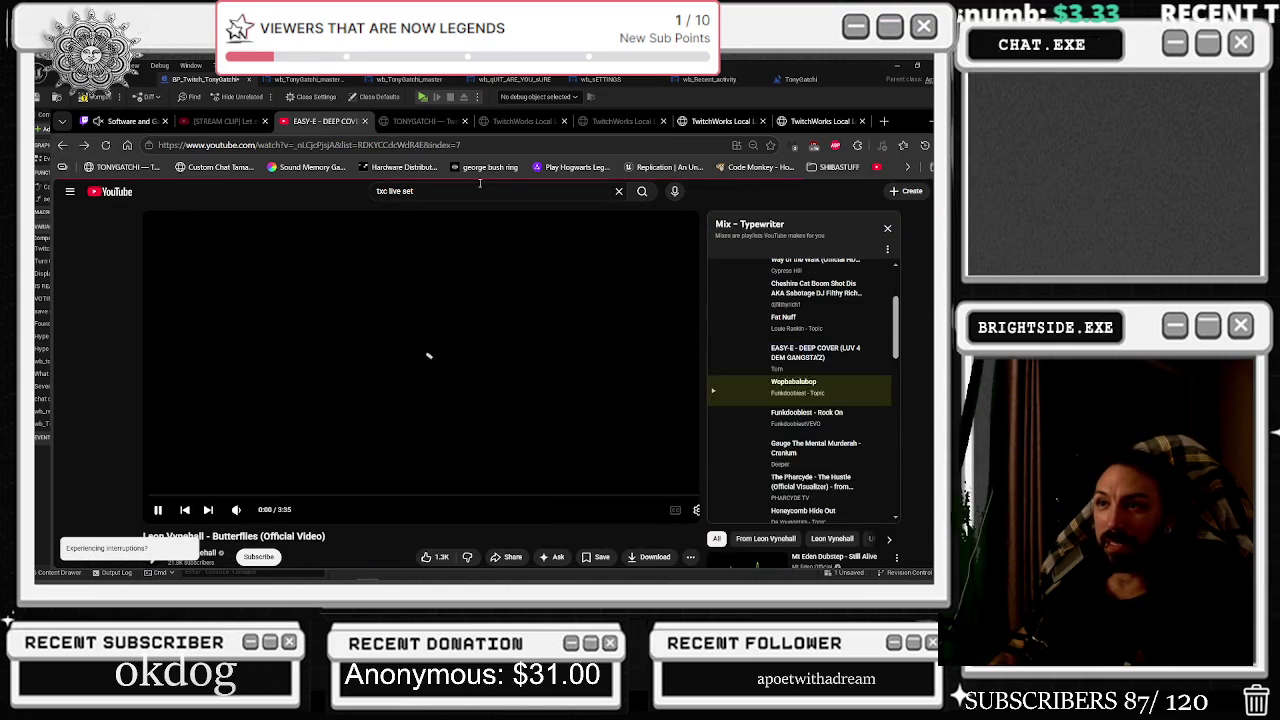
pyautogui.tripleClick(403, 192)
pyautogui.write('rohan')
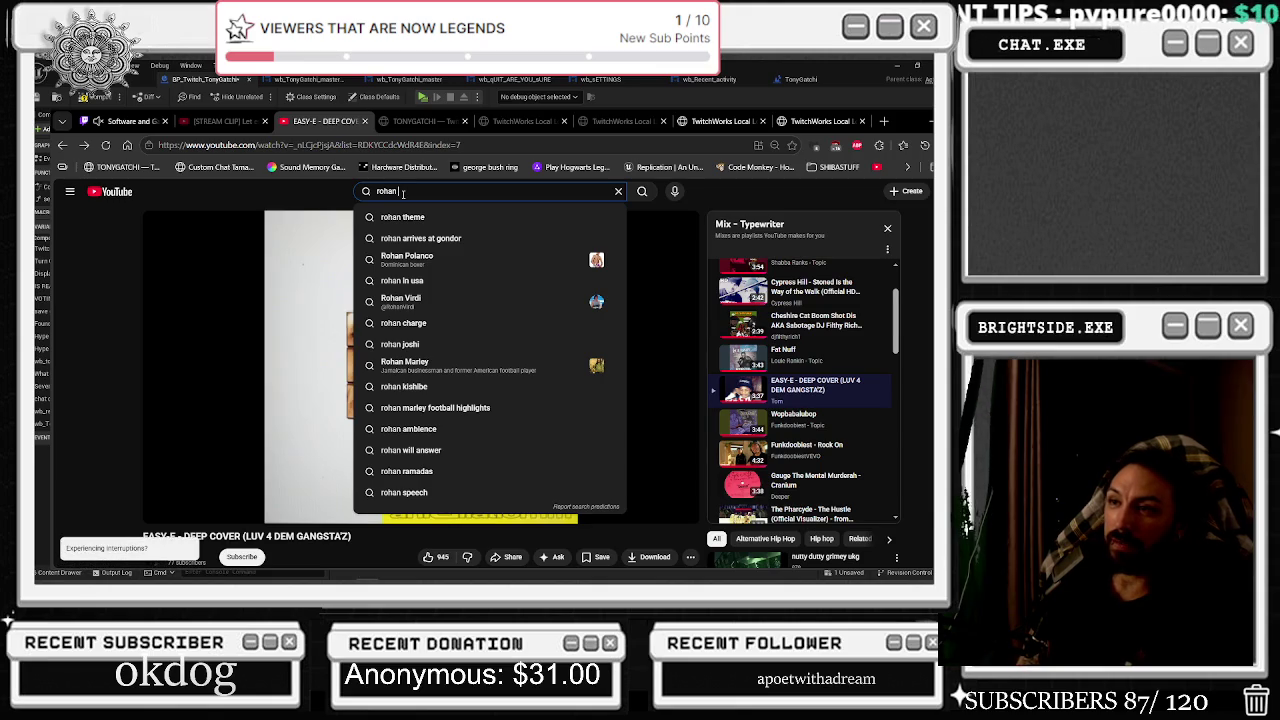
pyautogui.write(' car  set')
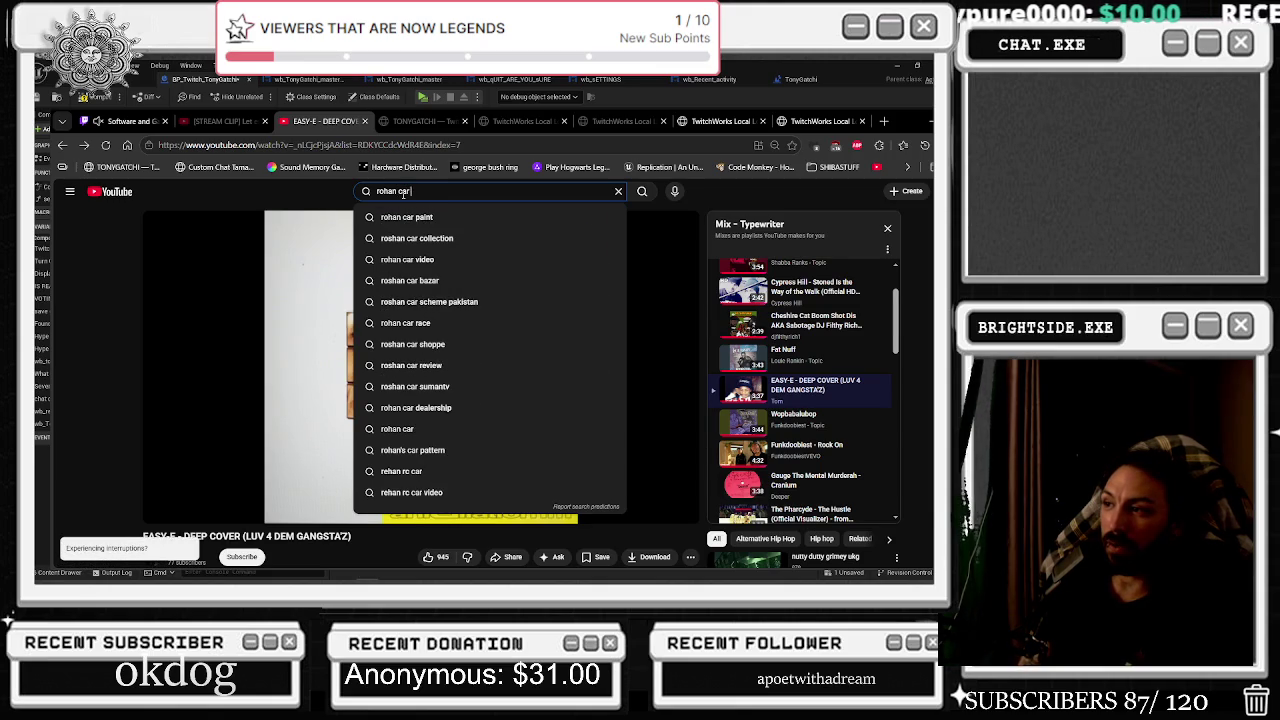
pyautogui.press('Return')
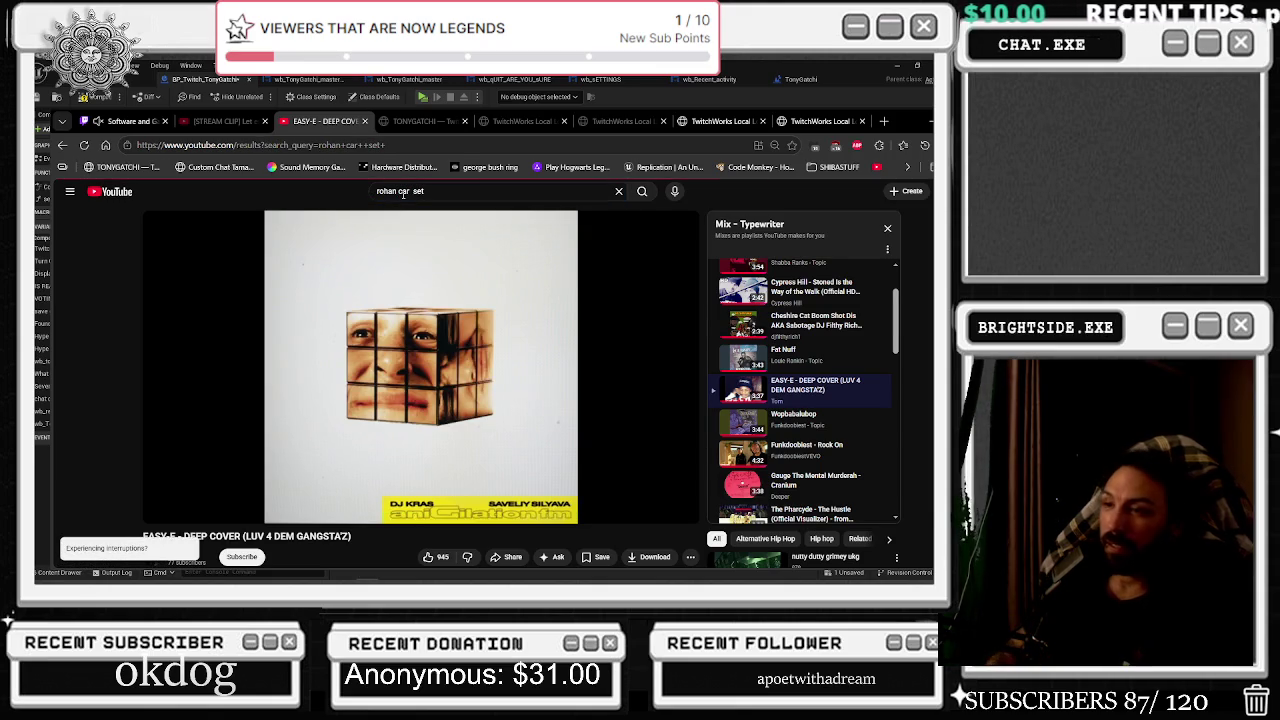
# Open the Rohaan carRADIO car mix video, pause it, and return to the Unreal editor.
pyautogui.scroll(-3, 629, 305)
pyautogui.scroll(-15, 553, 319)
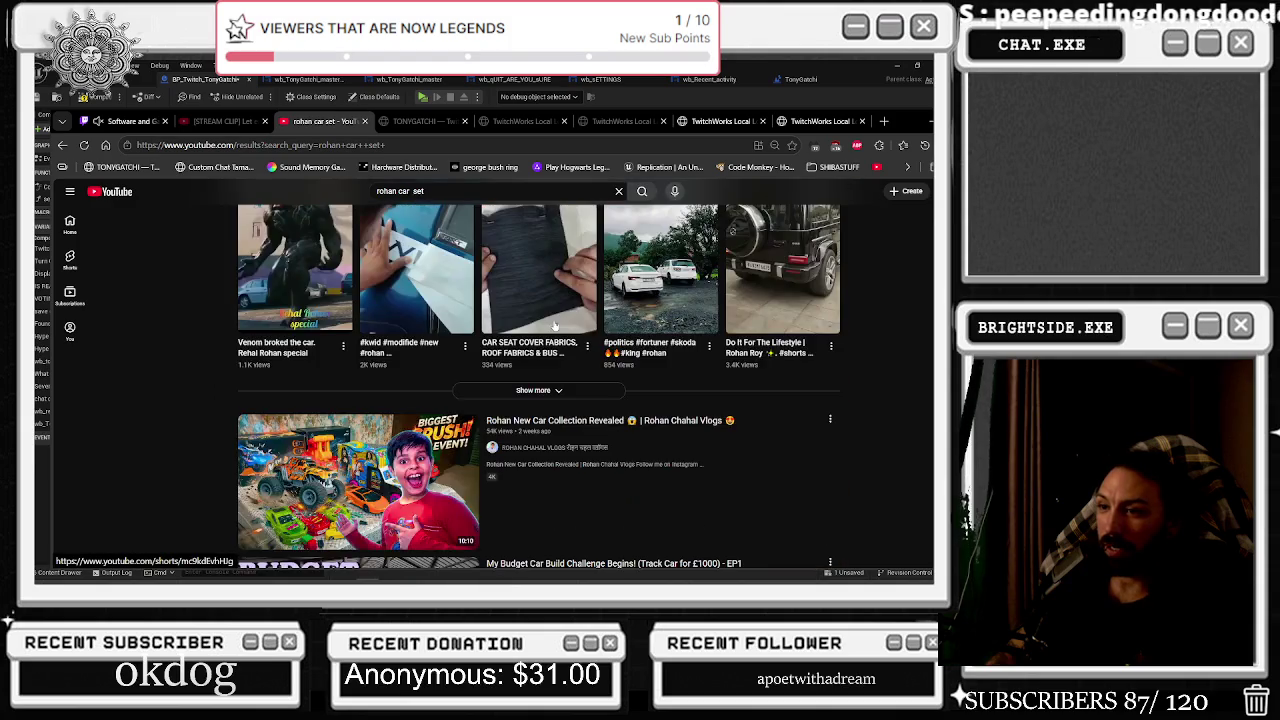
pyautogui.scroll(-5, 554, 326)
pyautogui.click(617, 400)
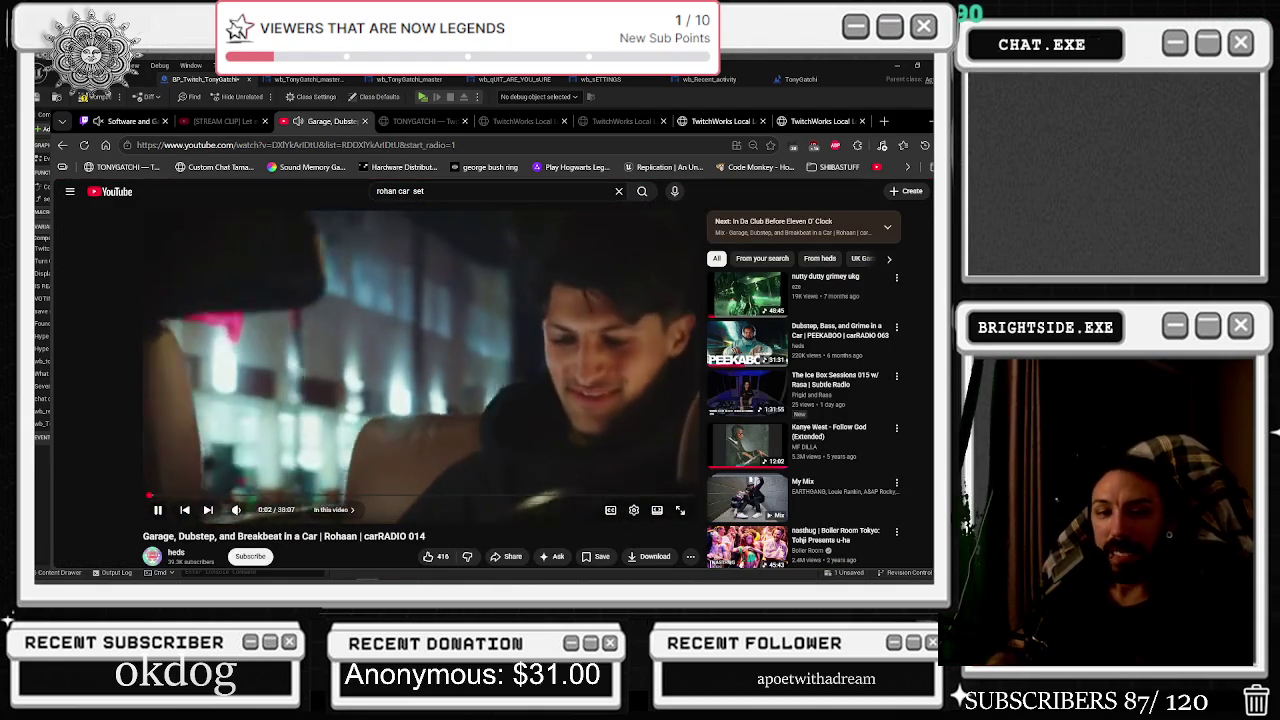
pyautogui.click(490, 403)
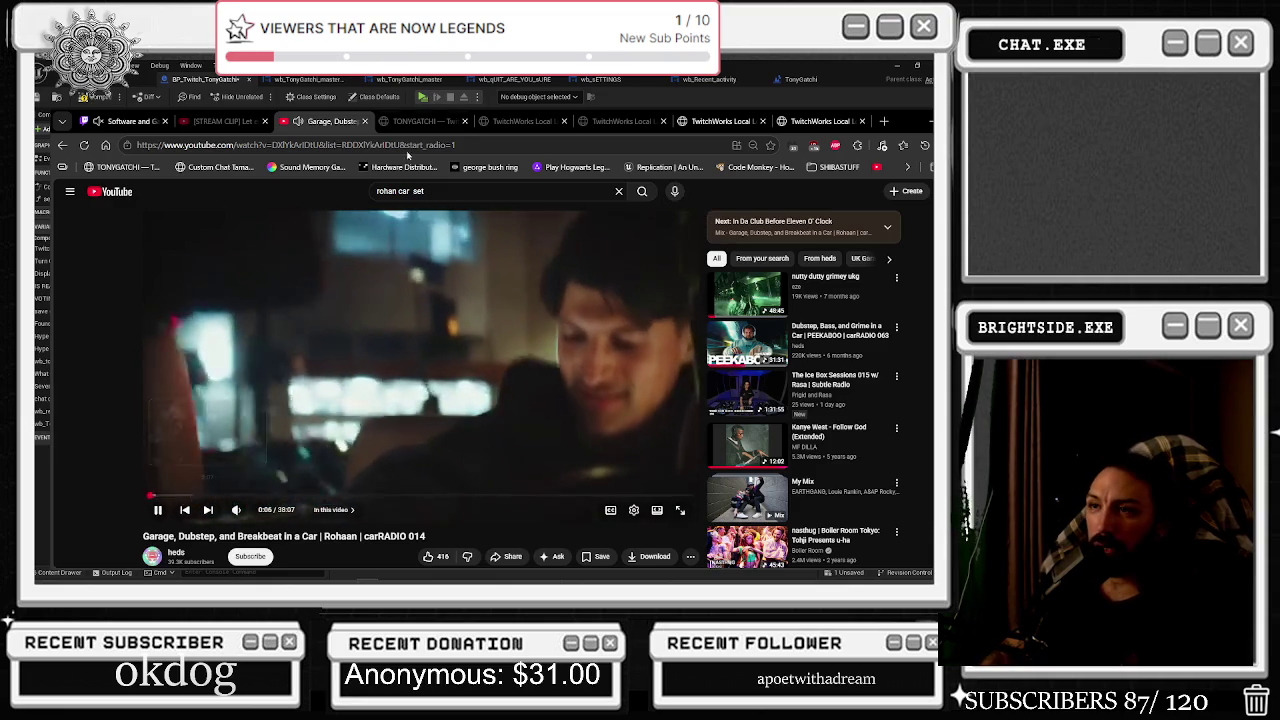
pyautogui.hotkey('alt', 'Tab')
pyautogui.scroll(2, 565, 215)
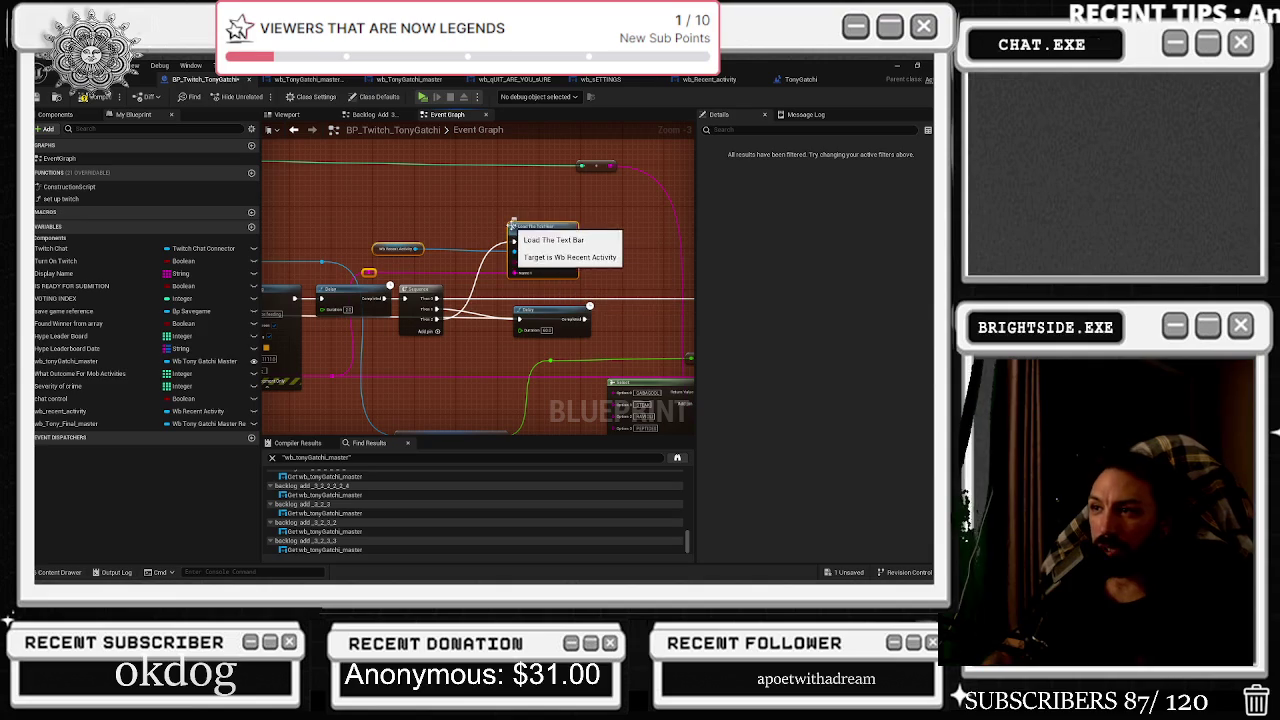
# In the green comment area, wire the Sequence output into Load The Text Bar's execution input.
pyautogui.scroll(-7, 588, 220)
pyautogui.scroll(7, 516, 356)
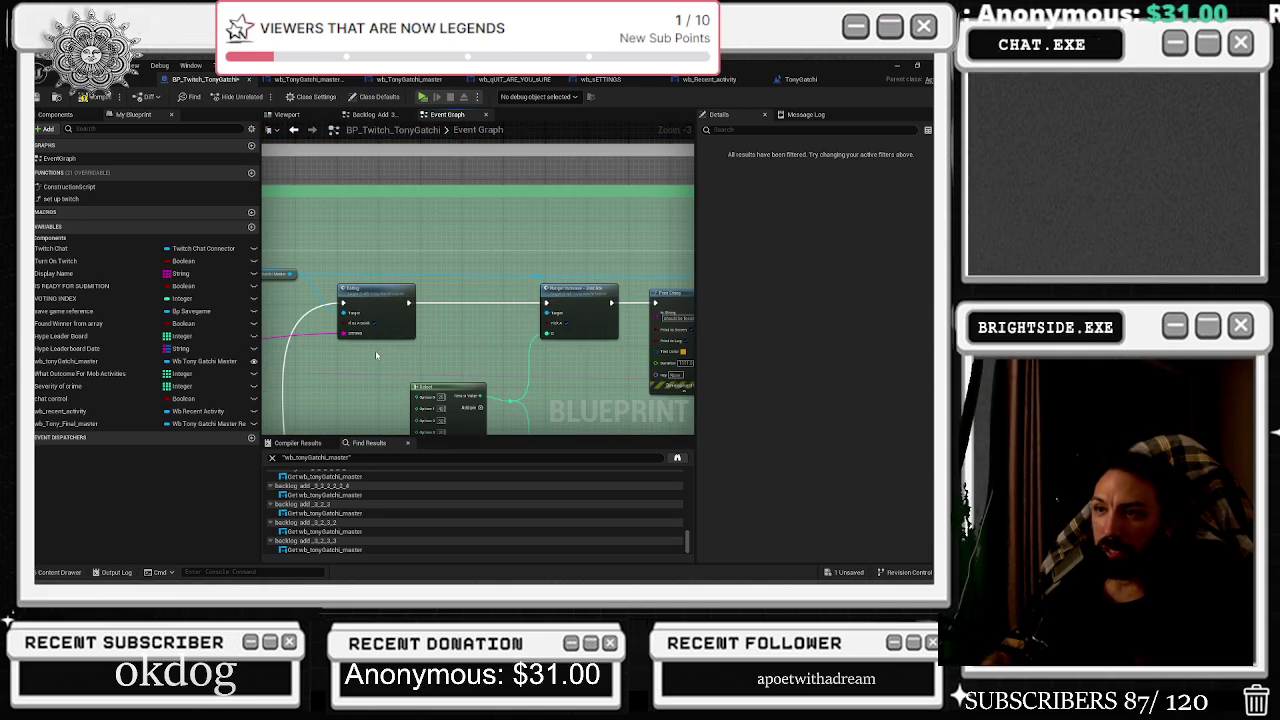
pyautogui.scroll(-2, 375, 350)
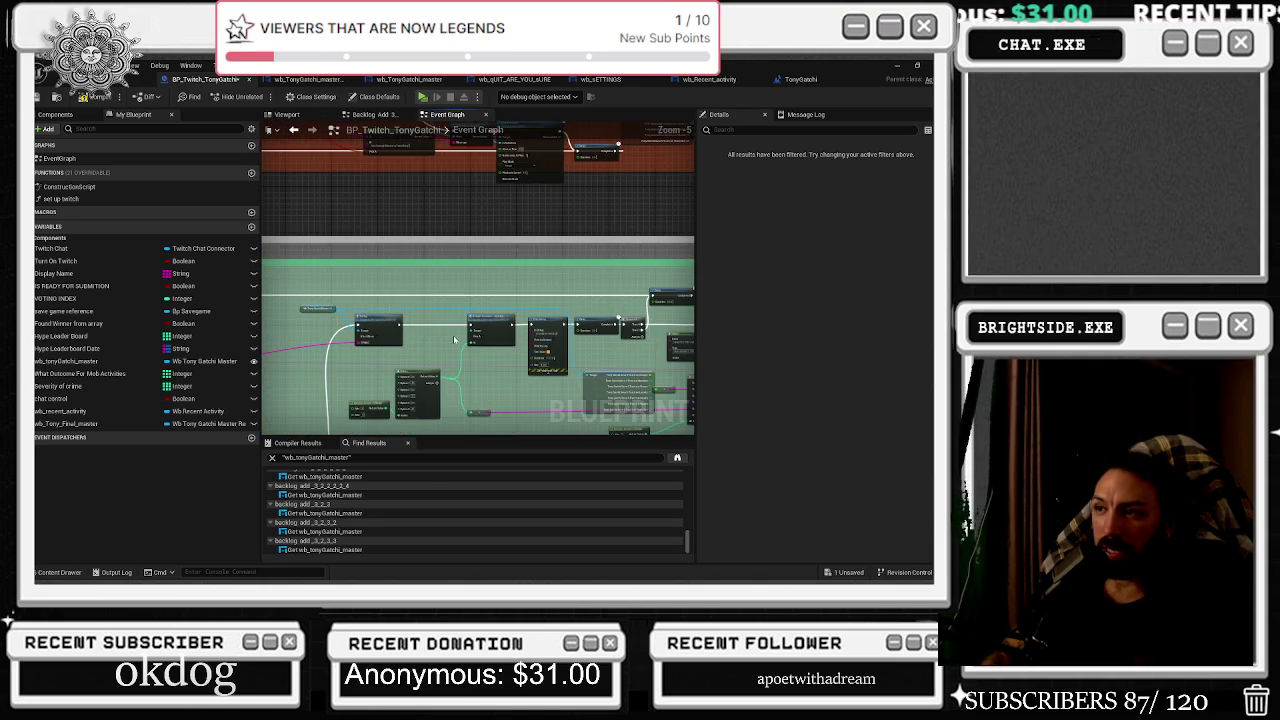
pyautogui.moveTo(400, 343); pyautogui.dragTo(378, 280)
pyautogui.scroll(2, 431, 289)
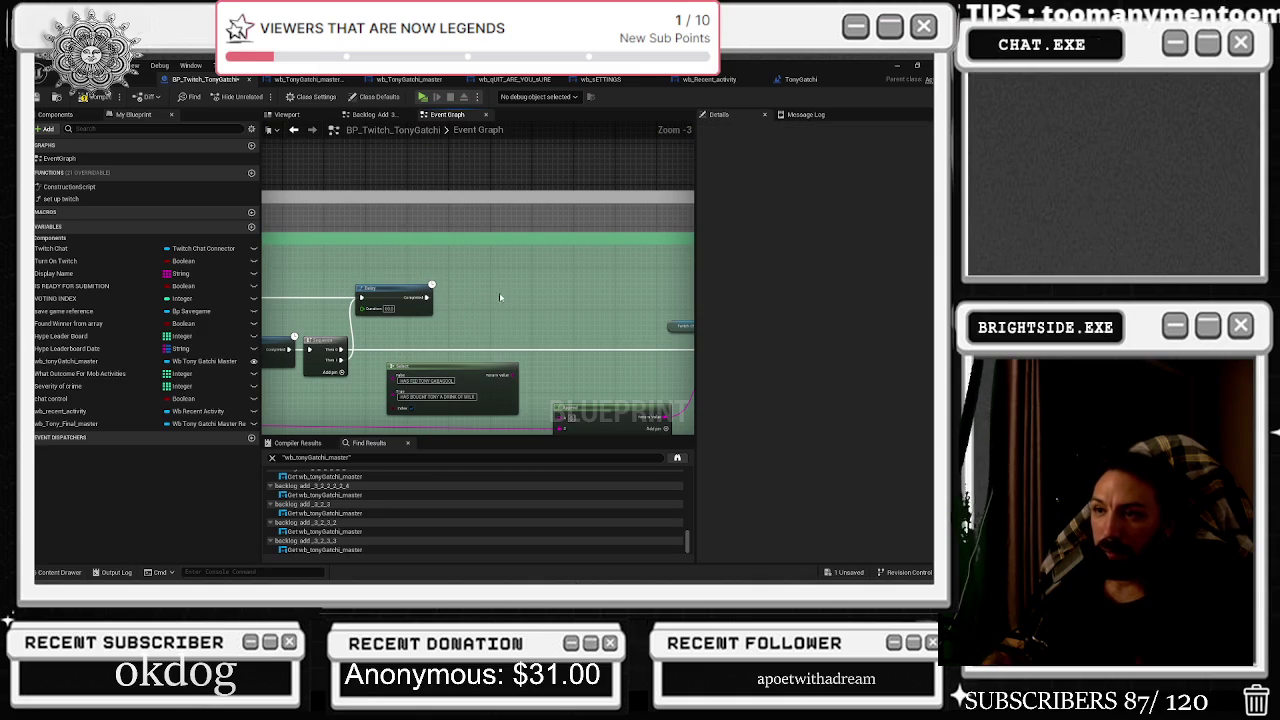
pyautogui.scroll(-2, 505, 300)
pyautogui.scroll(3, 423, 342)
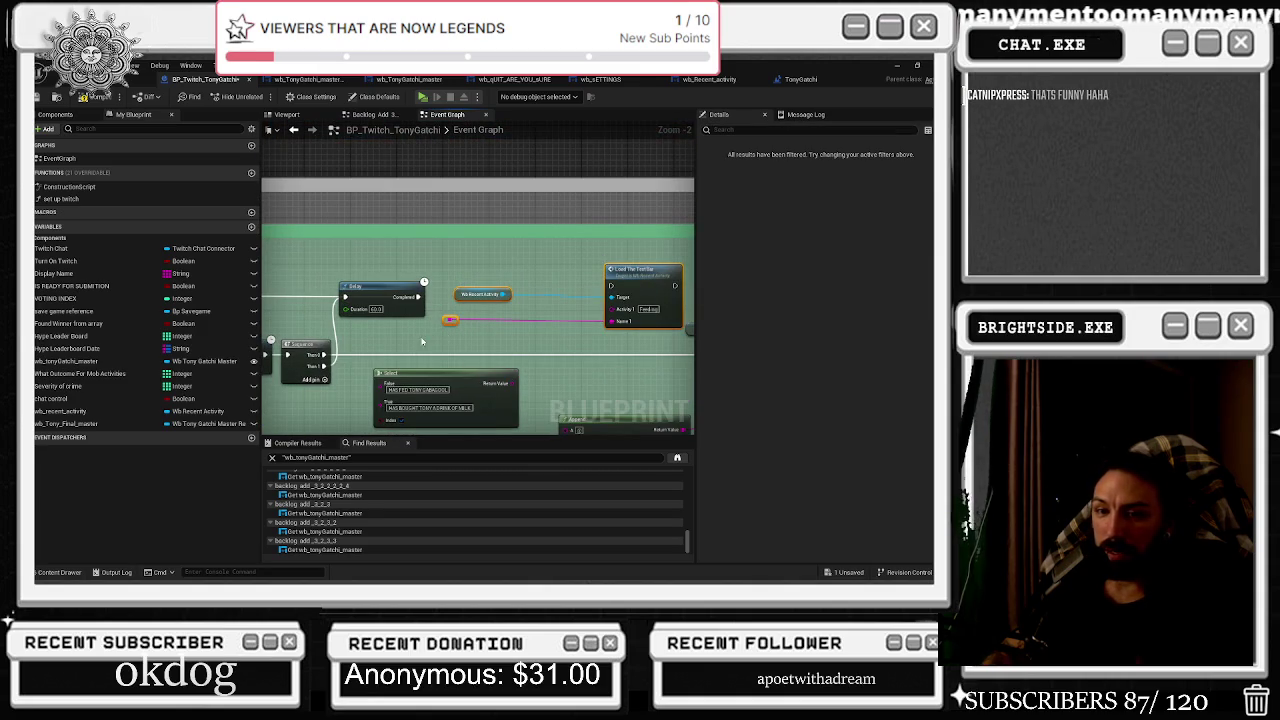
pyautogui.moveTo(322, 378)
pyautogui.mouseDown()
pyautogui.moveTo(557, 300)
pyautogui.moveTo(640, 295)
pyautogui.moveTo(606, 270)
pyautogui.moveTo(612, 299)
pyautogui.mouseUp()
pyautogui.click(425, 321)
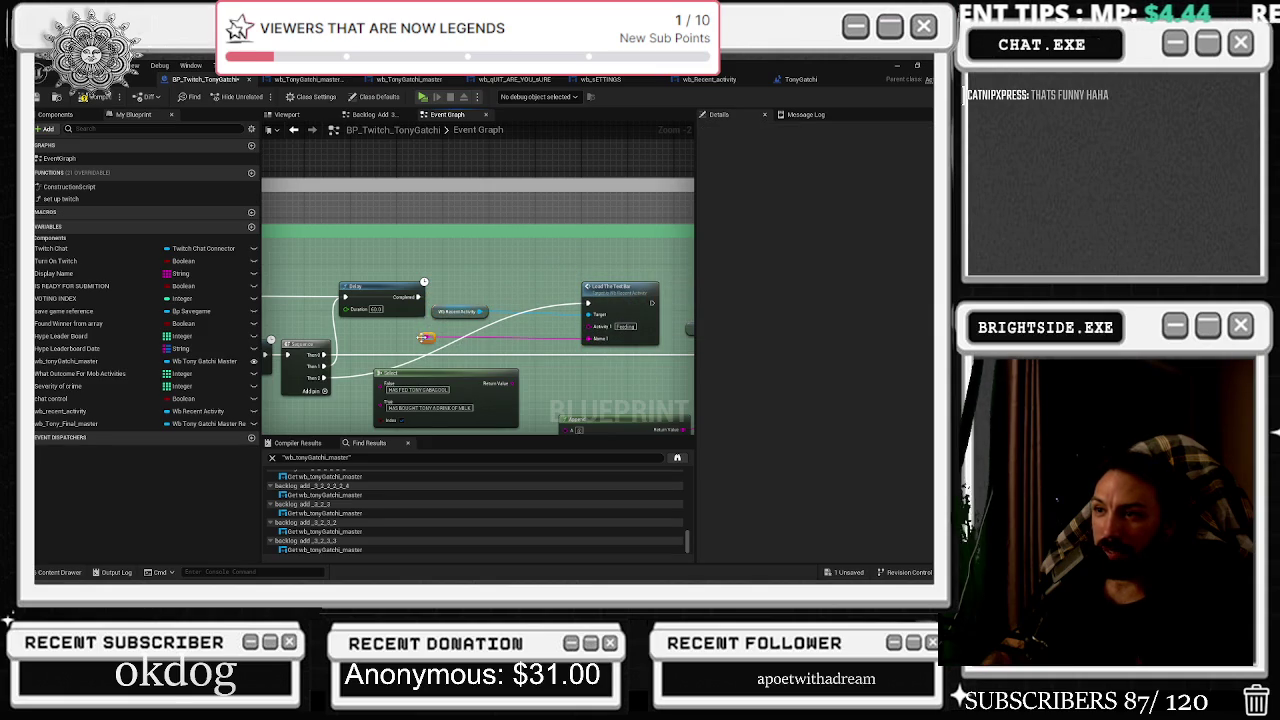
# Move the Wb Recent Activity getter up and right, then drag a new wire from a pin.
pyautogui.moveTo(436, 316); pyautogui.dragTo(522, 270)
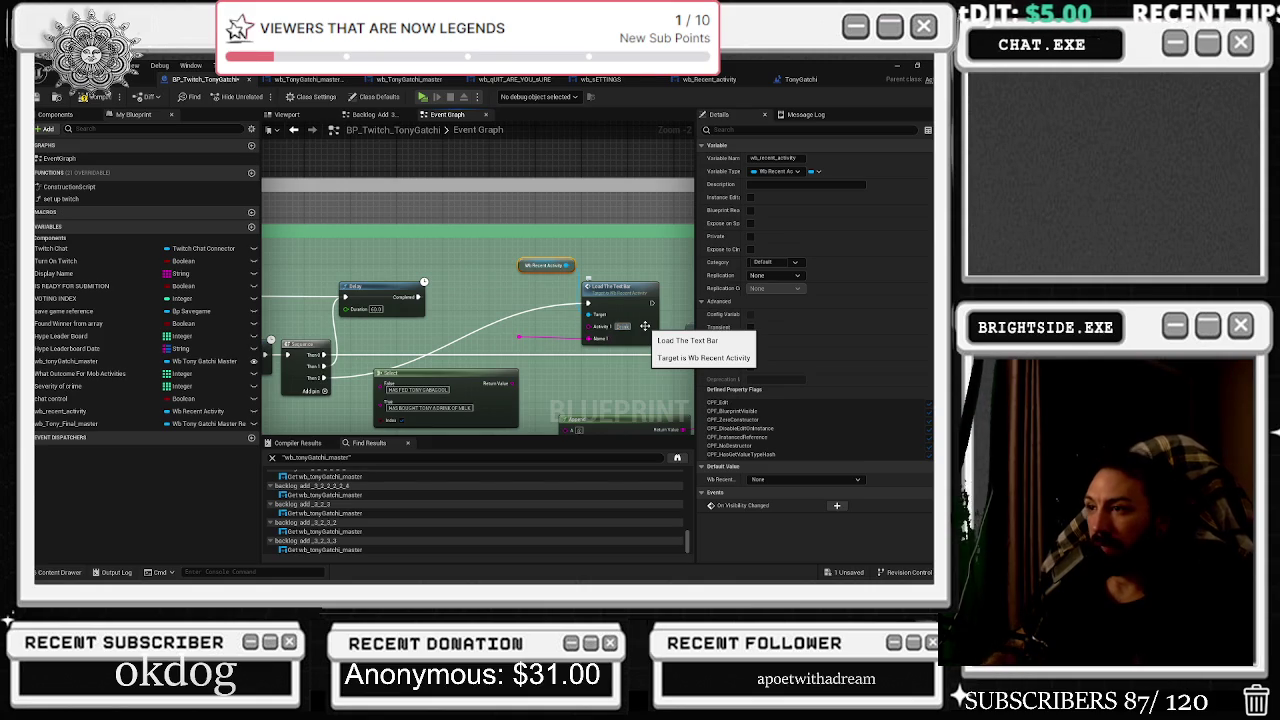
pyautogui.scroll(-1, 469, 316)
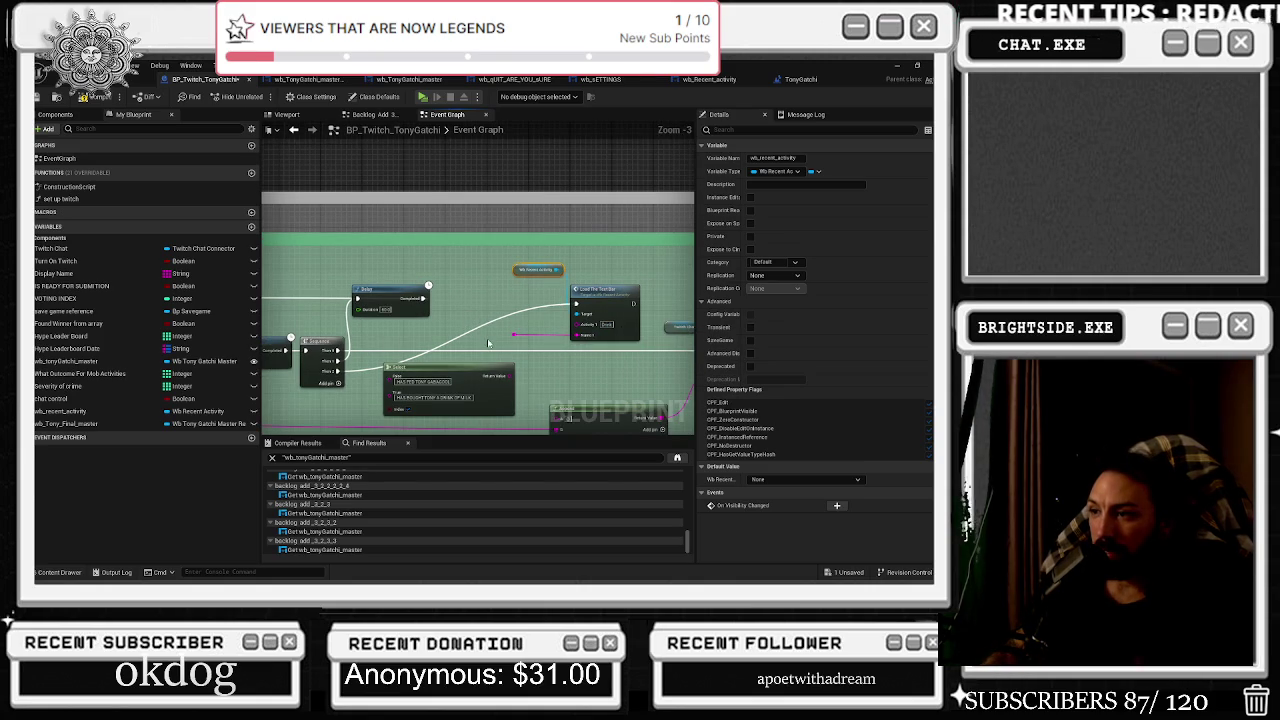
pyautogui.moveTo(495, 433)
pyautogui.mouseDown()
pyautogui.moveTo(512, 444)
pyautogui.moveTo(508, 322)
pyautogui.moveTo(575, 318)
pyautogui.mouseUp()
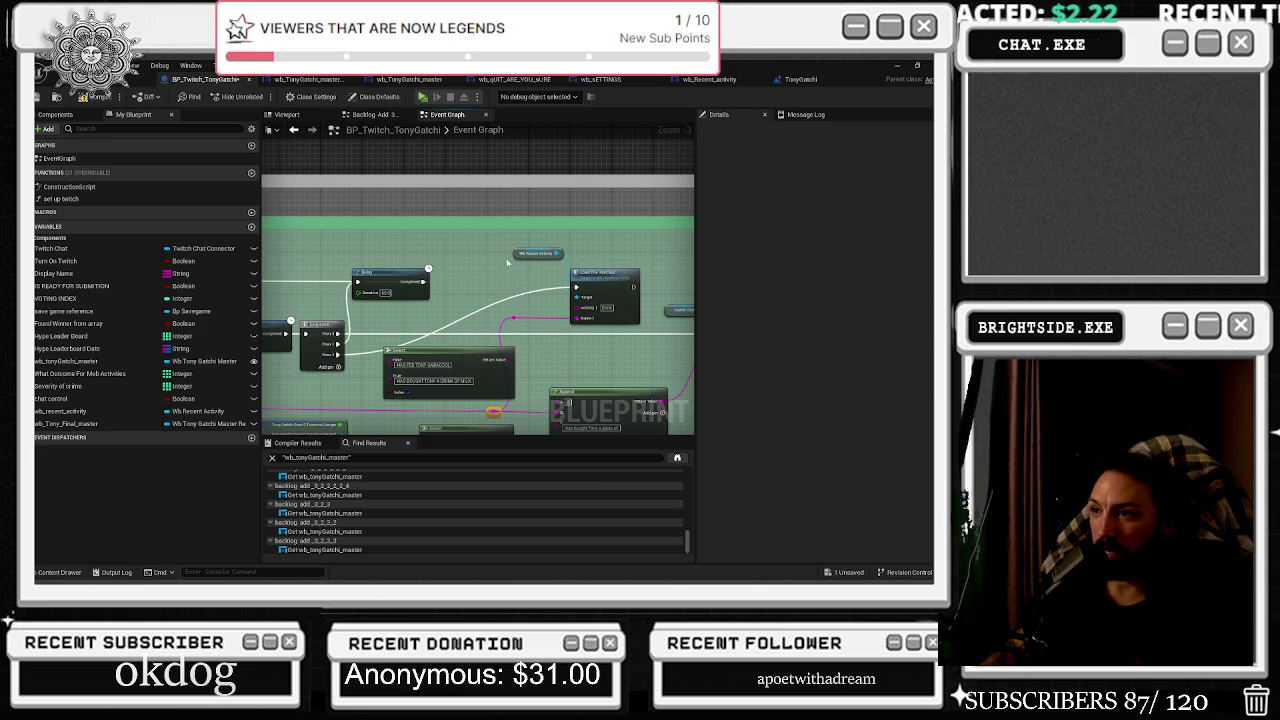